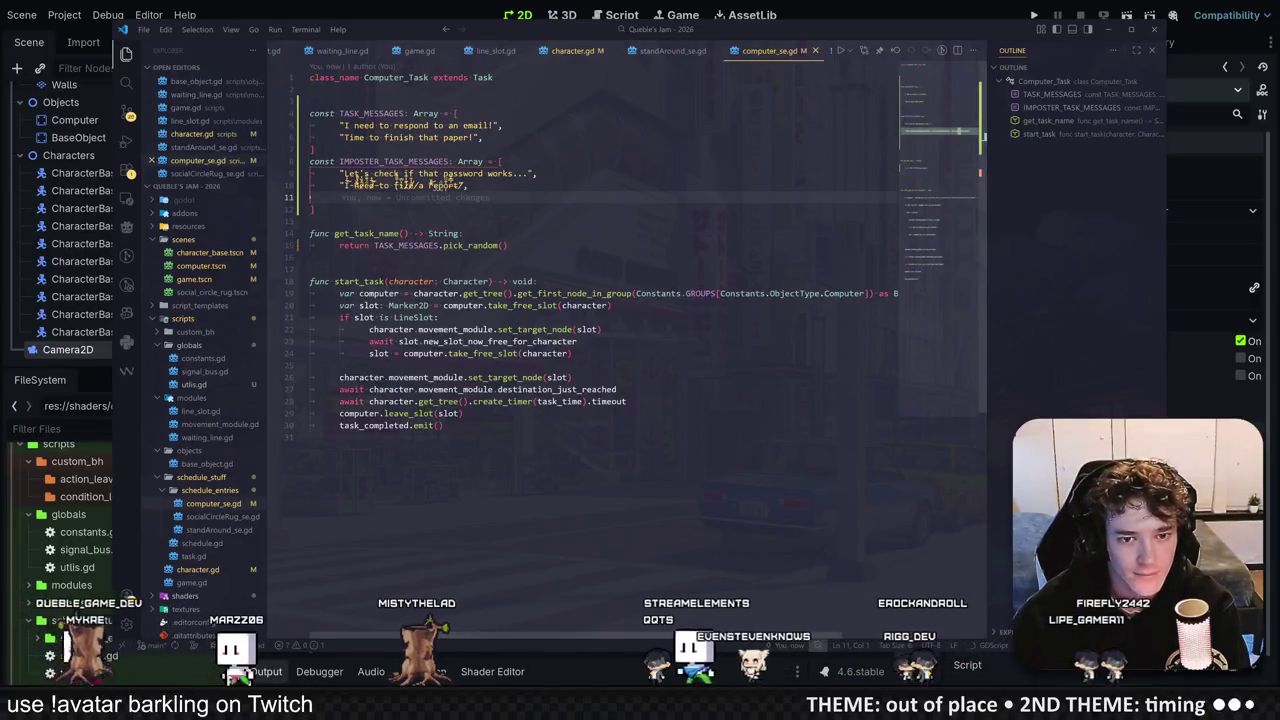
Step: Run the game to check the current task messages, then stop it
click(438, 173)
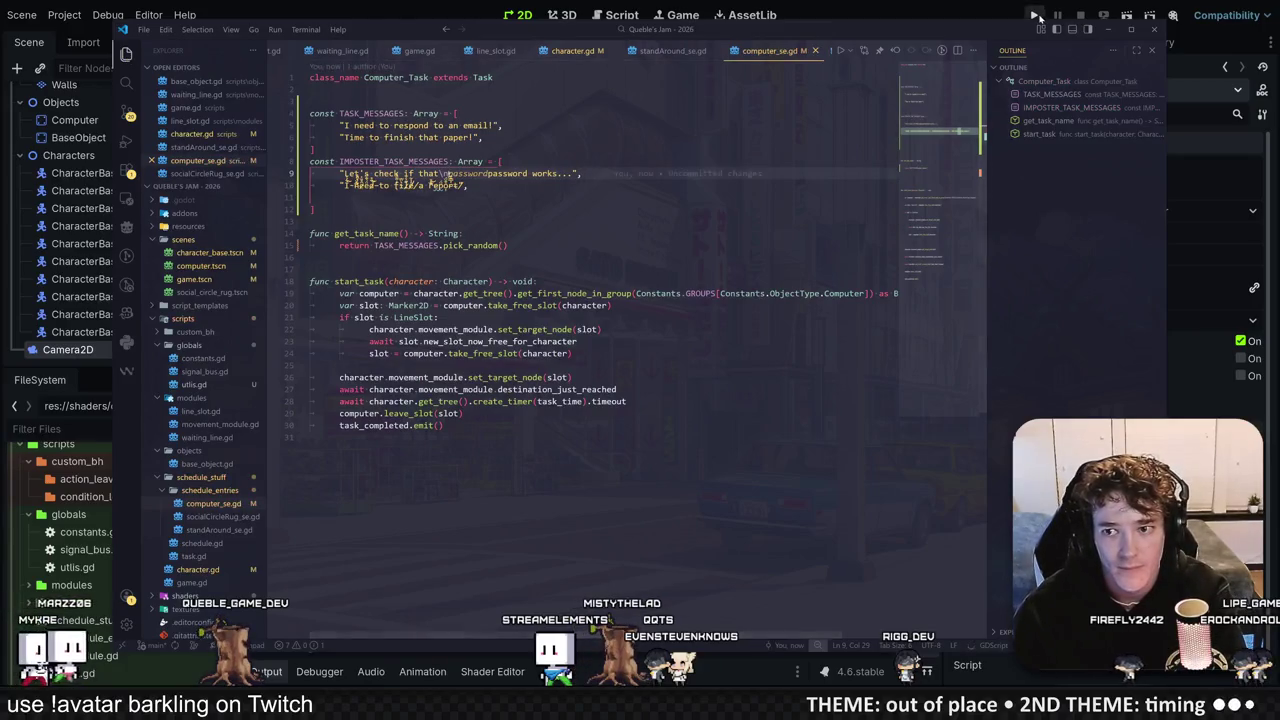
click(1035, 15)
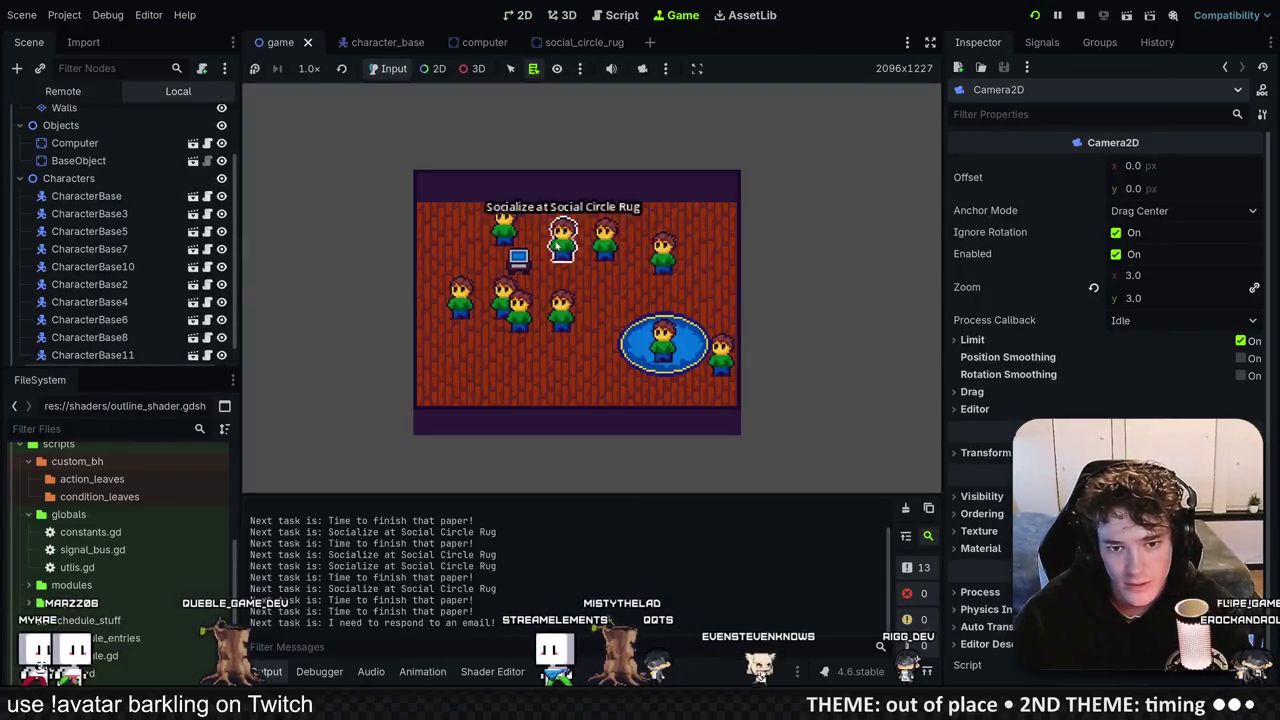
key(F8)
Step: Break the email message after 'respond' with \n, then test-run the game to see it wrap
key(alt+Tab)
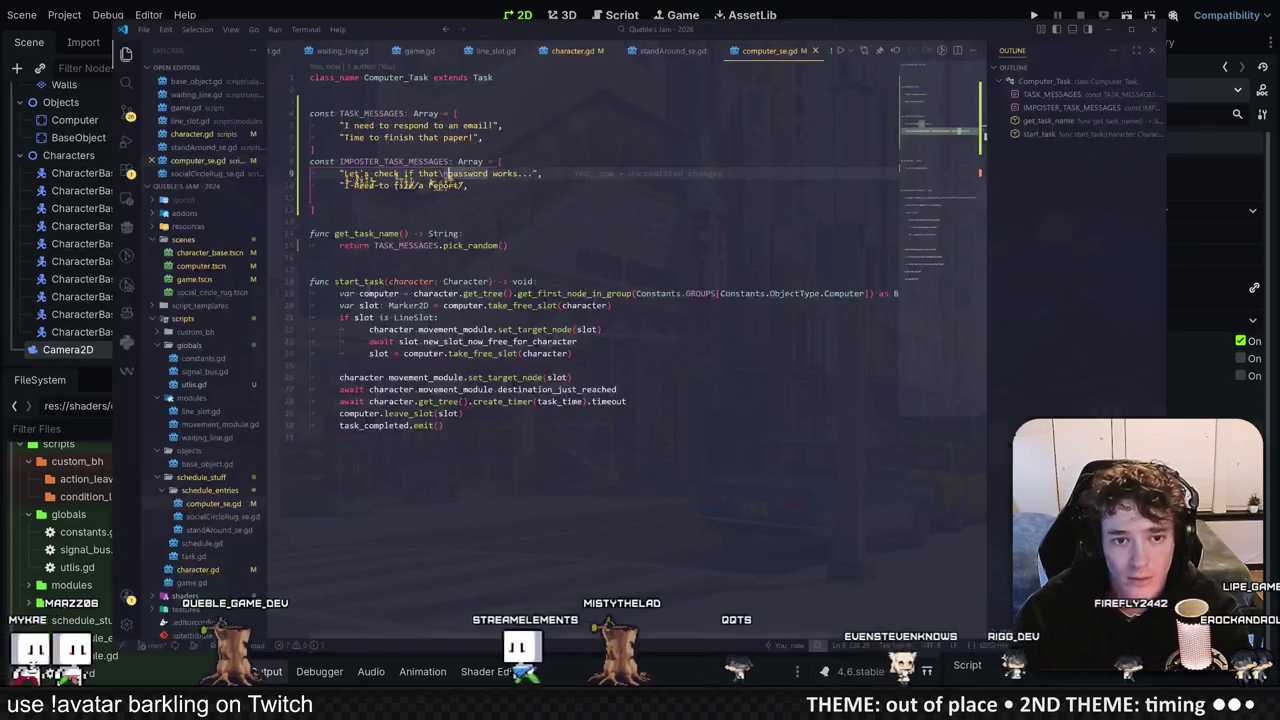
key(Up)
key(Up)
key(Up)
key(Up)
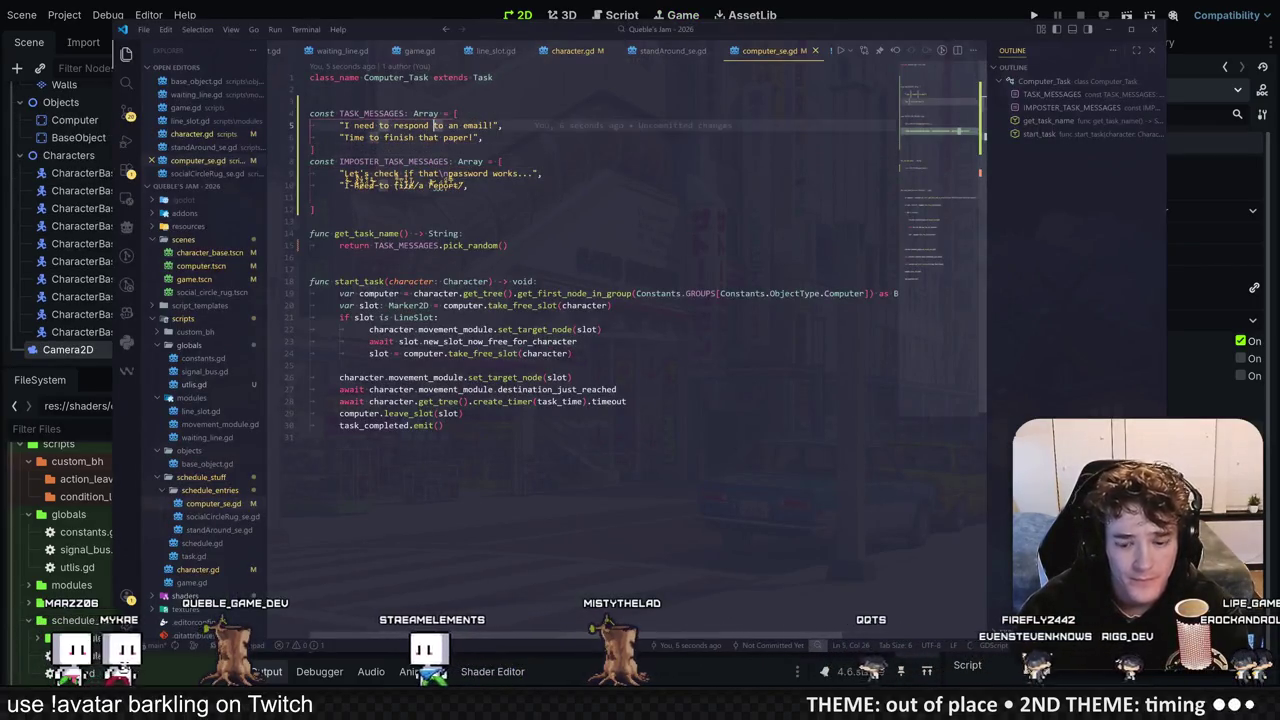
key(BackSpace)
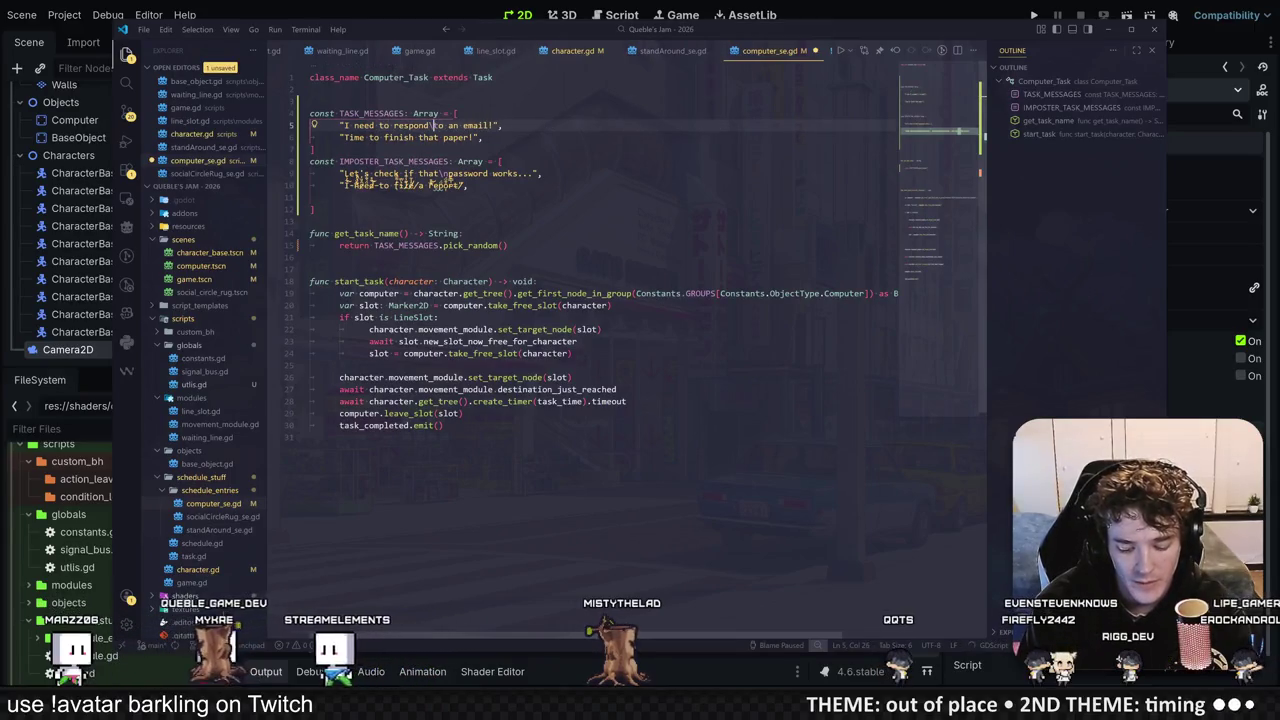
text(\n)
key(Down)
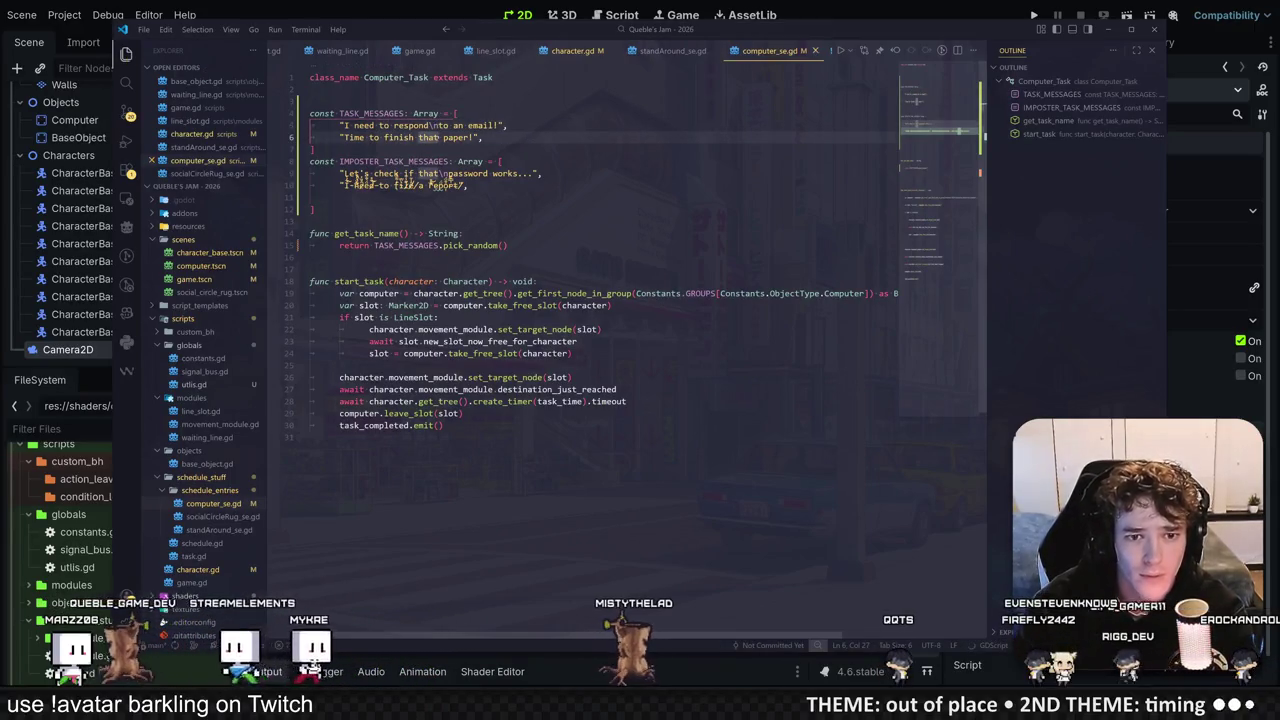
key(F5)
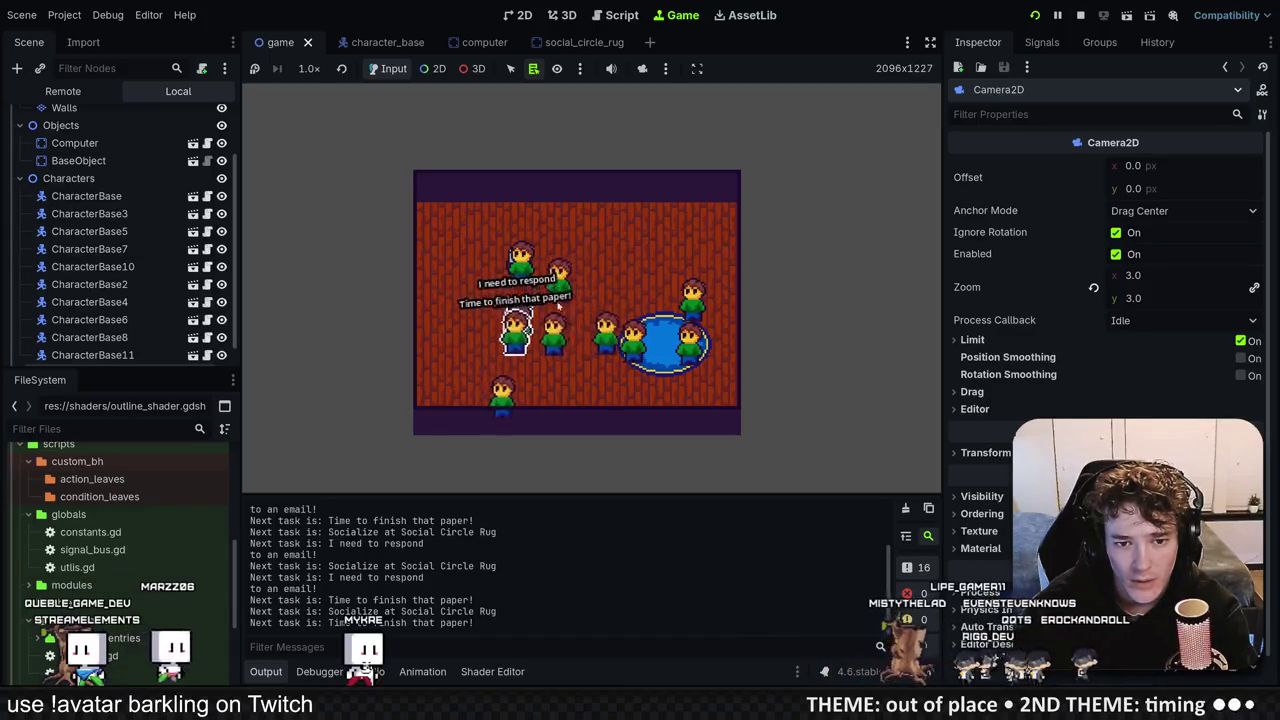
key(F8)
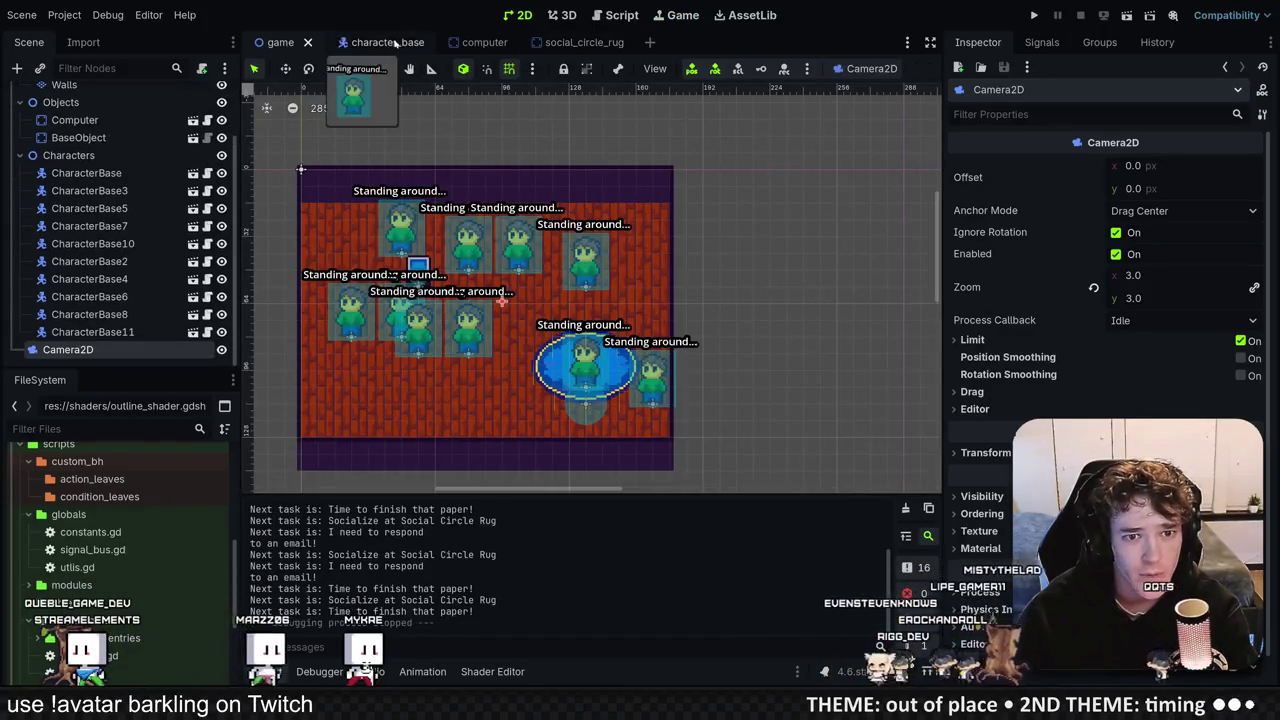
Step: In character_base, split Status_Label's text onto two lines, set Line Spacing to -2.315, and save
click(367, 42)
scroll(970, 230, up, 15)
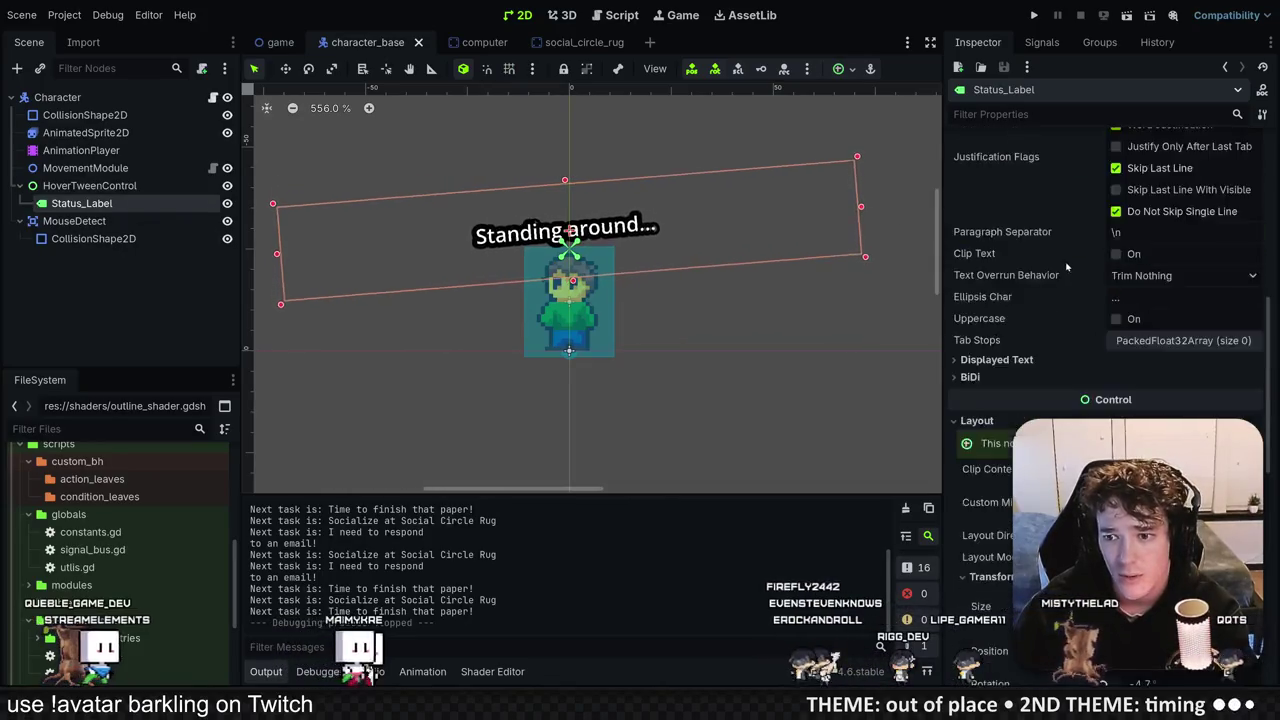
click(993, 189)
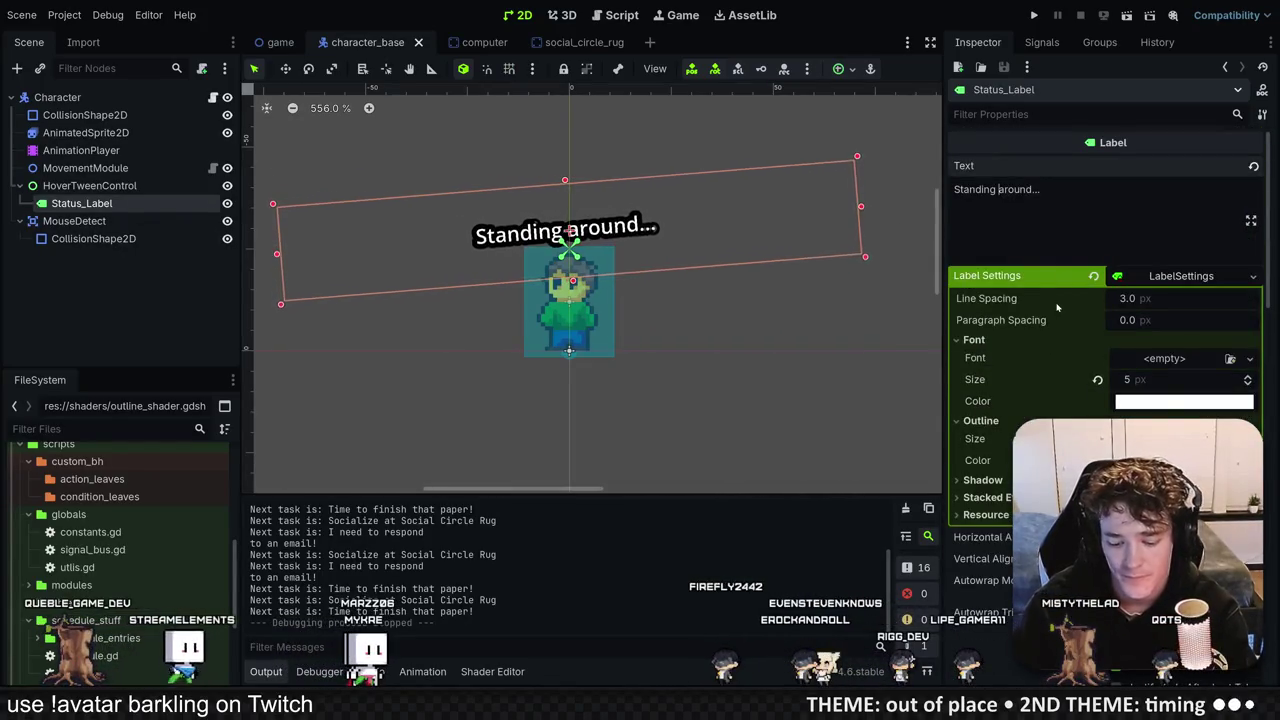
key(Return)
mouse_move(1155, 300)
mouse_down()
mouse_move(1080, 300)
mouse_move(1105, 300)
mouse_up()
key(ctrl+s)
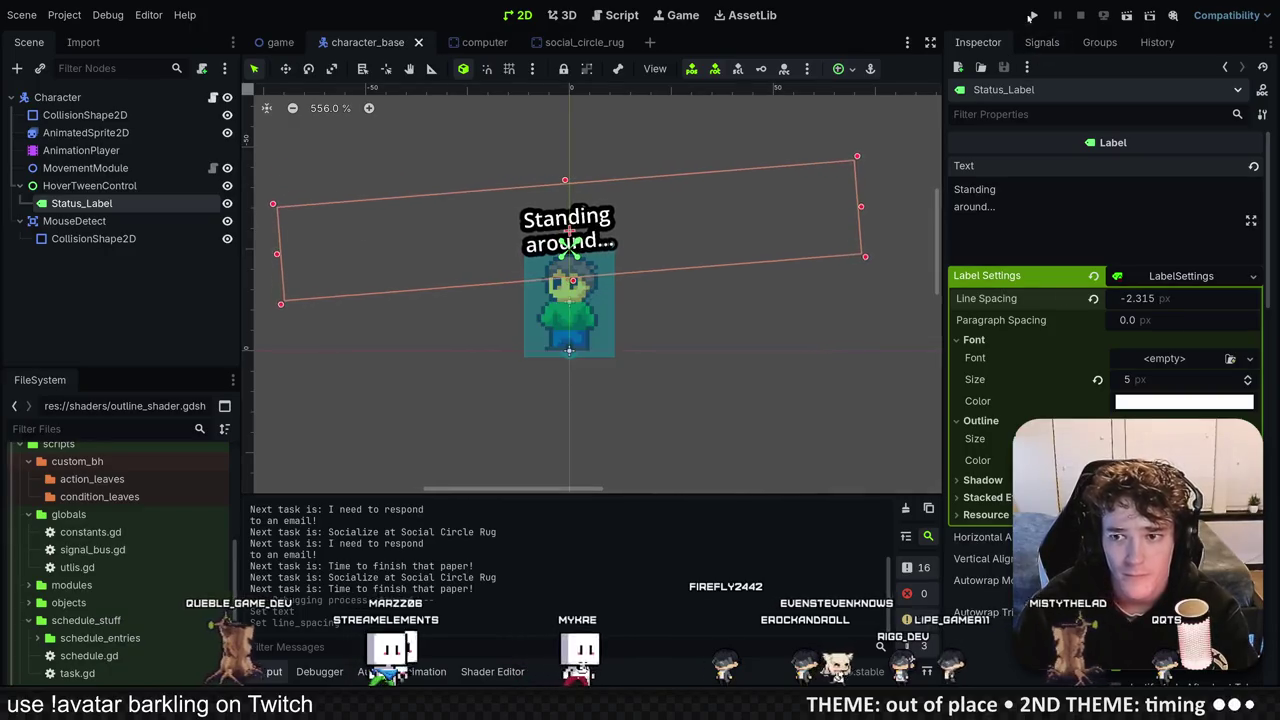
Step: Run the game to check the two-line label, then stop it and return to Windsurf
click(1031, 16)
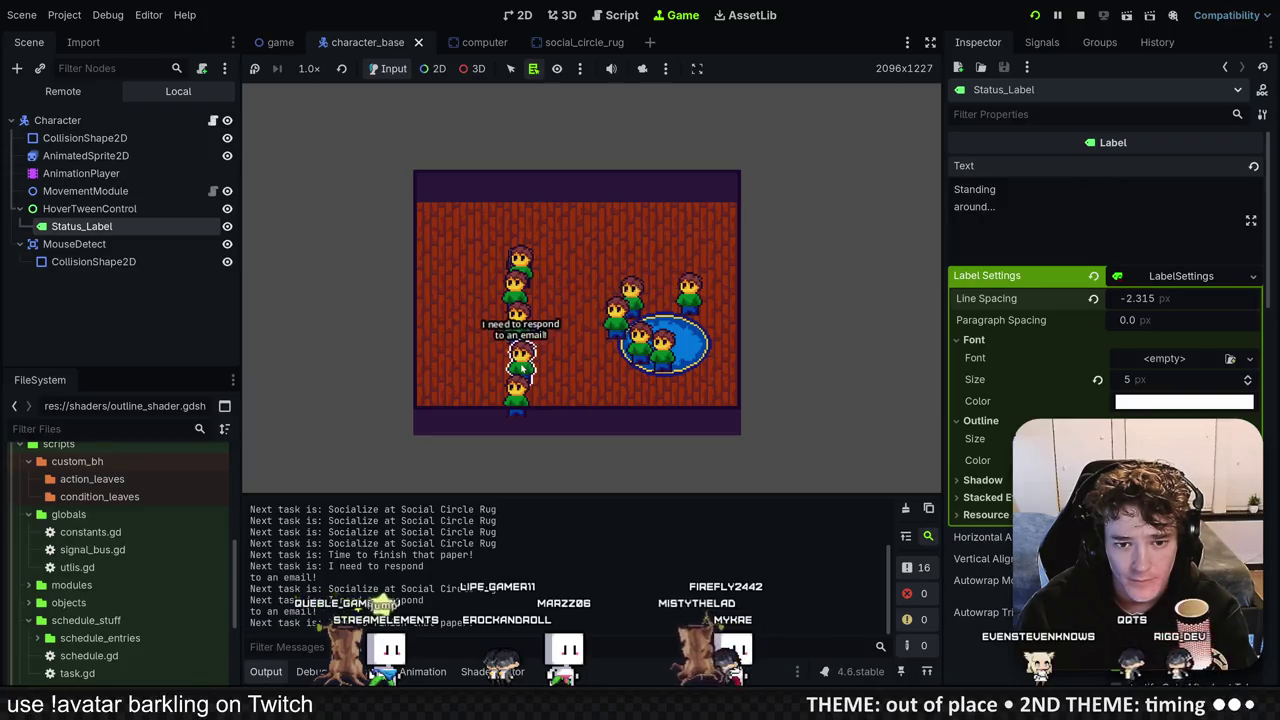
mouse_move(569, 282)
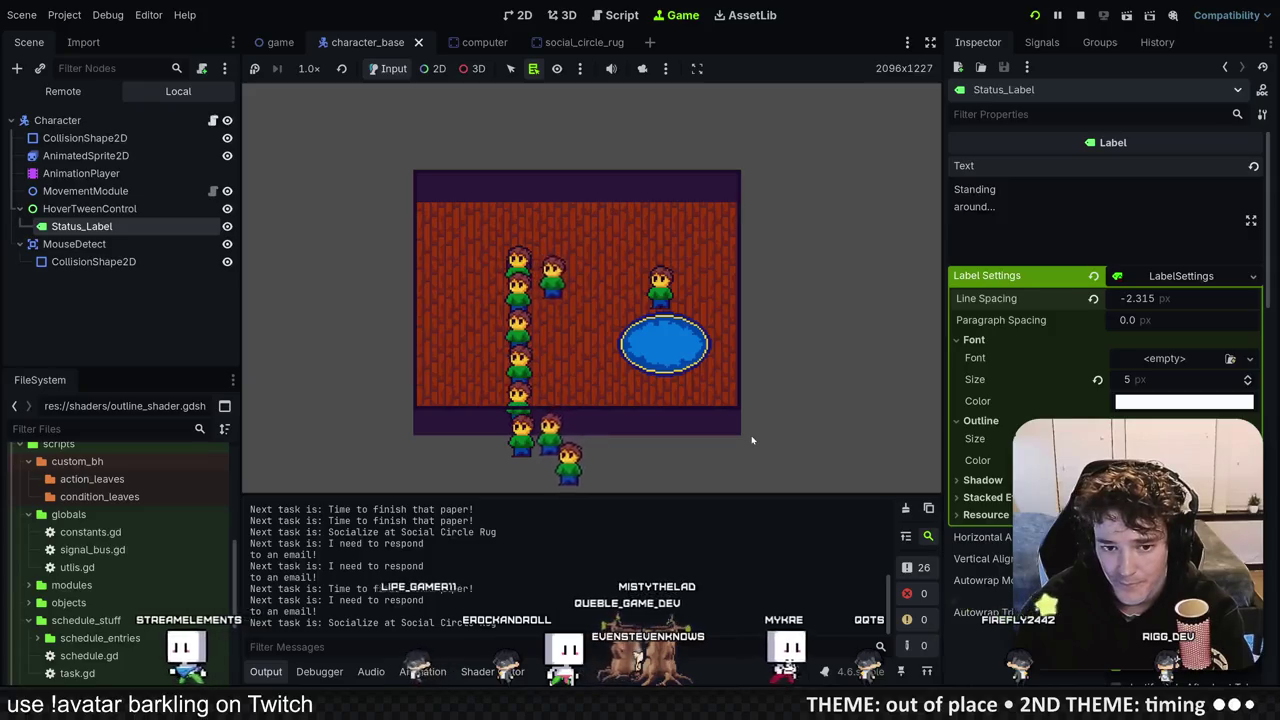
mouse_move(666, 293)
click(1080, 15)
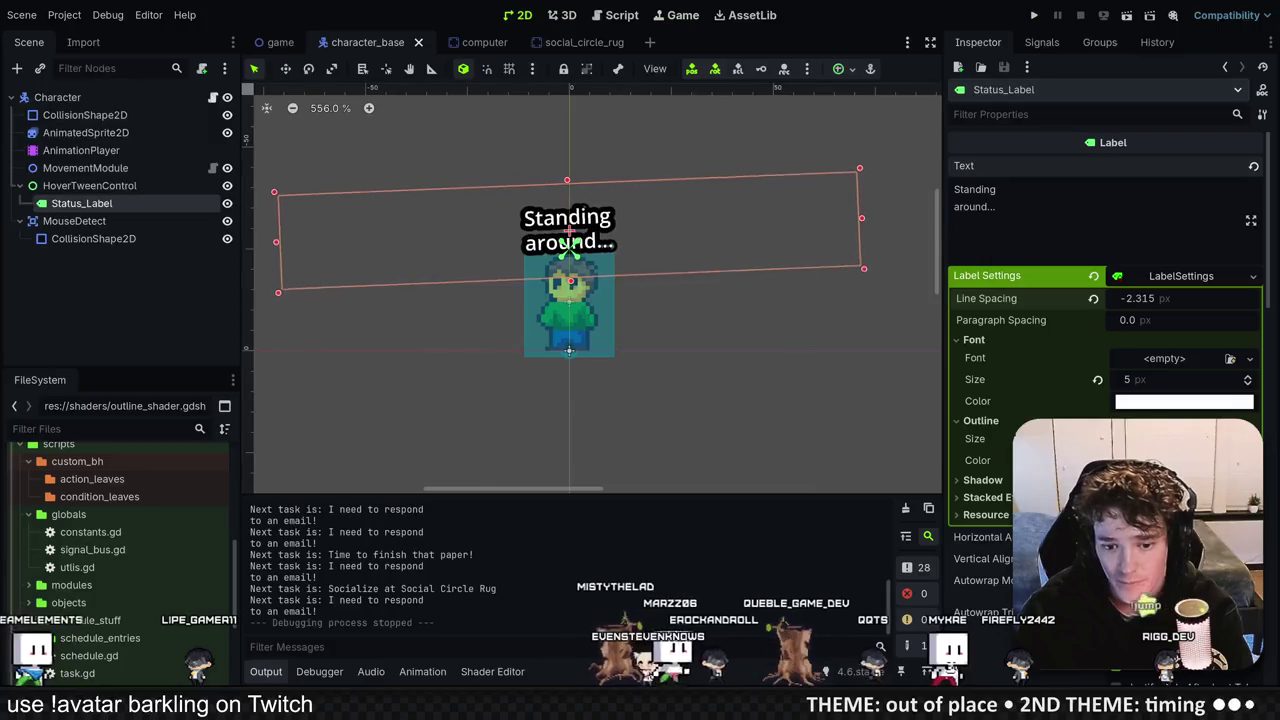
key(alt+Tab)
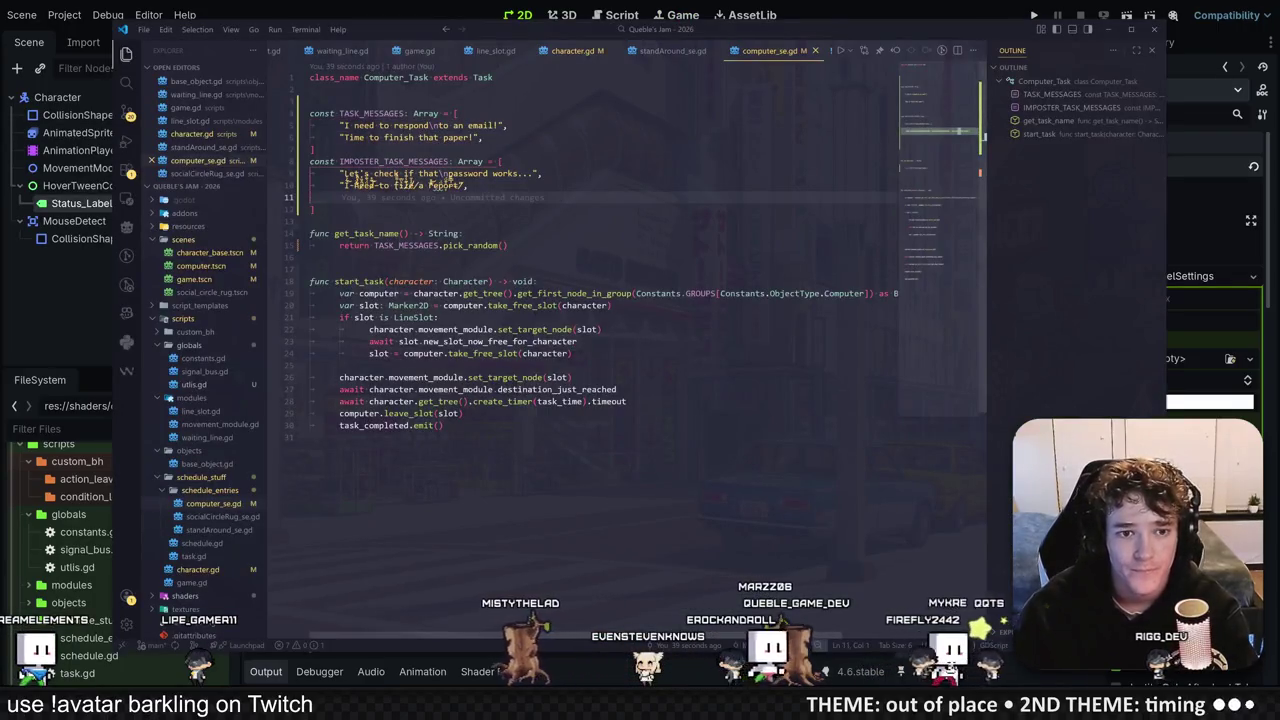
Step: Copy the message arrays from computer_se.gd over get_task_name in socialCircleRug_se.gd
drag(310, 113, 468, 185)
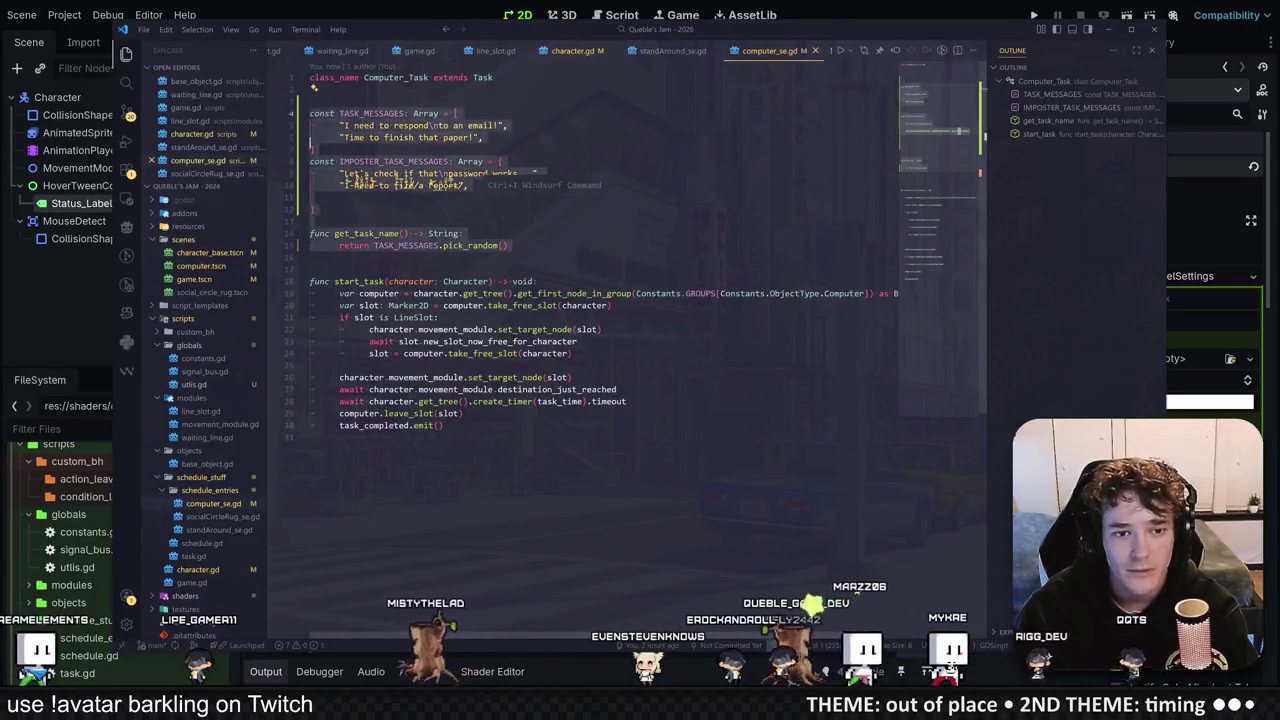
click(672, 55)
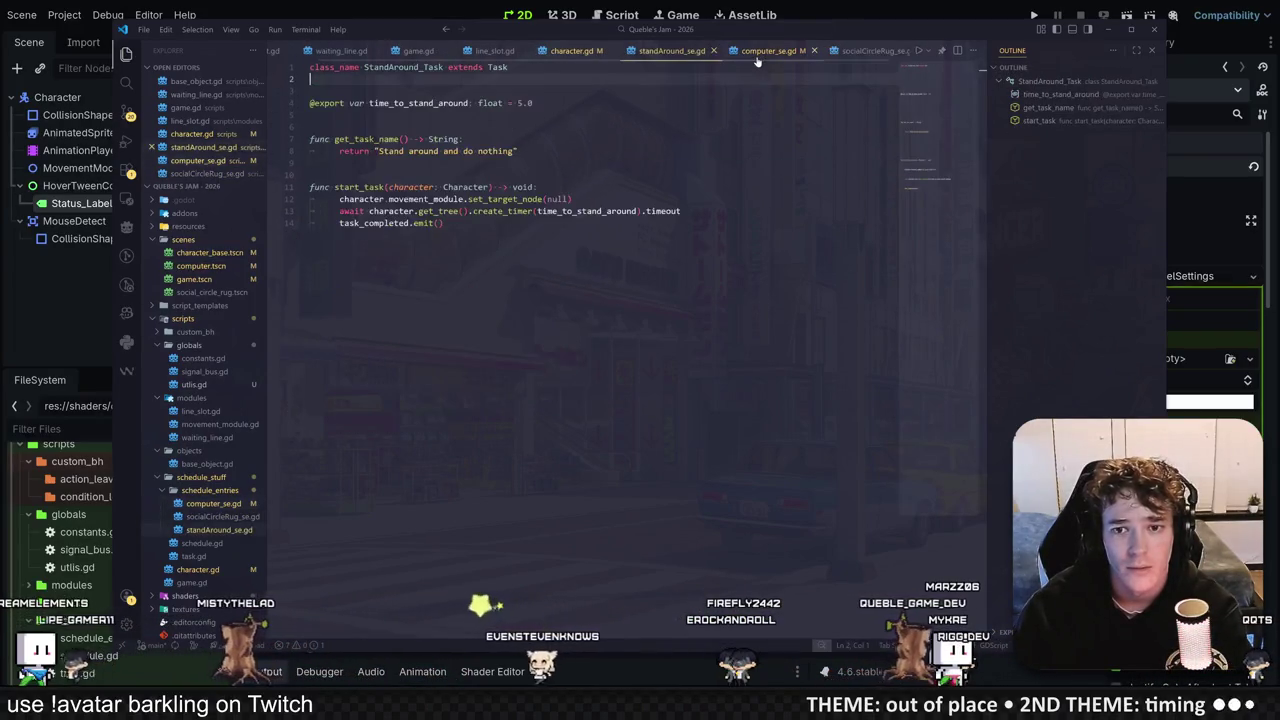
click(762, 51)
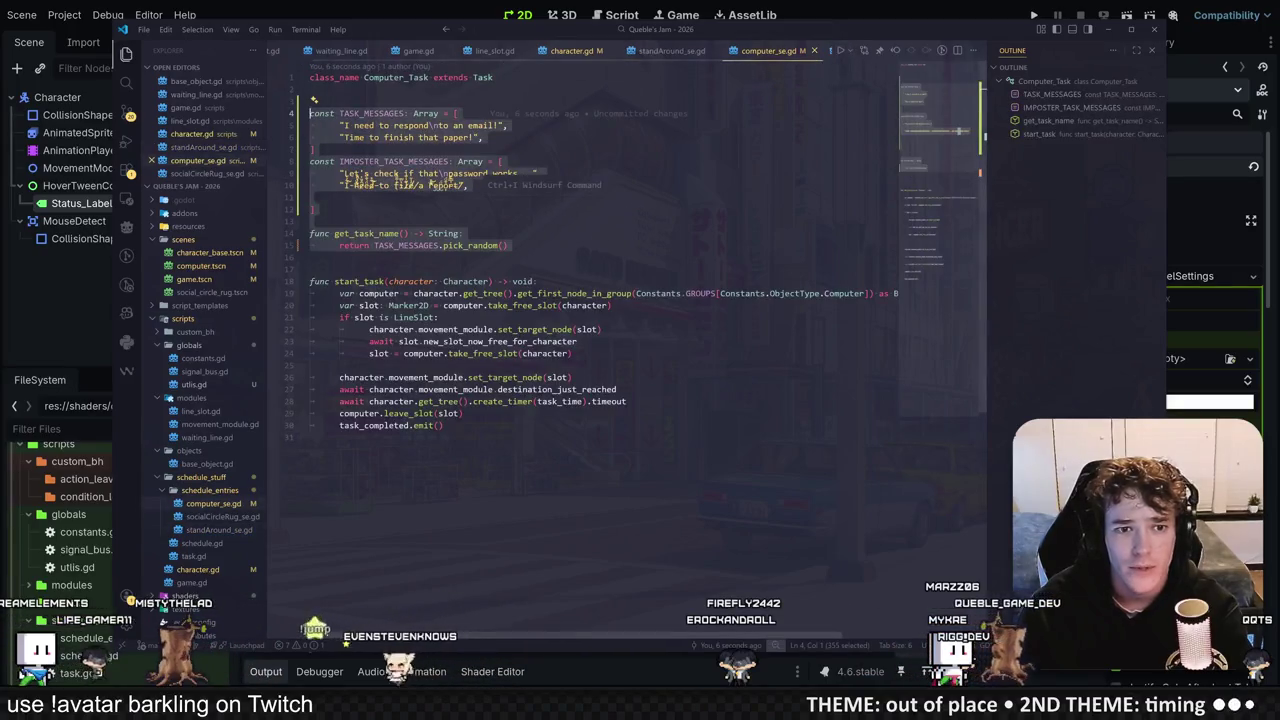
click(205, 173)
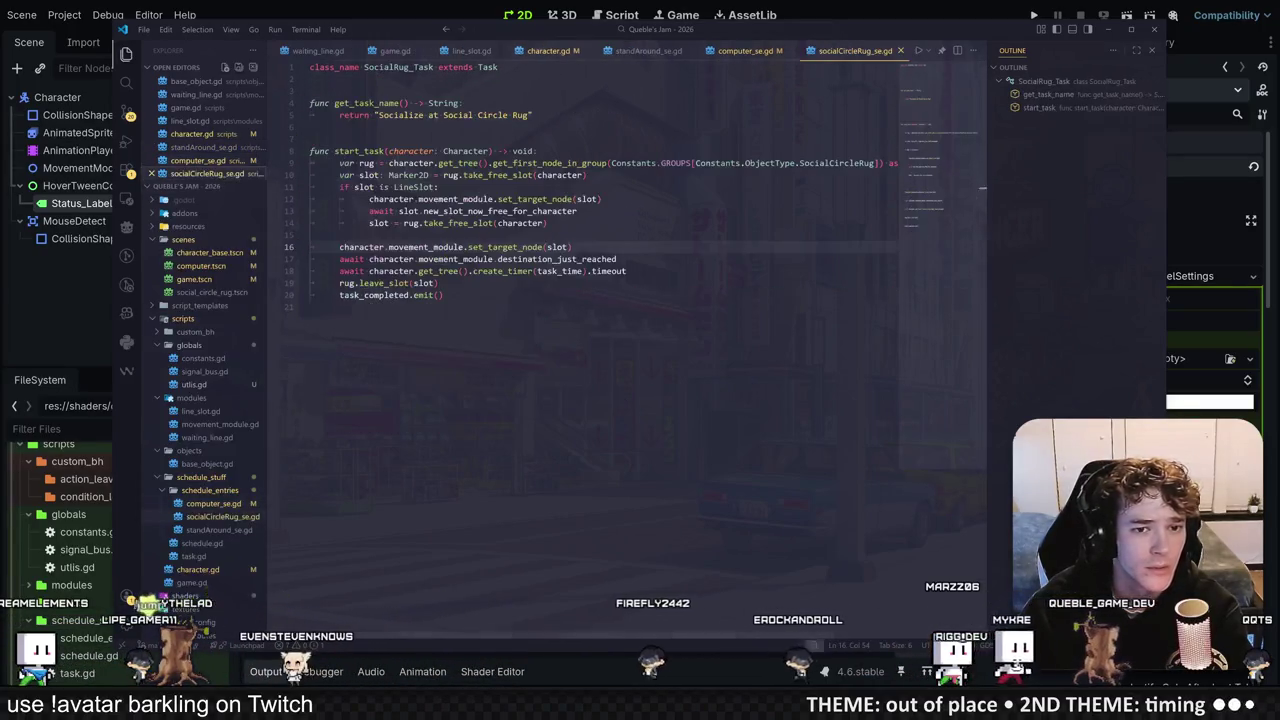
drag(310, 97, 540, 127)
key(ctrl+v)
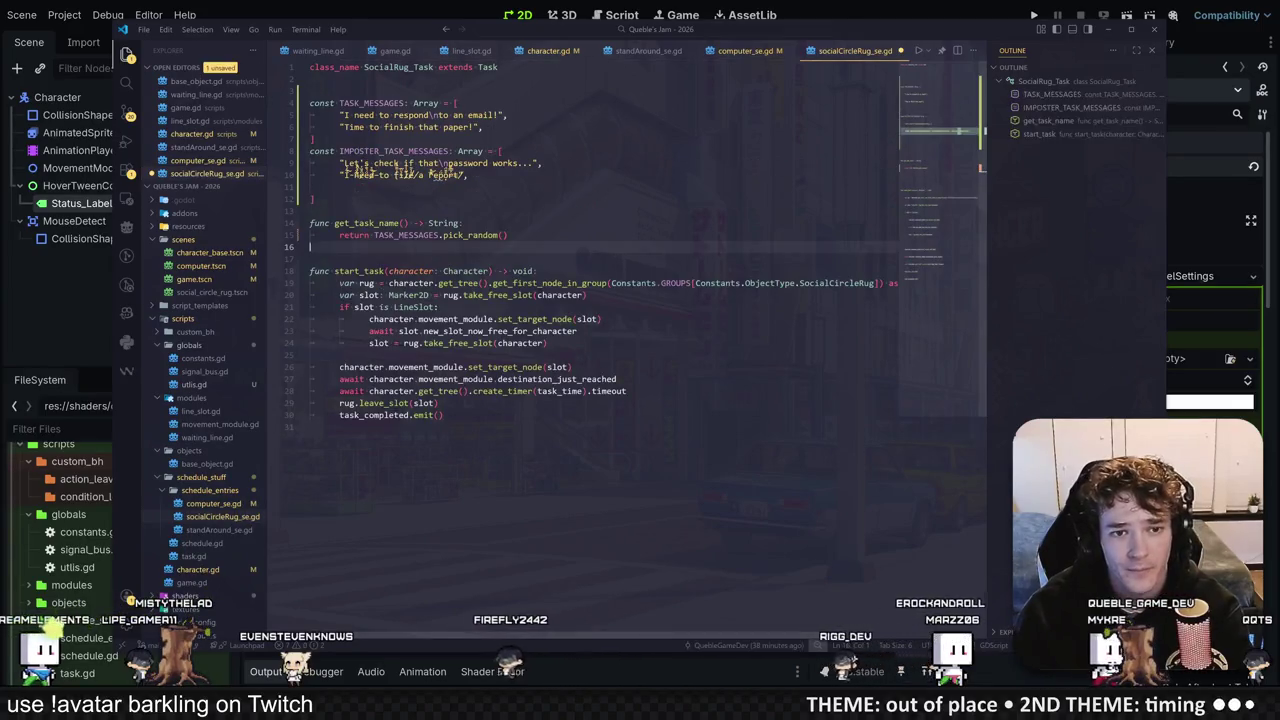
Step: Rewrite the messages to 'Time to talk with my friends' and 'I need a social break!', then save
drag(505, 115, 340, 115)
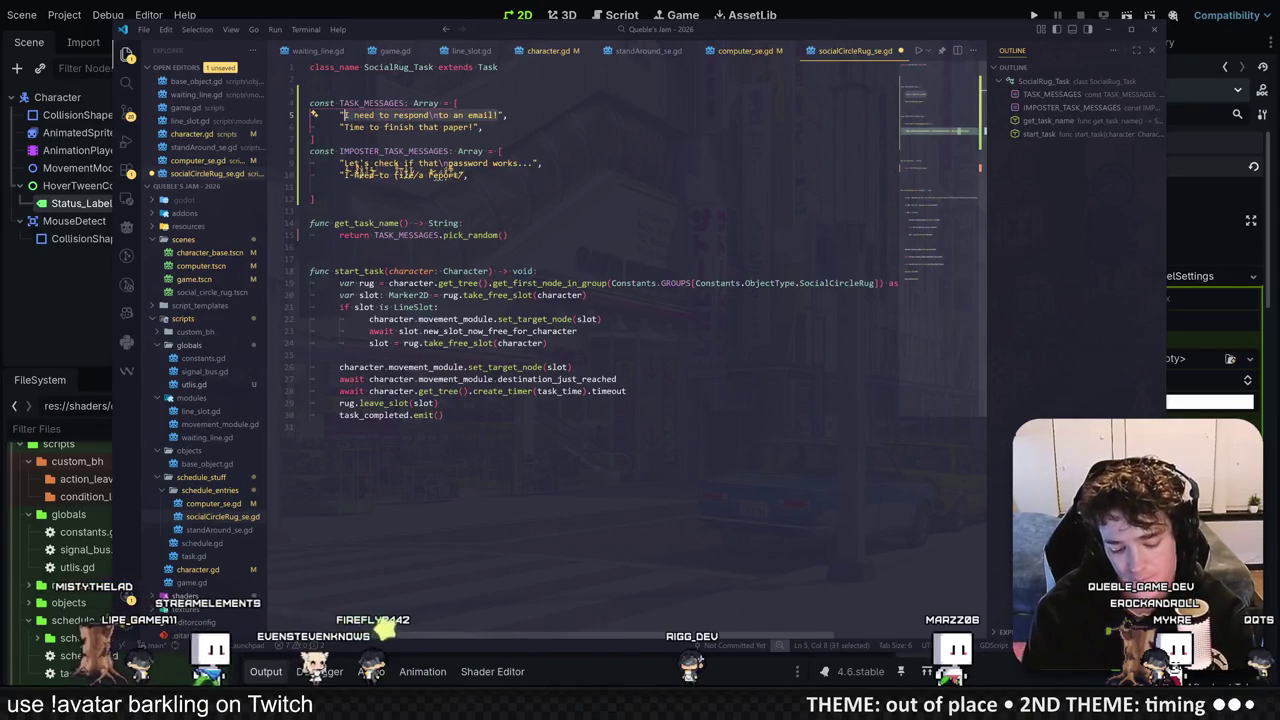
text(Time to talk with\nmy friends! :D)
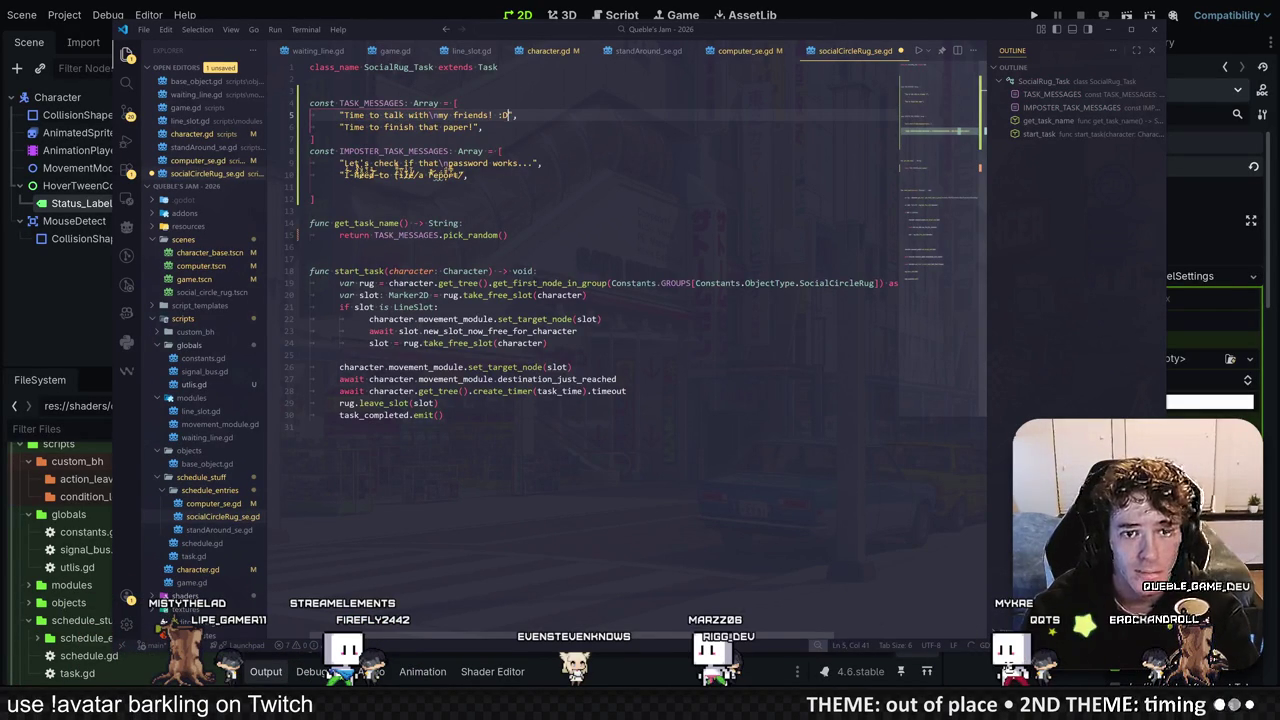
drag(475, 127, 343, 127)
text(I need a )
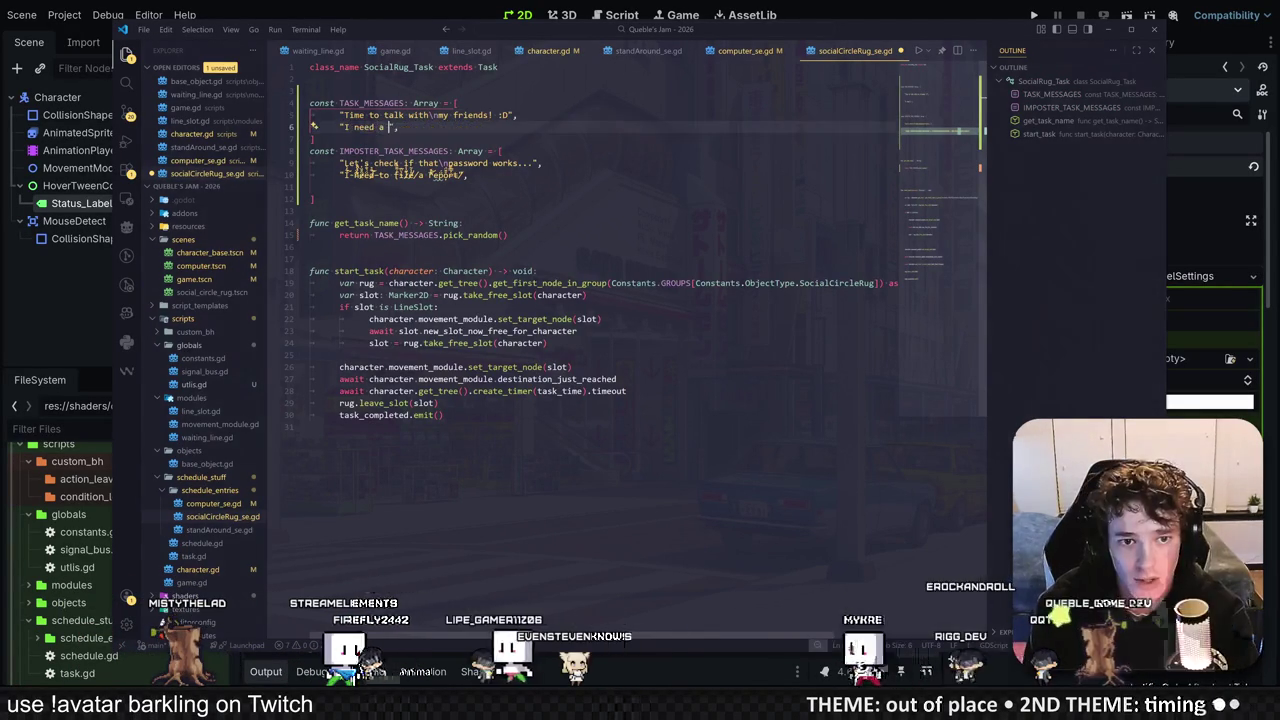
text(break)
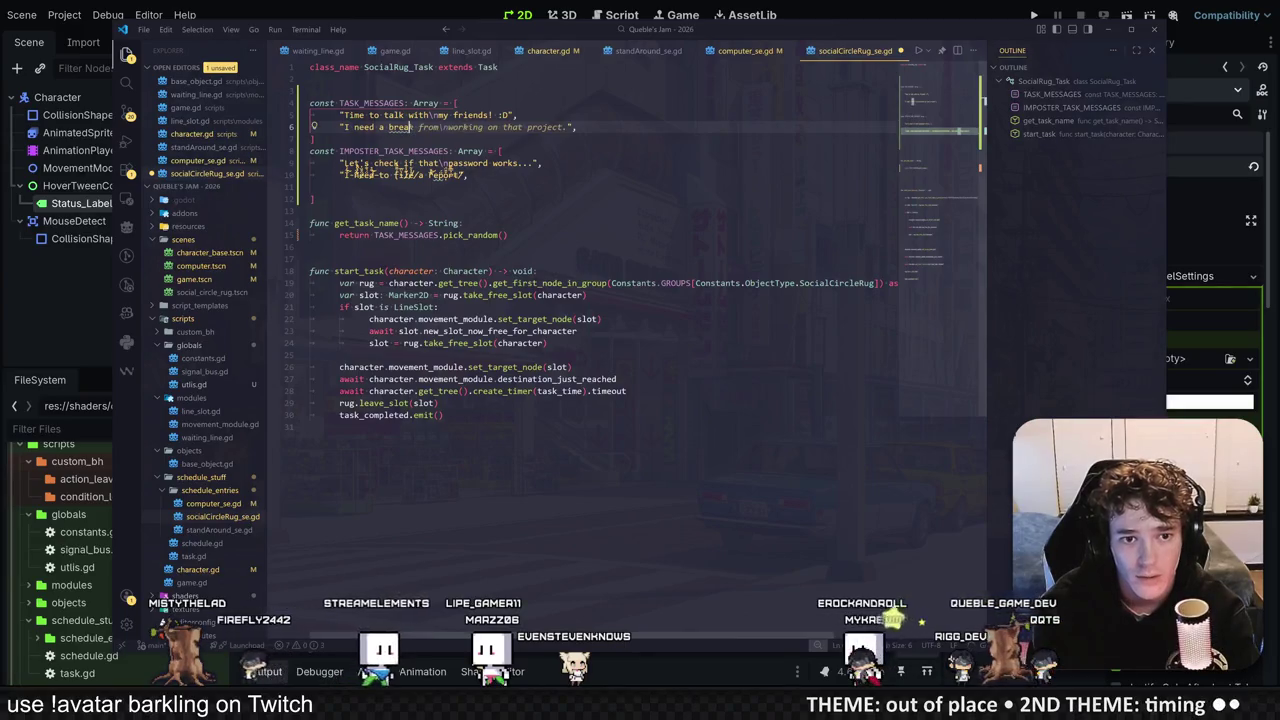
key(BackSpace)
text(co)
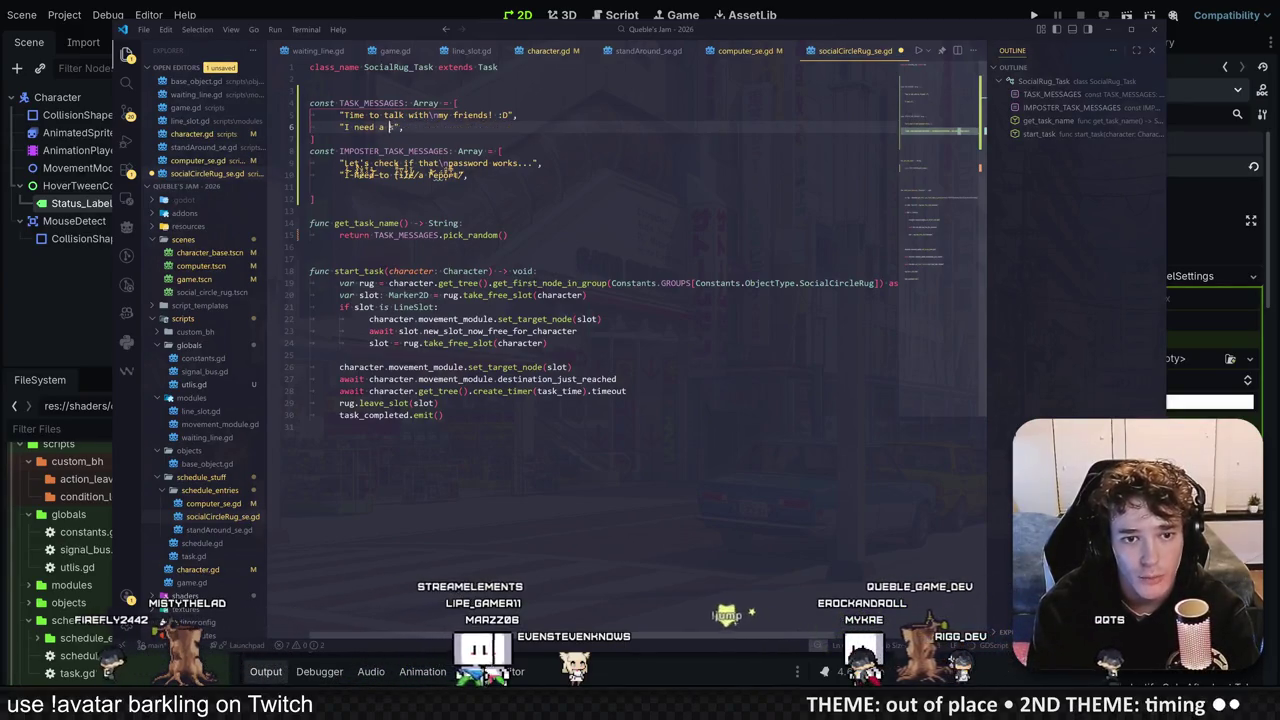
text(ial break!)
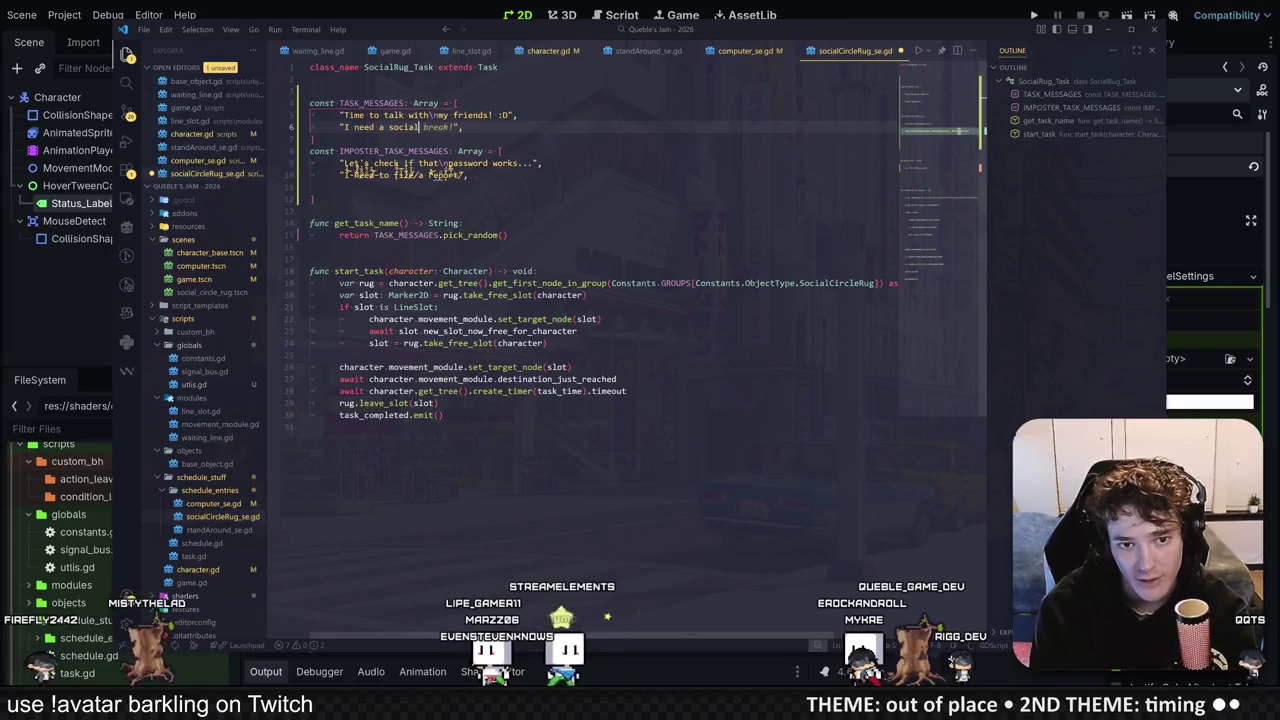
key(ctrl+s)
Step: Delete the imposter messages and run the game to test the rug messages
click(487, 161)
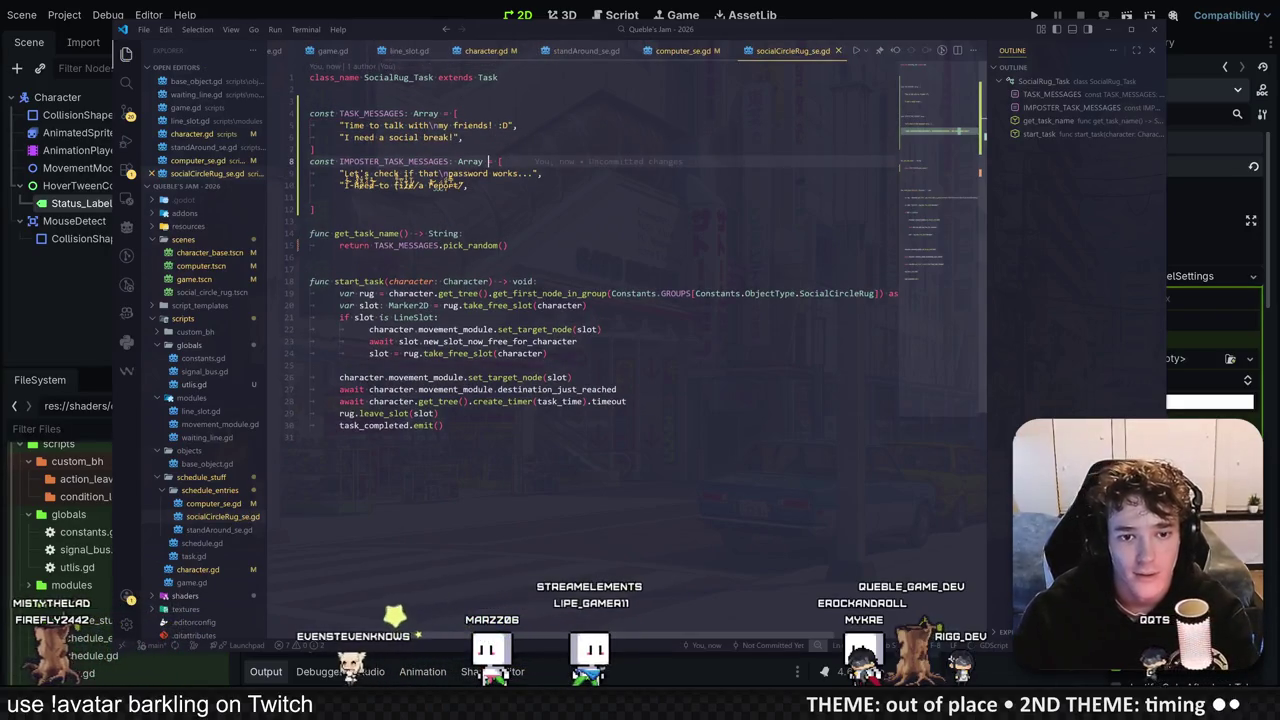
drag(545, 173, 340, 173)
key(BackSpace)
click(517, 125)
click(1035, 15)
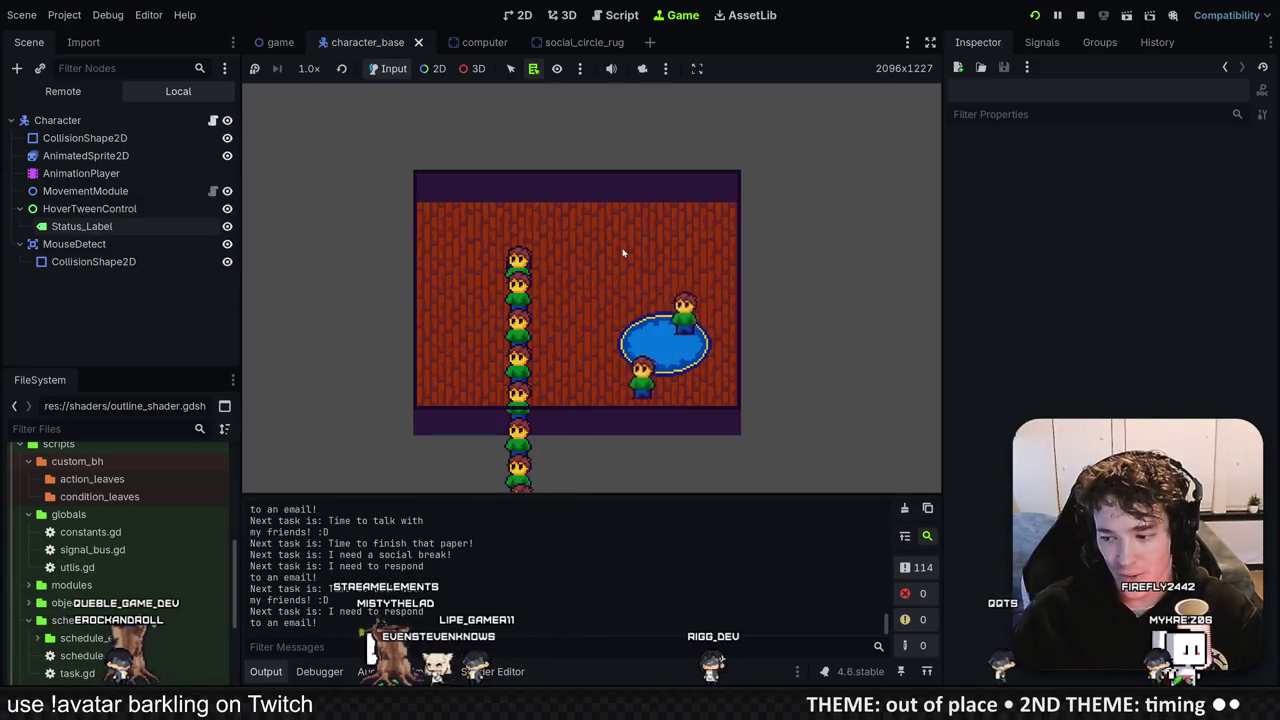
Step: Watch characters near the rug show the new social messages, then stop the game
mouse_move(518, 262)
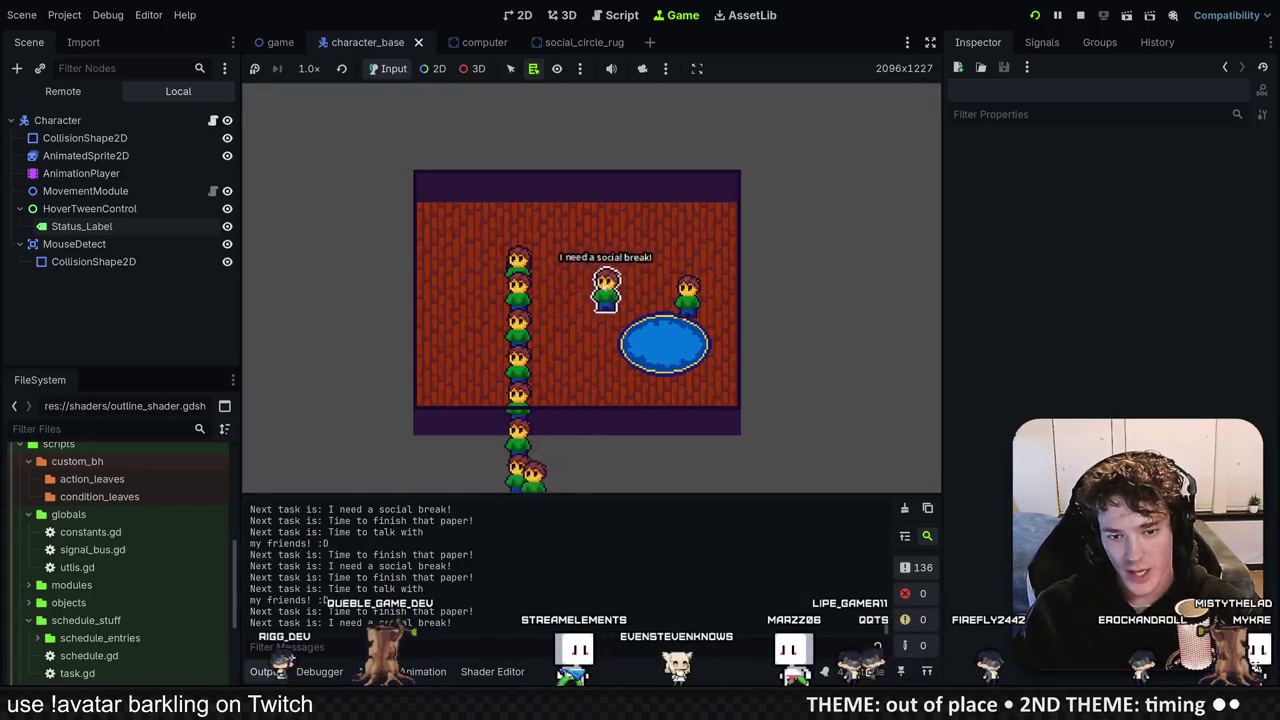
key(F8)
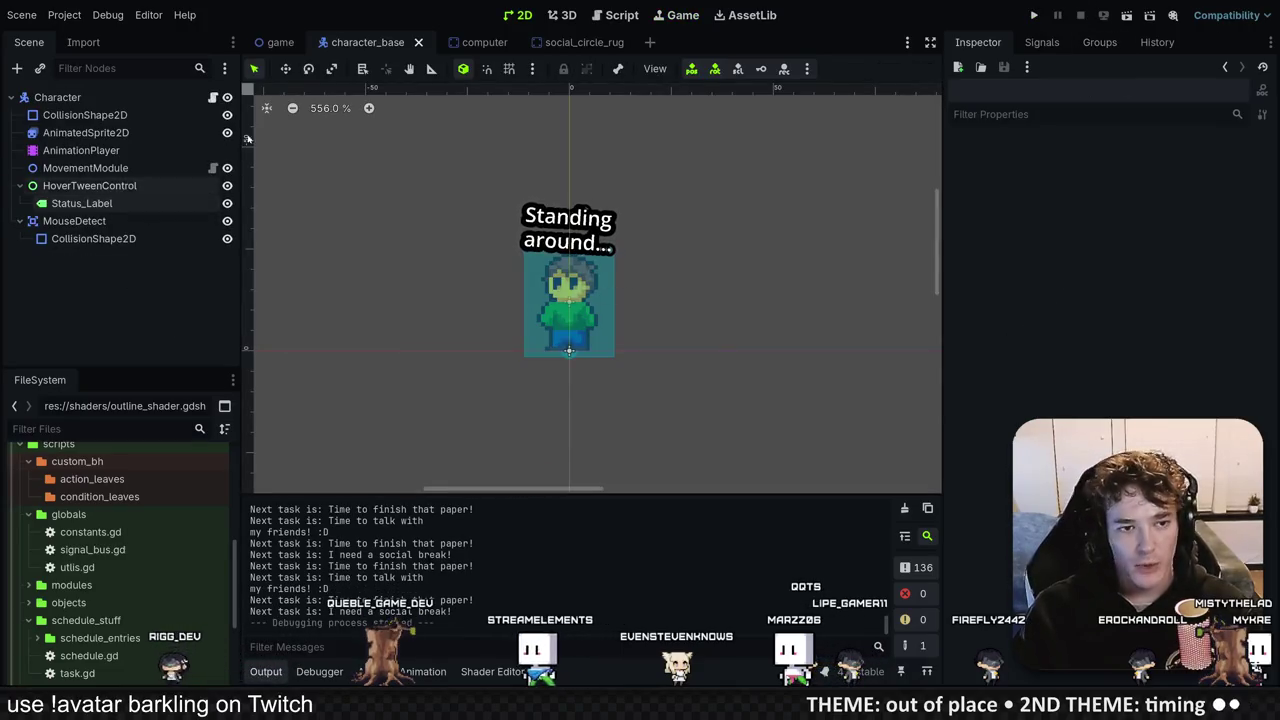
Step: Delete the Camera2D node from the game scene and save
click(280, 42)
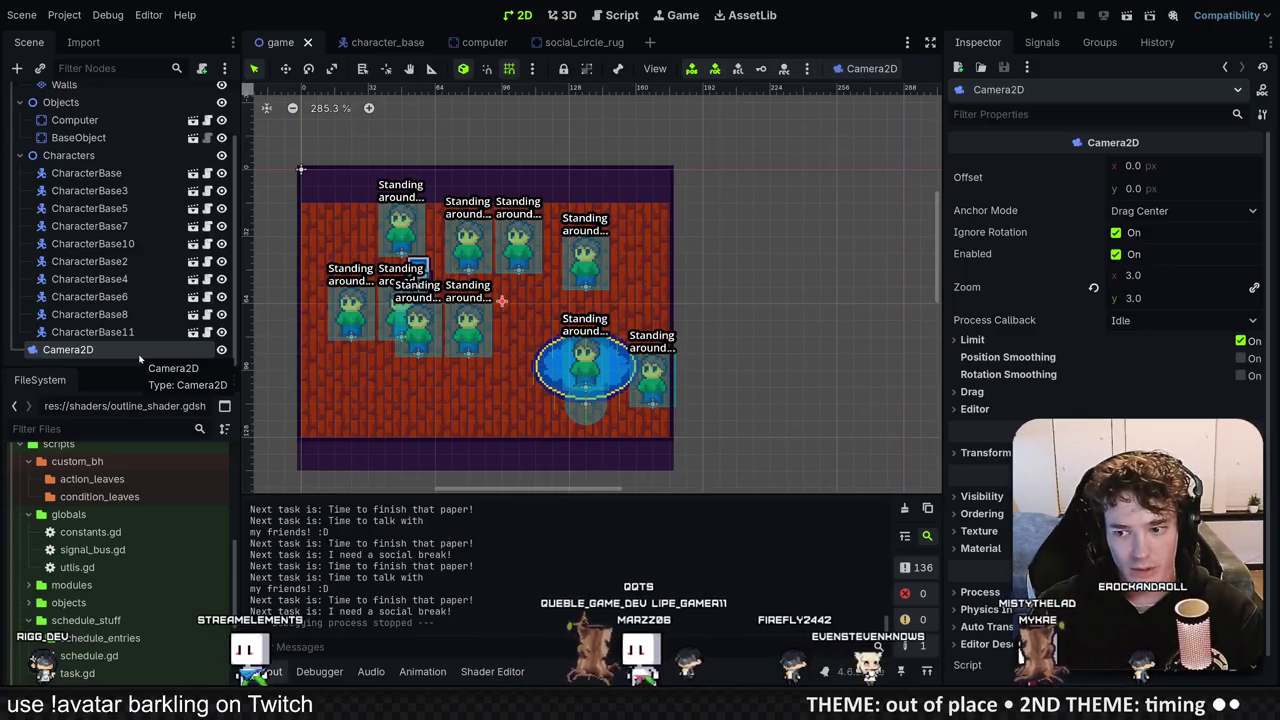
key(Delete)
key(ctrl+s)
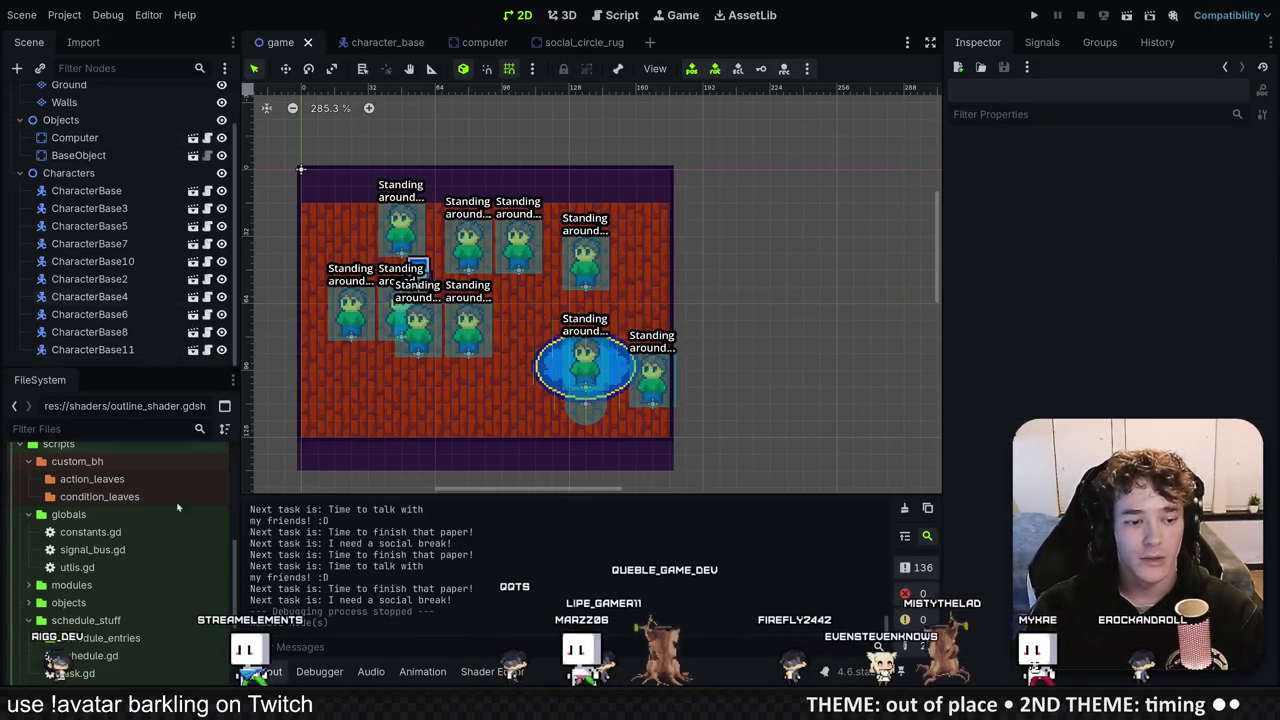
Step: Create a global_camera.gd script extending Camera2D in the globals folder
scroll(114, 571, down, 2)
scroll(114, 571, up, 2)
right_click(96, 486)
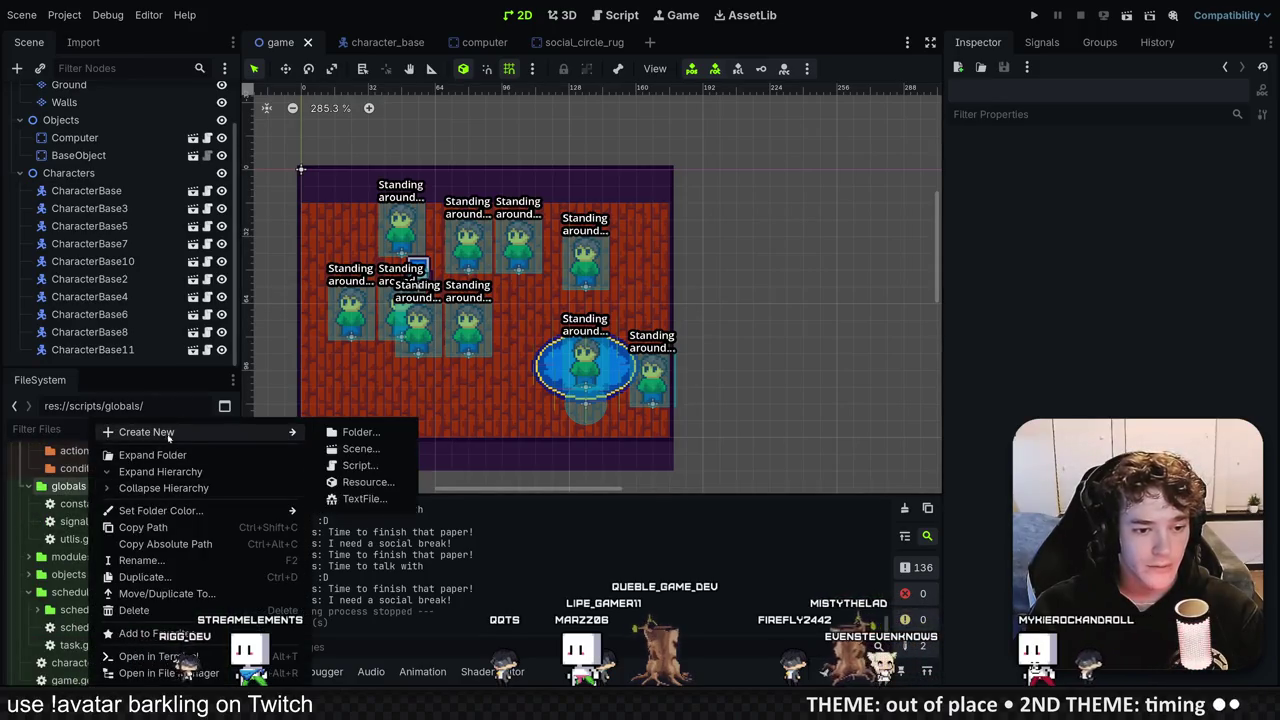
click(381, 470)
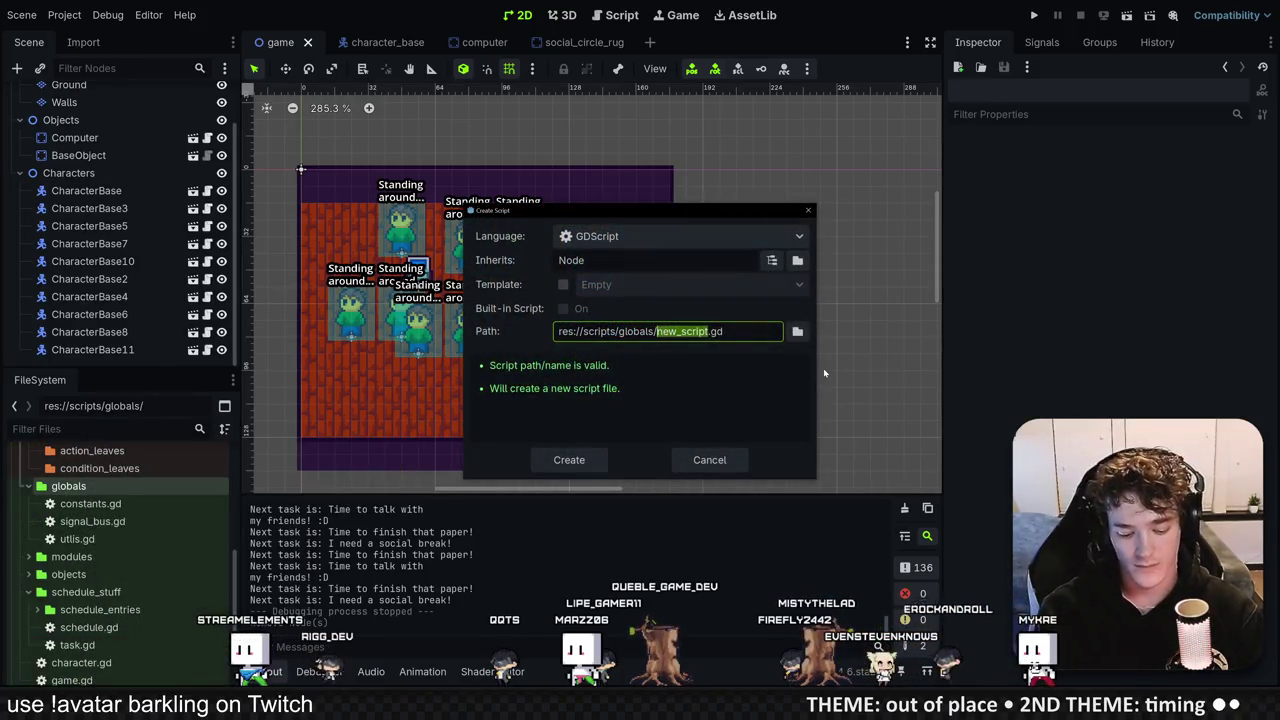
text(global_camera)
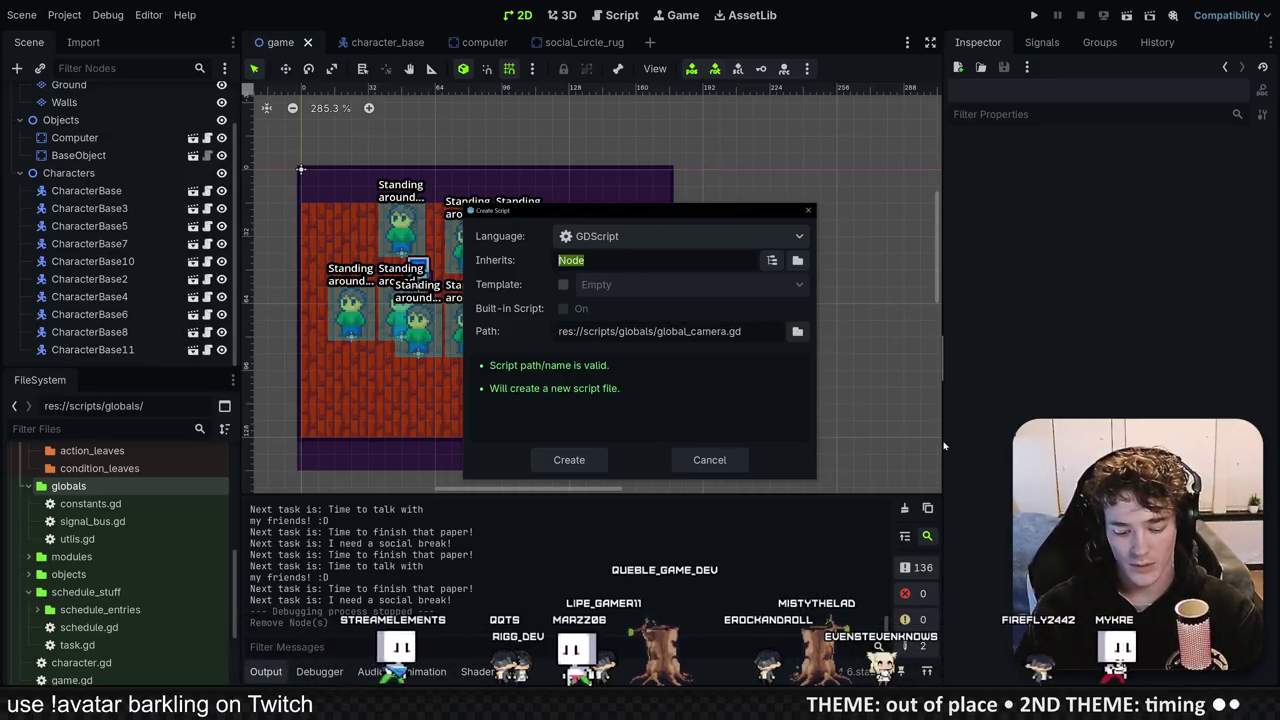
text(2D)
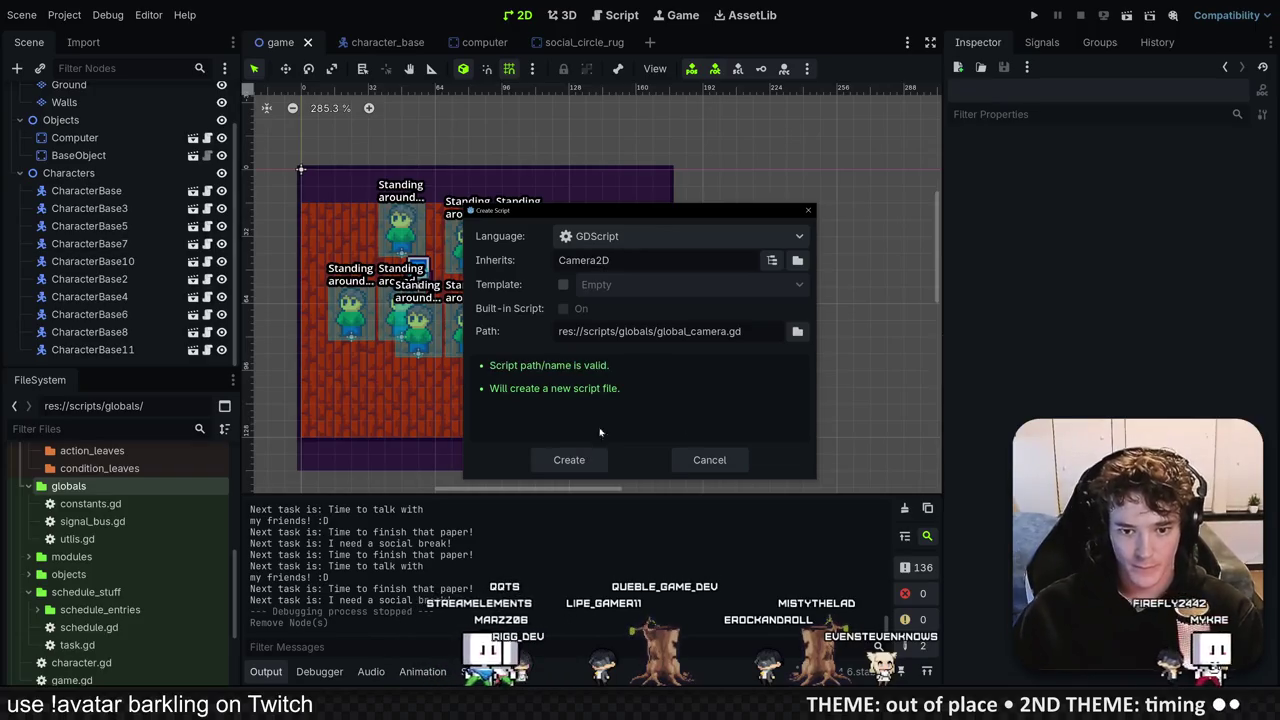
click(591, 460)
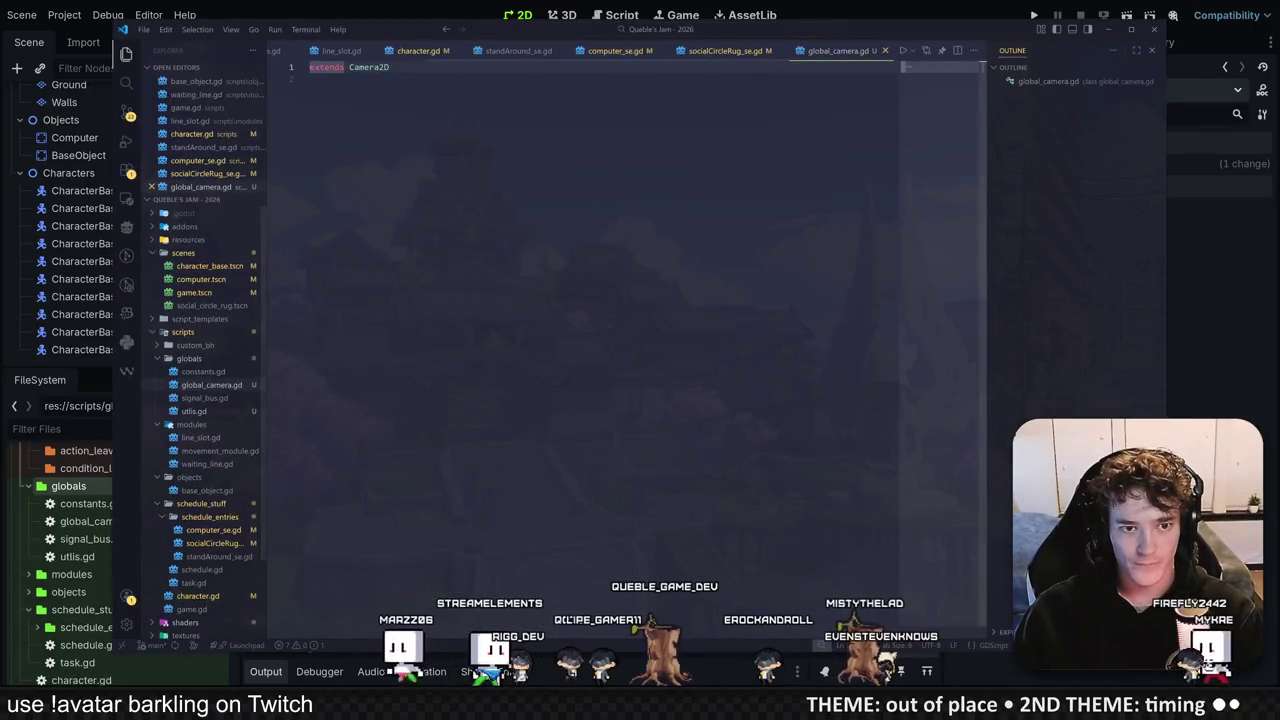
Step: Add global_camera.gd as the GlobalCamera autoload in Project Settings, then open it in Windsurf
click(1182, 305)
click(64, 14)
click(86, 31)
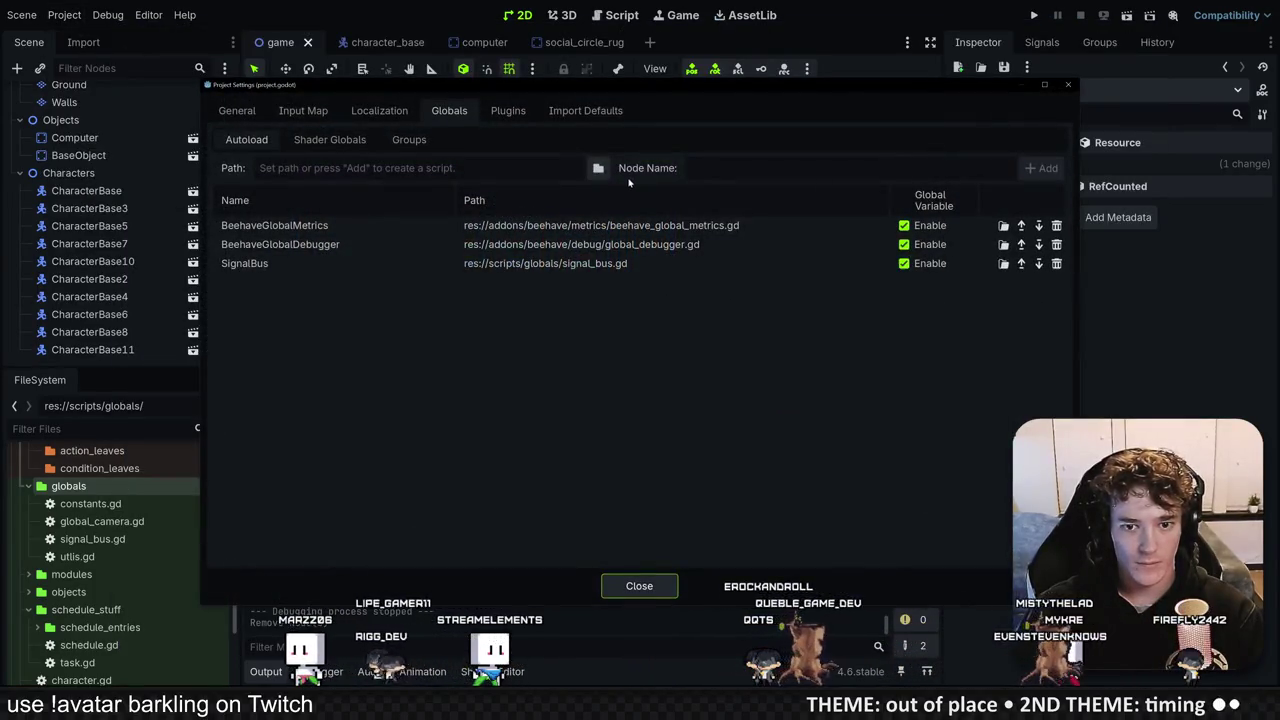
click(598, 168)
double_click(486, 190)
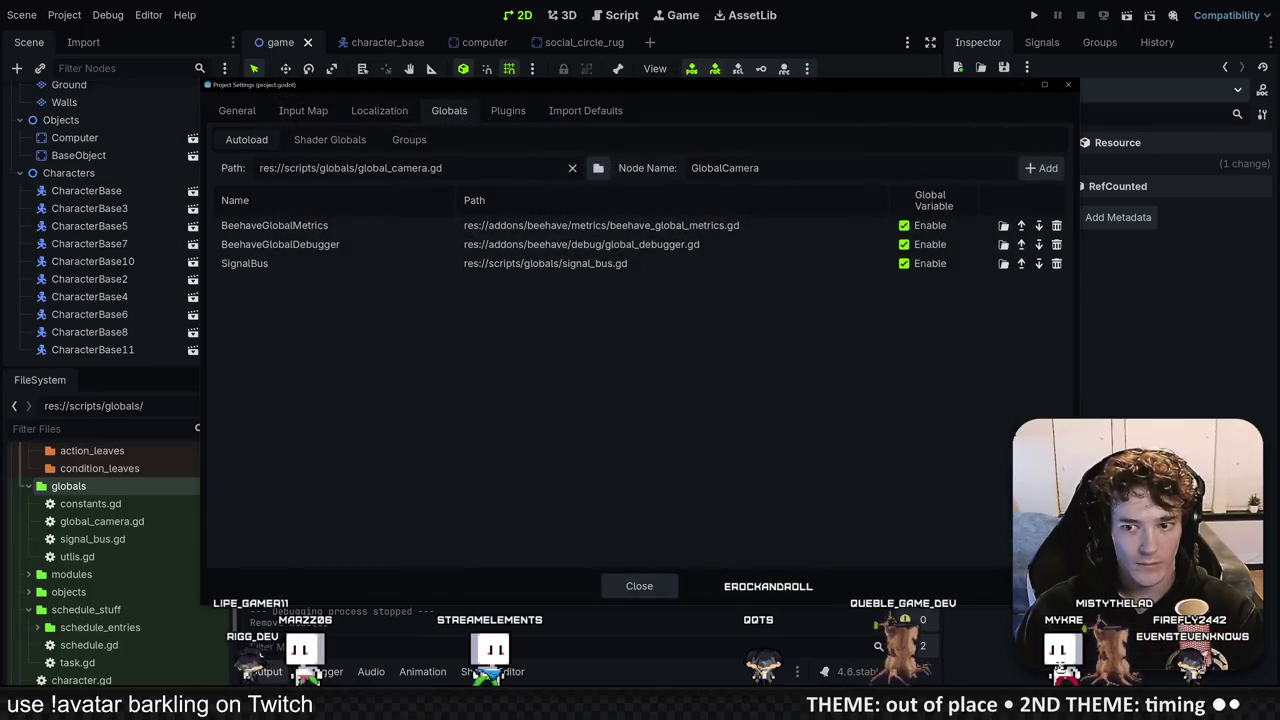
click(1041, 168)
click(639, 586)
double_click(132, 521)
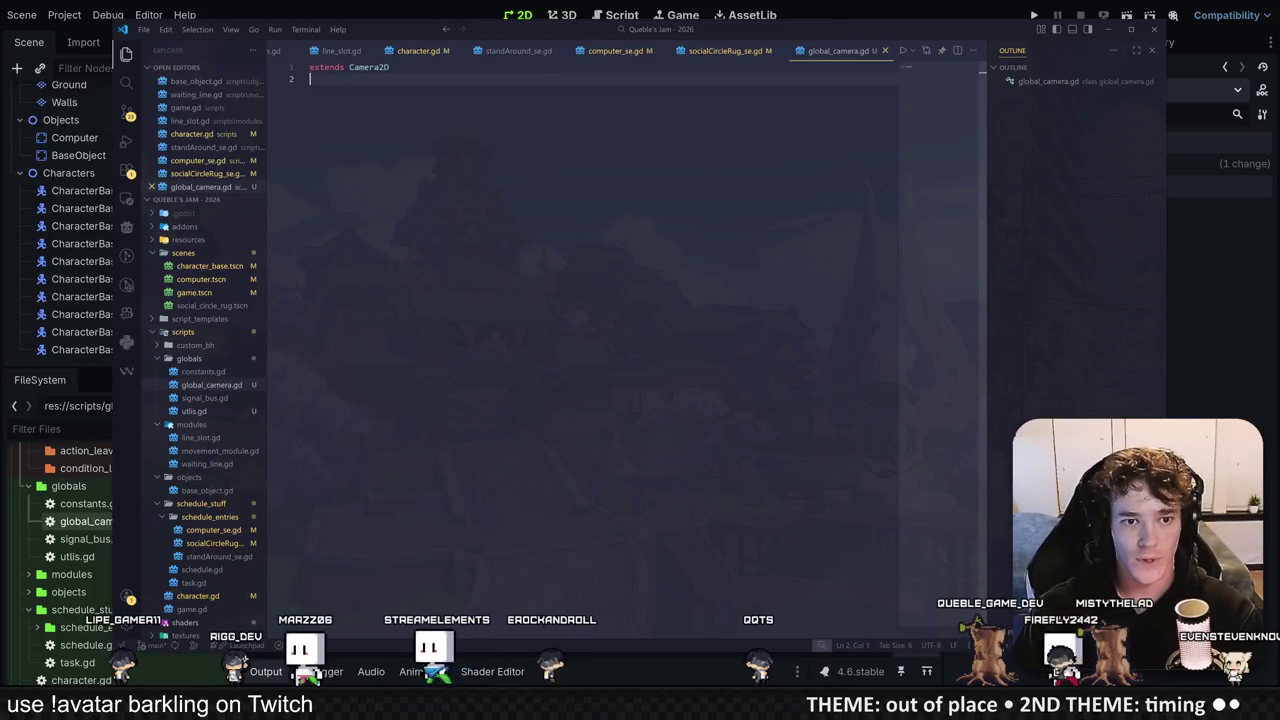
Step: Add a DEFAULT_ZOOM constant of Vector2(3, 3) below the extends line
key(Return)
key(Return)
key(Return)
text(cons )
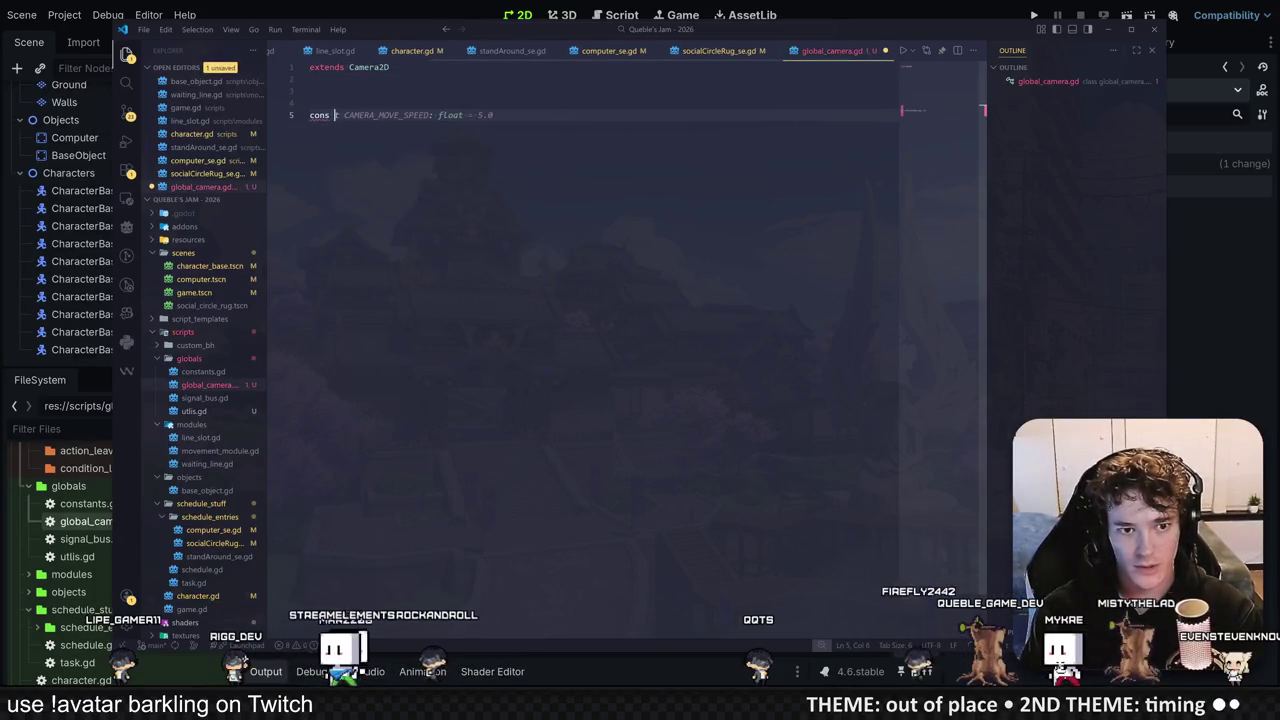
text(t DEFAULT)
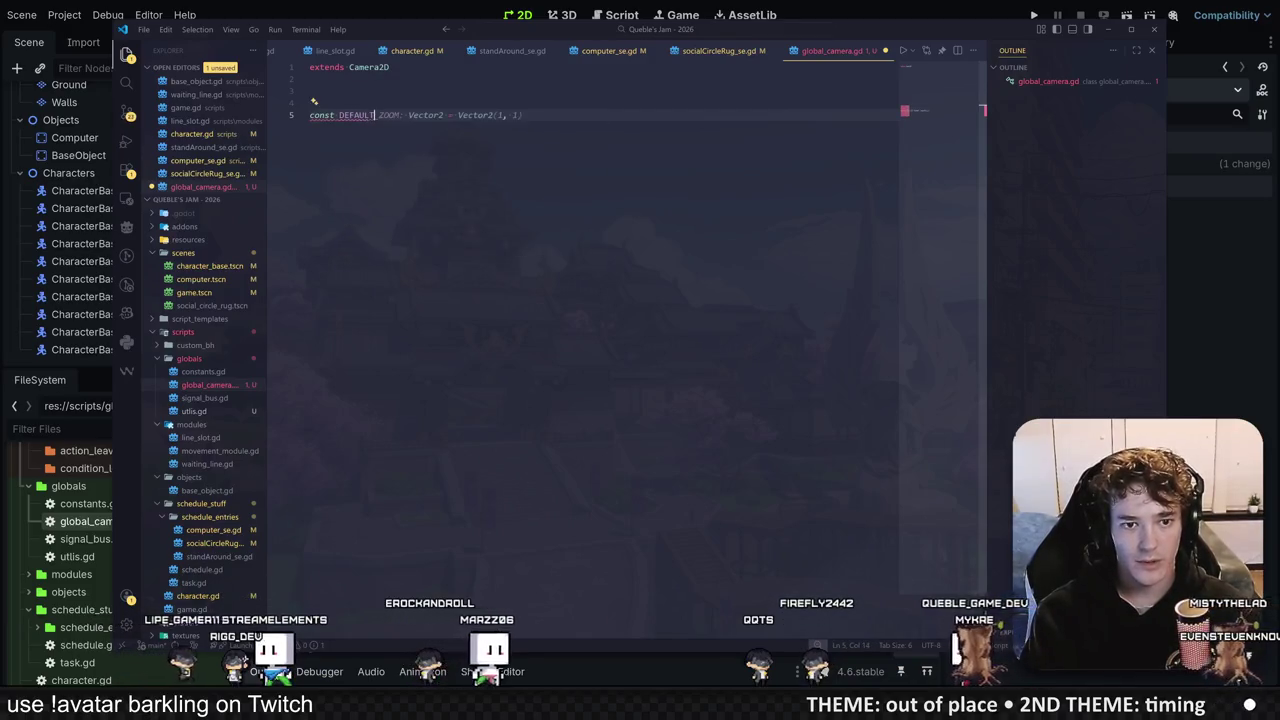
key(Tab)
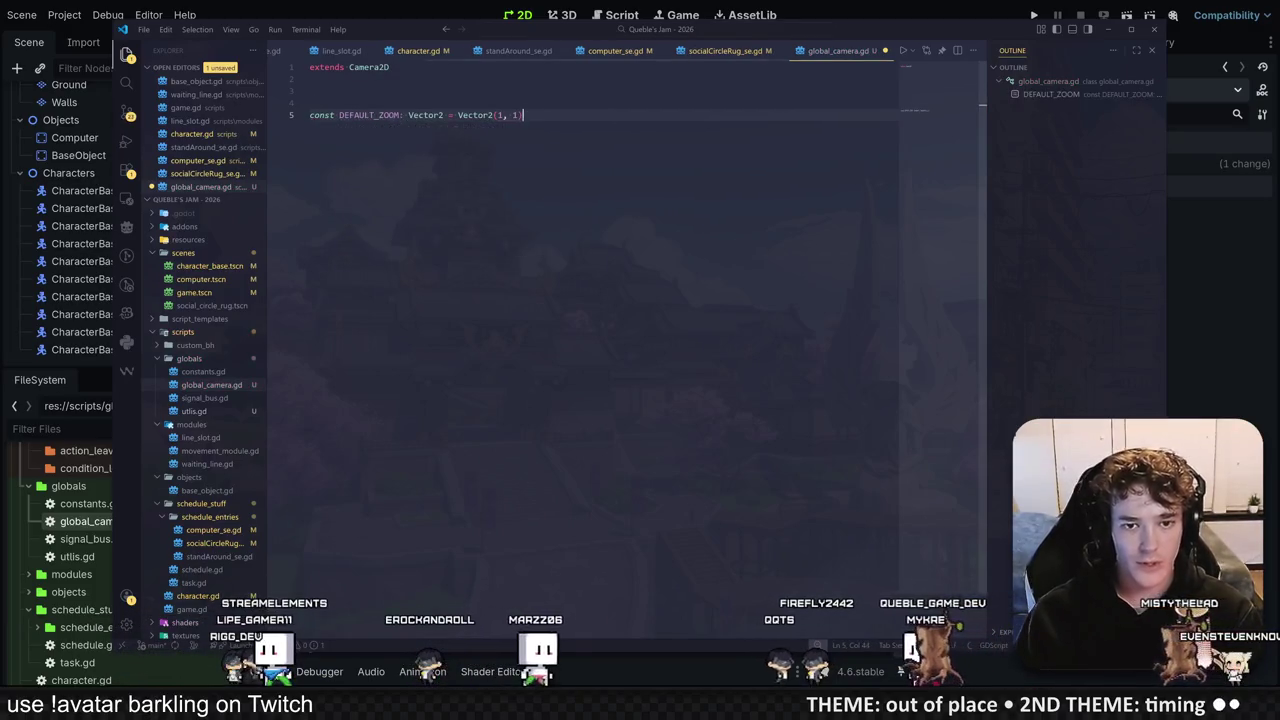
key(shift+Left)
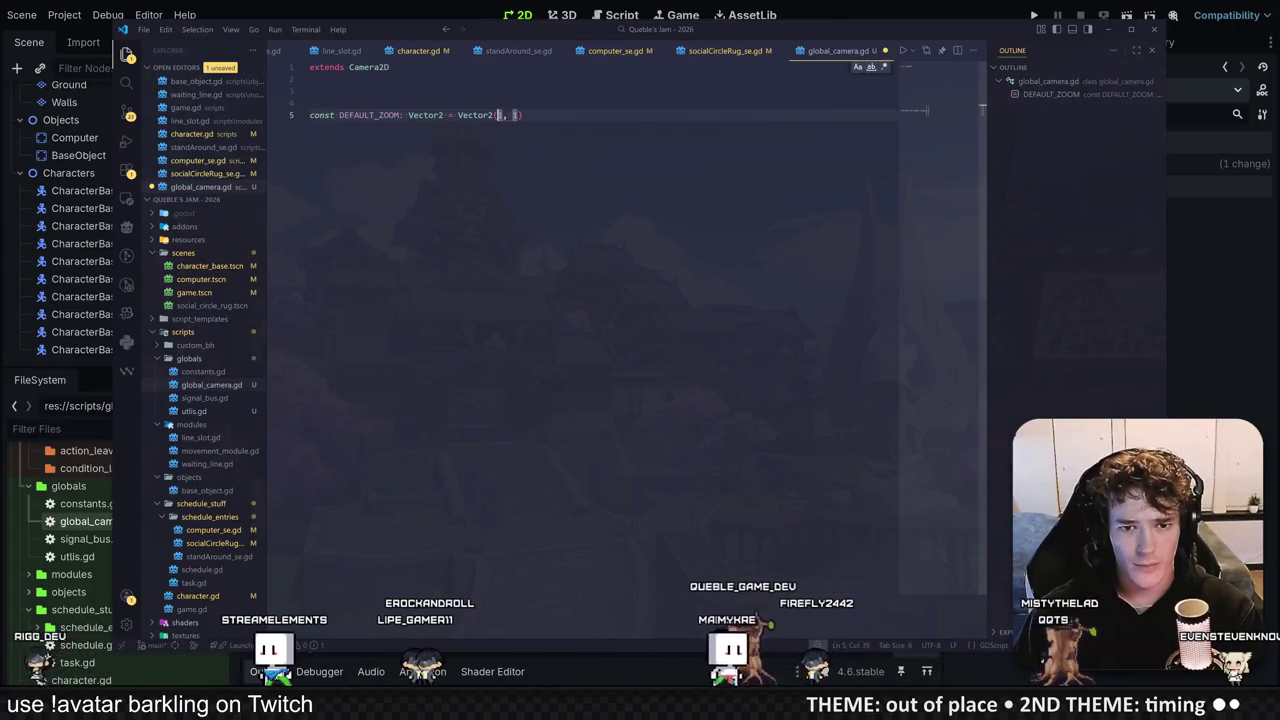
key(Escape)
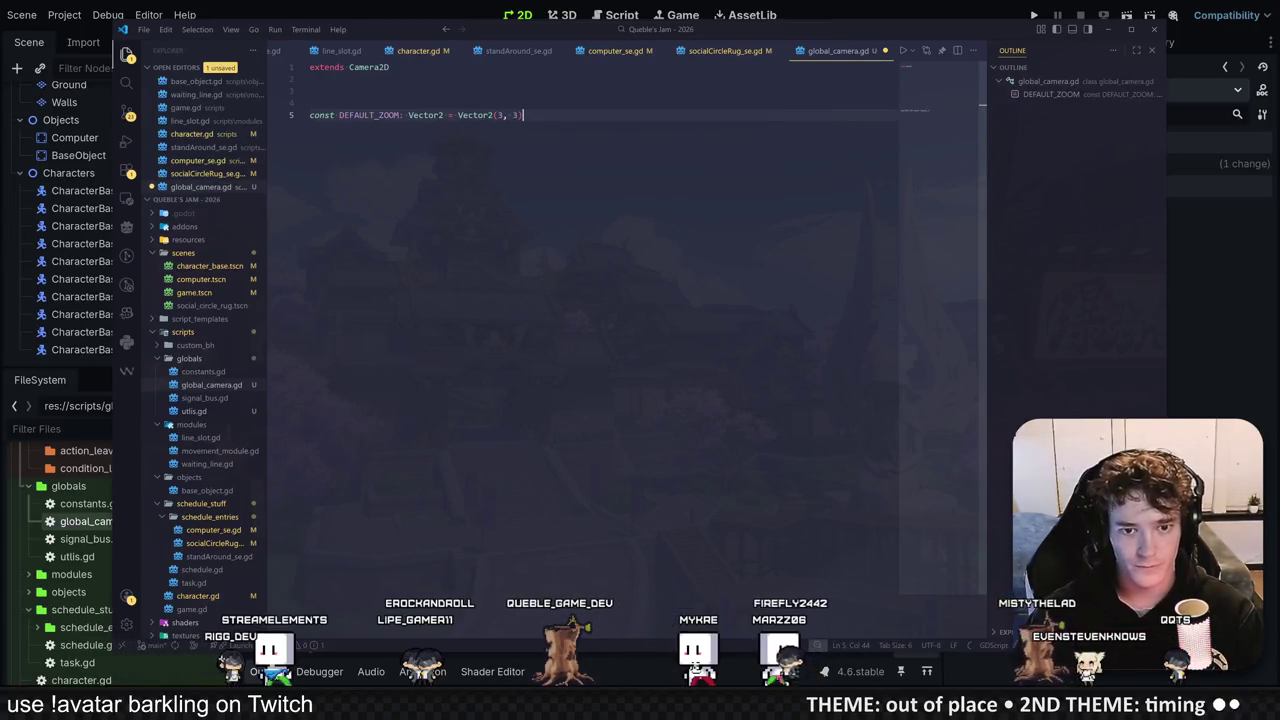
Step: Add a _ready function that sets zoom to DEFAULT_ZOOM
key(Return)
key(Return)
key(Return)
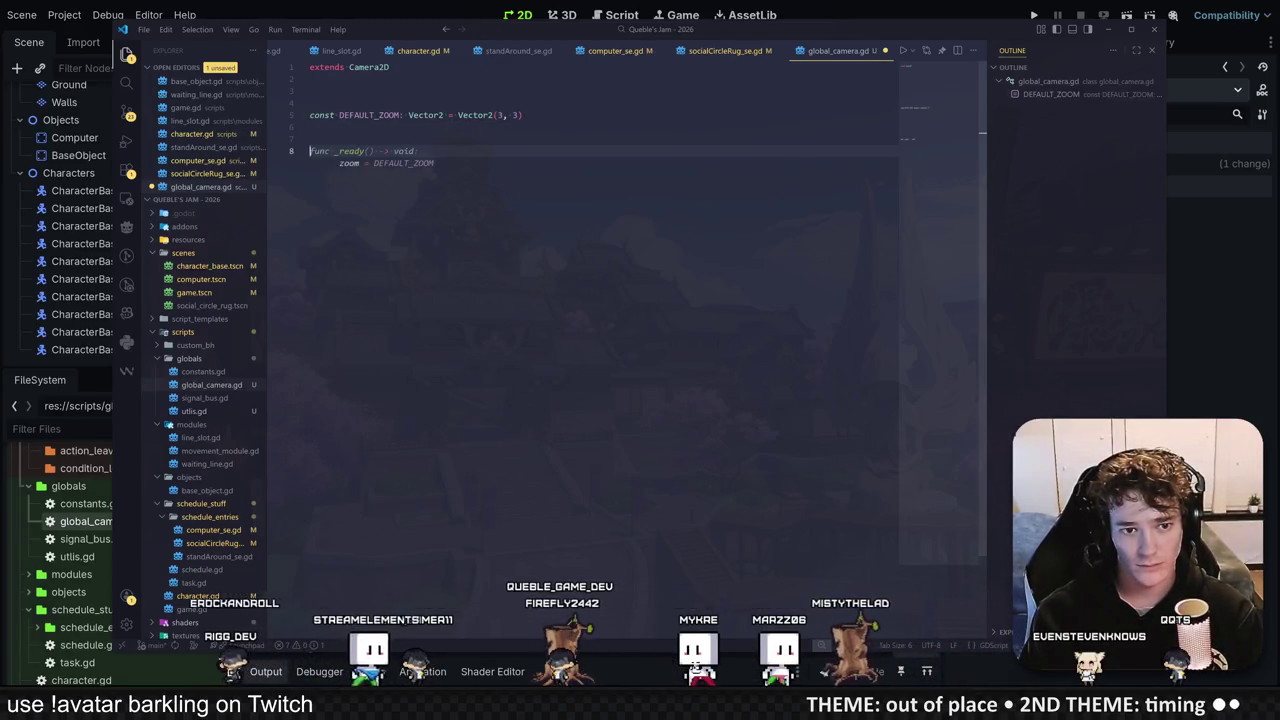
key(Tab)
key(Return)
key(Return)
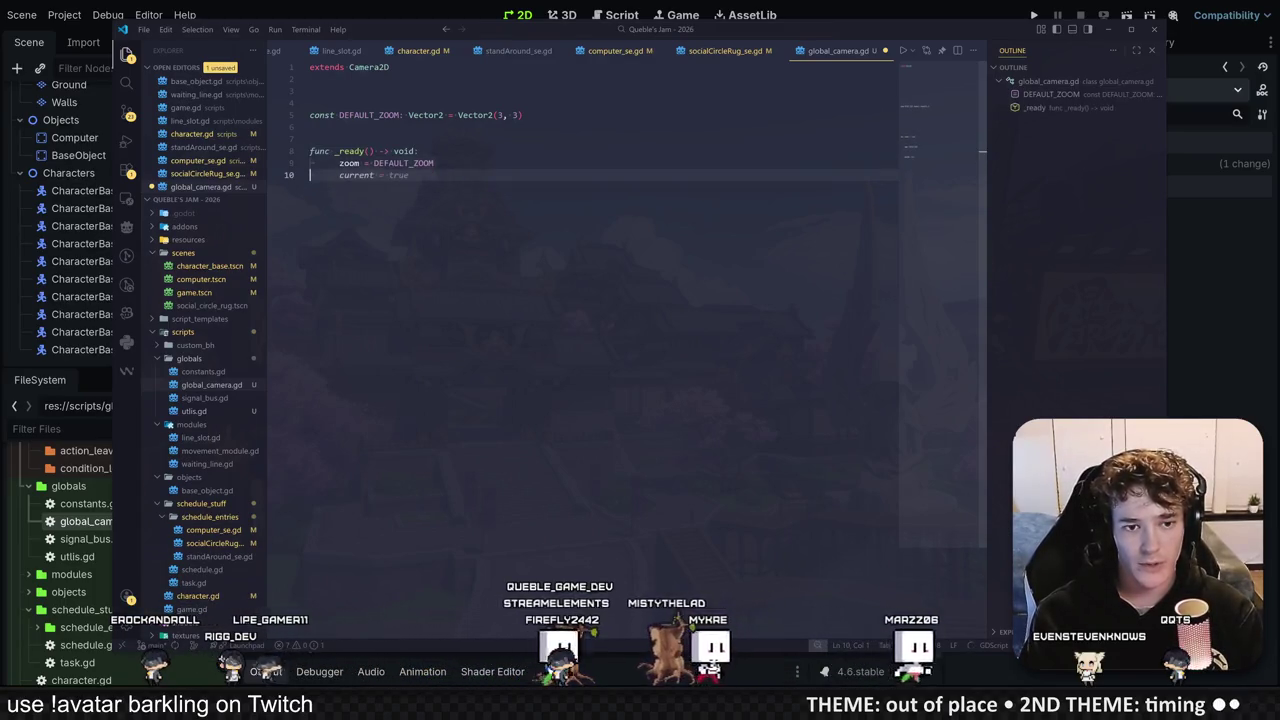
key(Return)
Step: Add a _process function lerping global_position toward get_global_mouse_position() / 100
text(func _pro)
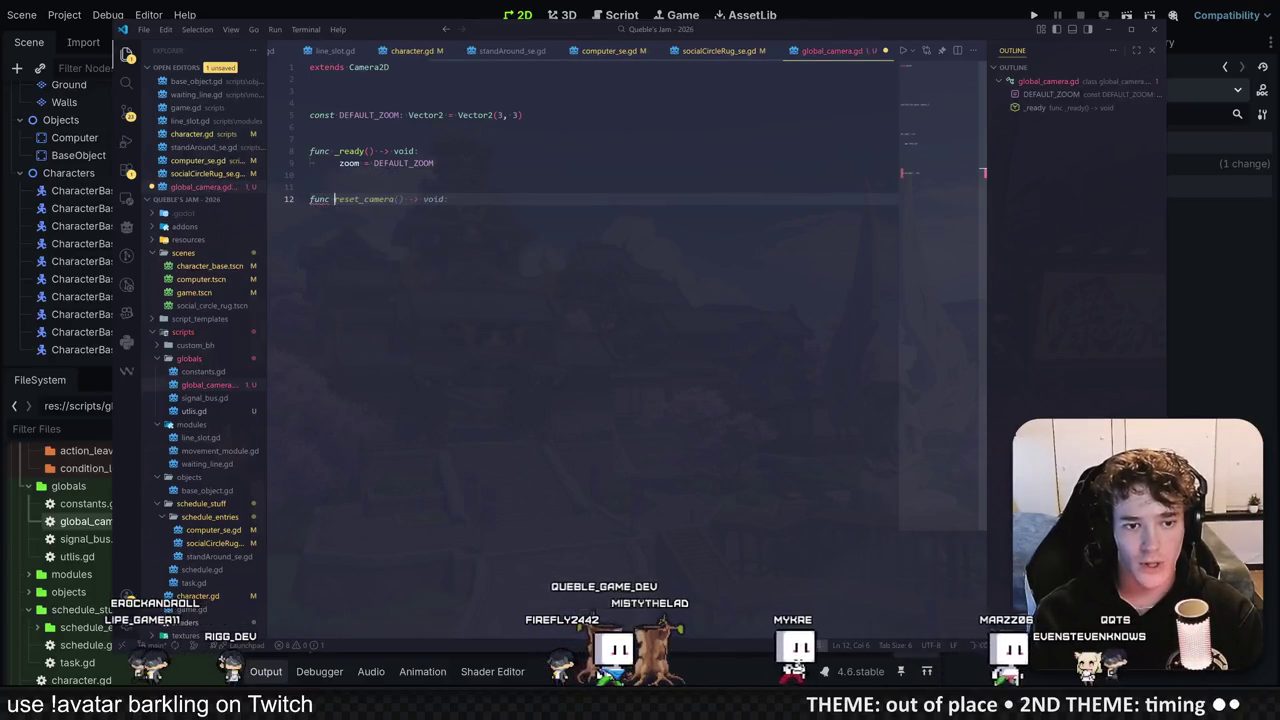
key(Return)
key(Return)
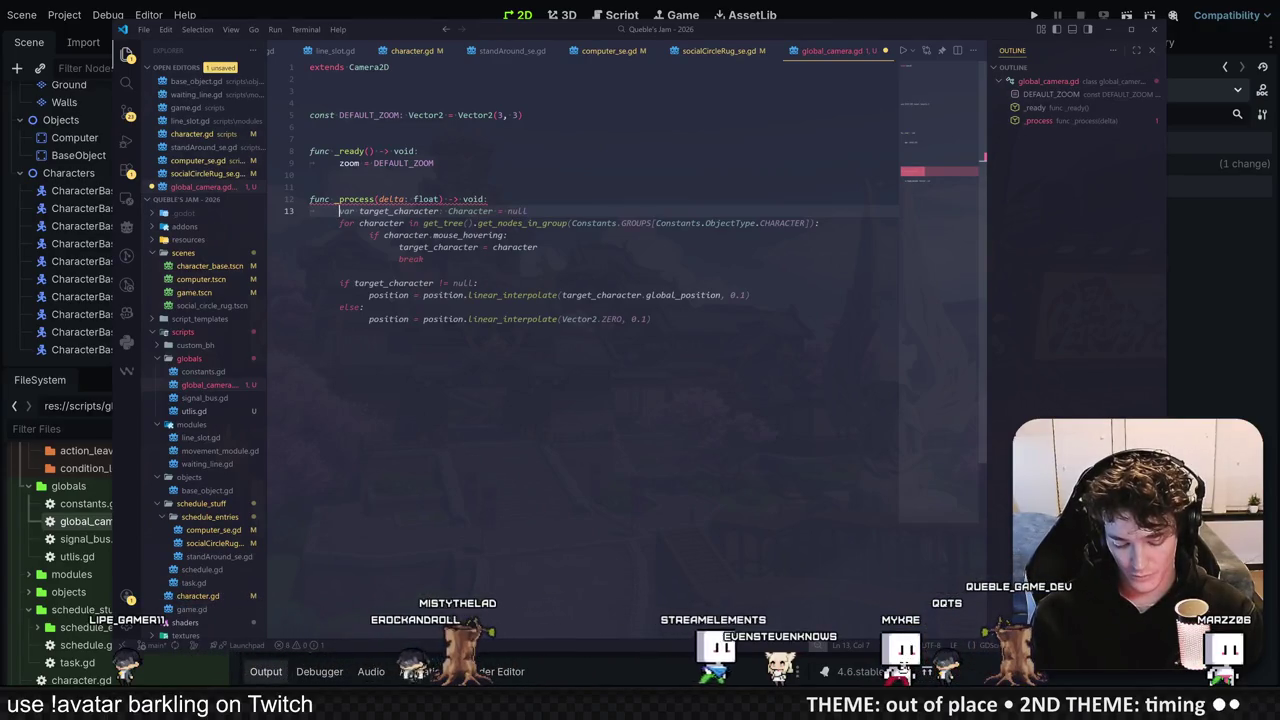
key(ctrl+shift+End)
text(global_position)
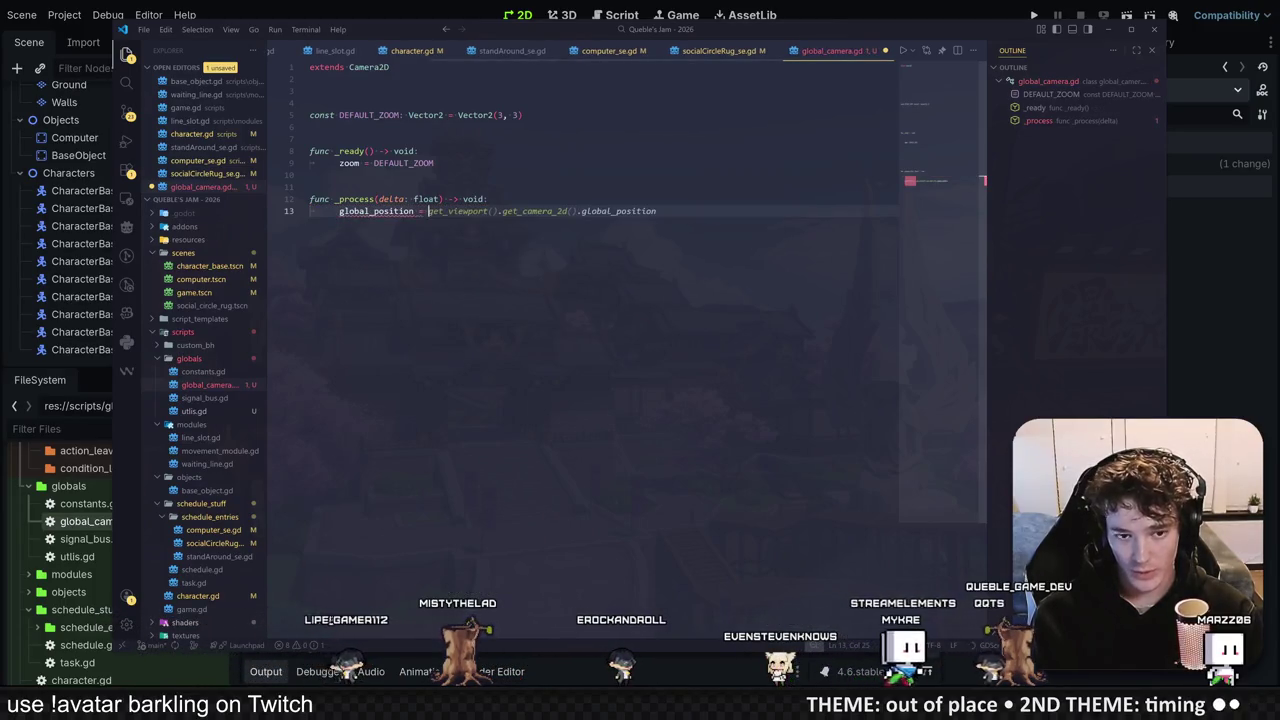
text( = get_glo)
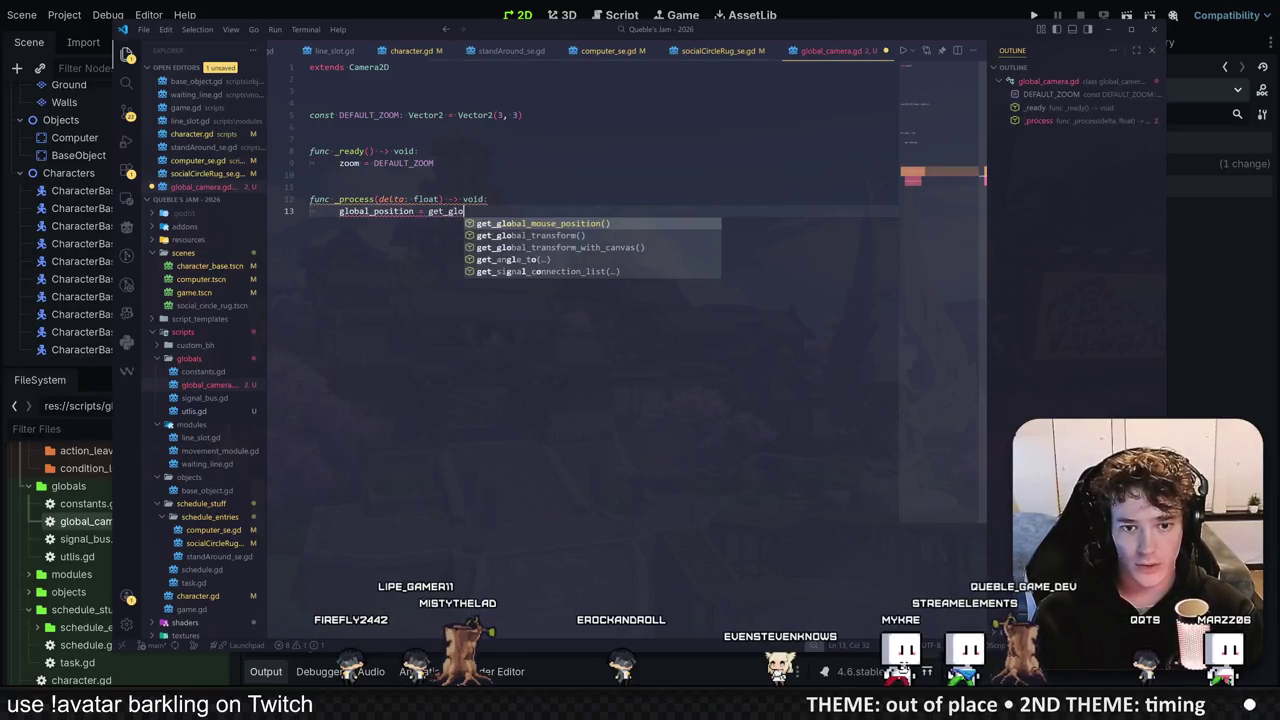
key(Return)
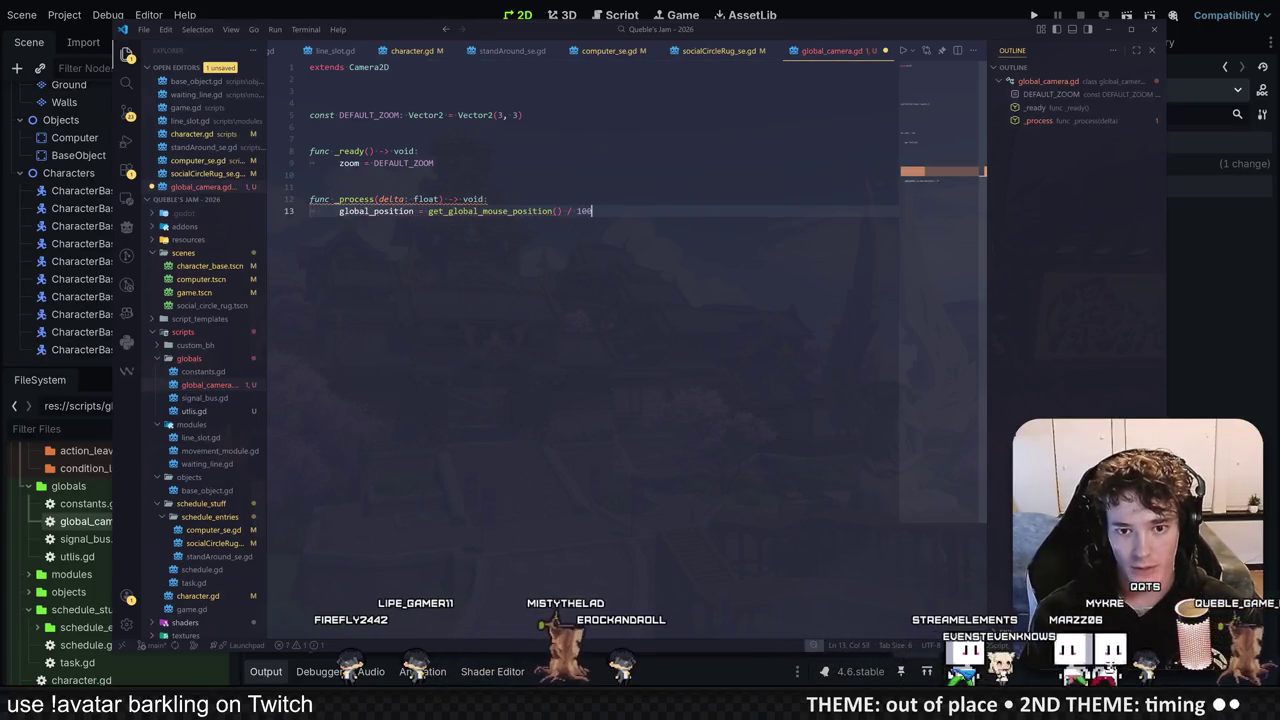
click(310, 175)
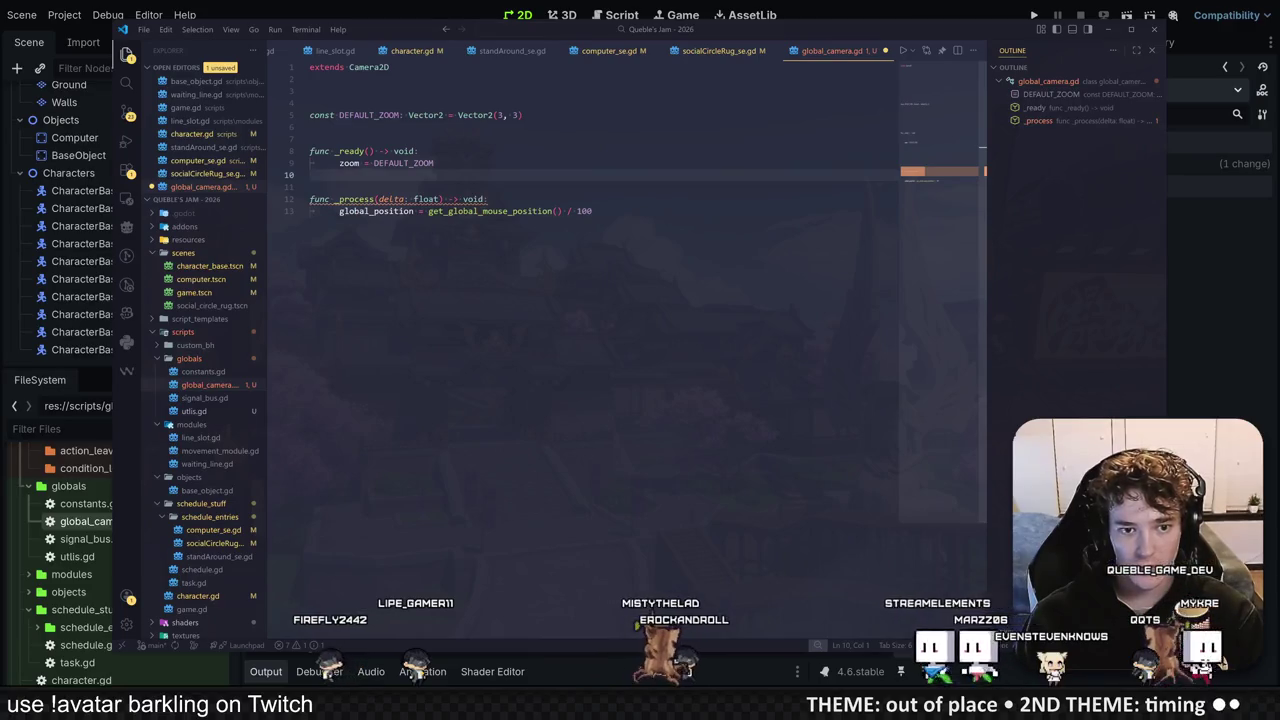
click(428, 211)
text(lerp)
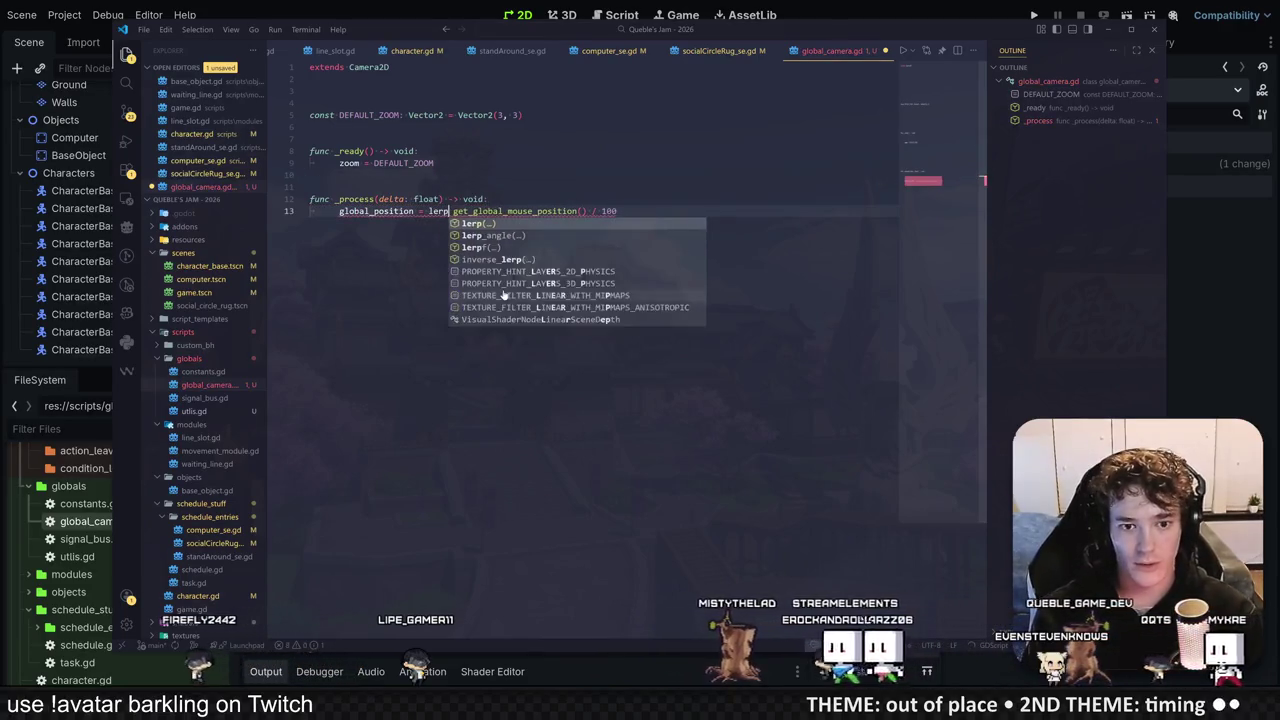
text(()
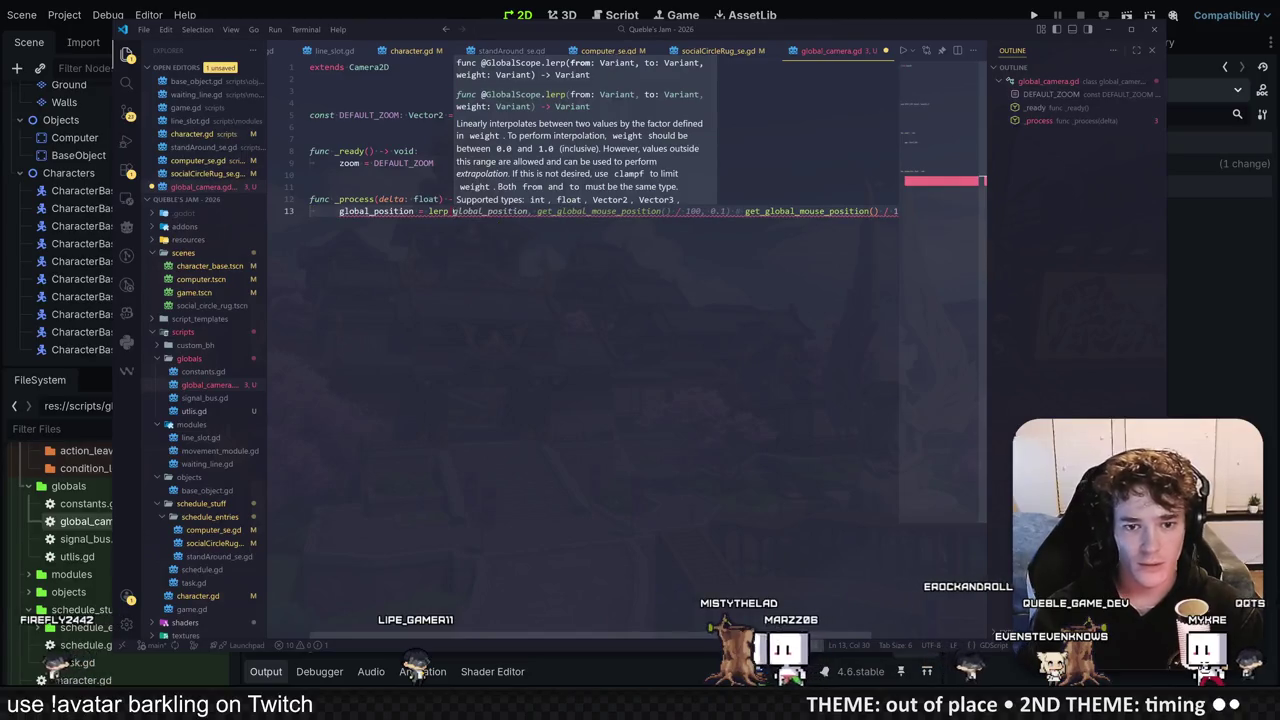
key(Tab)
key(shift+End)
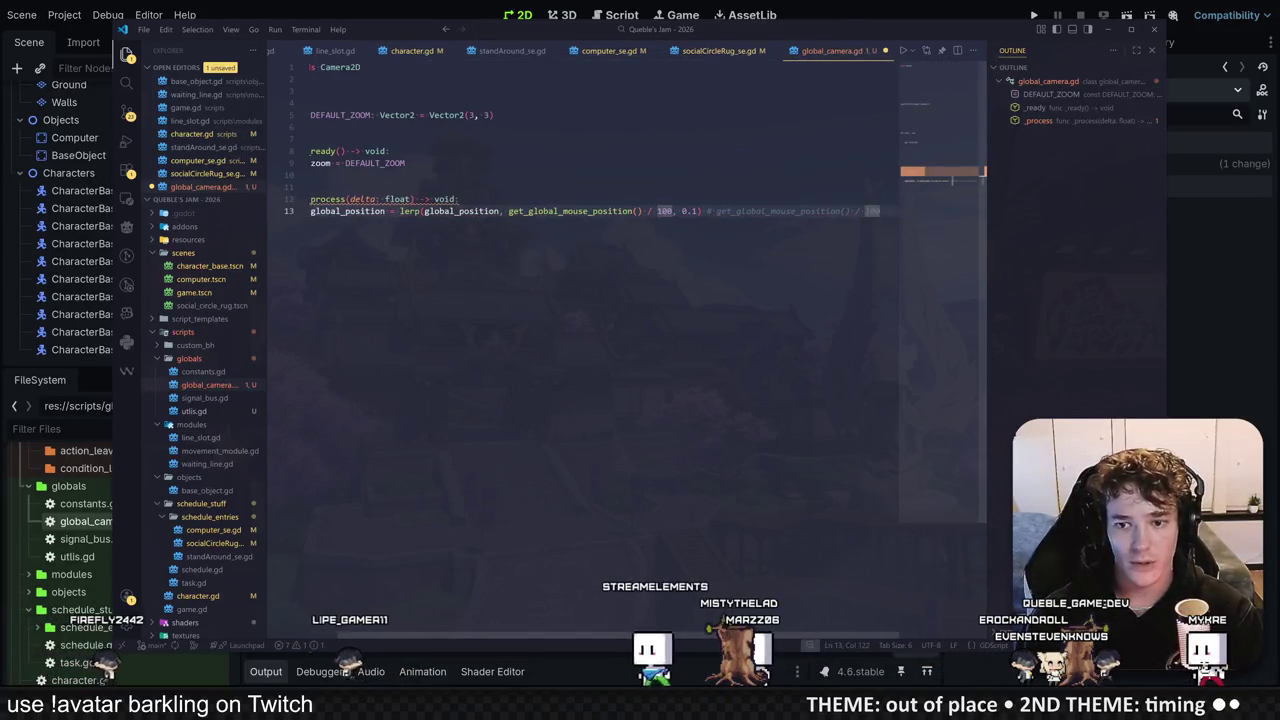
key(Delete)
Step: Rename the delta parameter to _delta, save, and run the game to test the camera
click(339, 163)
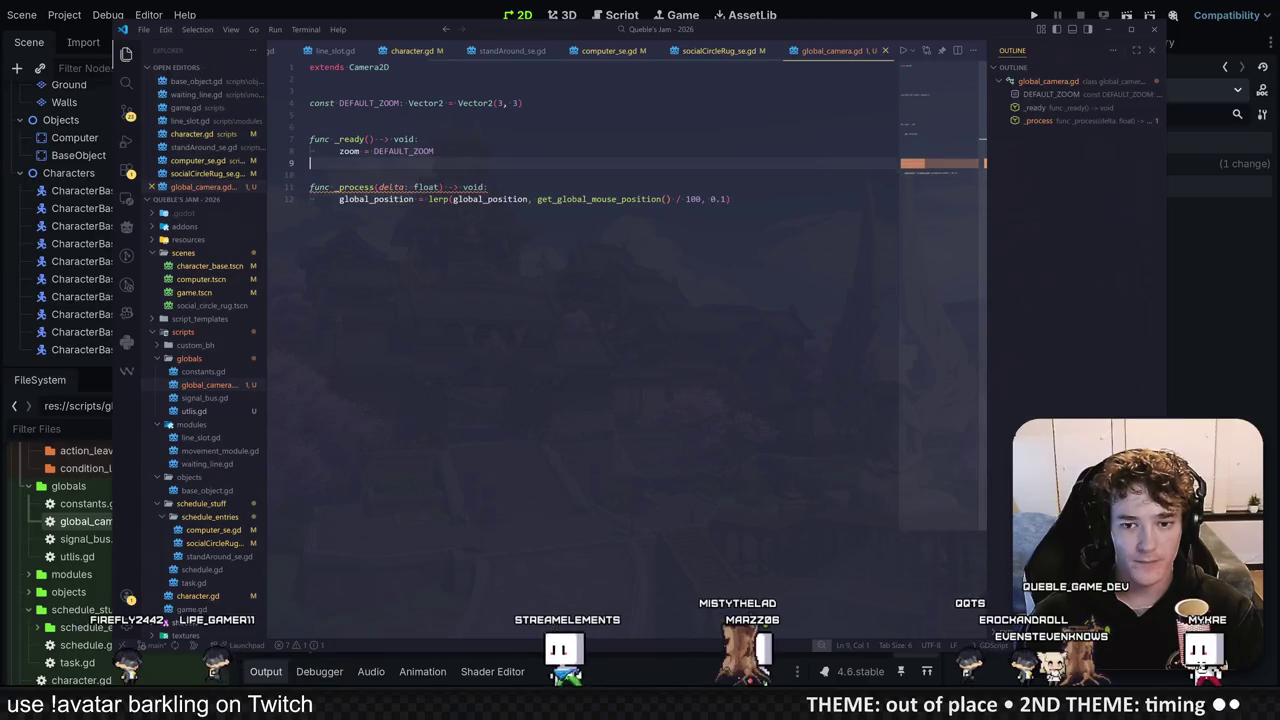
click(378, 187)
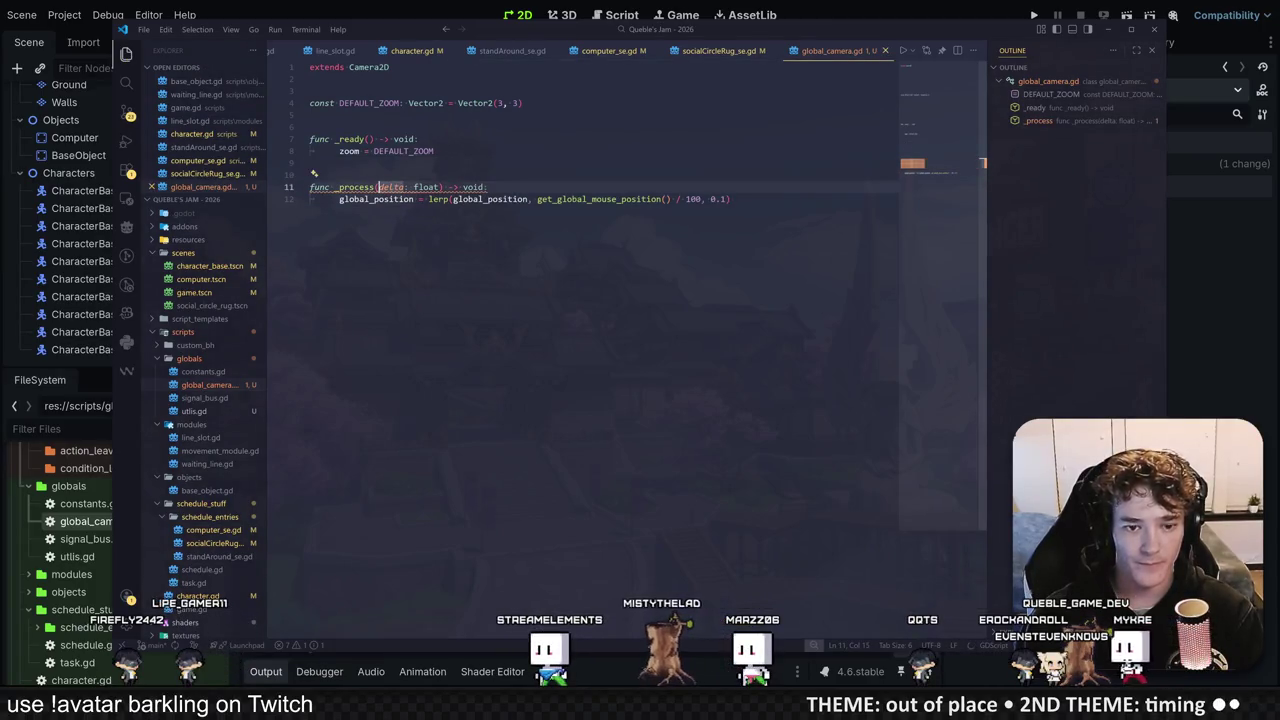
text(_)
key(ctrl+s)
click(434, 151)
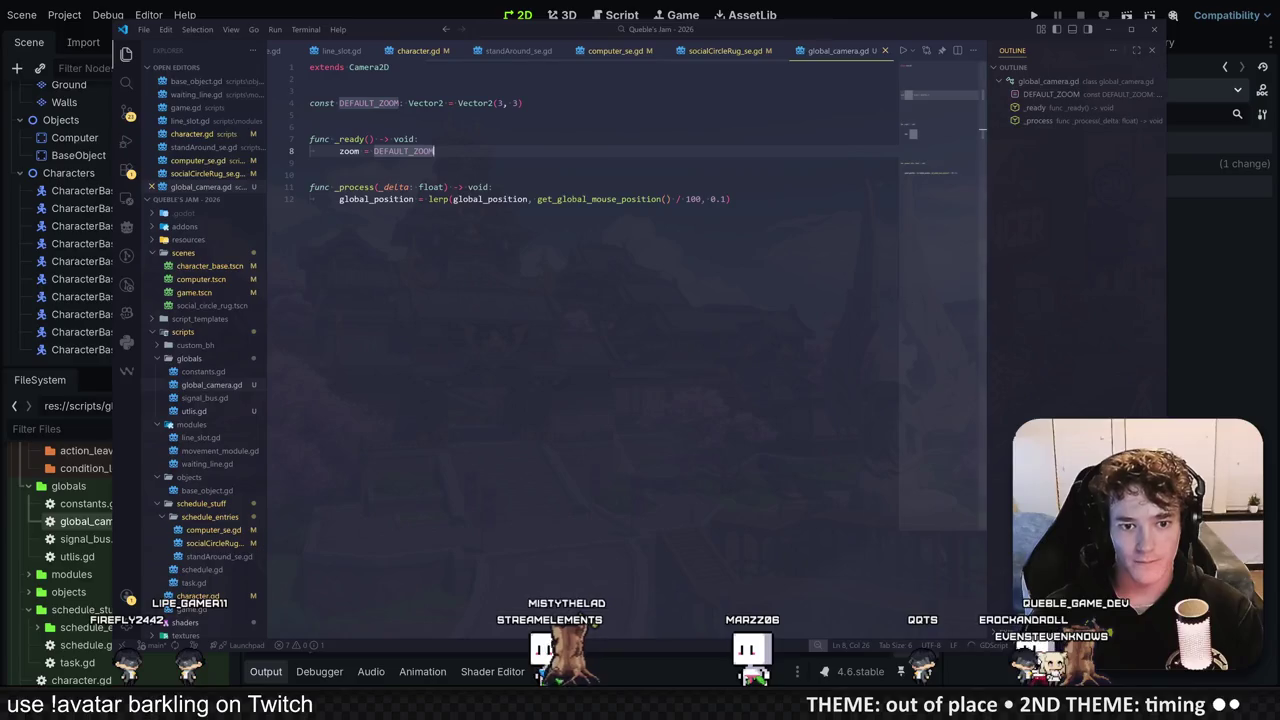
click(1175, 274)
key(F5)
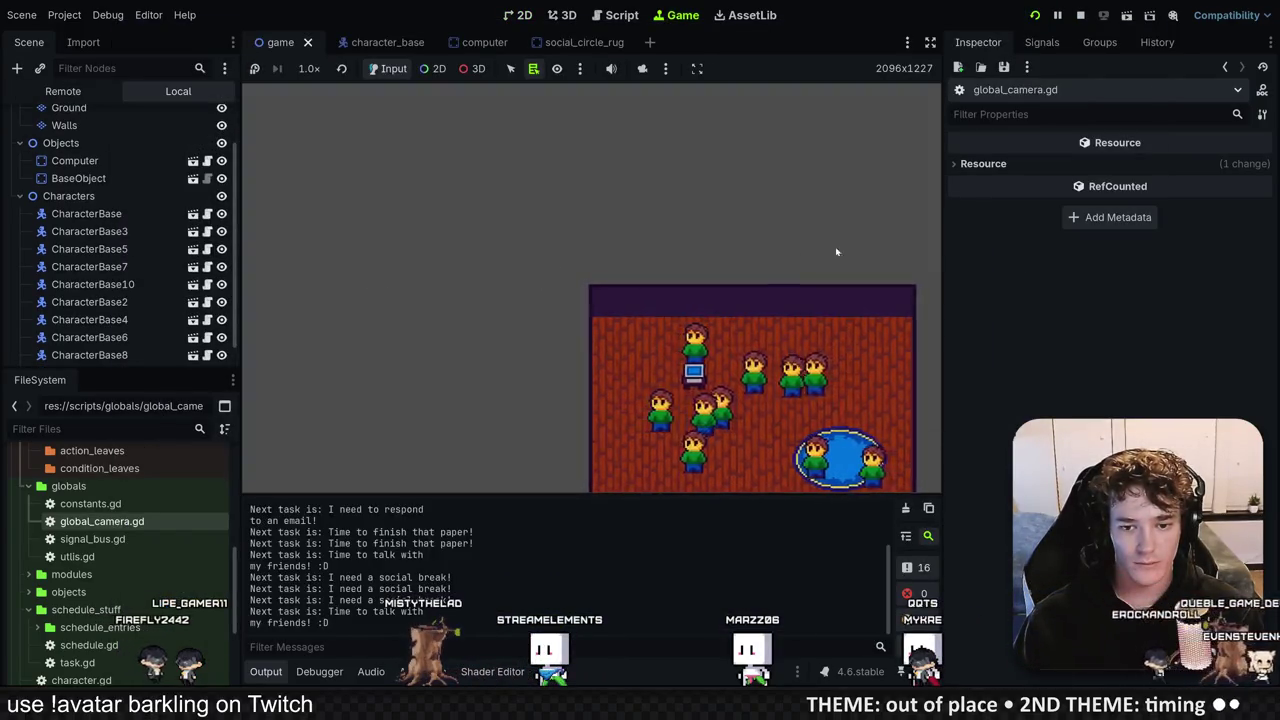
Step: Stop the game and reduce the 100 divisor in the camera's lerp call
click(1082, 18)
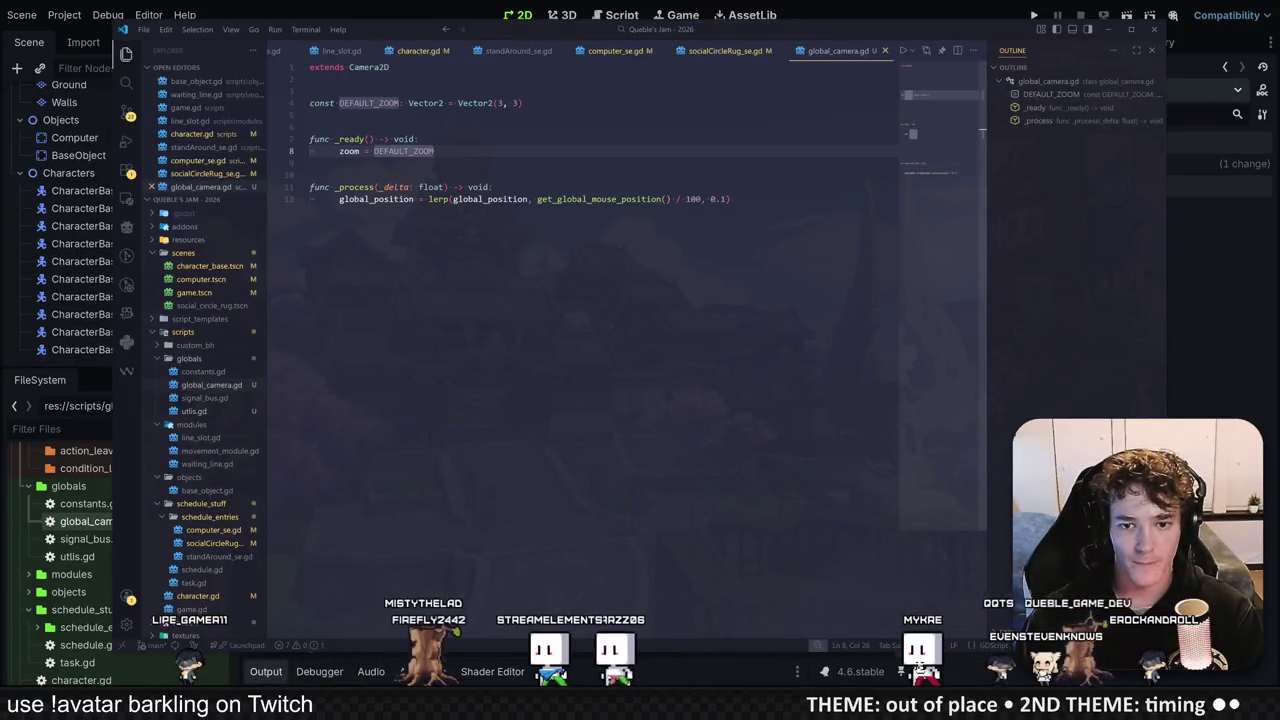
double_click(693, 199)
text(20)
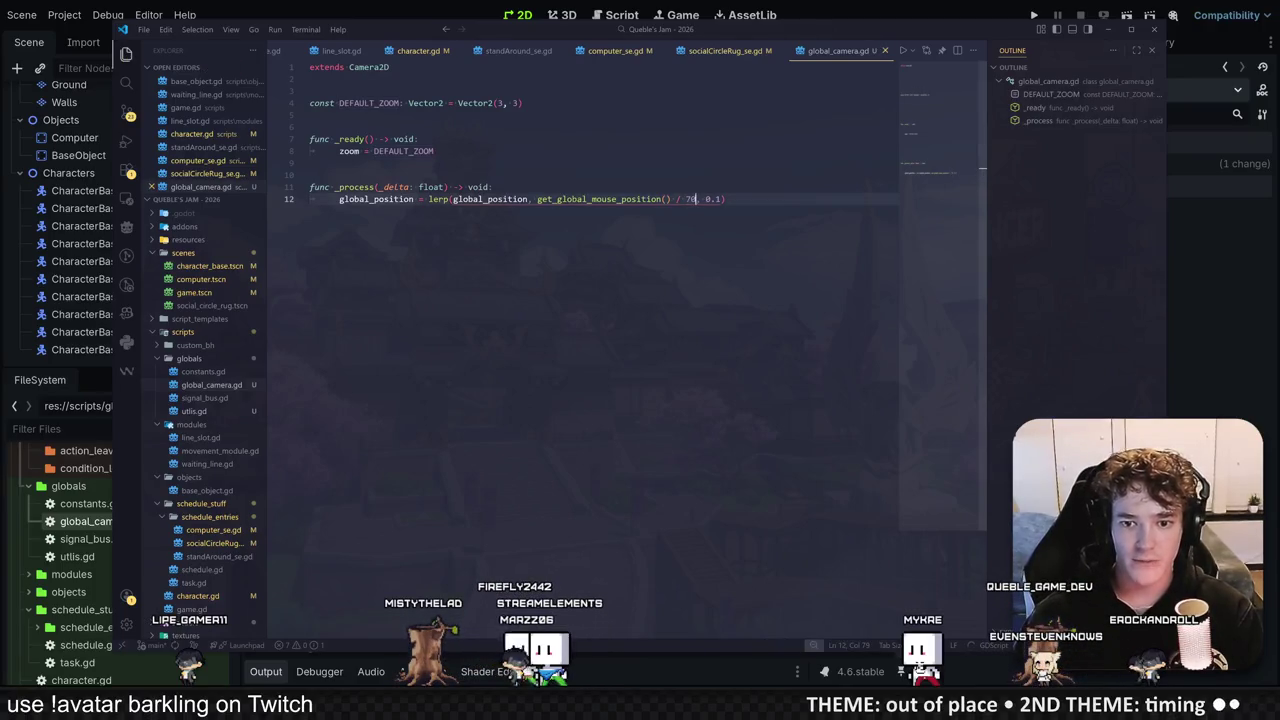
click(1181, 276)
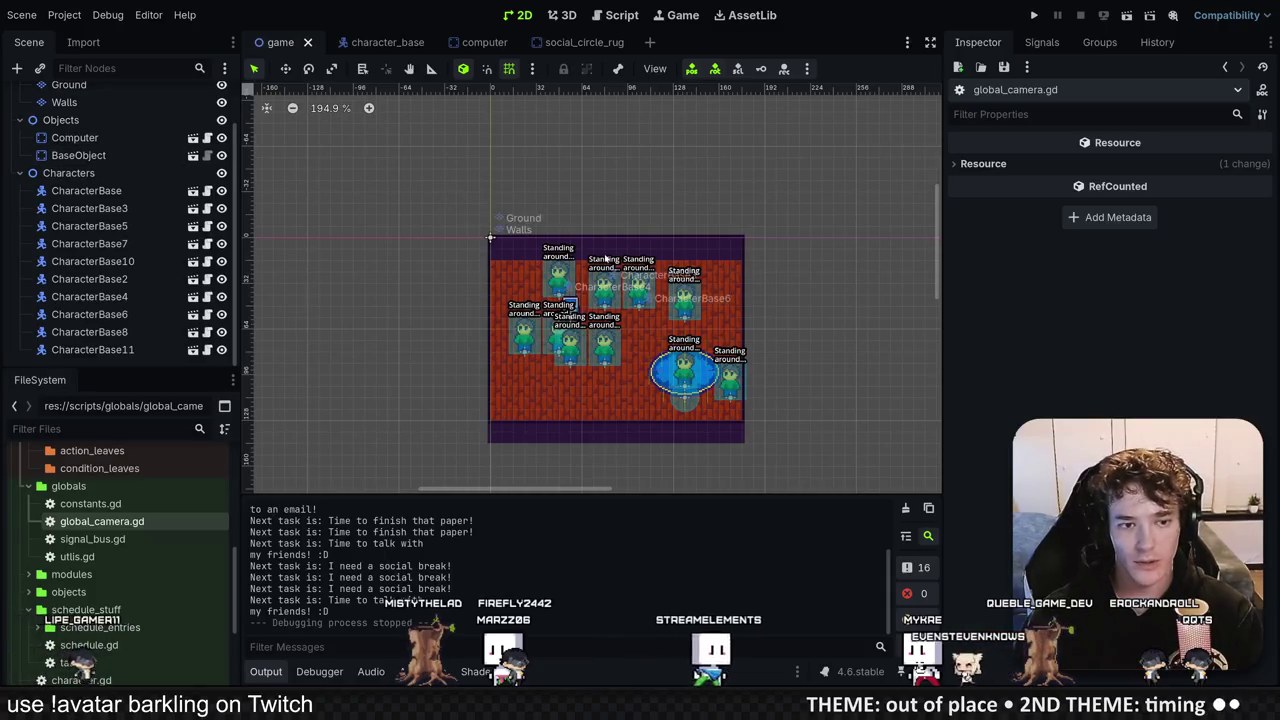
Step: Collapse the TileMapLayers, Objects and Characters branches and save the game scene
scroll(60, 180, up, 2)
click(19, 115)
click(19, 132)
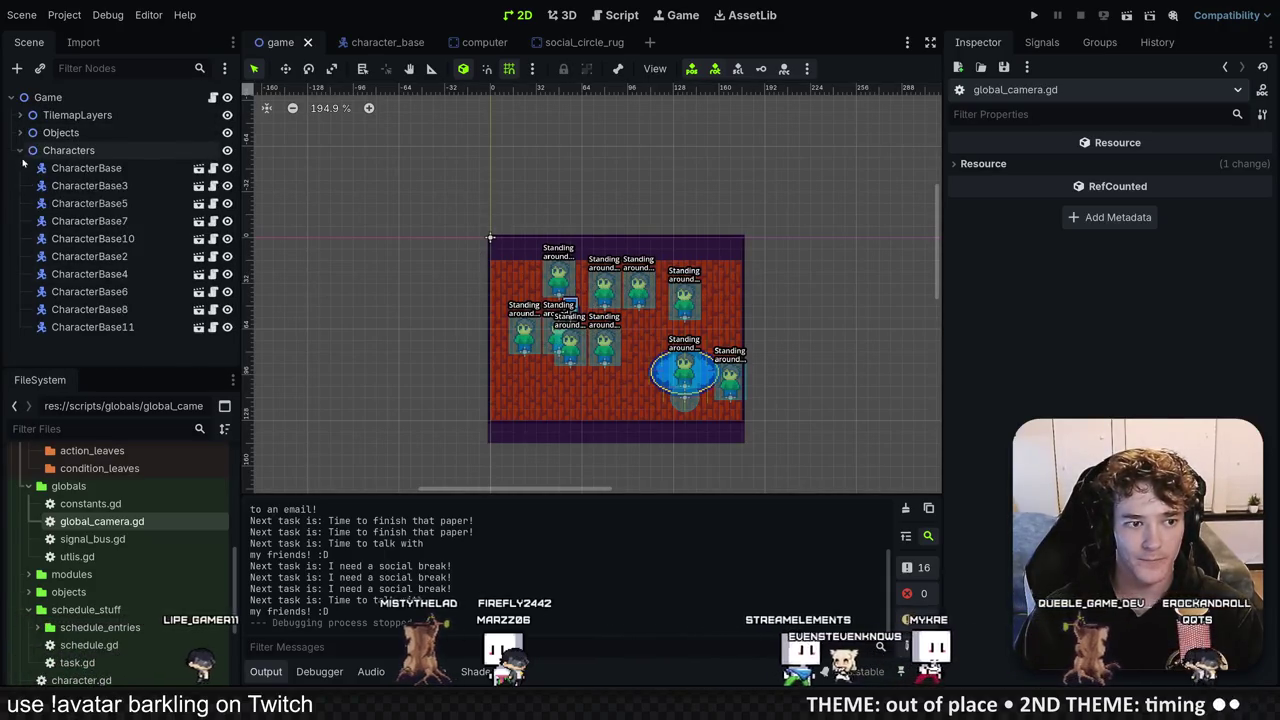
click(19, 150)
key(ctrl+s)
Step: Select the root Game node and open its game.gd script in the external editor
click(107, 100)
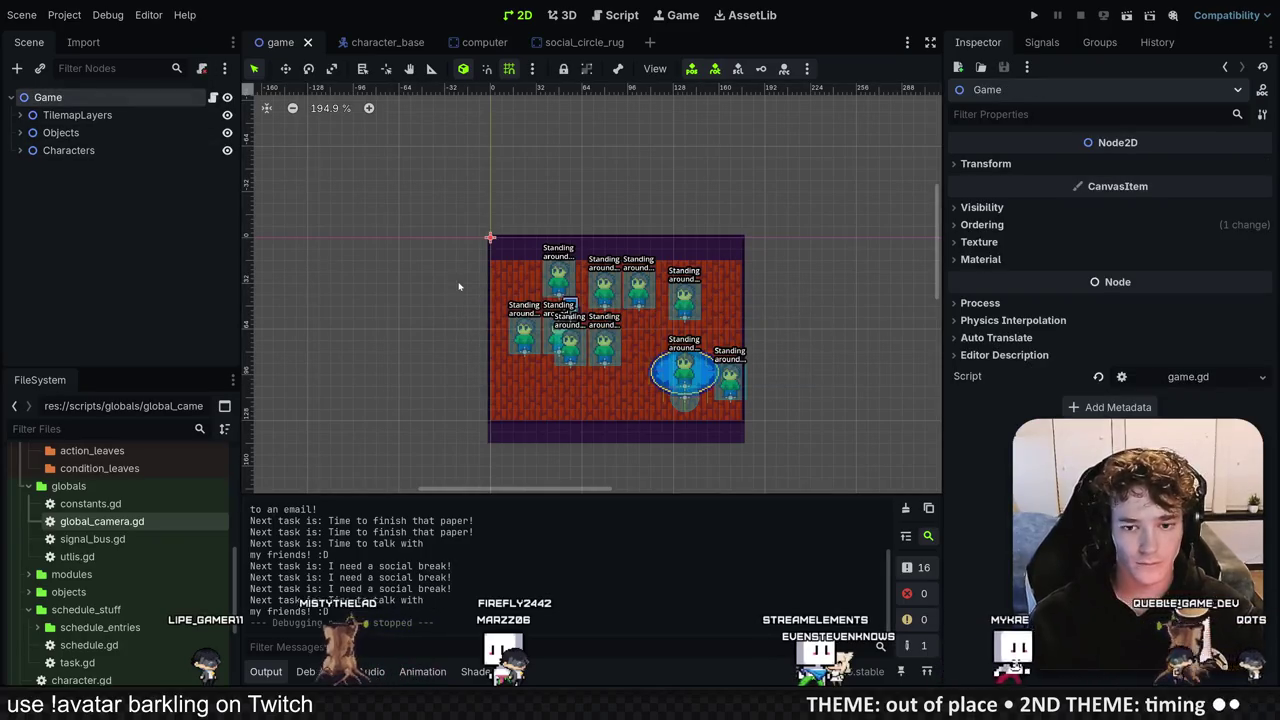
click(16, 68)
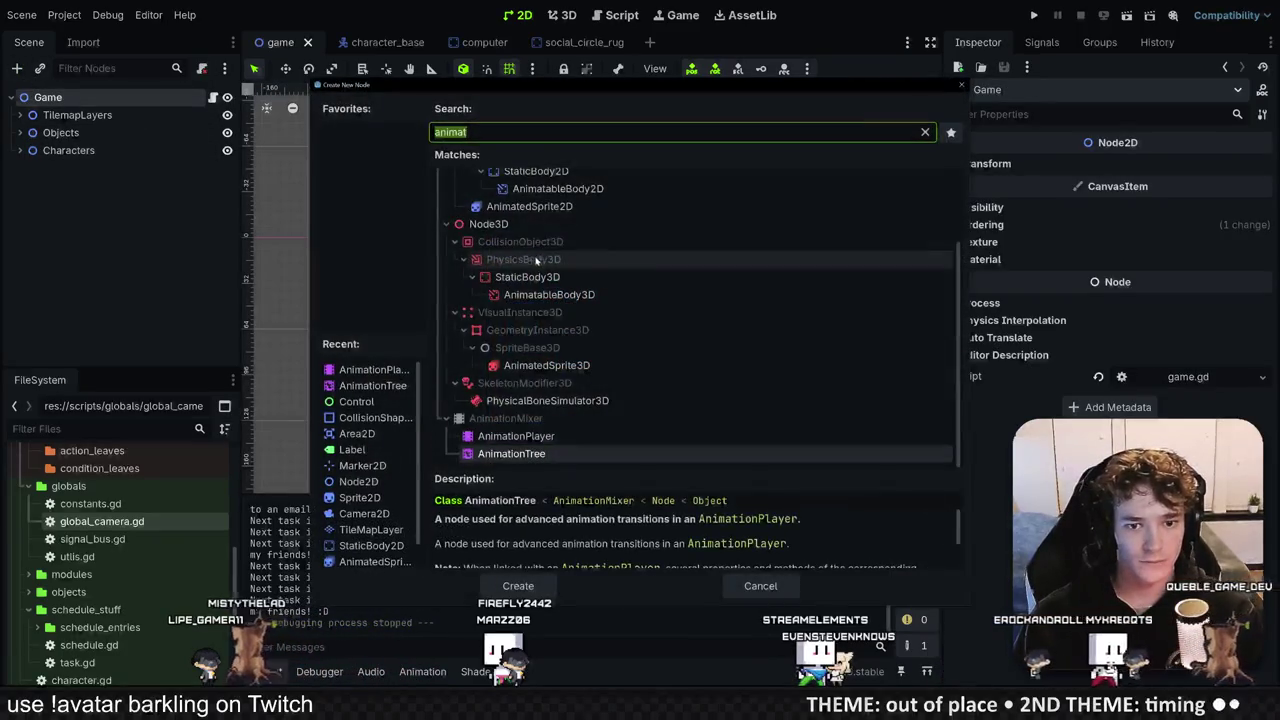
key(Escape)
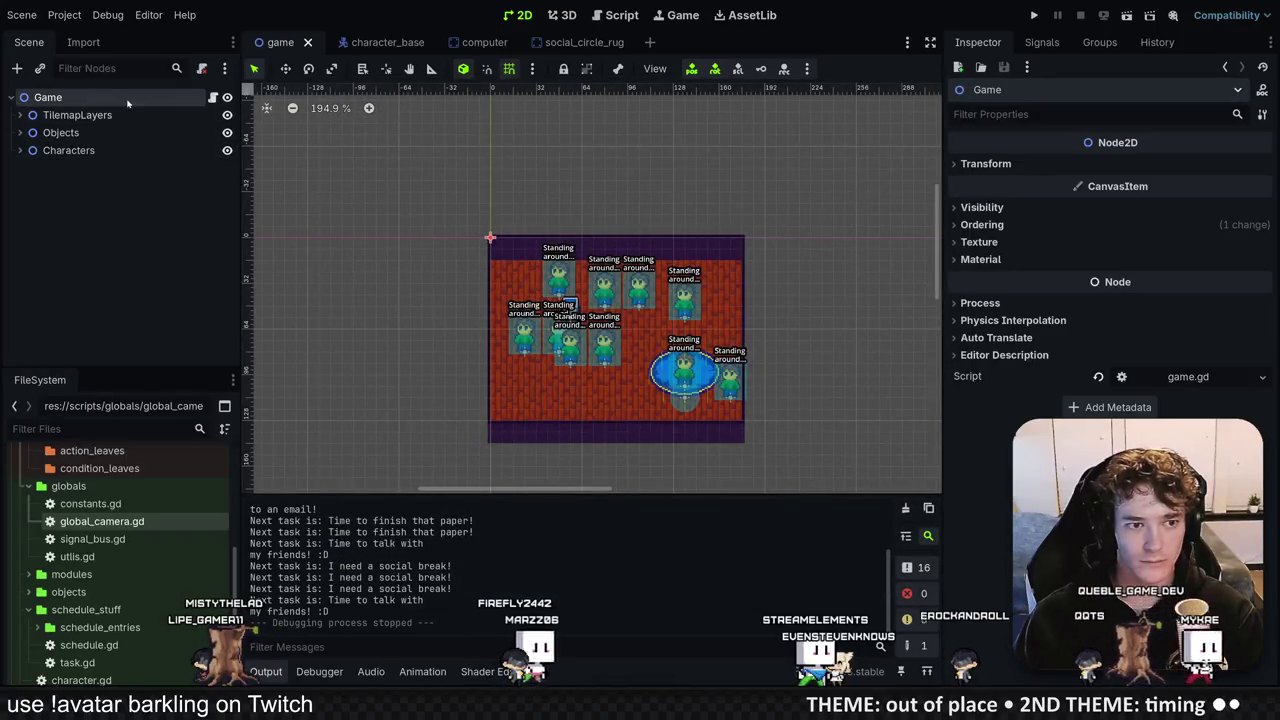
click(216, 99)
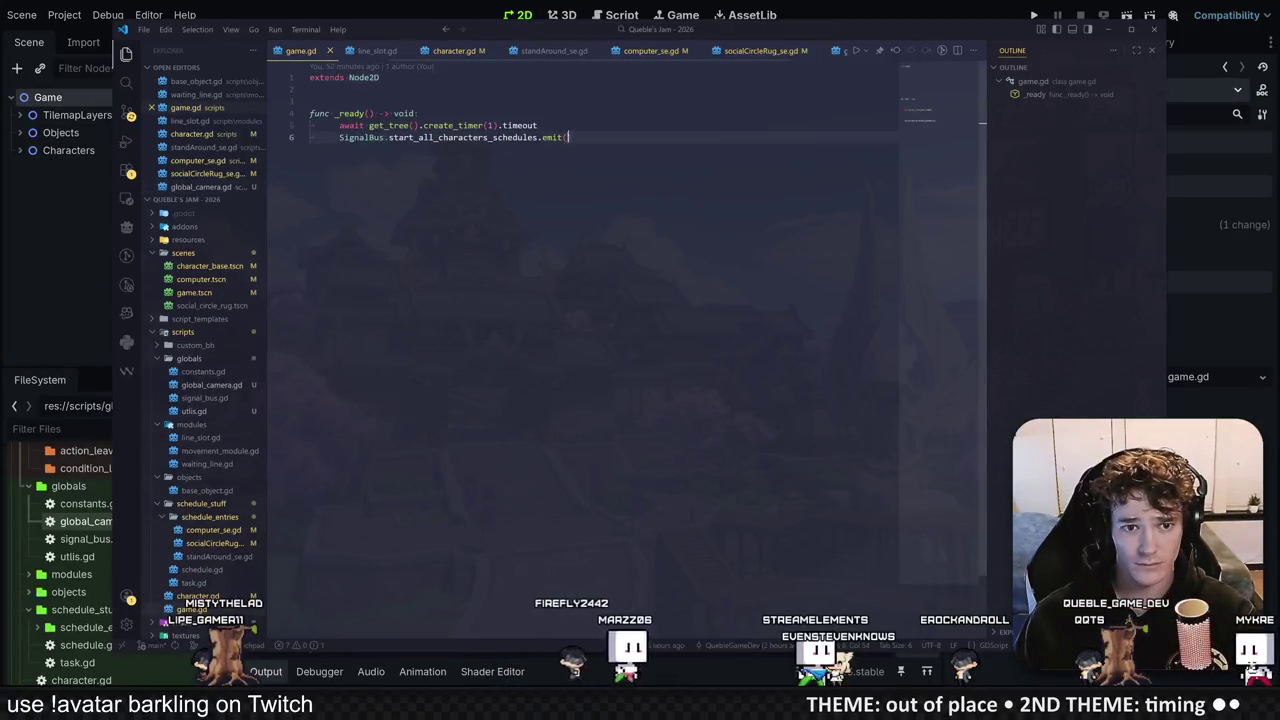
key(Return)
key(Return)
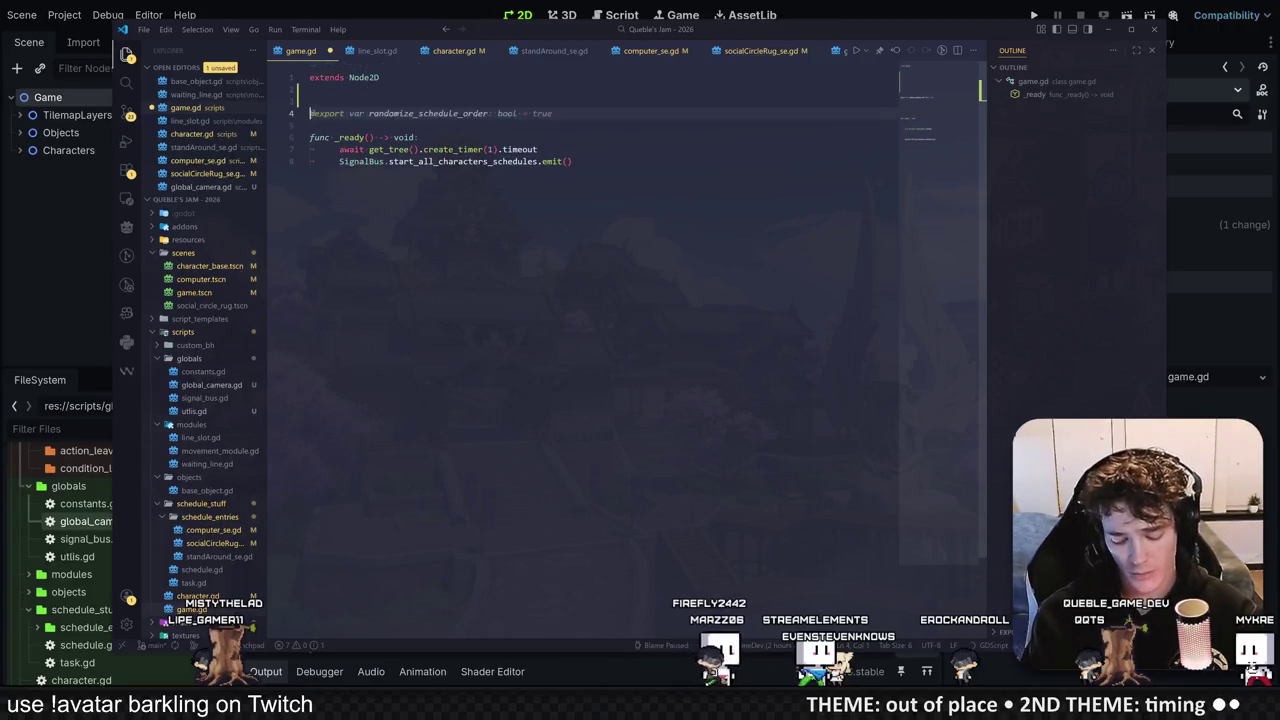
text(@export var camera)
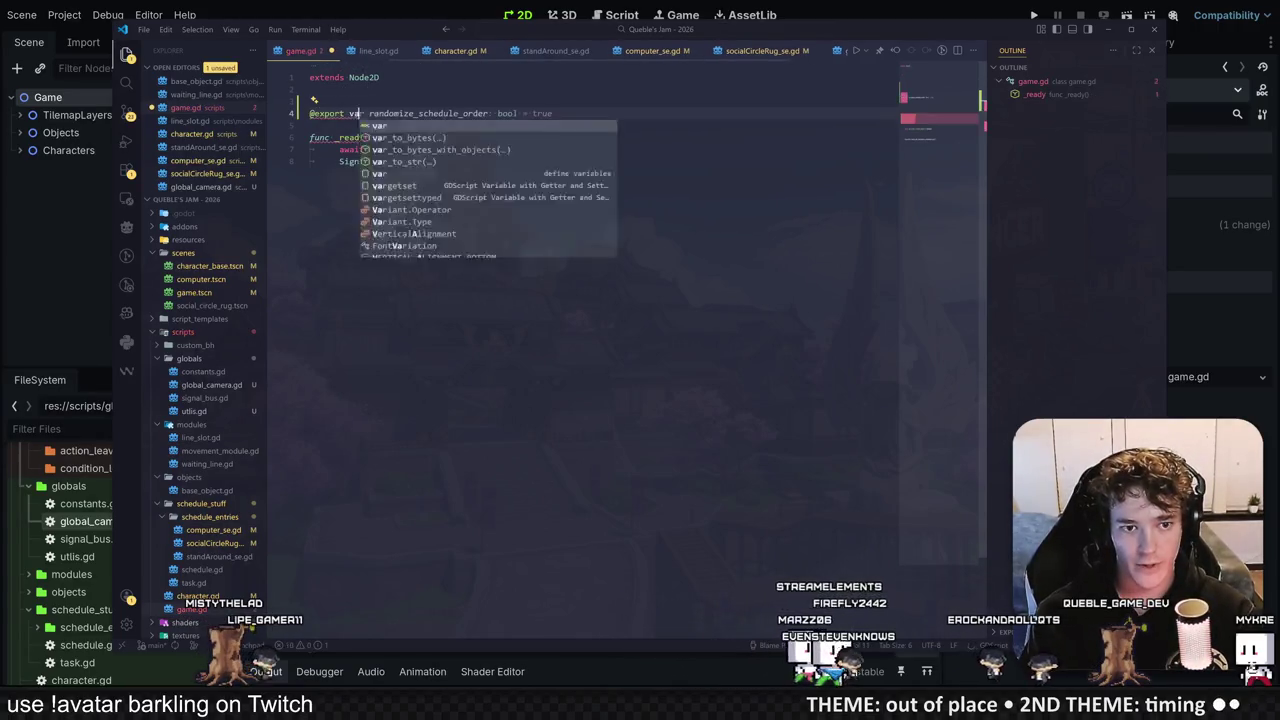
text(_anchor: Node2D)
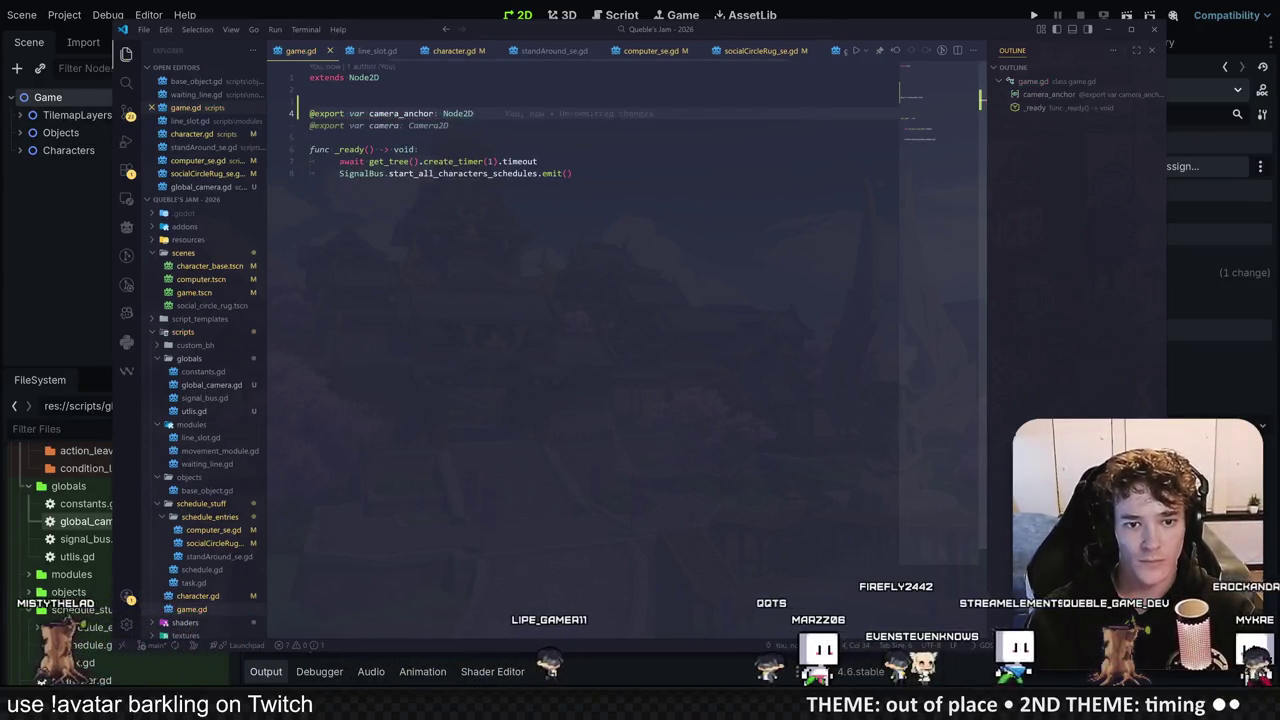
click(572, 161)
key(Return)
key(Tab)
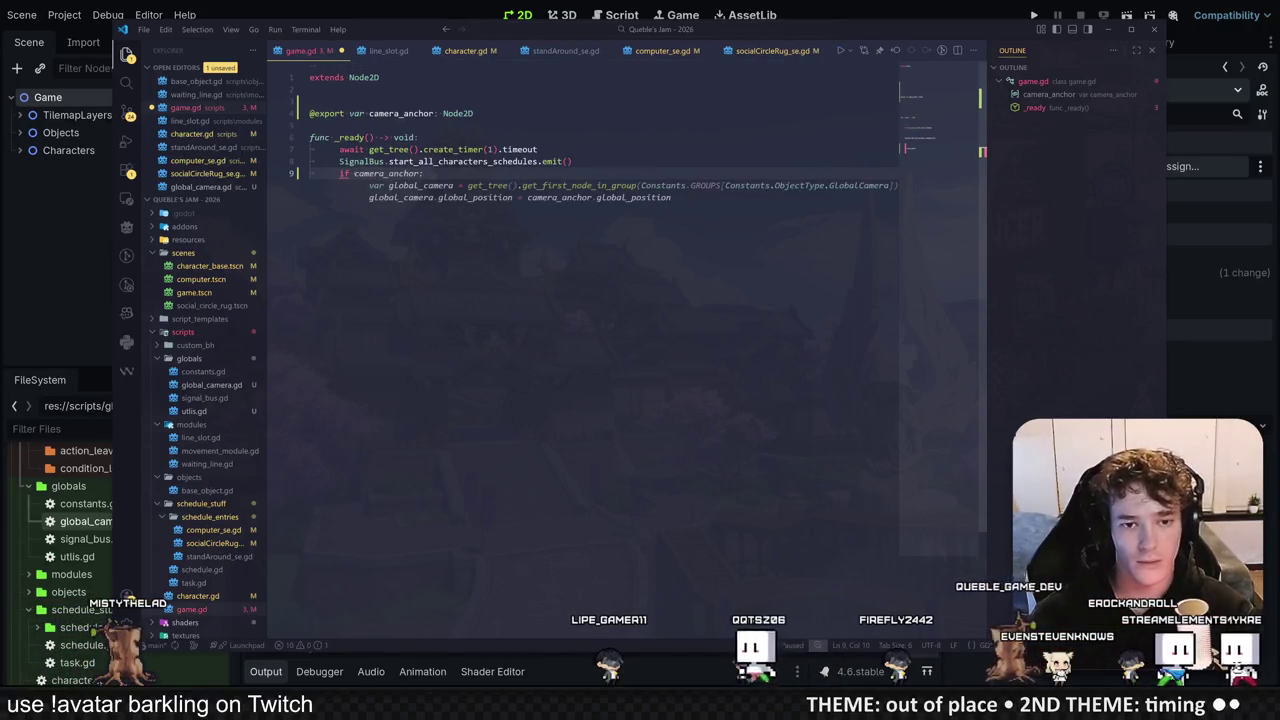
mouse_move(353, 173)
key(Tab)
key(ctrl+s)
click(312, 125)
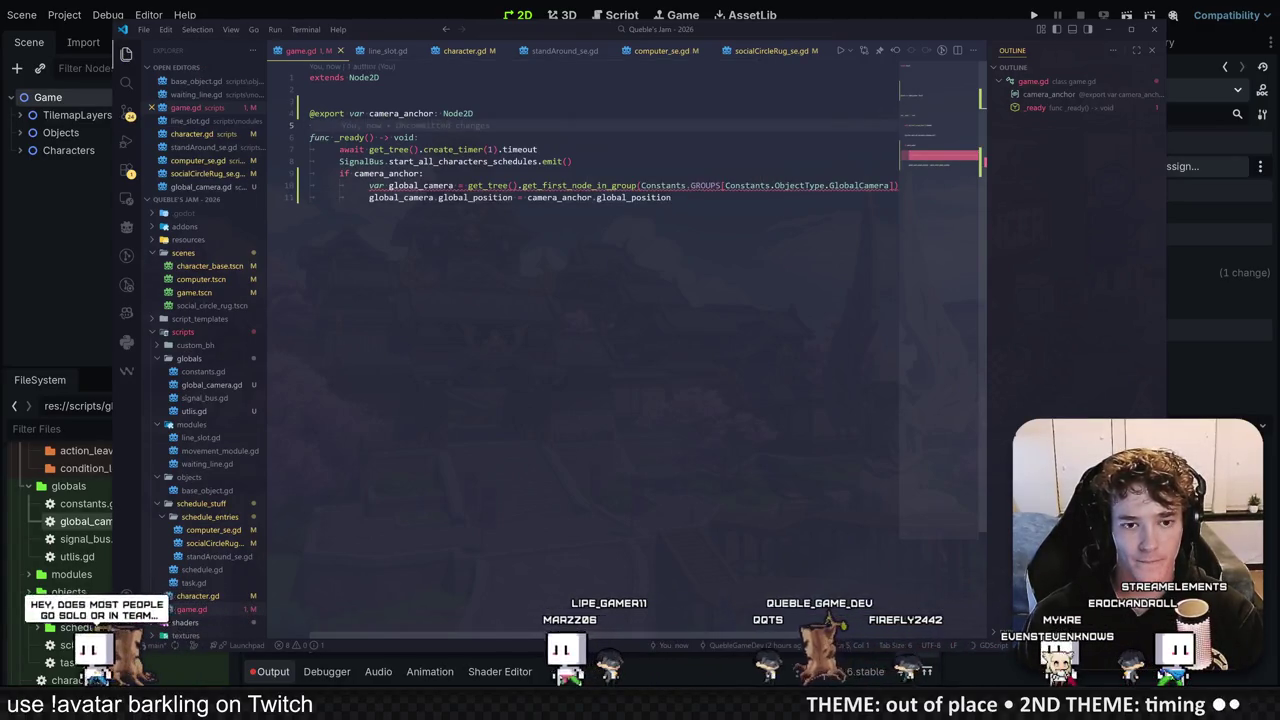
key(ctrl+p)
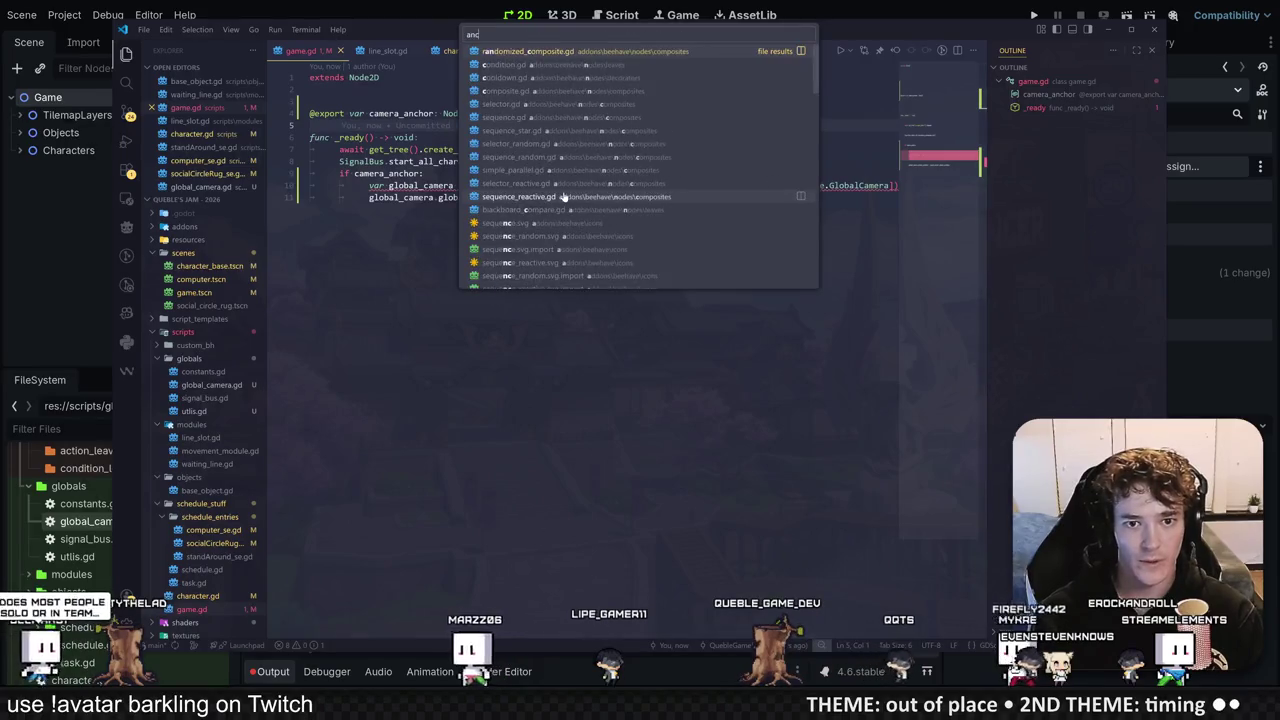
Step: Add 'var anchor_pos: Vector2 = Vector2.ZERO' to global_camera.gd
key(Return)
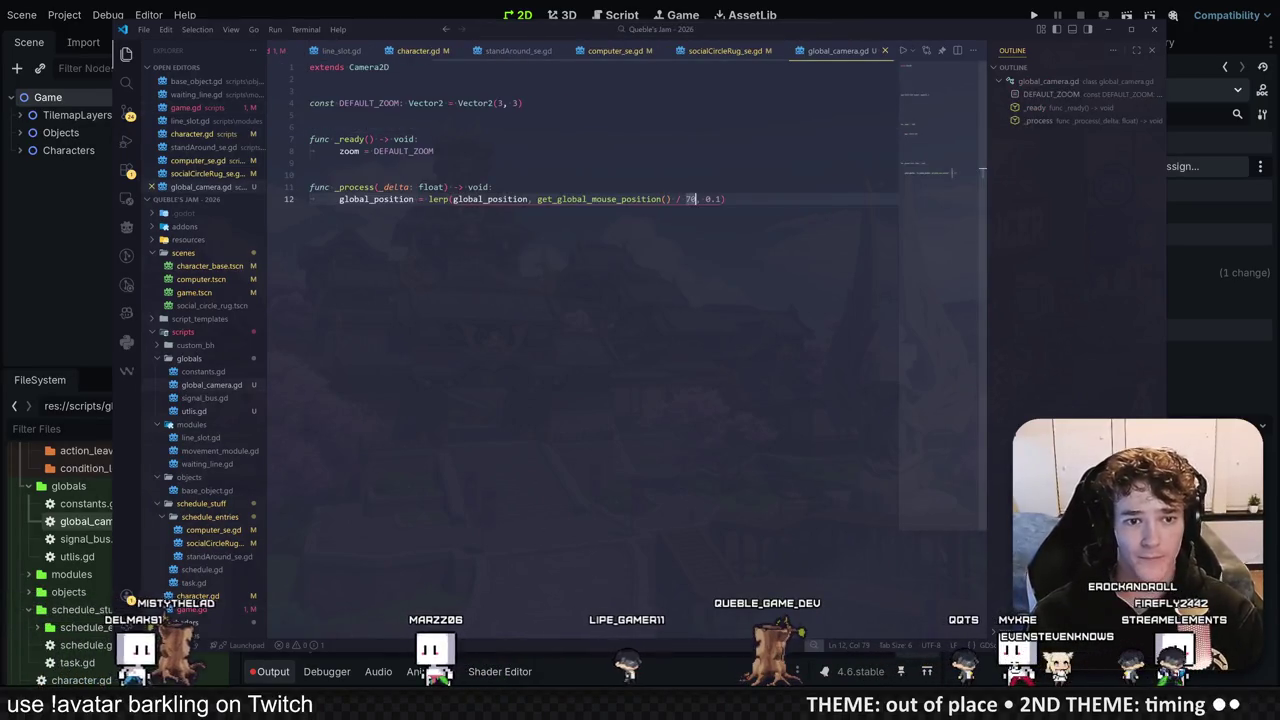
key(Return)
text(var po)
text(s)
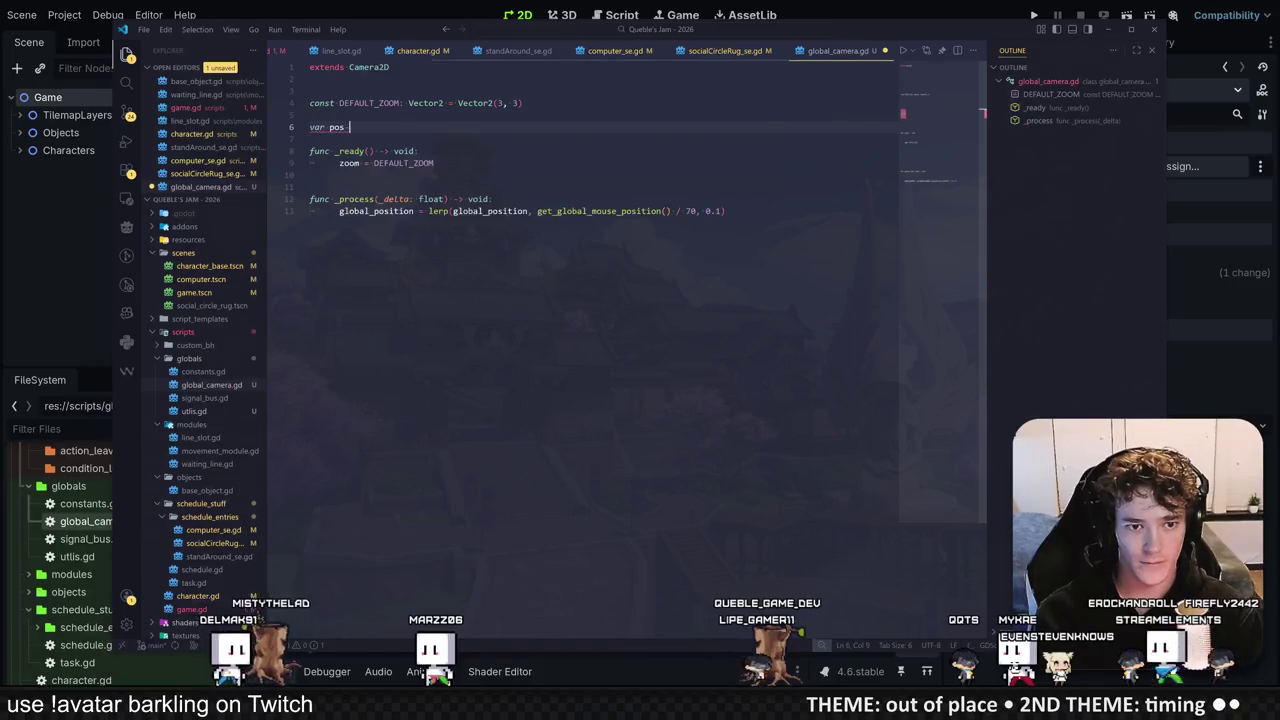
key(BackSpace)
key(BackSpace)
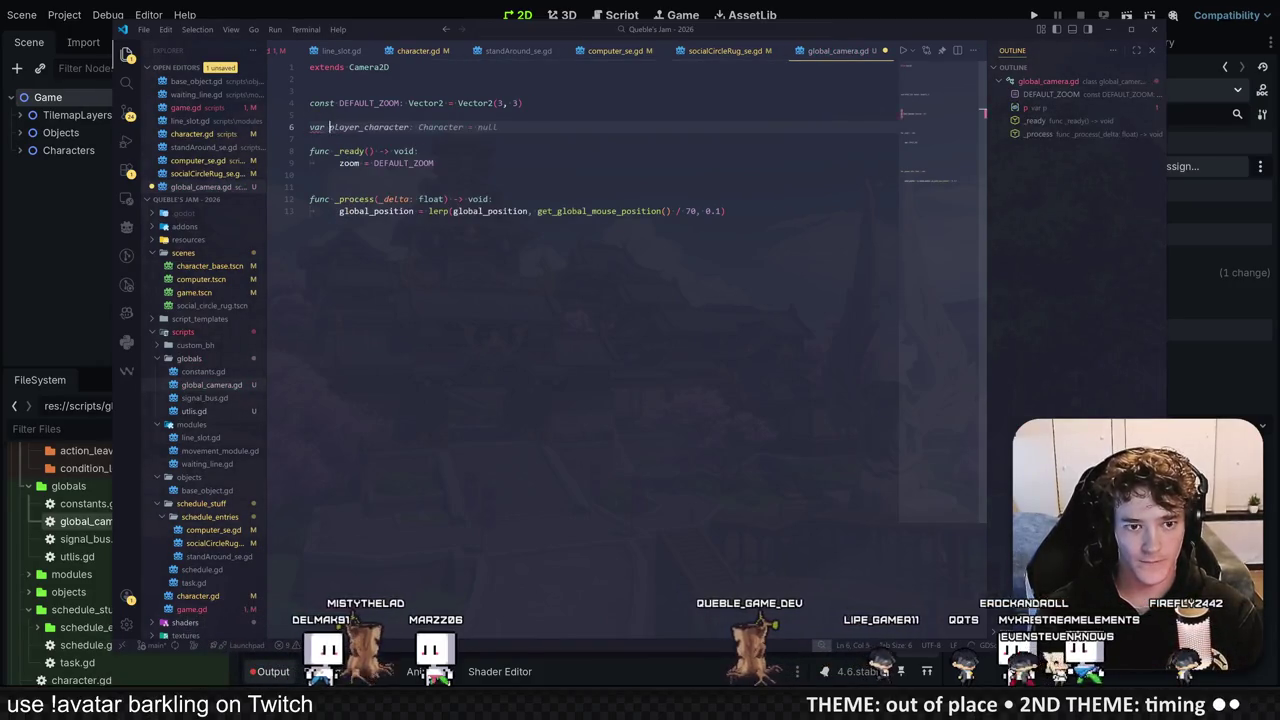
key(BackSpace)
text(anchor_pos)
key(Tab)
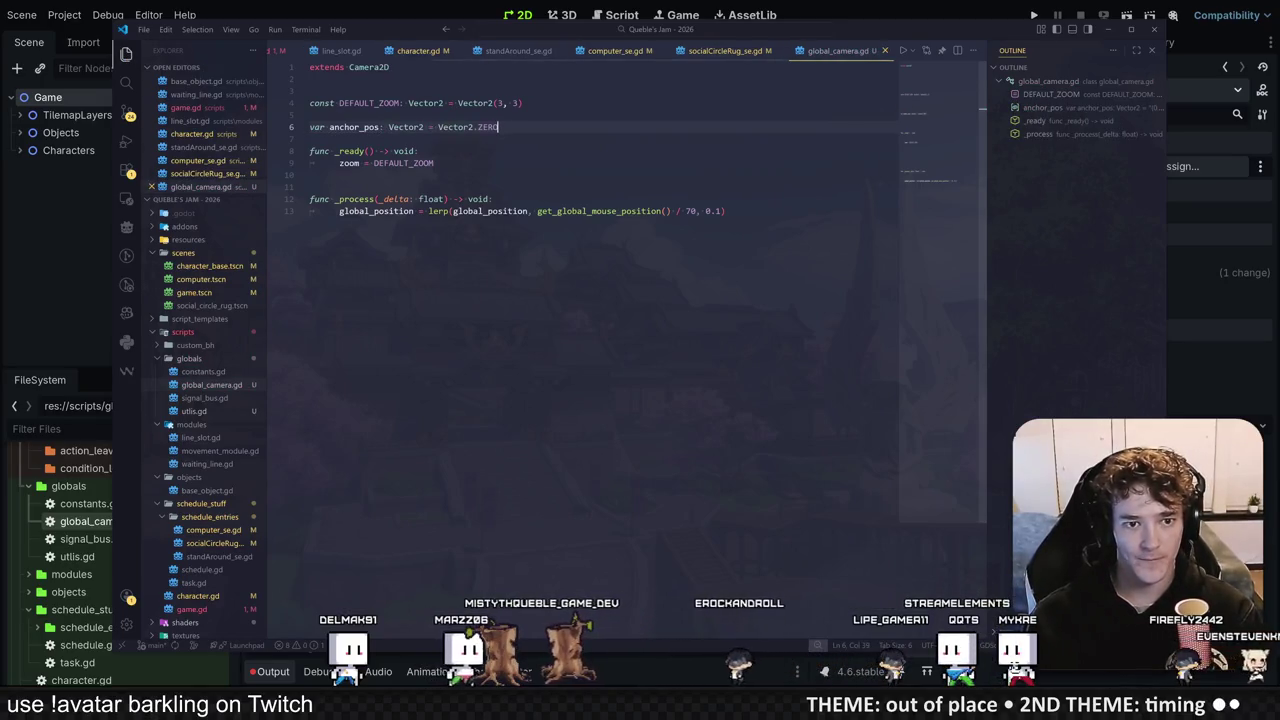
Step: In game.gd, assign GlobalCamera.anchor_pos from camera_anchor instead of global_camera.global_position, and save
click(277, 54)
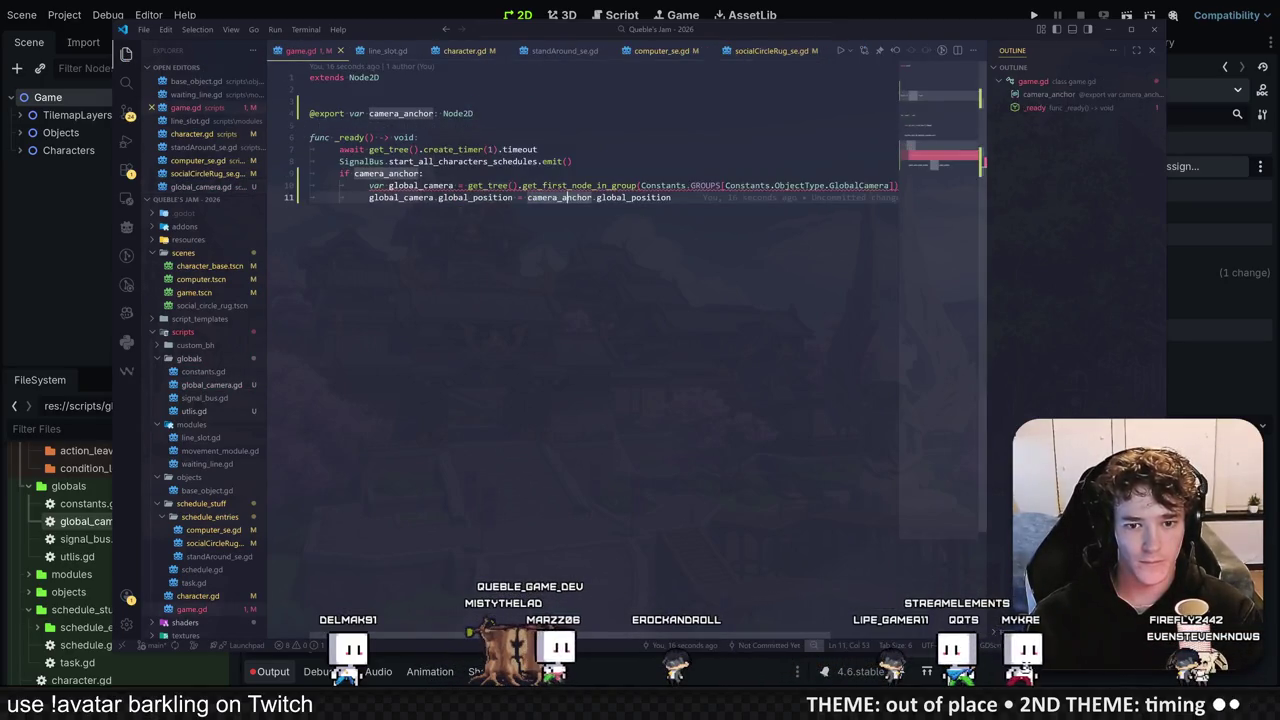
click(437, 197)
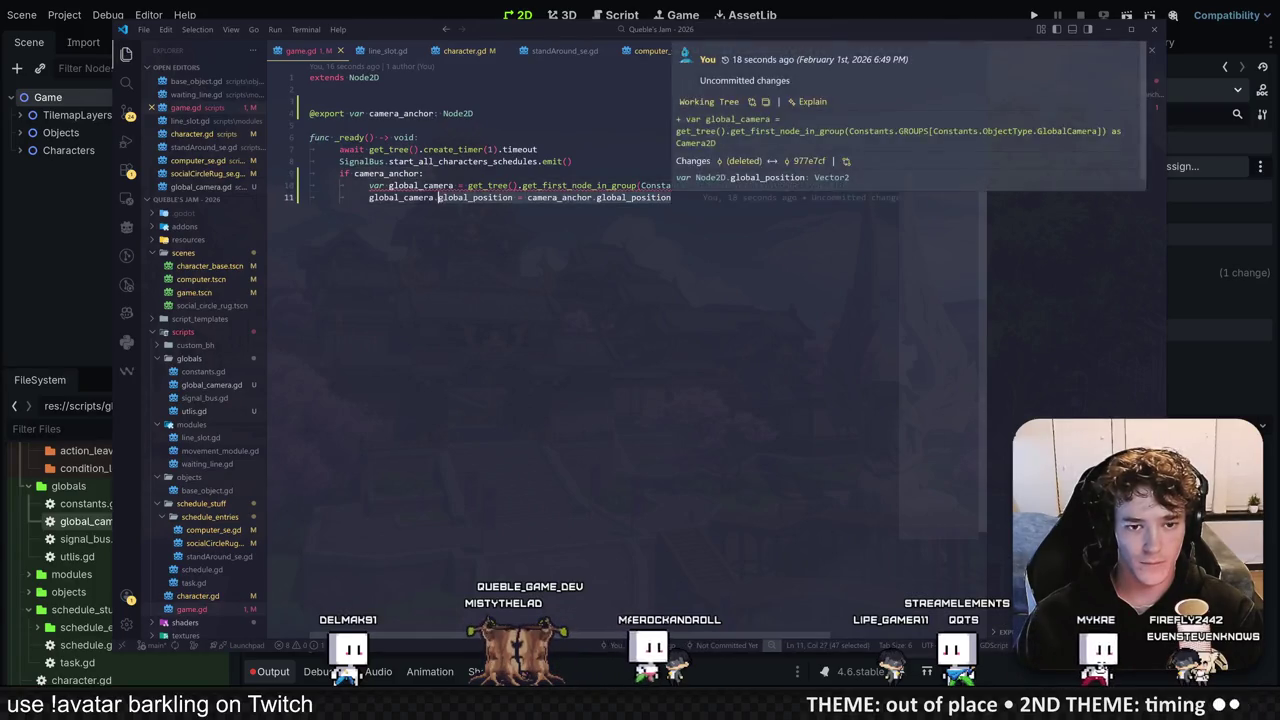
text(anchor_pos)
key(Up)
key(ctrl+shift+k)
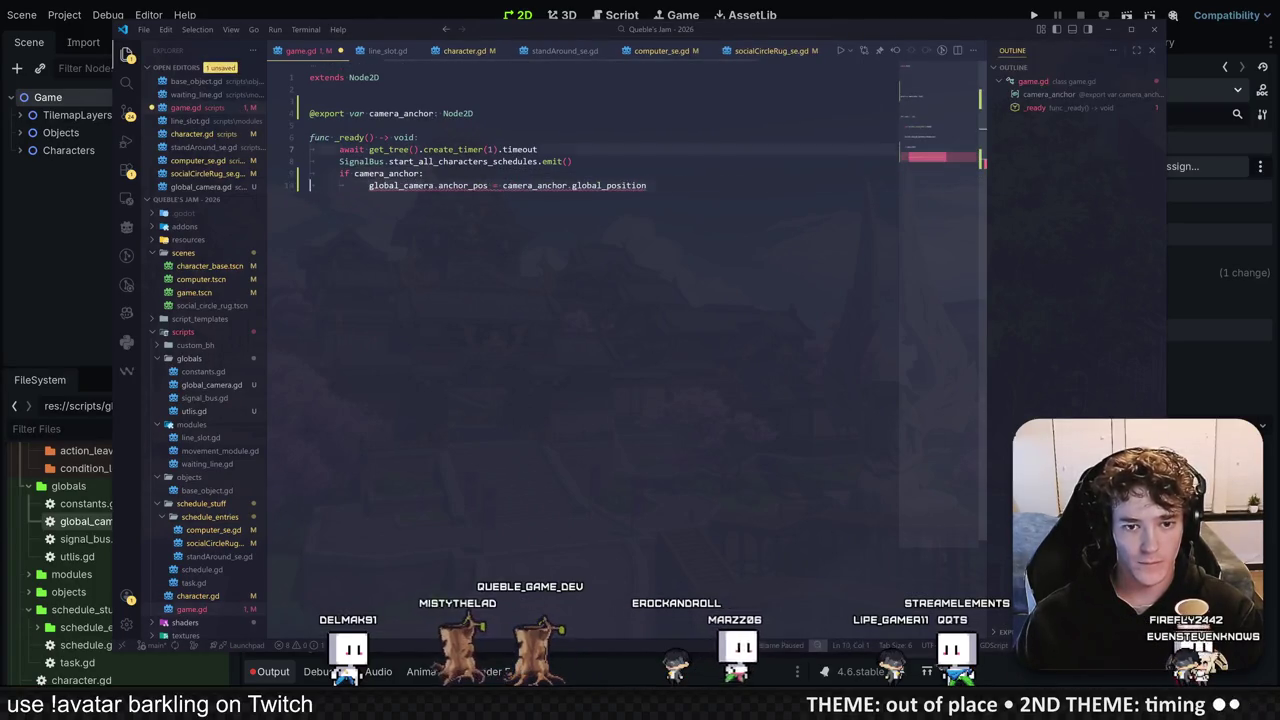
double_click(538, 185)
key(ctrl+s)
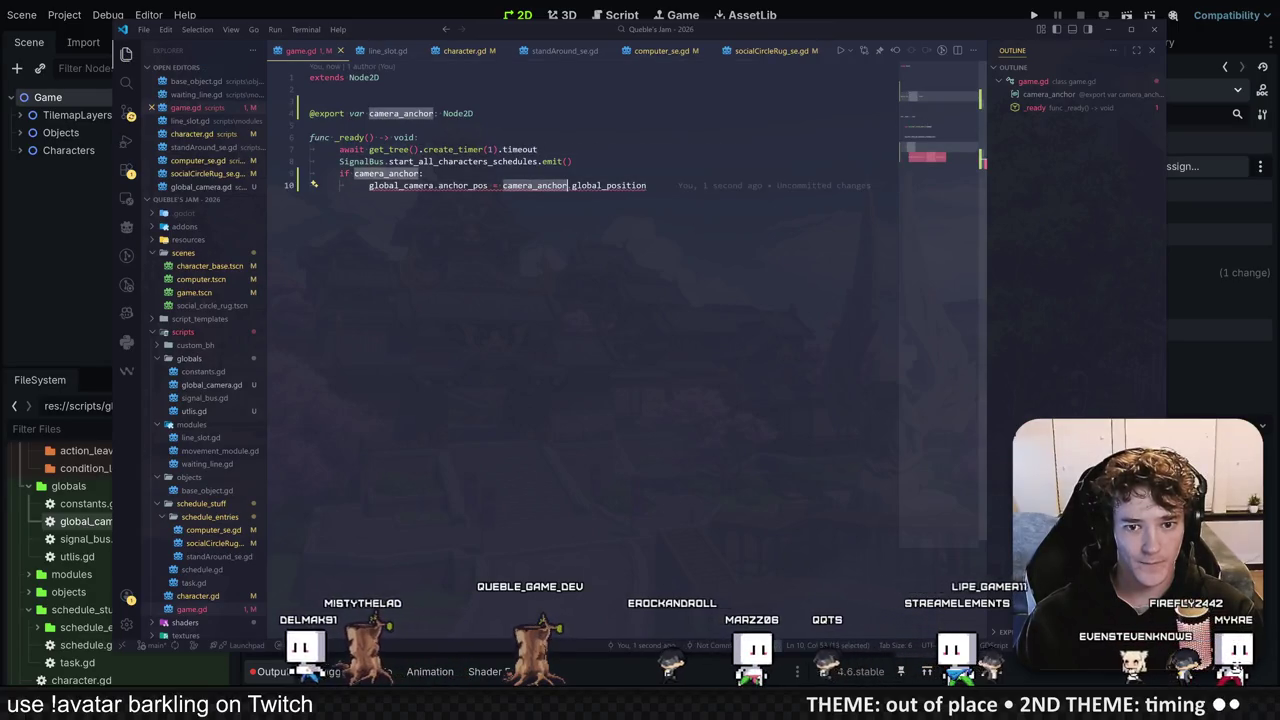
mouse_move(400, 185)
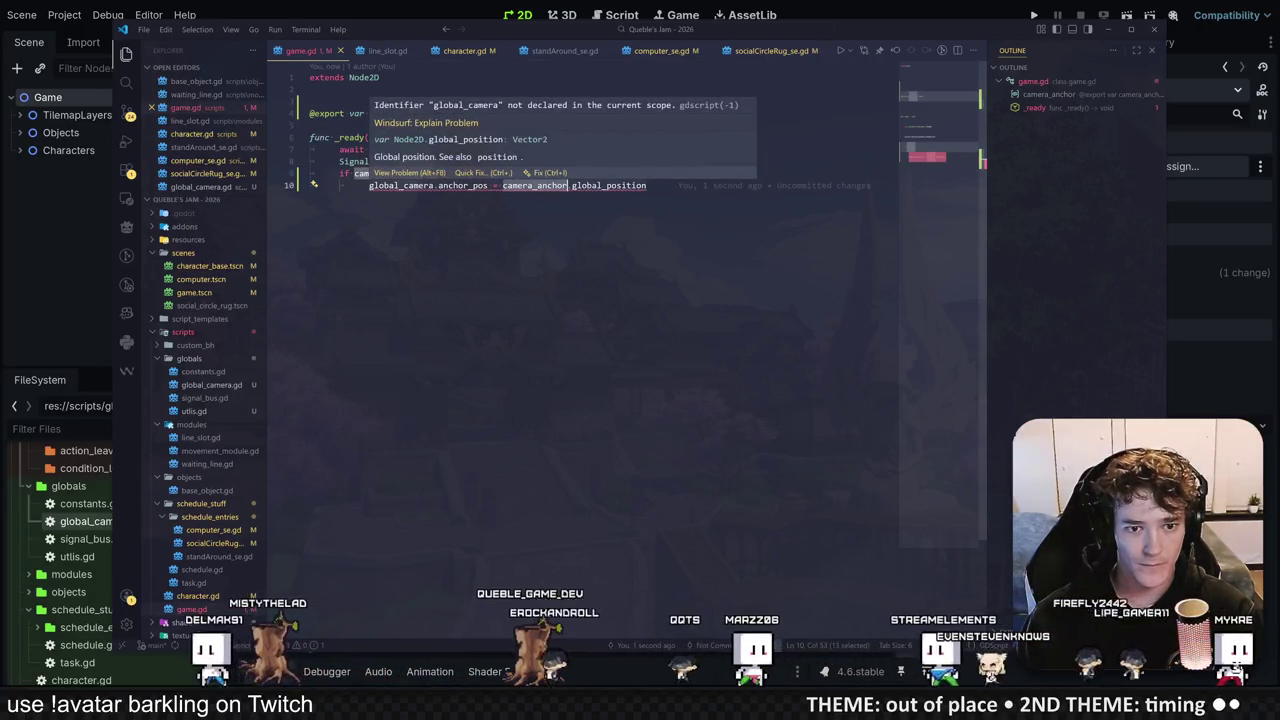
drag(369, 185, 433, 185)
text(Gl)
key(Return)
key(ctrl+s)
Step: Move the camera_anchor block above the one-second wait in _ready
click(560, 161)
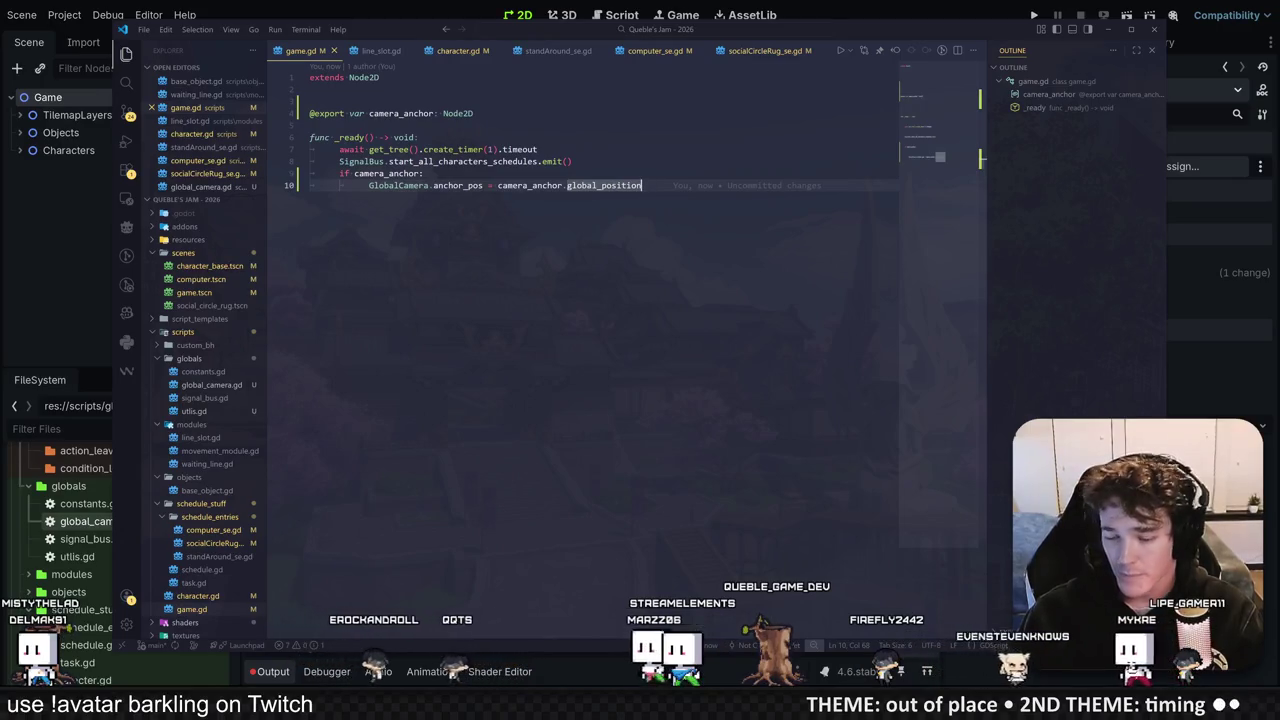
click(418, 137)
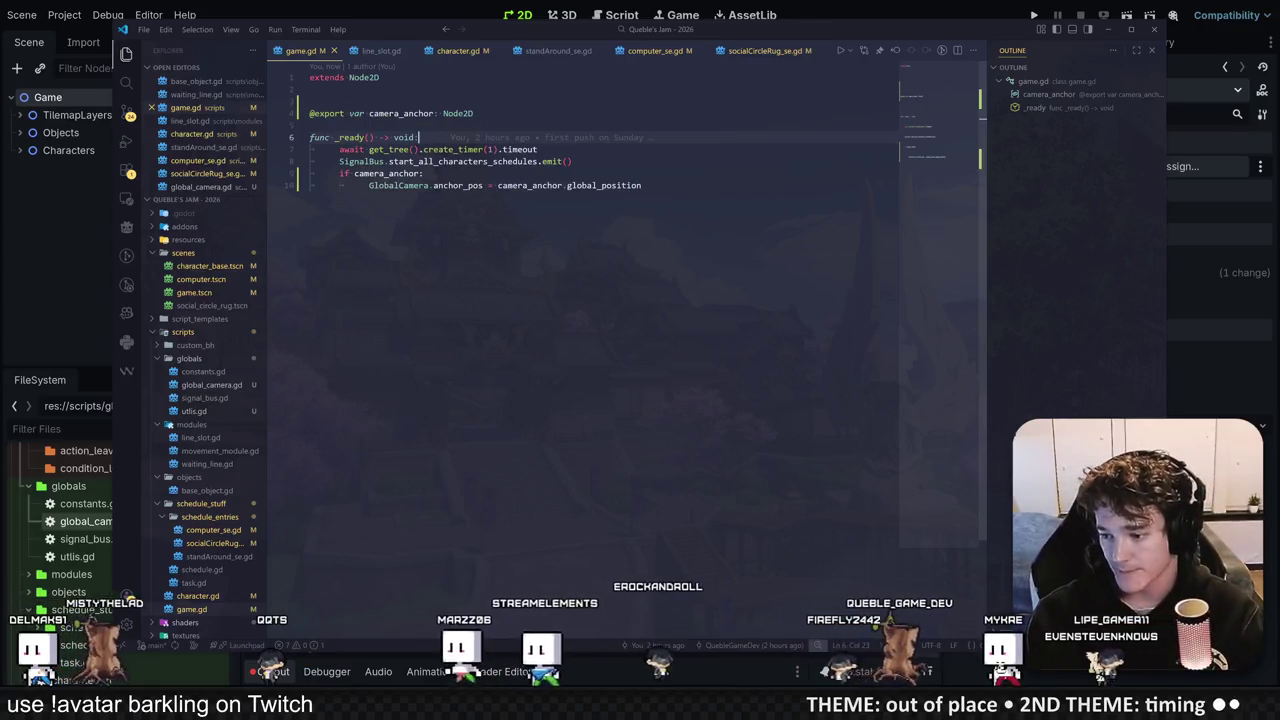
key(Up)
key(Up)
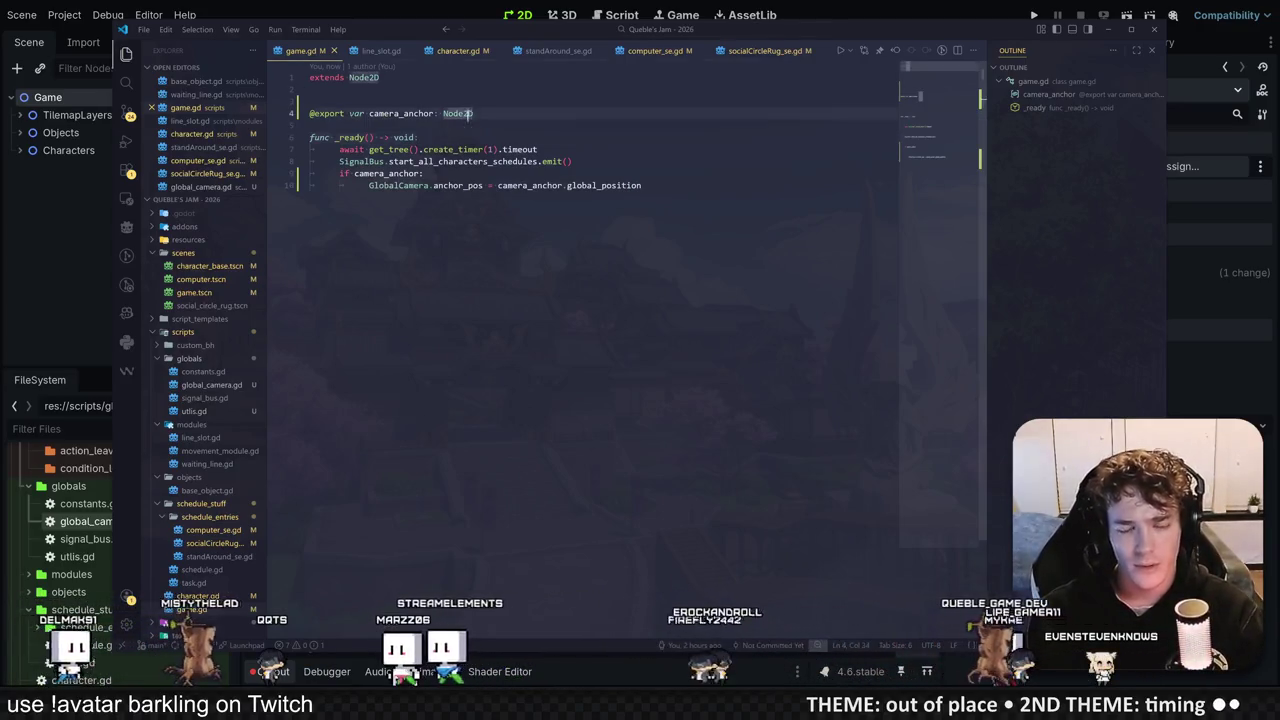
click(538, 149)
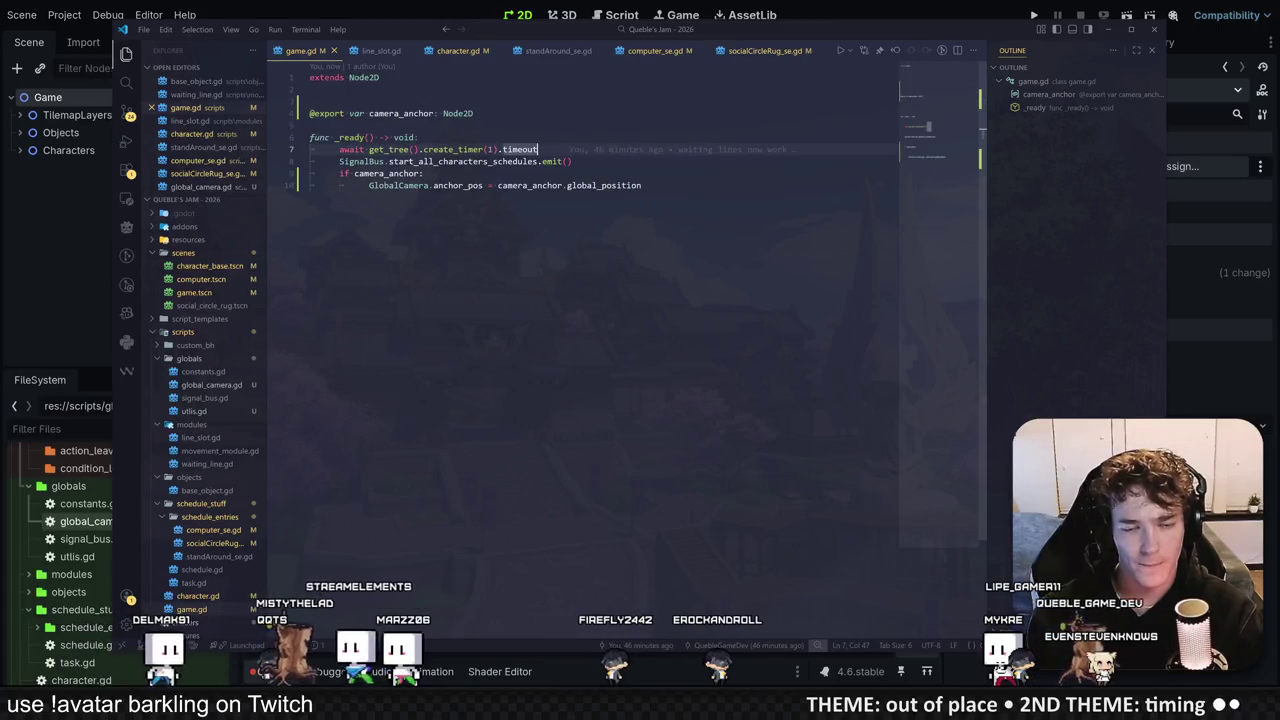
drag(642, 185, 287, 177)
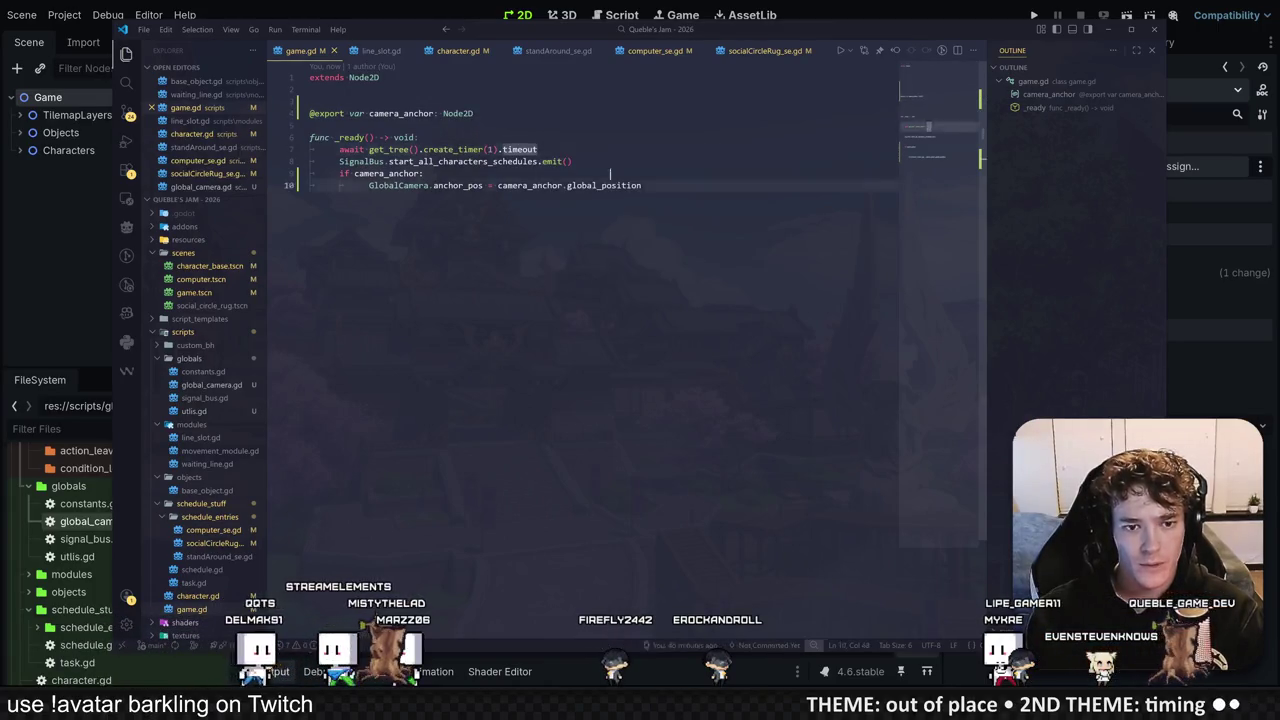
key(alt+Up)
key(alt+Up)
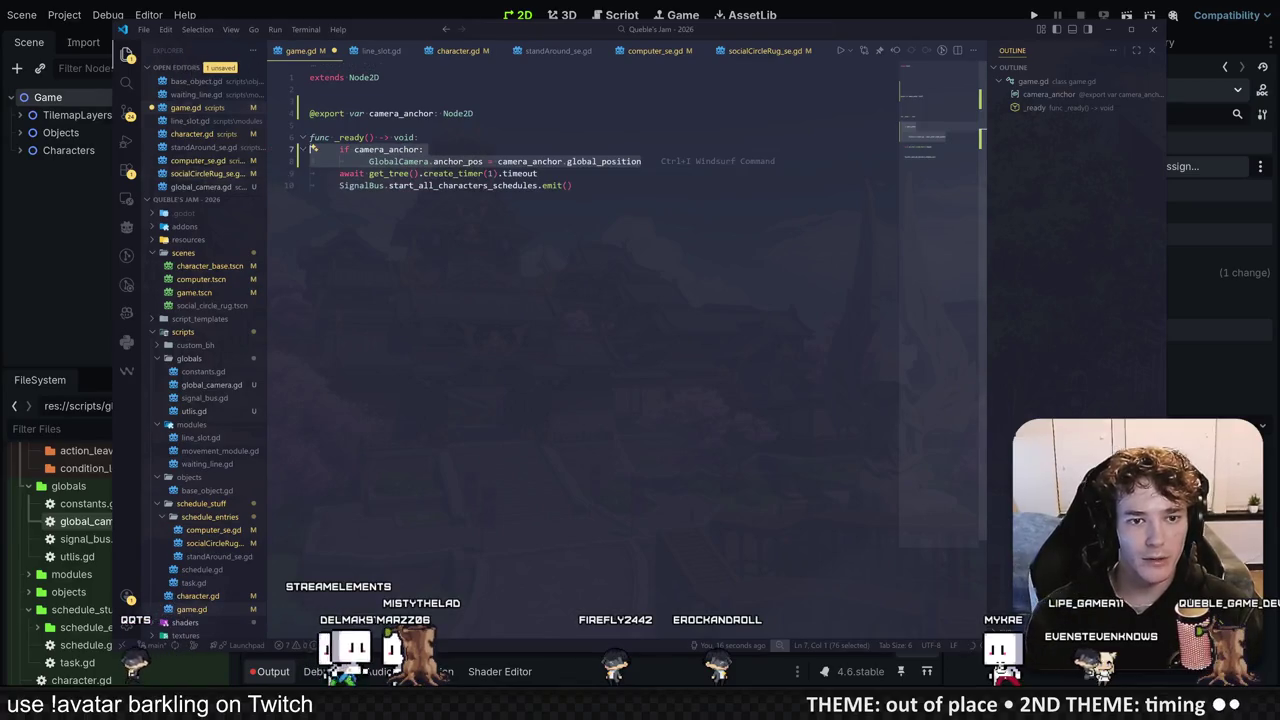
click(420, 137)
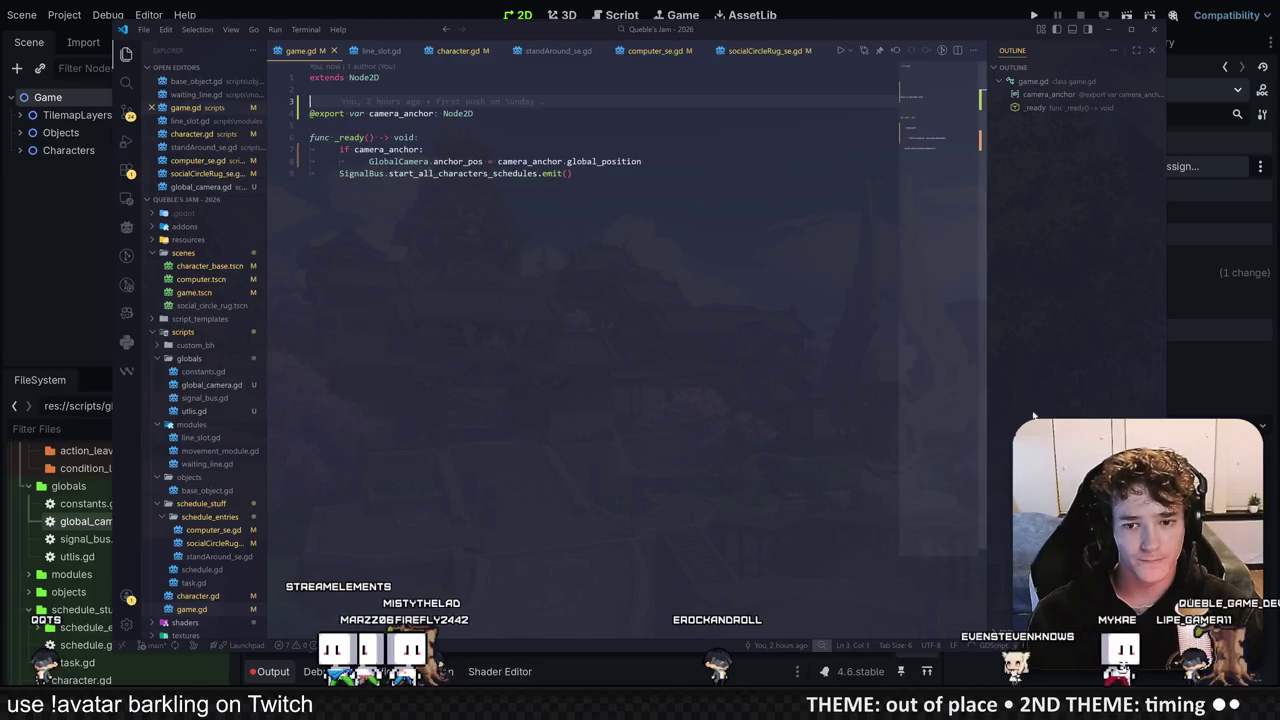
Step: Run the game to test the camera anchor, then stop it
click(1036, 15)
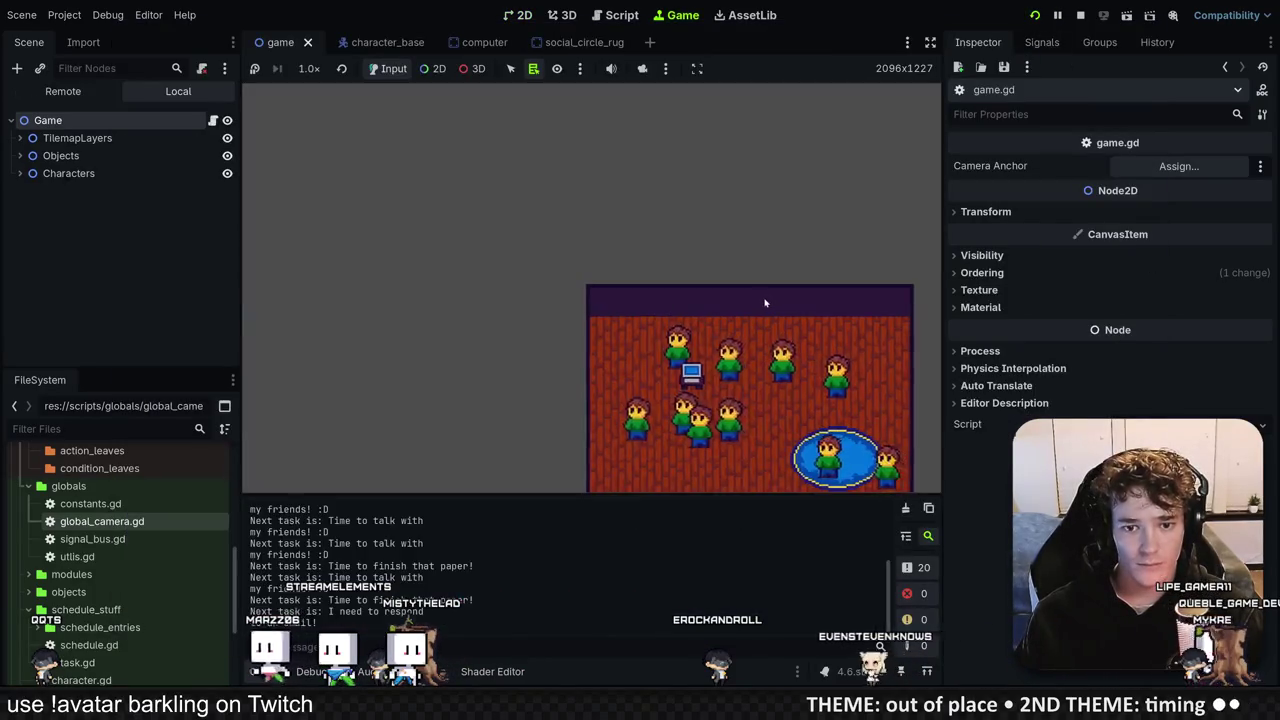
click(1080, 16)
click(48, 97)
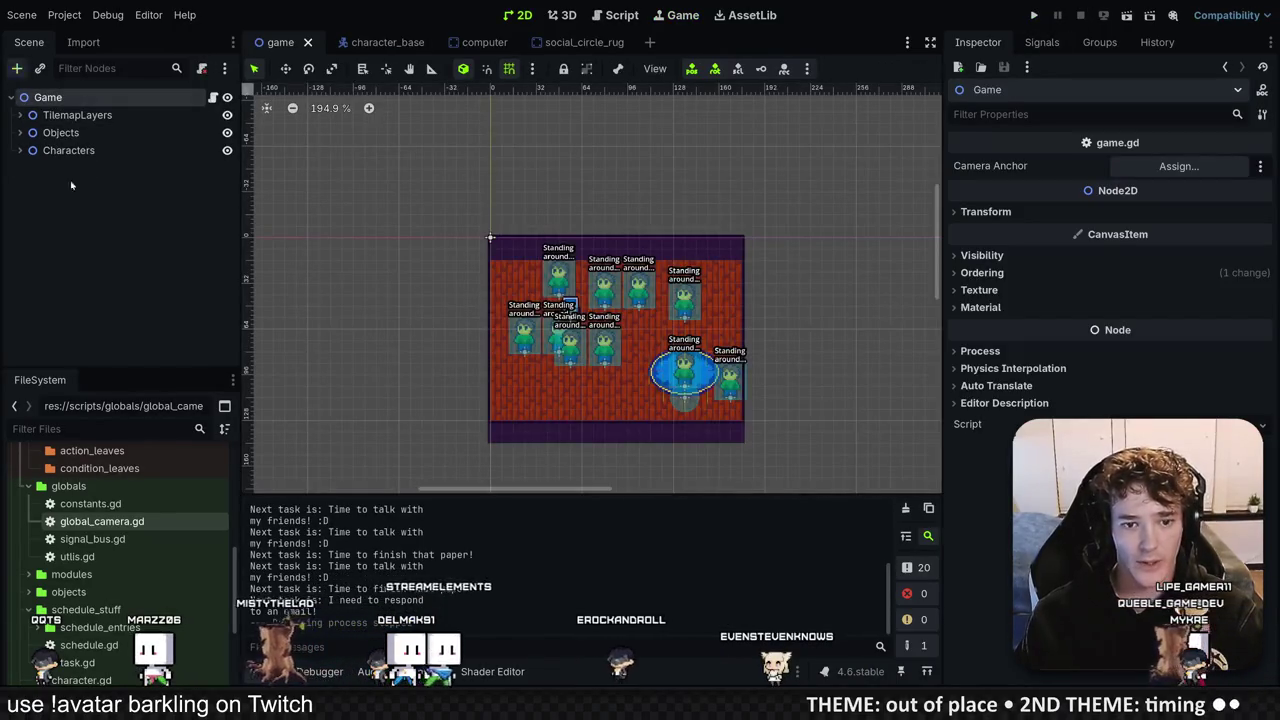
Step: Add a Marker2D under Game named CamAnchor and place it above TilemapLayers
key(ctrl+a)
text(mark)
key(Return)
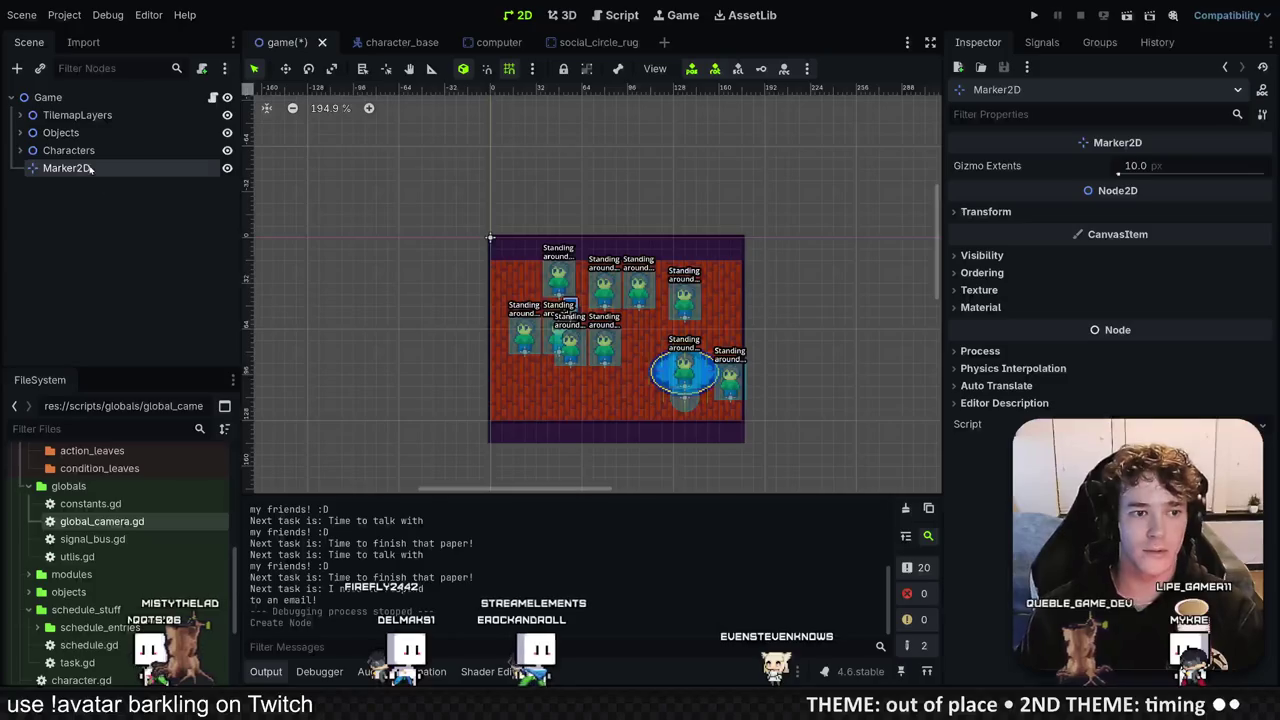
text(Ca)
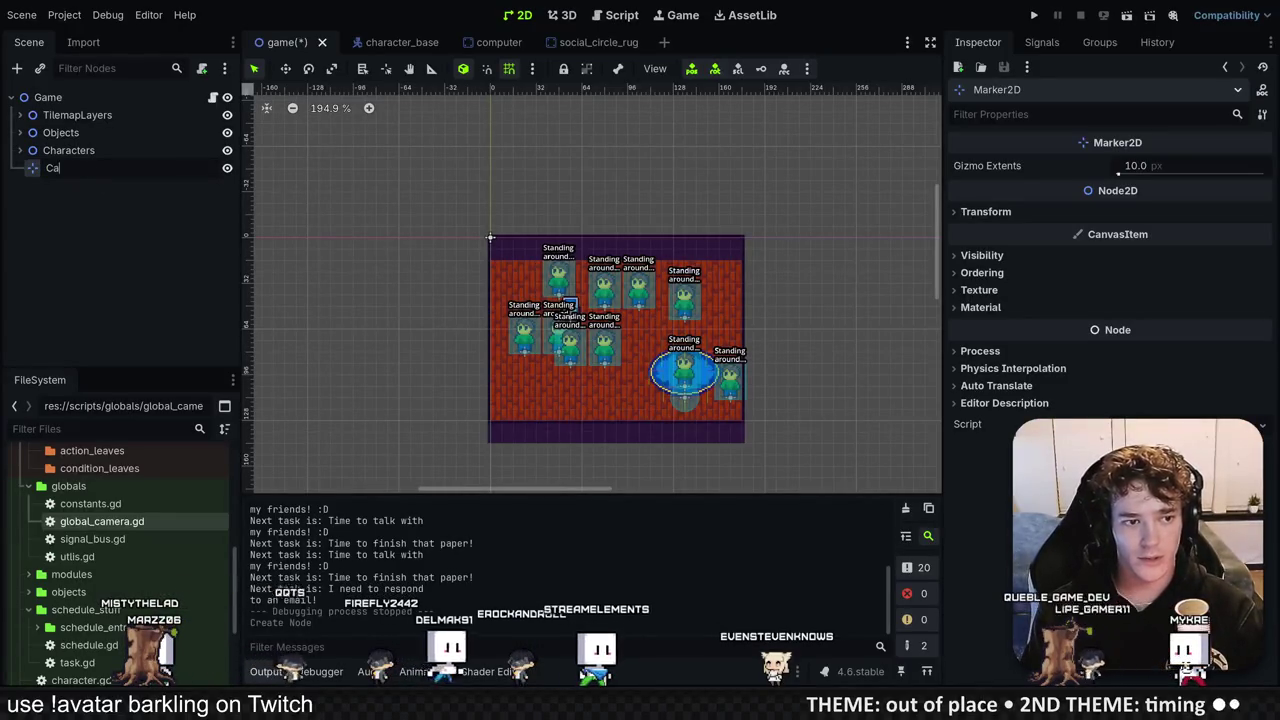
text(mAnchor)
key(Return)
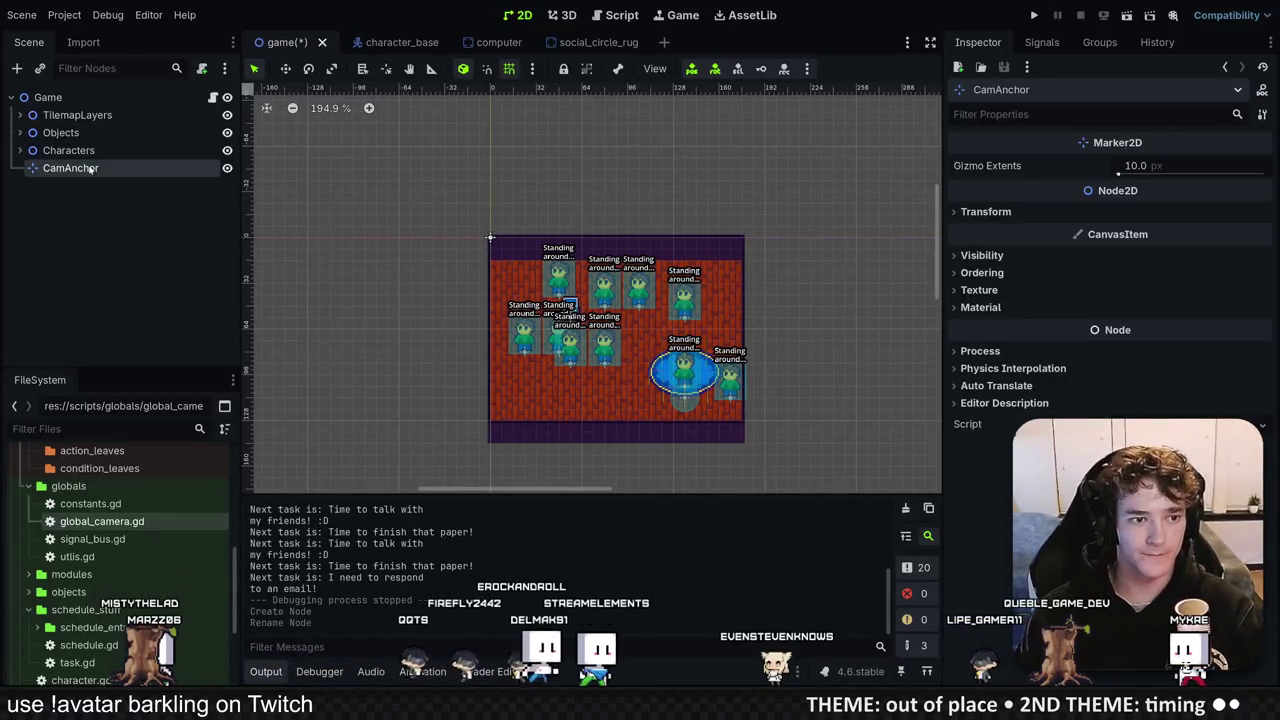
drag(94, 167, 110, 108)
Step: Assign CamAnchor as Game's Camera Anchor, move it to about (88, 64), and run the game
click(48, 97)
click(1133, 170)
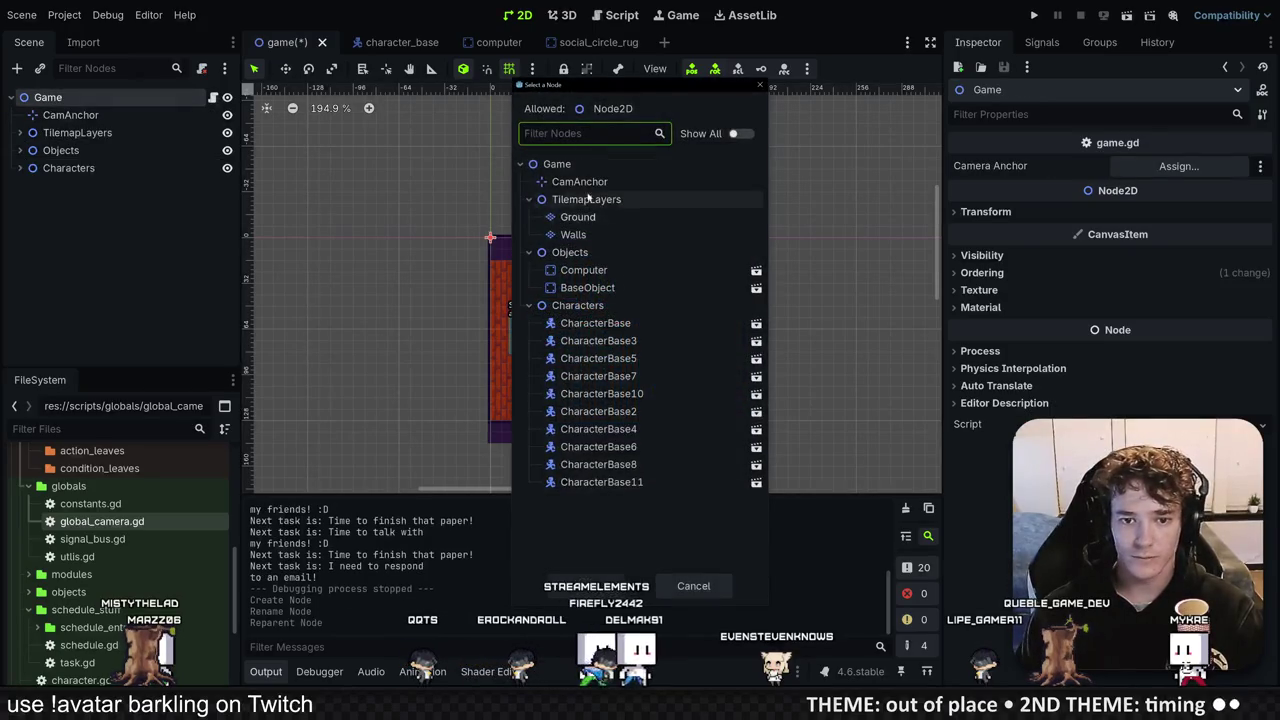
double_click(563, 180)
click(70, 115)
key(w)
drag(490, 237, 647, 357)
scroll(650, 320, up, 3)
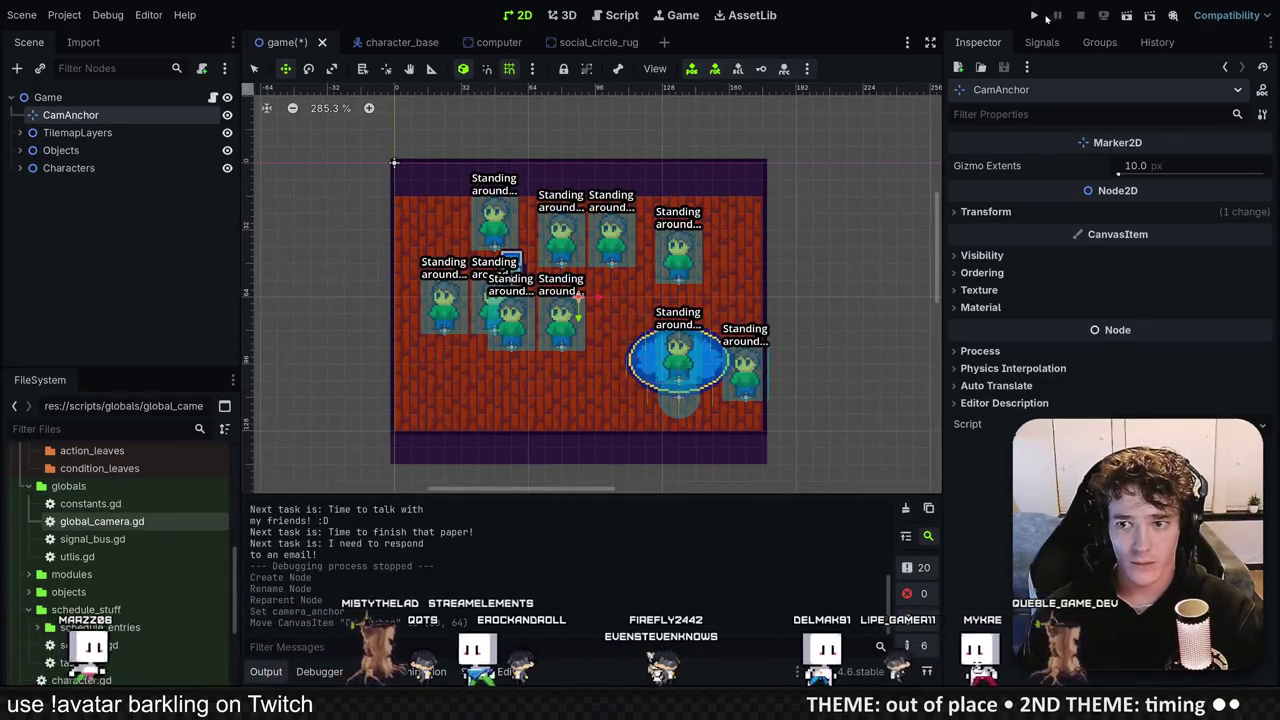
key(F5)
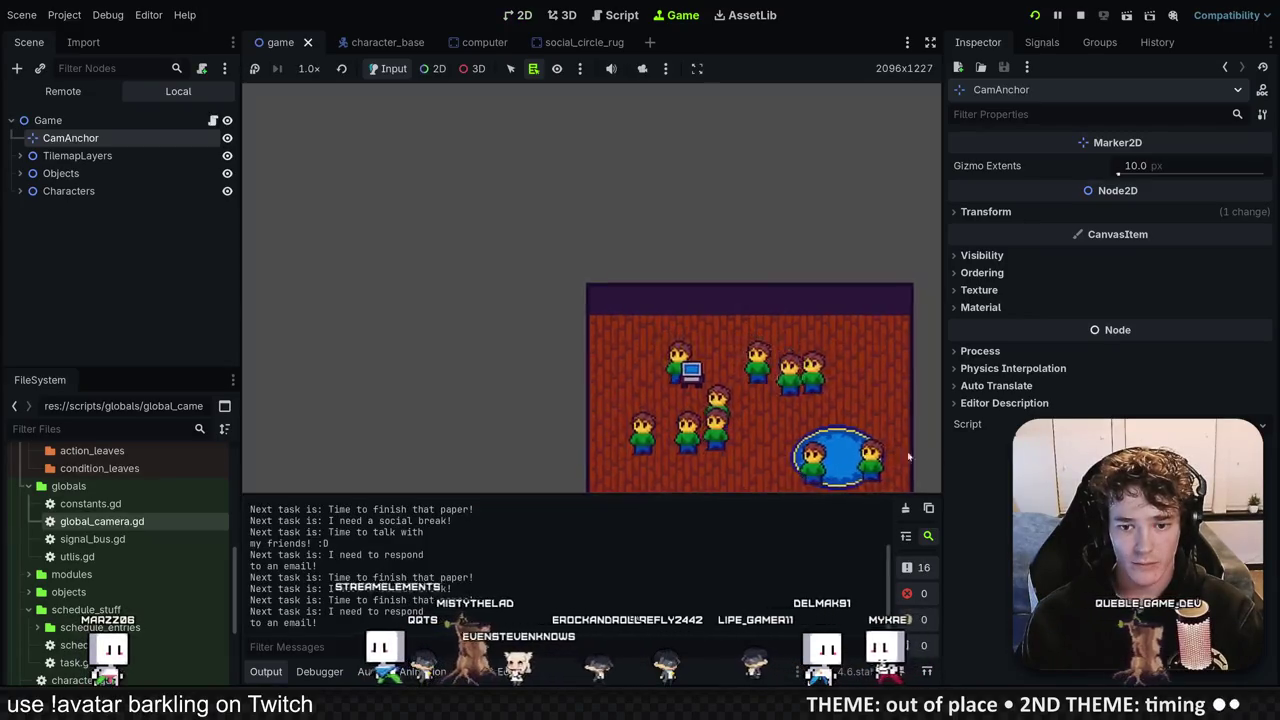
Step: Add anchor_pos to the lerp on line 13 of global_camera.gd and test-run the game
click(1080, 15)
key(alt+Tab)
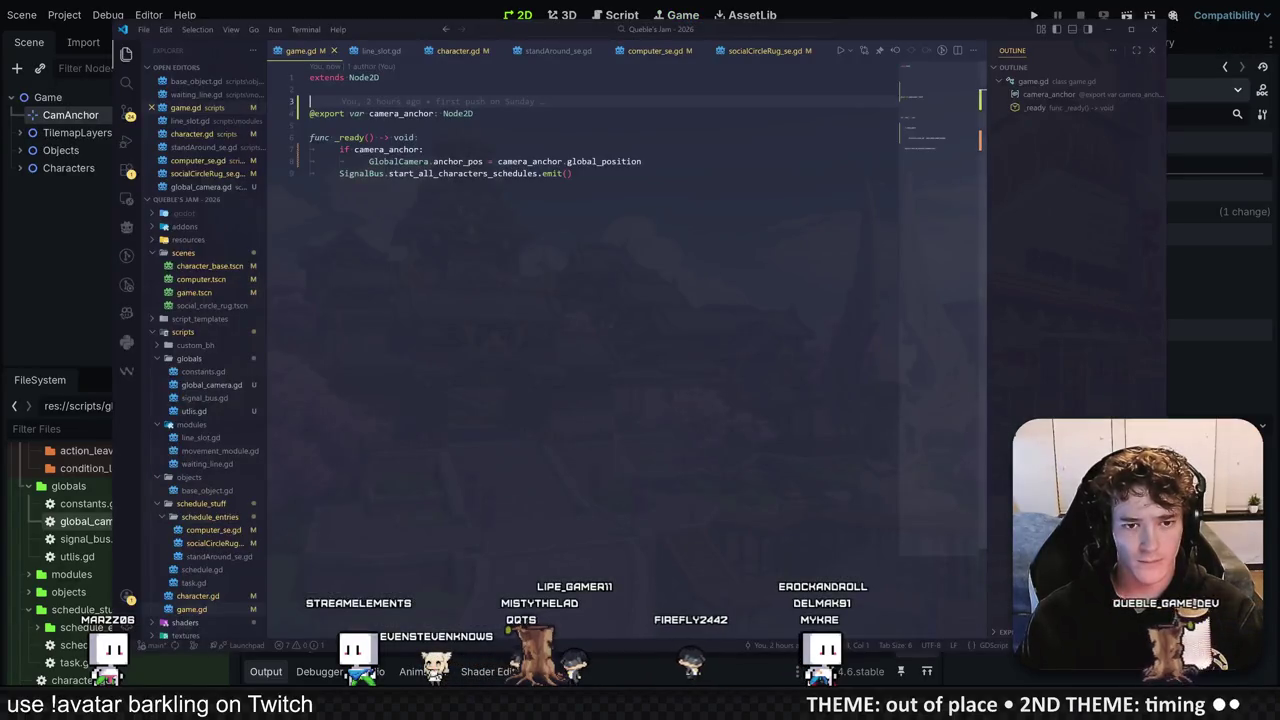
click(205, 187)
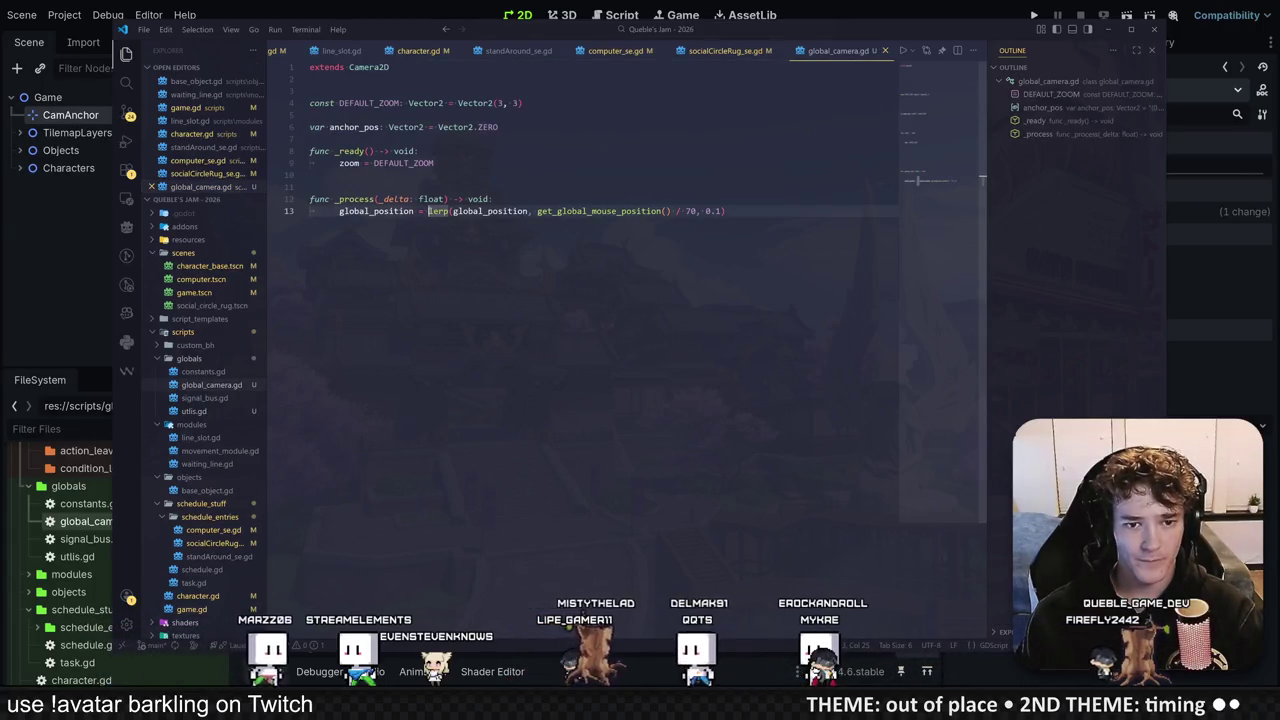
text(anchor_pos.)
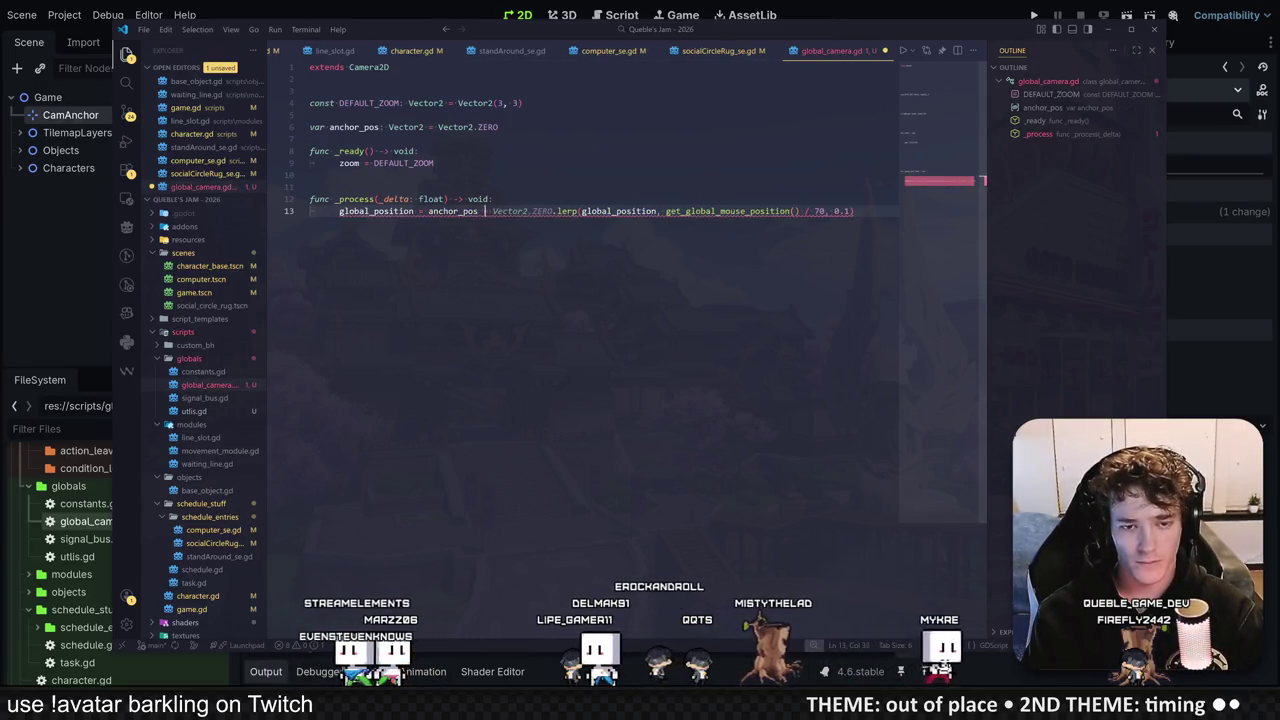
key(Tab)
click(1005, 14)
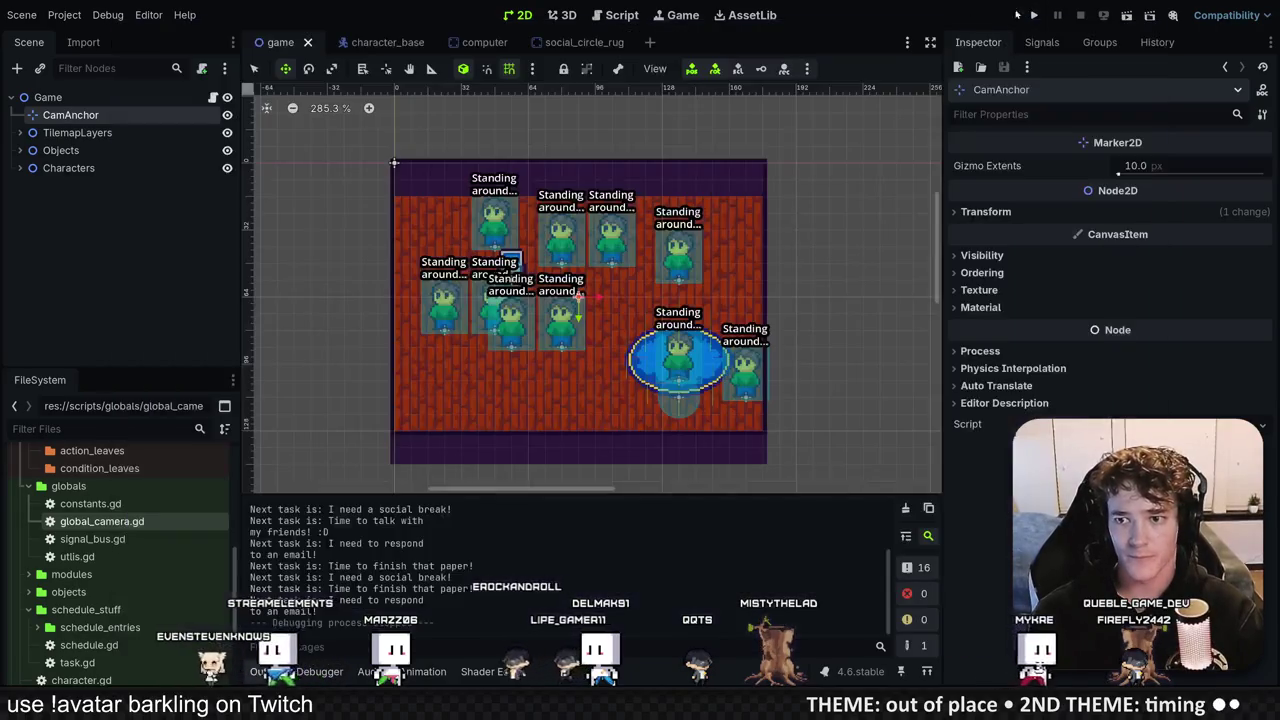
click(1034, 15)
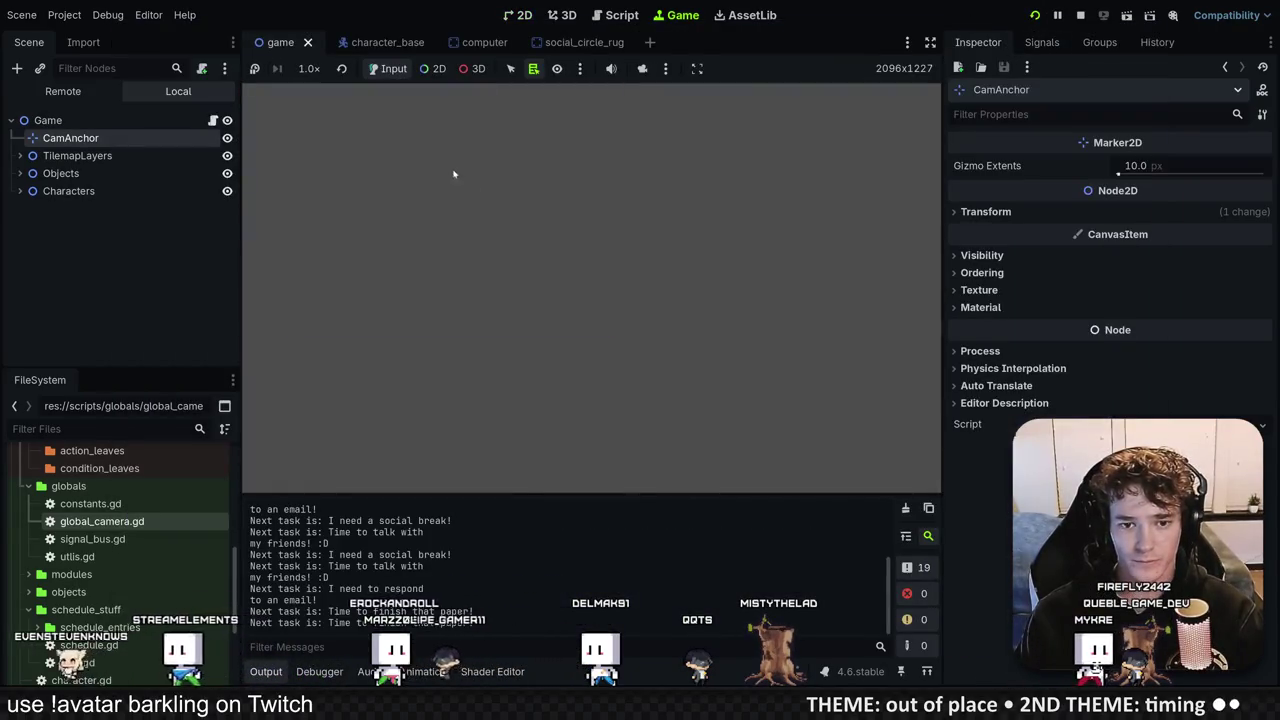
key(alt+Tab)
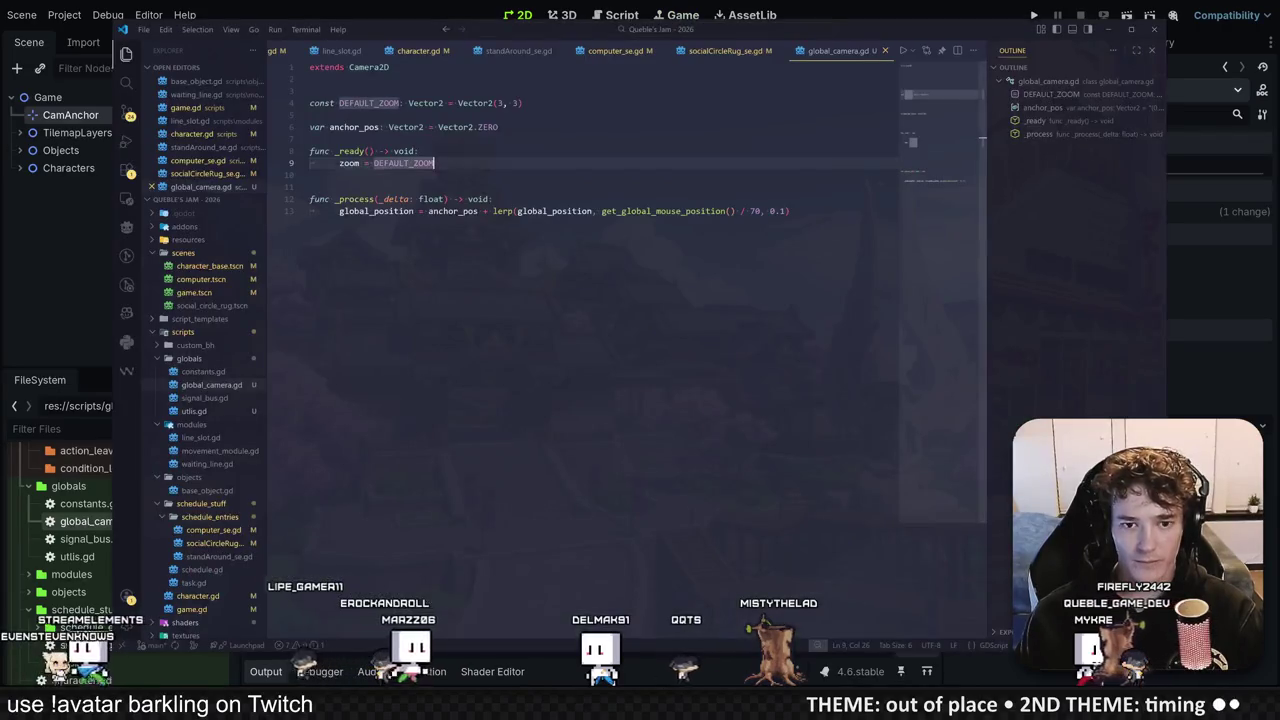
Step: Rewrite the lerp as lerp(global_position + anchor_pos, get_global_mouse_position() / 70, 0.1), then retest
click(600, 151)
key(Escape)
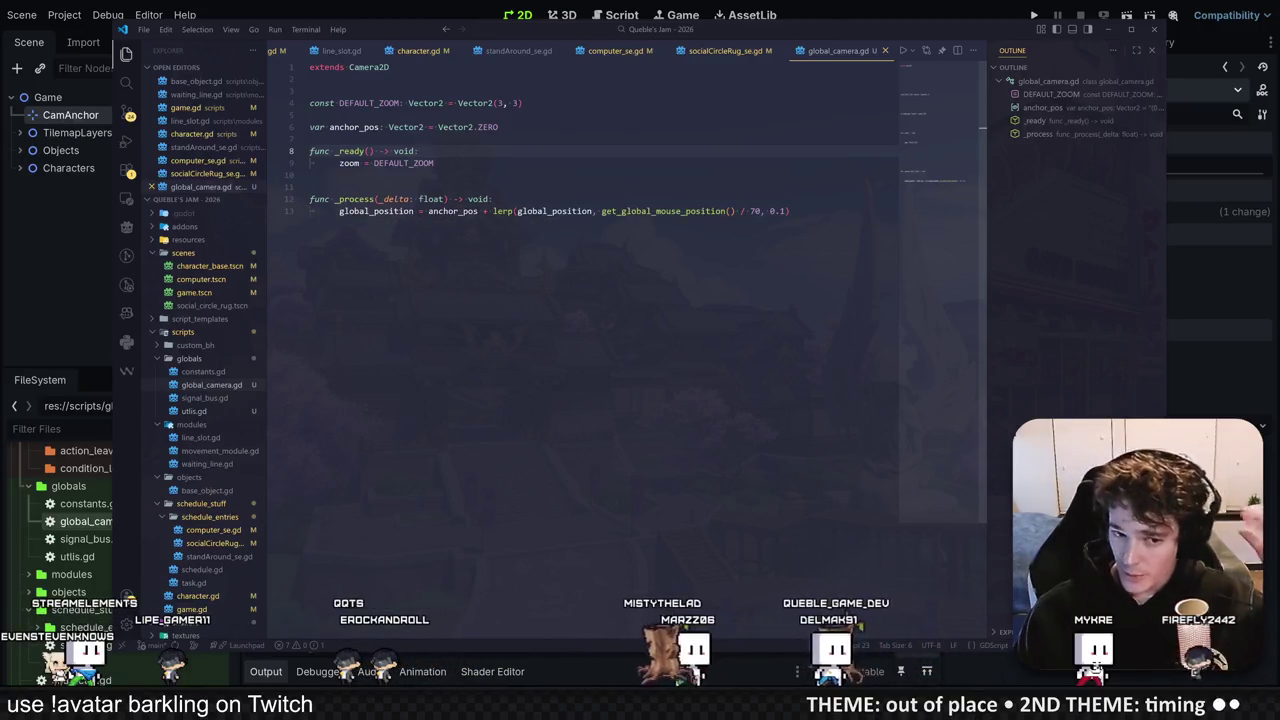
click(452, 211)
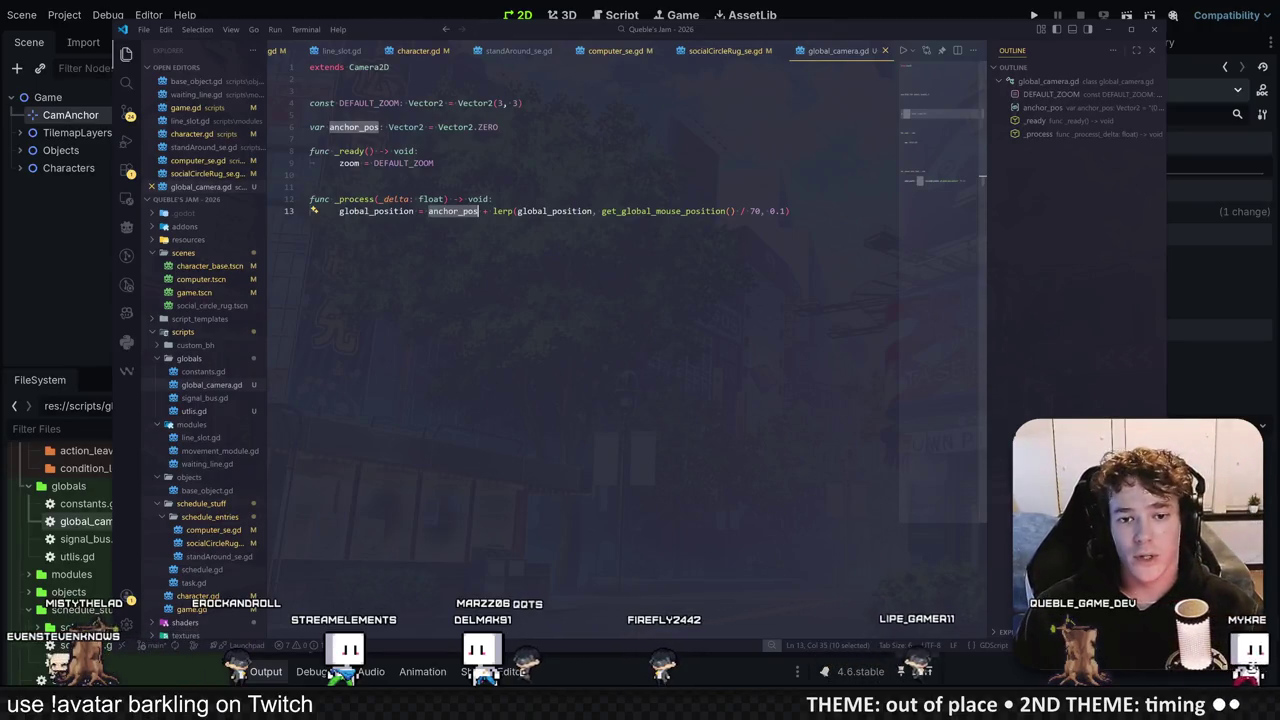
click(592, 211)
text(,)
click(493, 211)
key(ctrl+BackSpace)
key(ctrl+BackSpace)
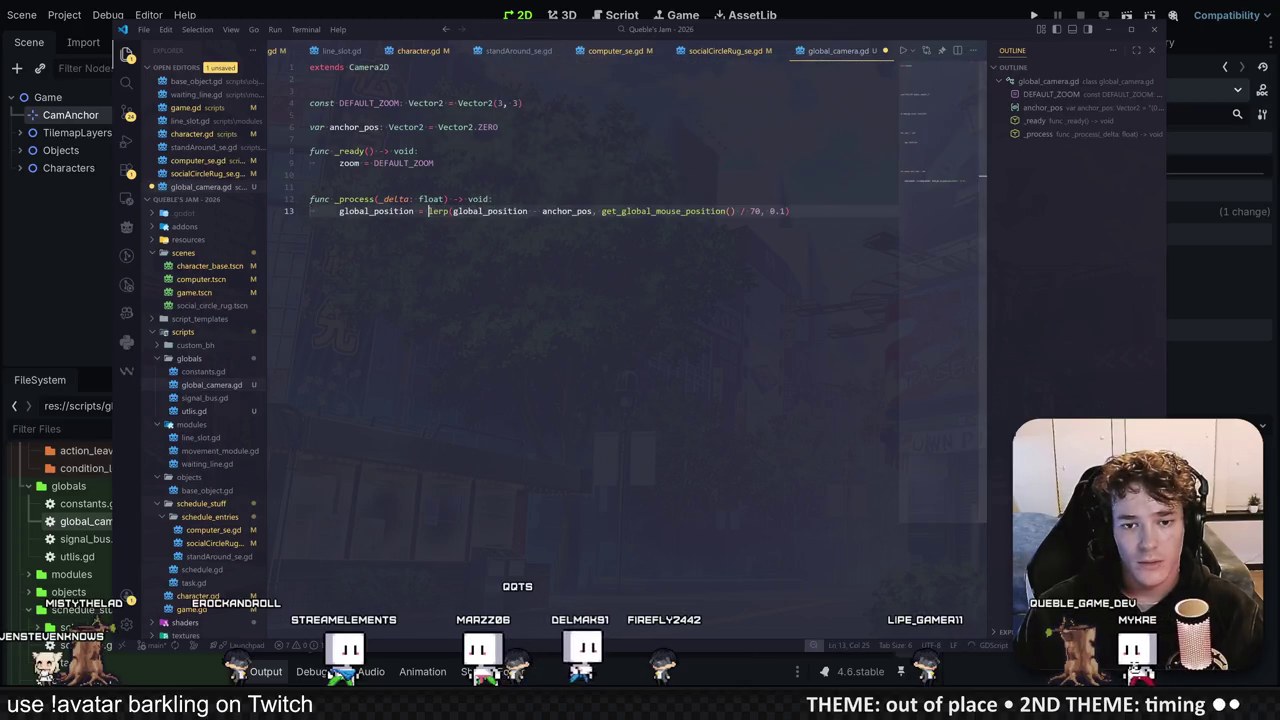
text(,)
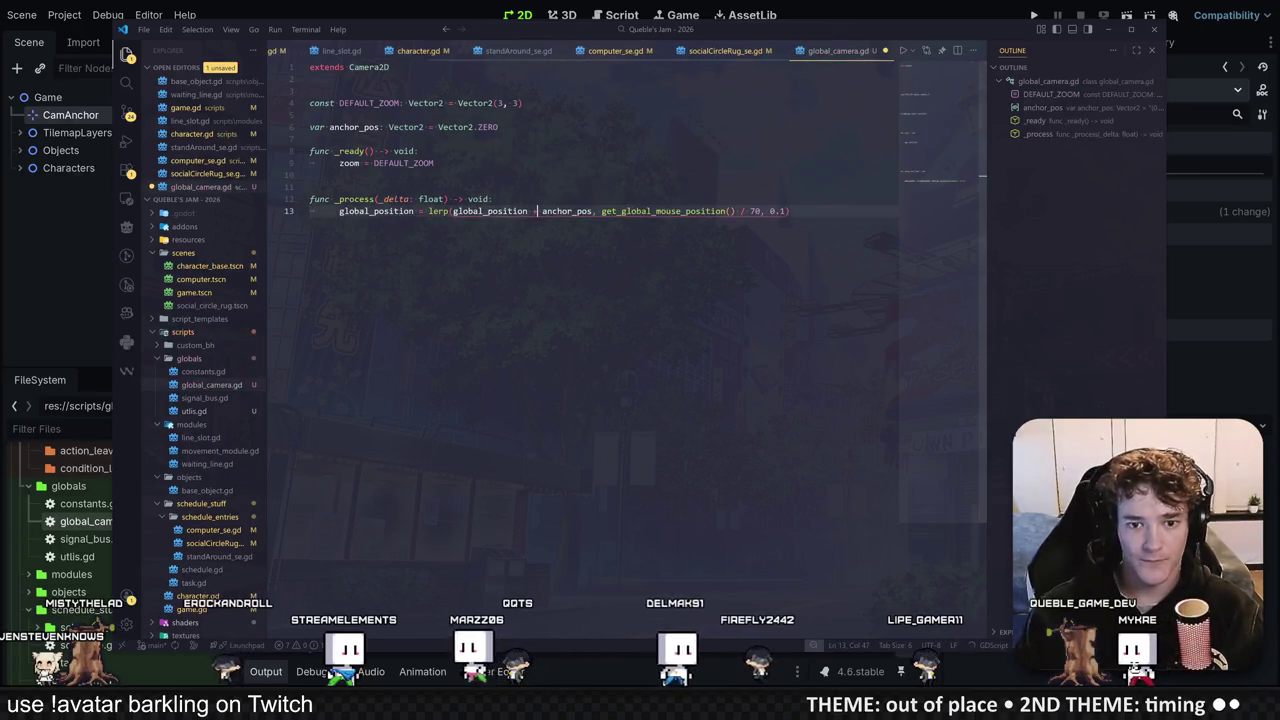
key(alt+Tab)
key(F5)
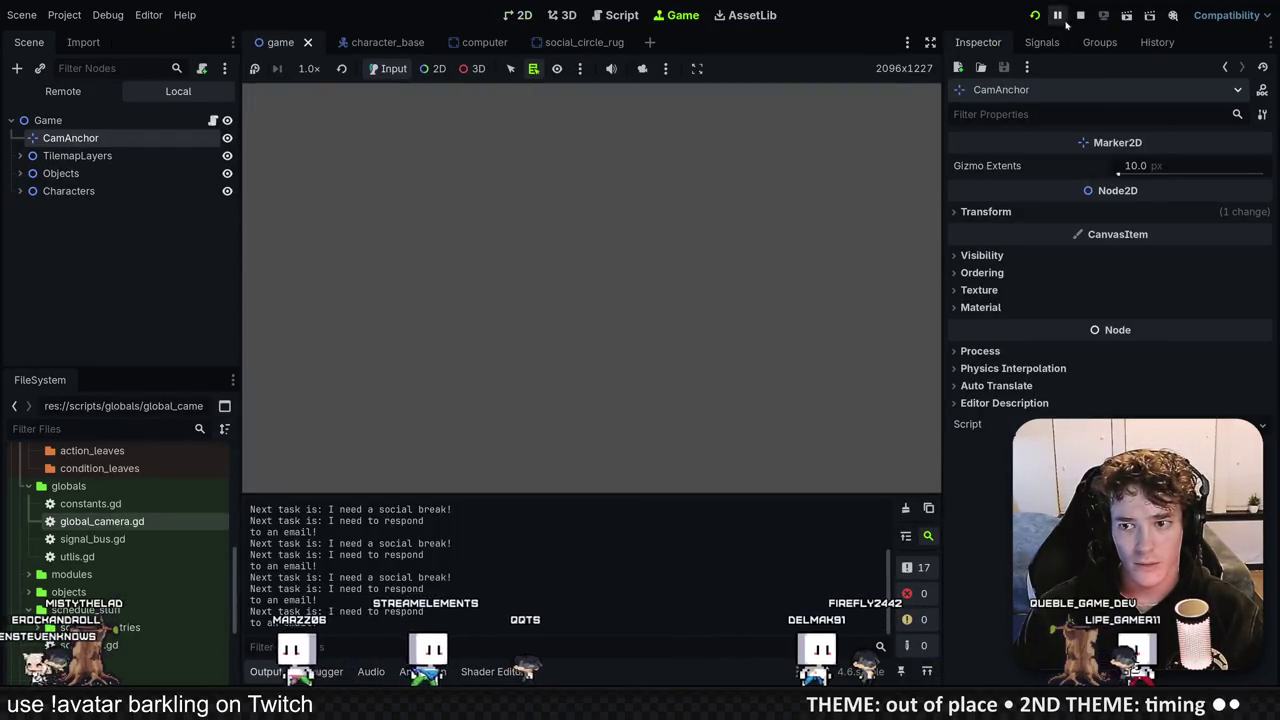
click(1080, 15)
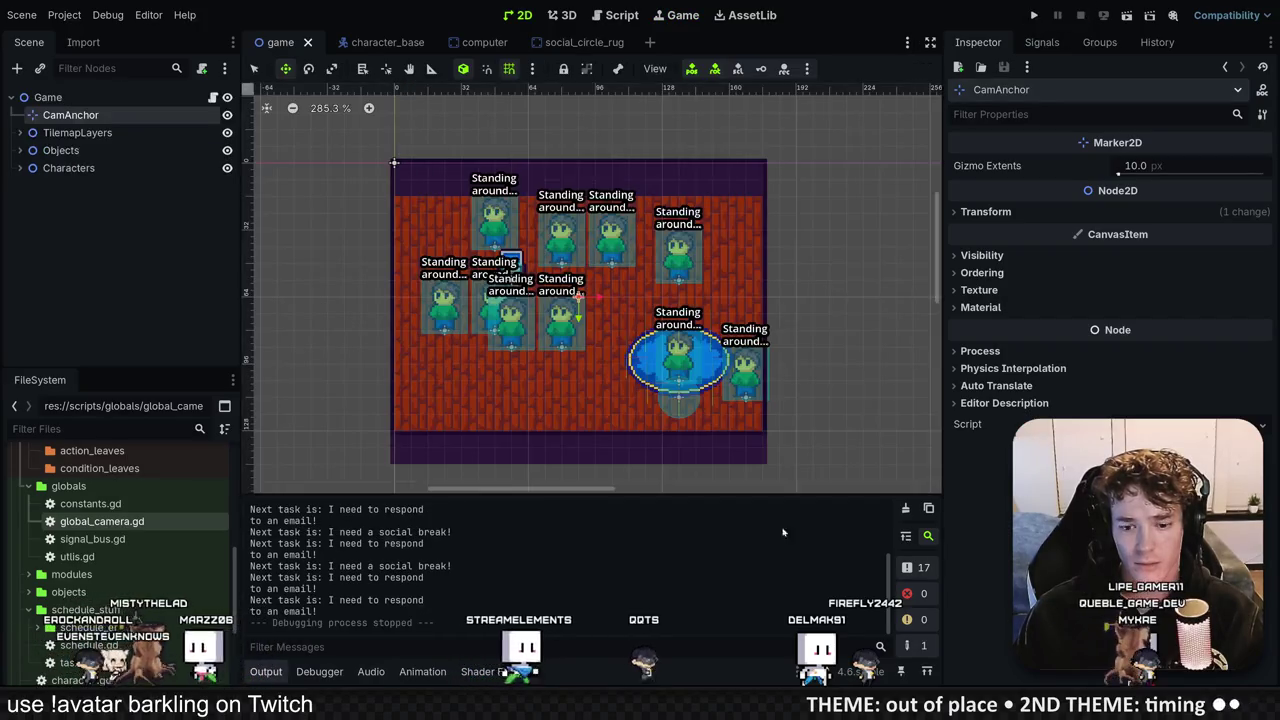
Step: Drop anchor_pos from lerp's first argument, parenthesize the mouse position / 70 with + anchor_pos, and run
key(alt+Tab)
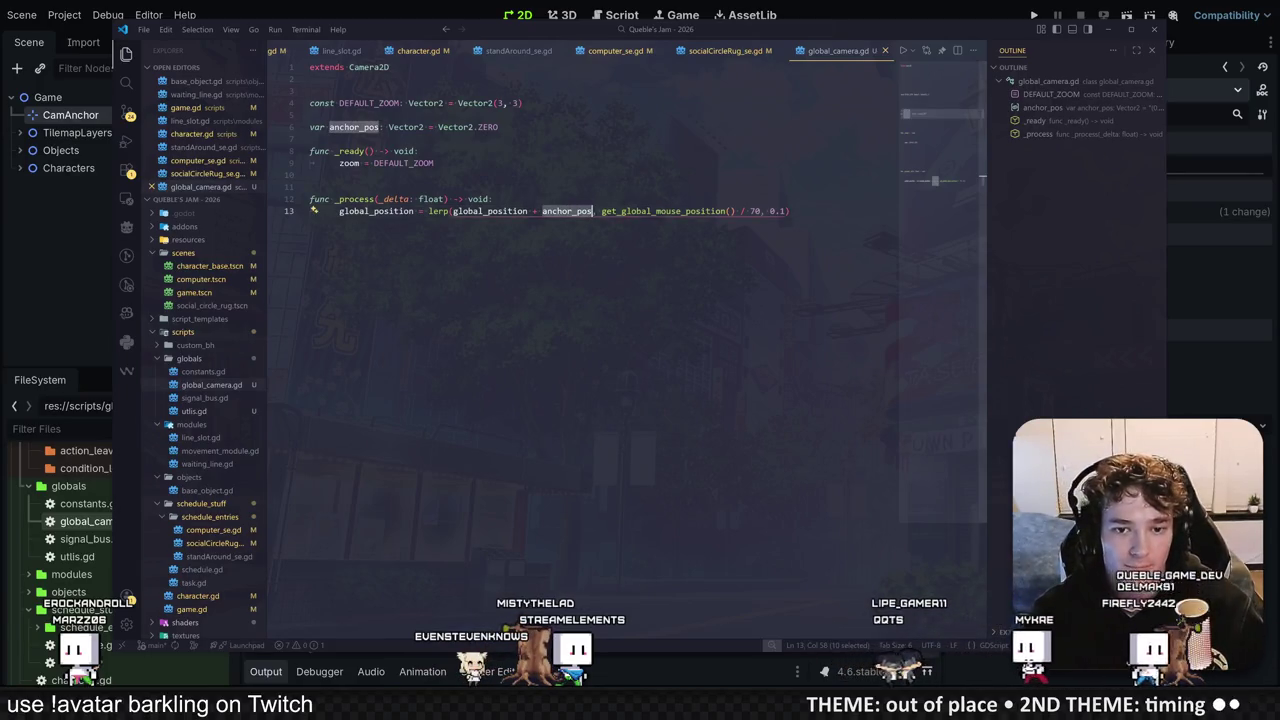
double_click(566, 211)
key(BackSpace)
key(BackSpace)
key(BackSpace)
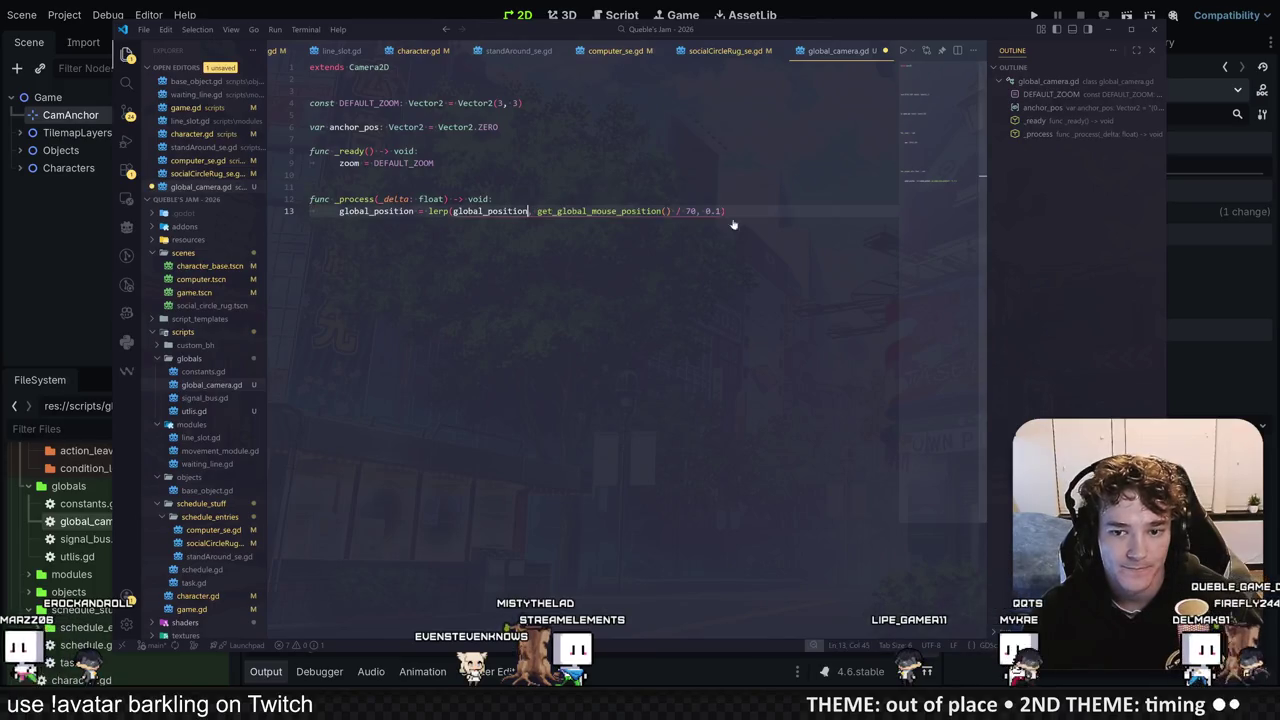
click(698, 211)
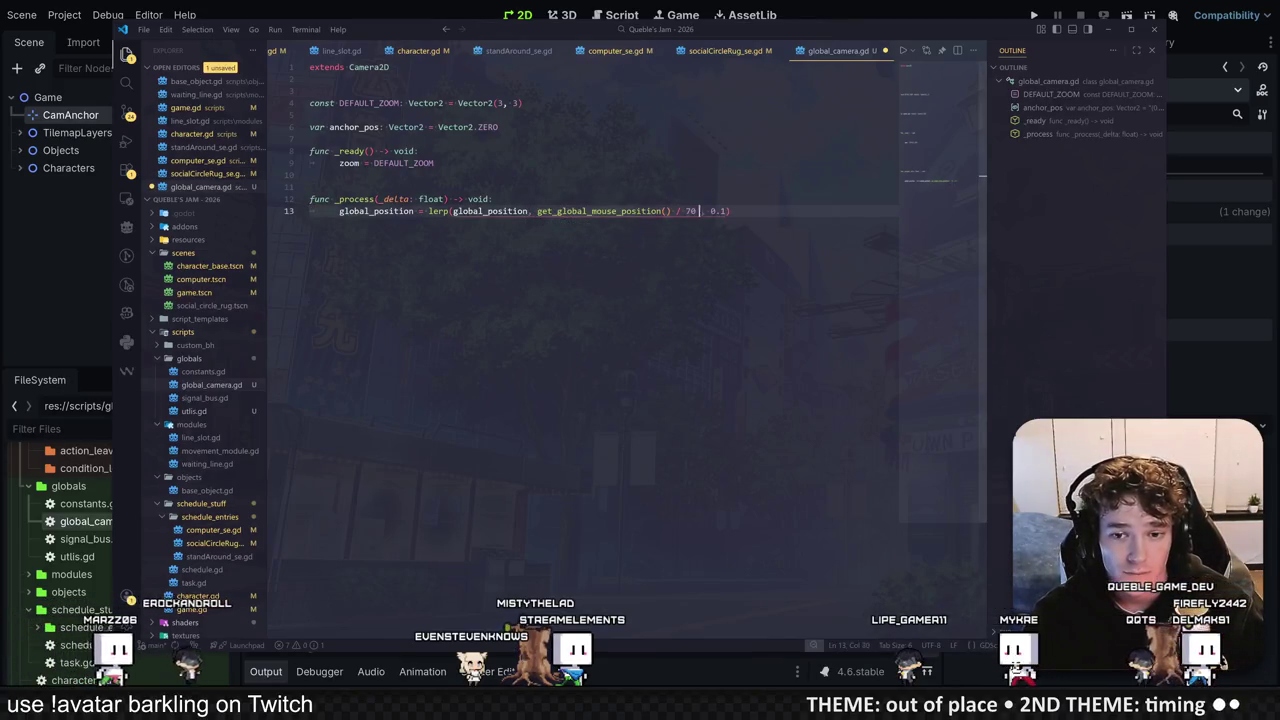
text(+ anchor_pos)
drag(588, 211, 657, 211)
text(()
key(F5)
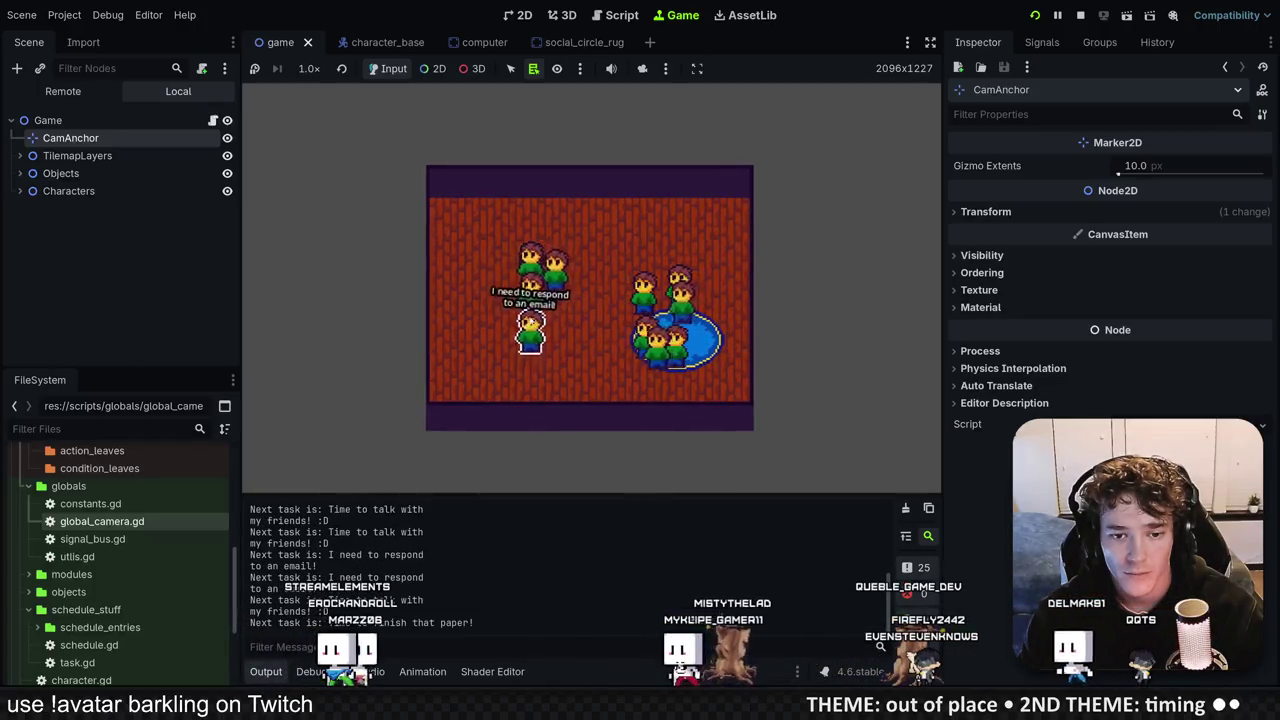
Step: Restart the game, playtest the adjusted camera, then stop the run
click(1080, 15)
key(alt+Tab)
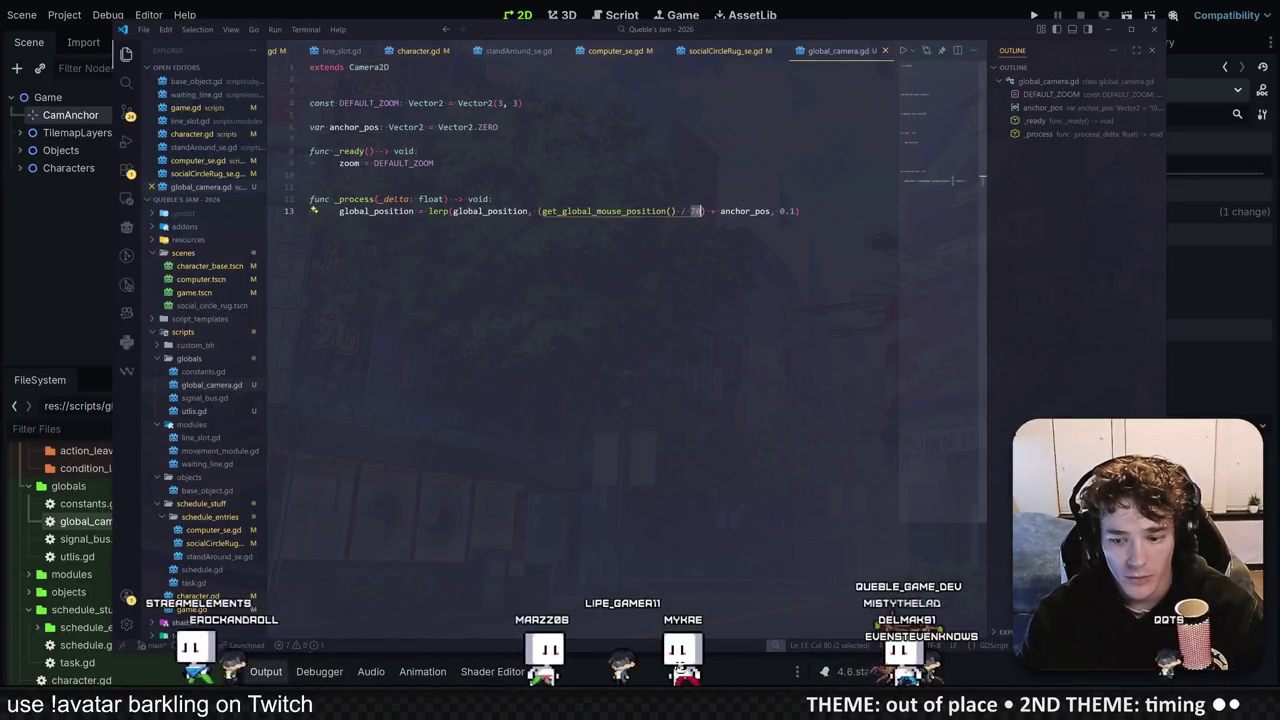
click(1036, 15)
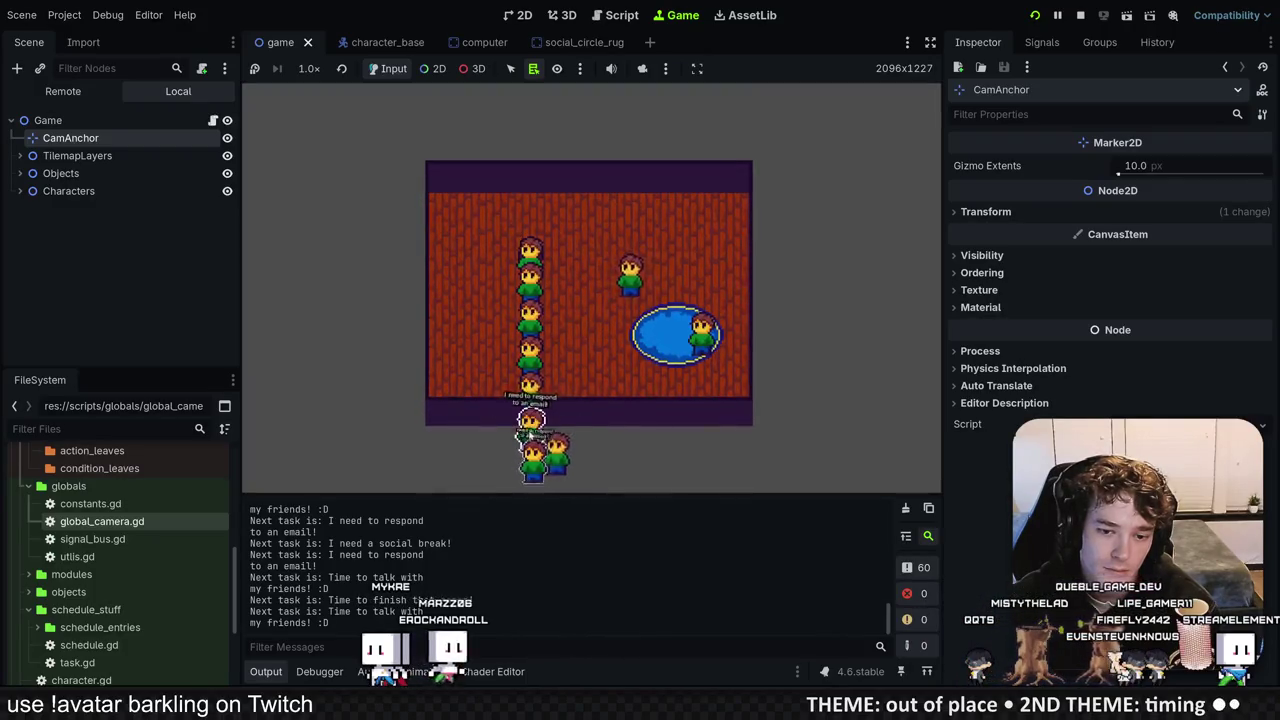
click(1080, 15)
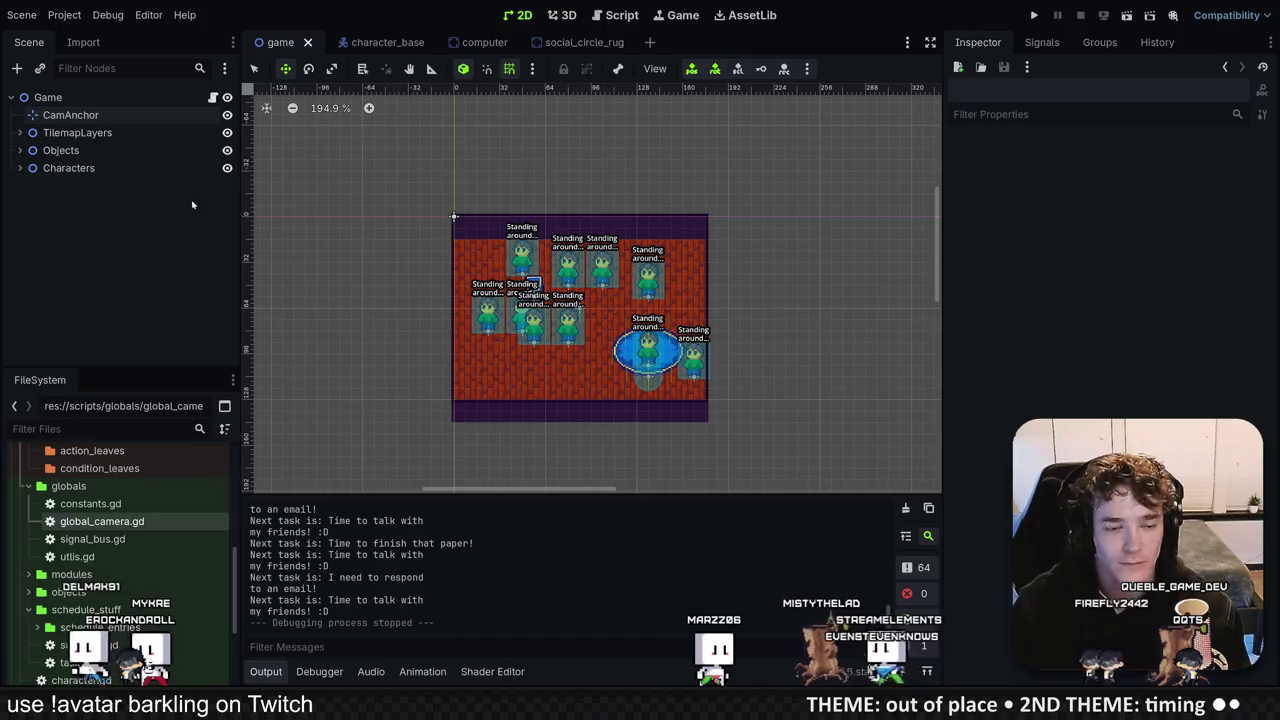
Step: Save the game scene, briefly checking the character_base tab
key(ctrl+s)
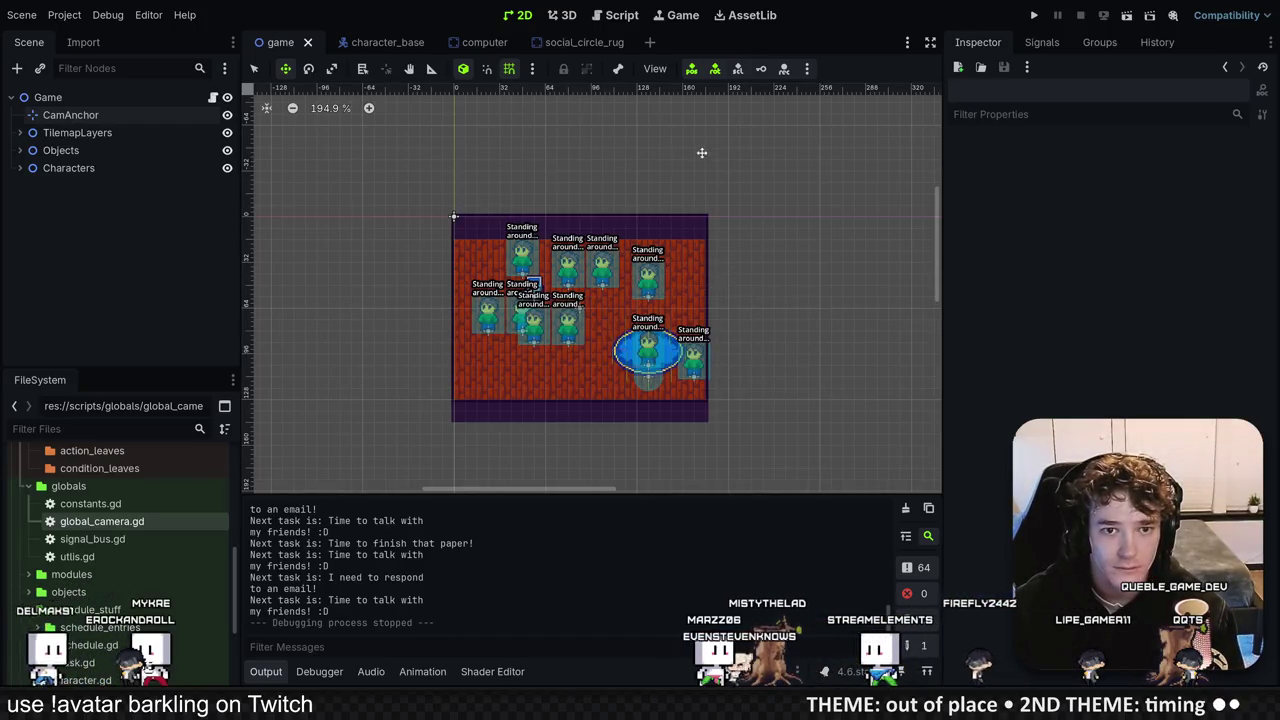
click(385, 42)
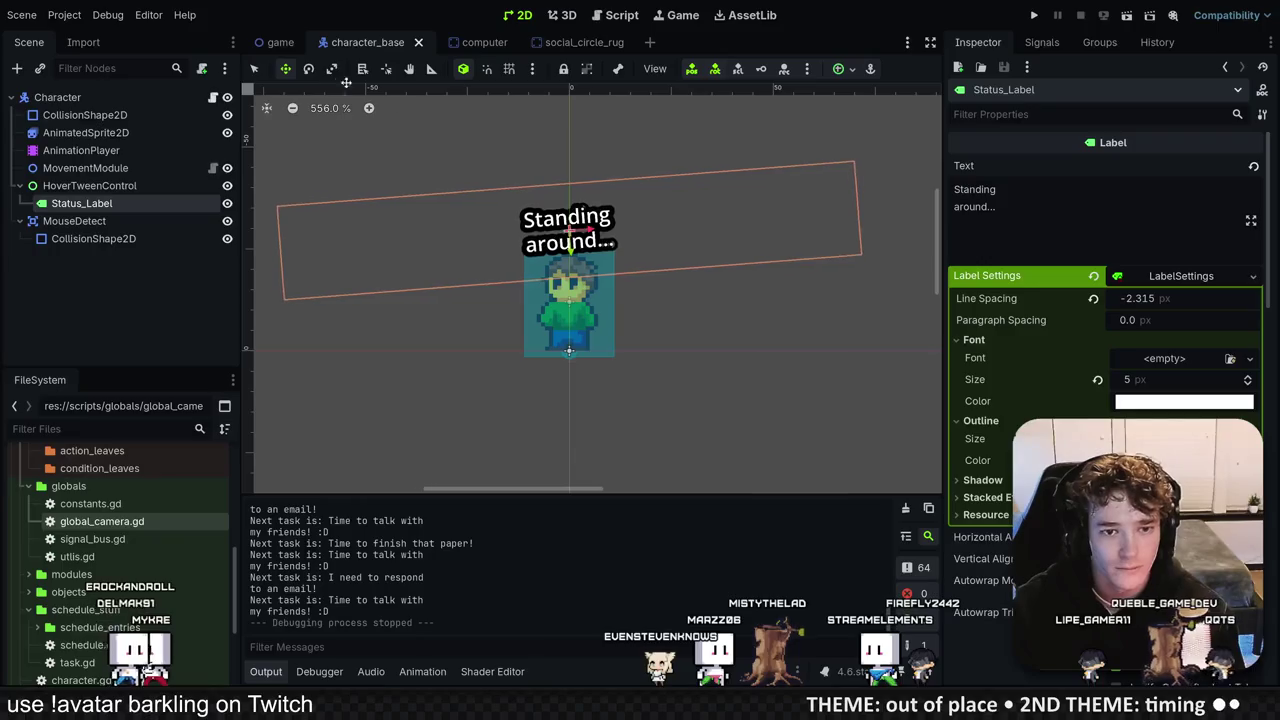
click(280, 42)
Step: In VS Code's terminal, stage all changes, commit as 'more work on Sunday', and push
key(alt+Tab)
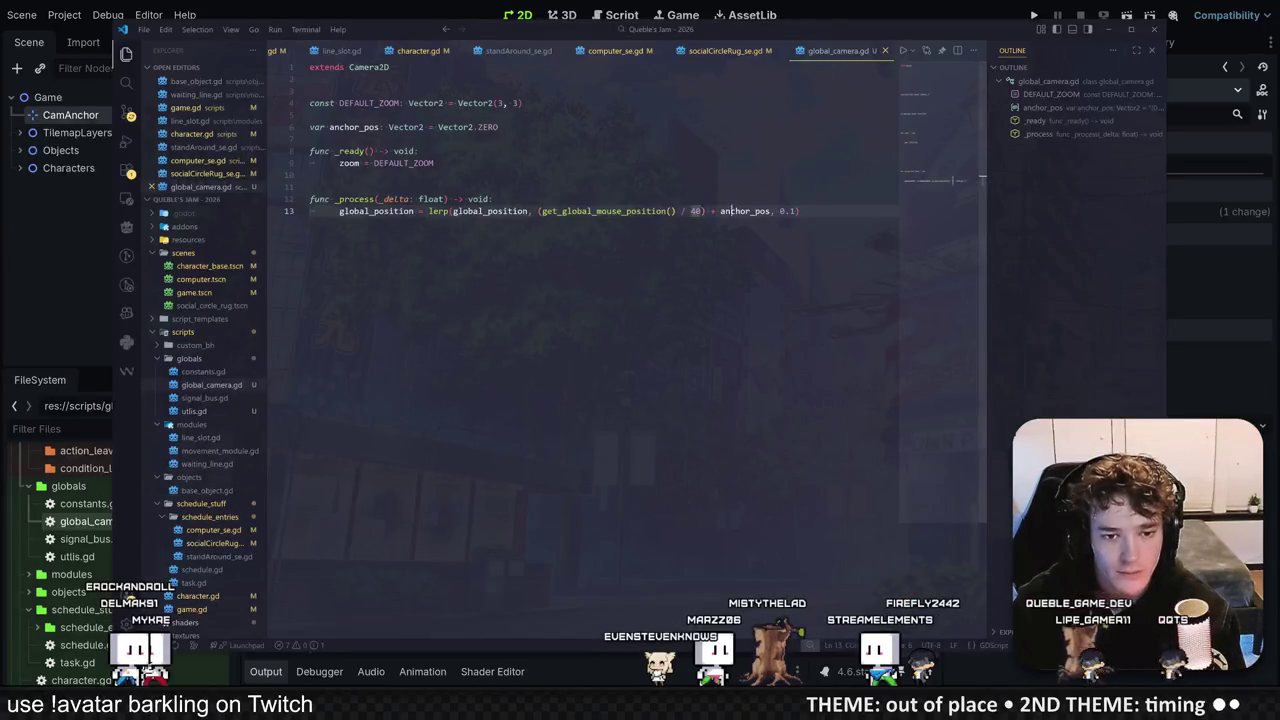
key(ctrl+grave)
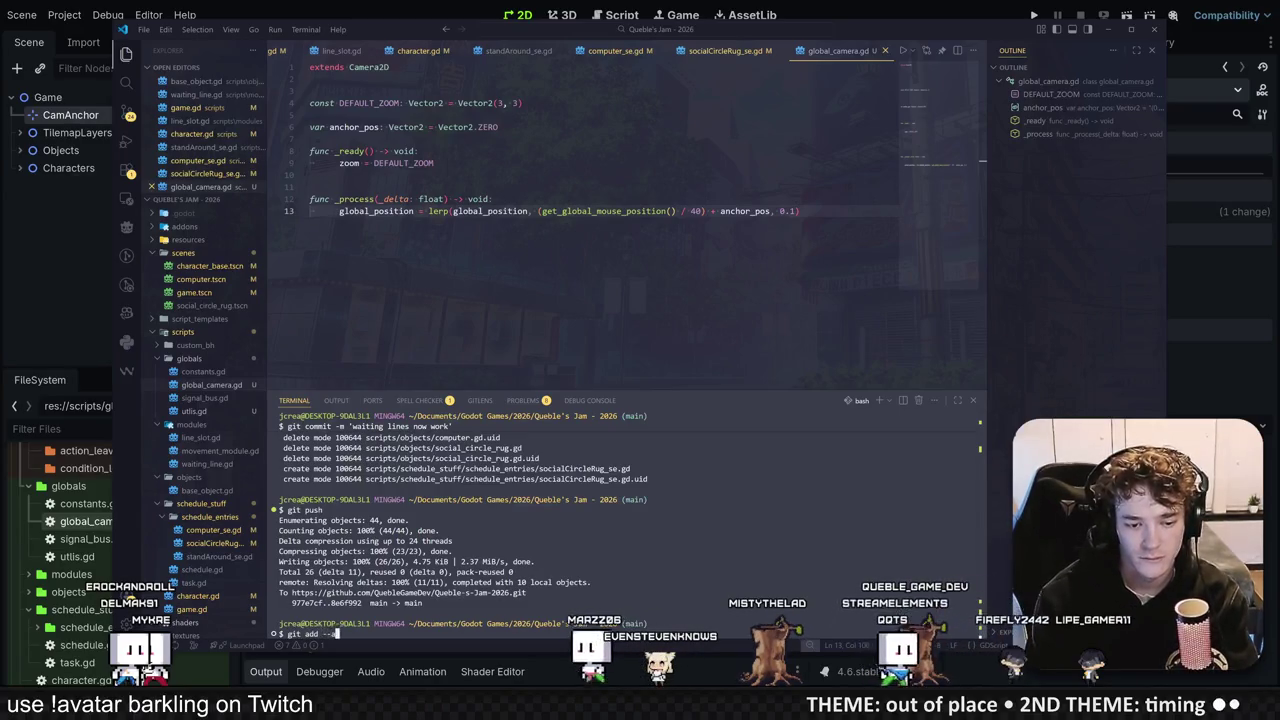
text(ll)
key(Return)
text(git commit -m 'more work on Sunday)
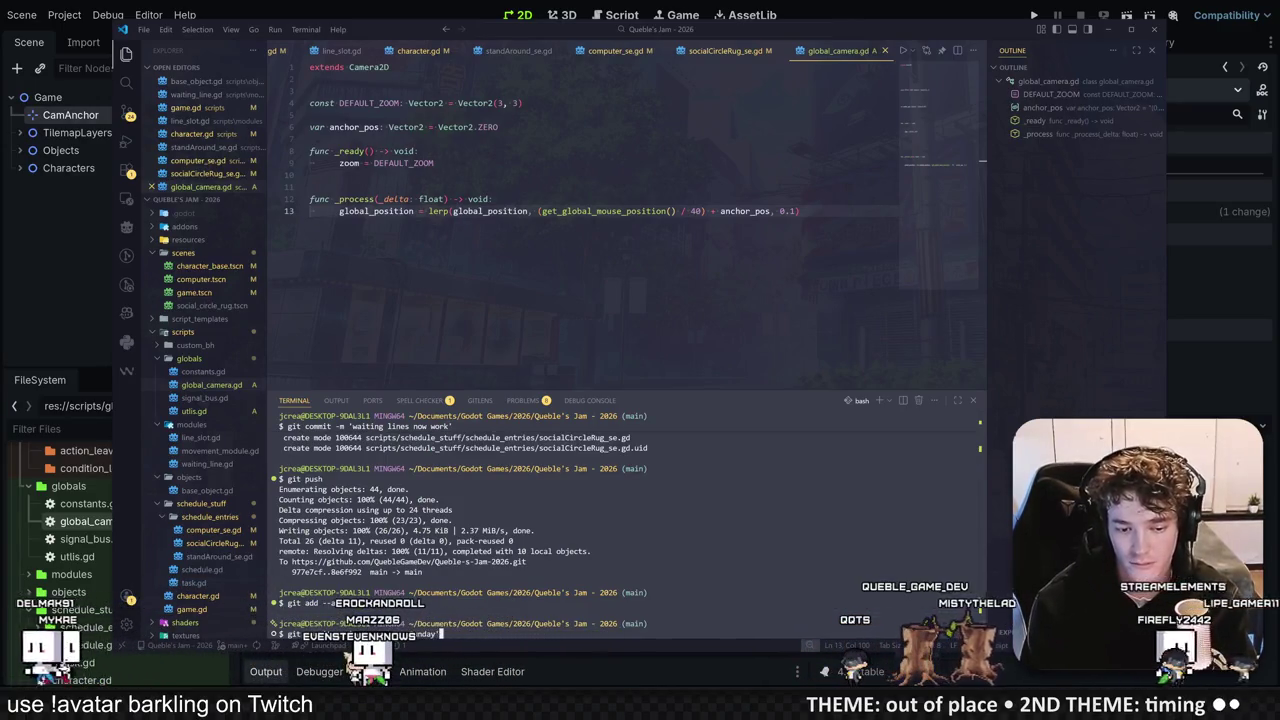
key(Return)
text(git push)
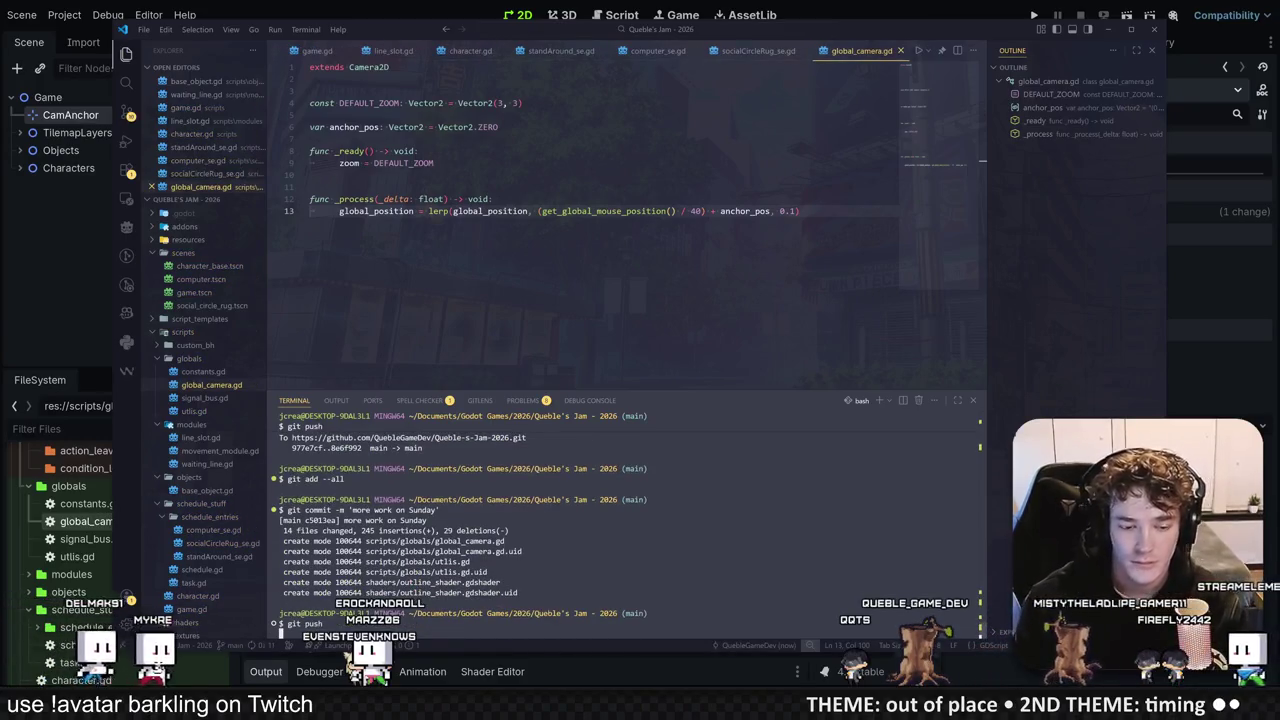
key(Return)
key(ctrl+grave)
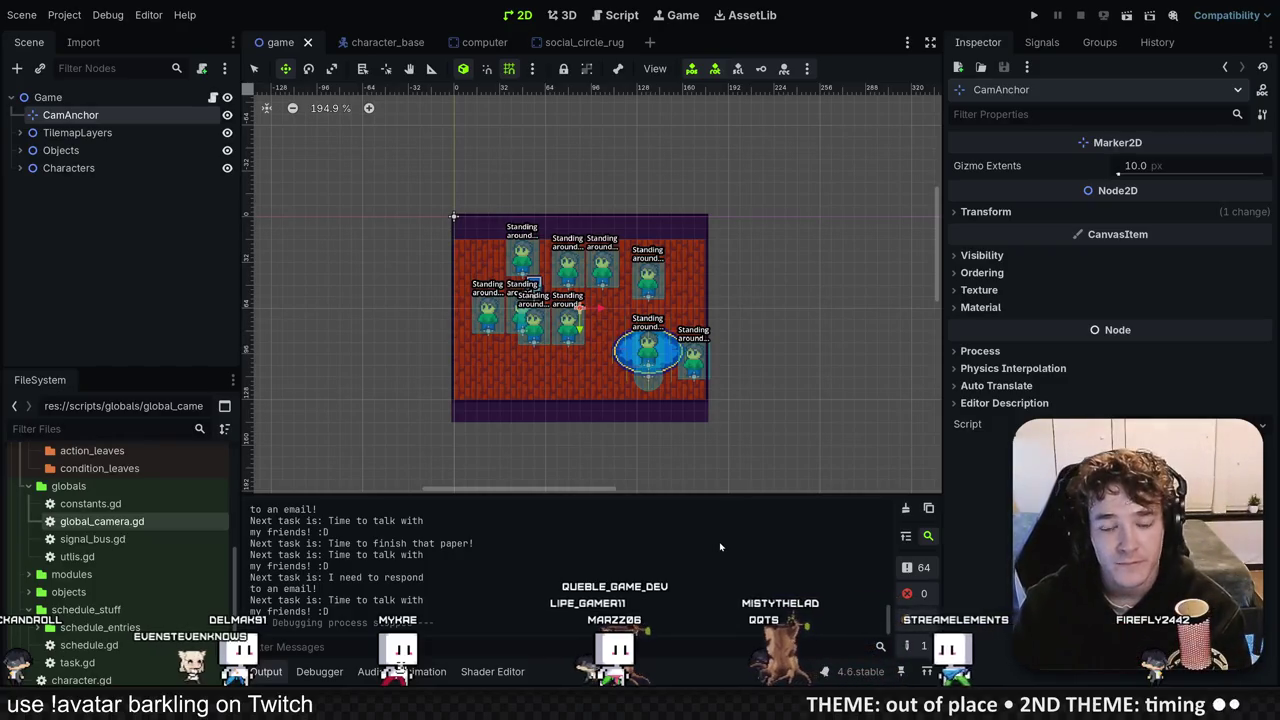
Step: Deselect CamAnchor, save the character_base scene, and open the Character node's script
scroll(613, 337, up, 5)
scroll(613, 337, up, 1)
click(100, 221)
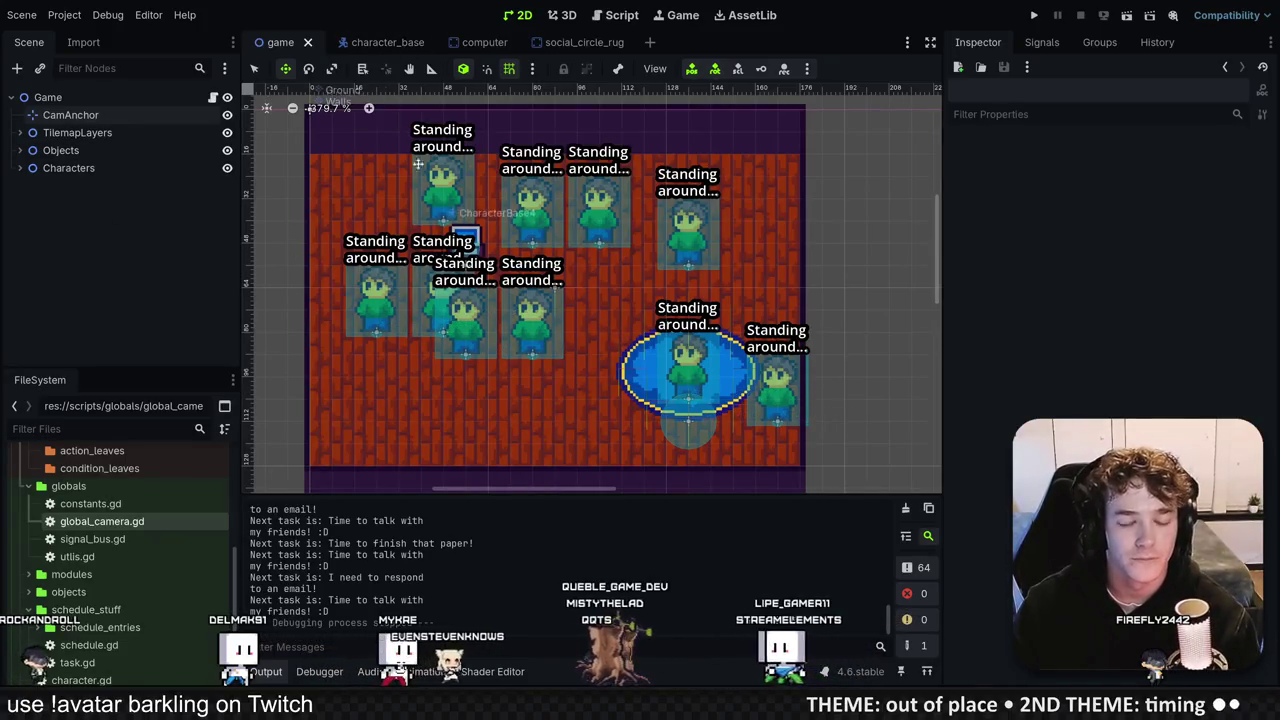
scroll(420, 290, down, 2)
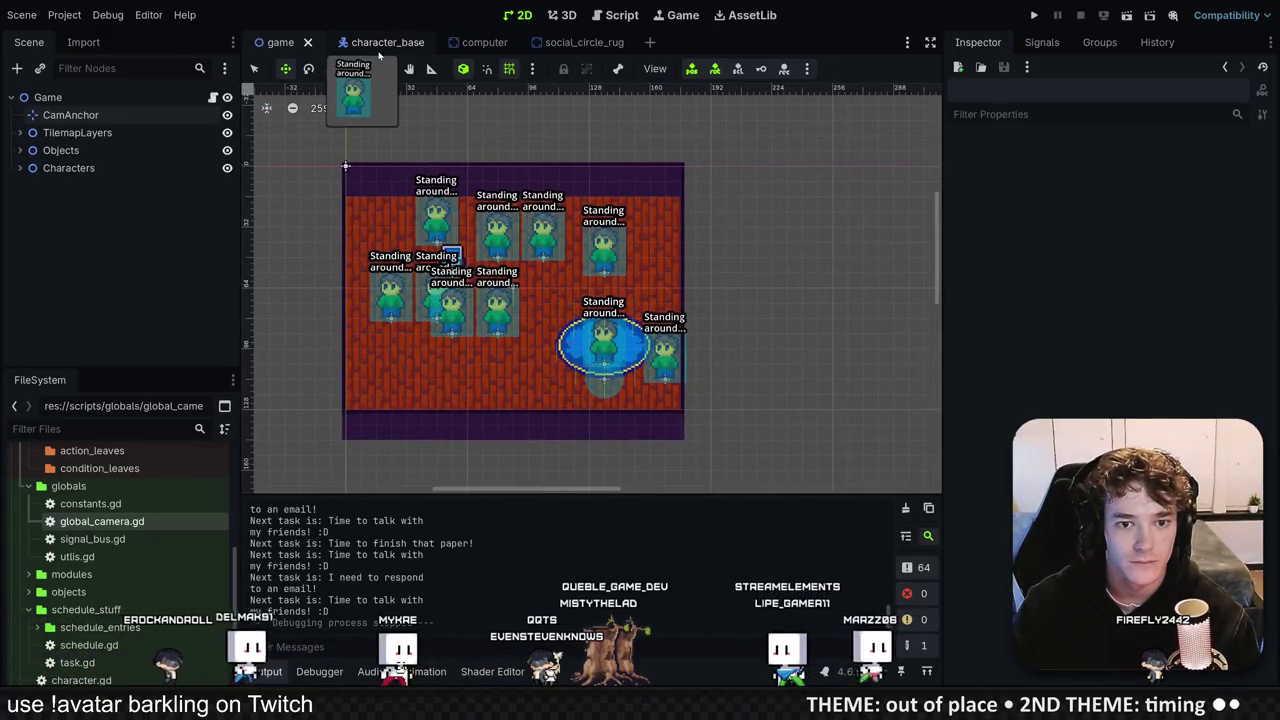
click(387, 42)
click(57, 97)
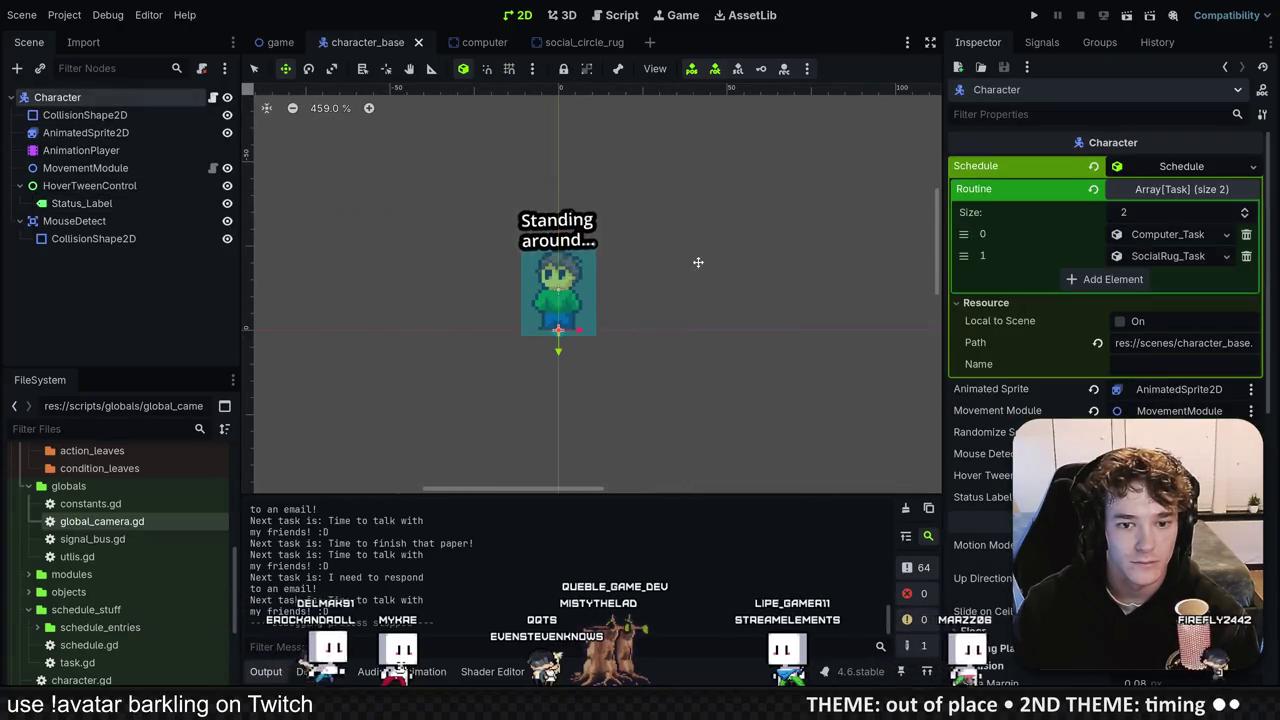
scroll(606, 302, up, 2)
scroll(606, 302, up, 2)
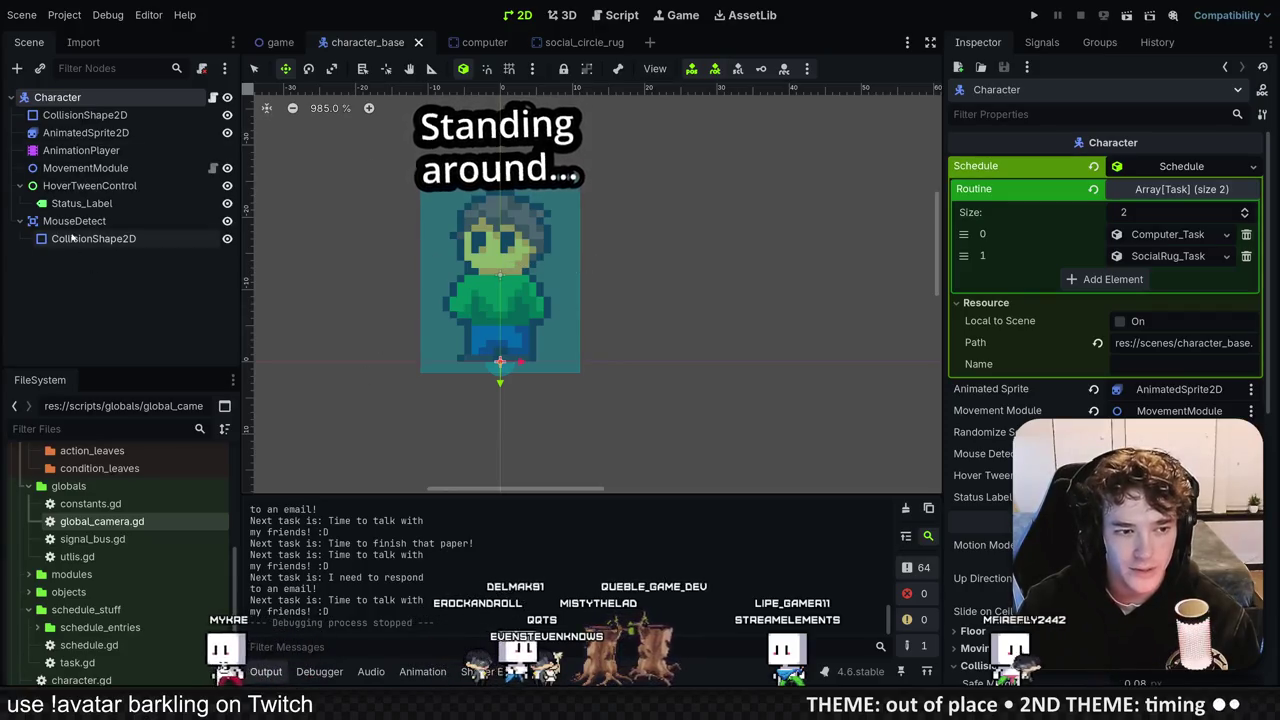
click(110, 118)
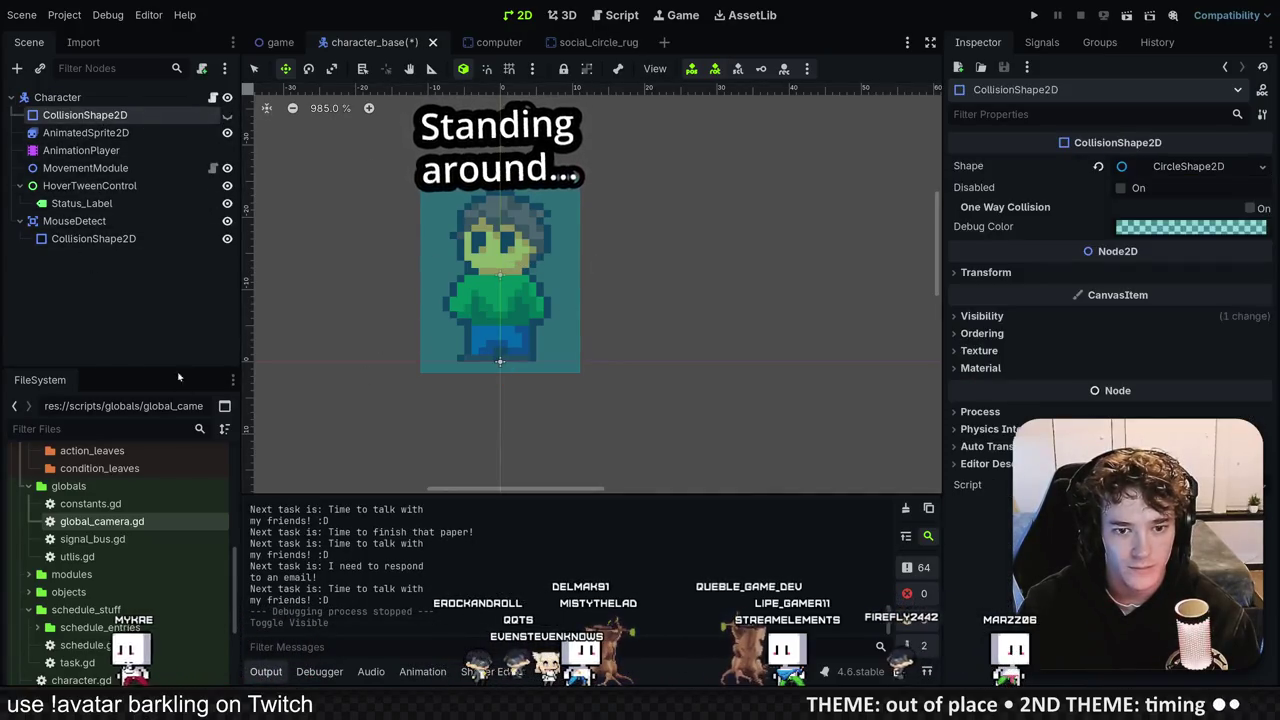
key(ctrl+s)
click(57, 97)
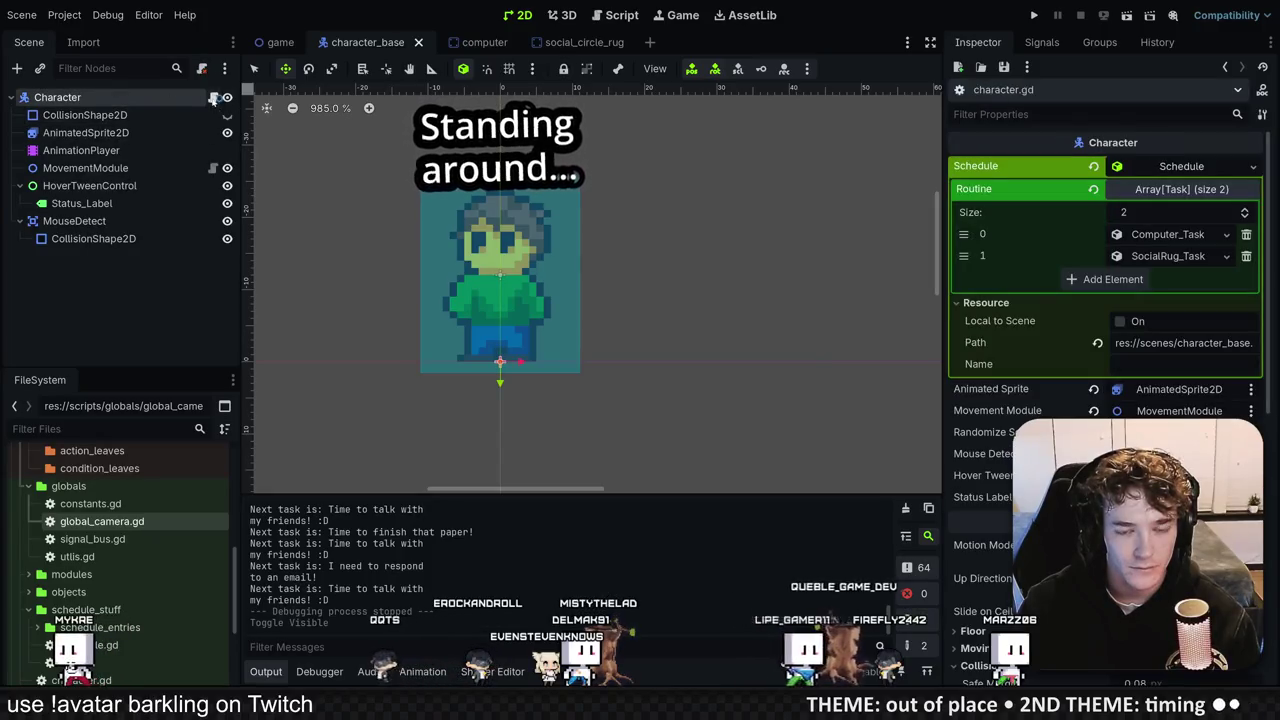
click(212, 97)
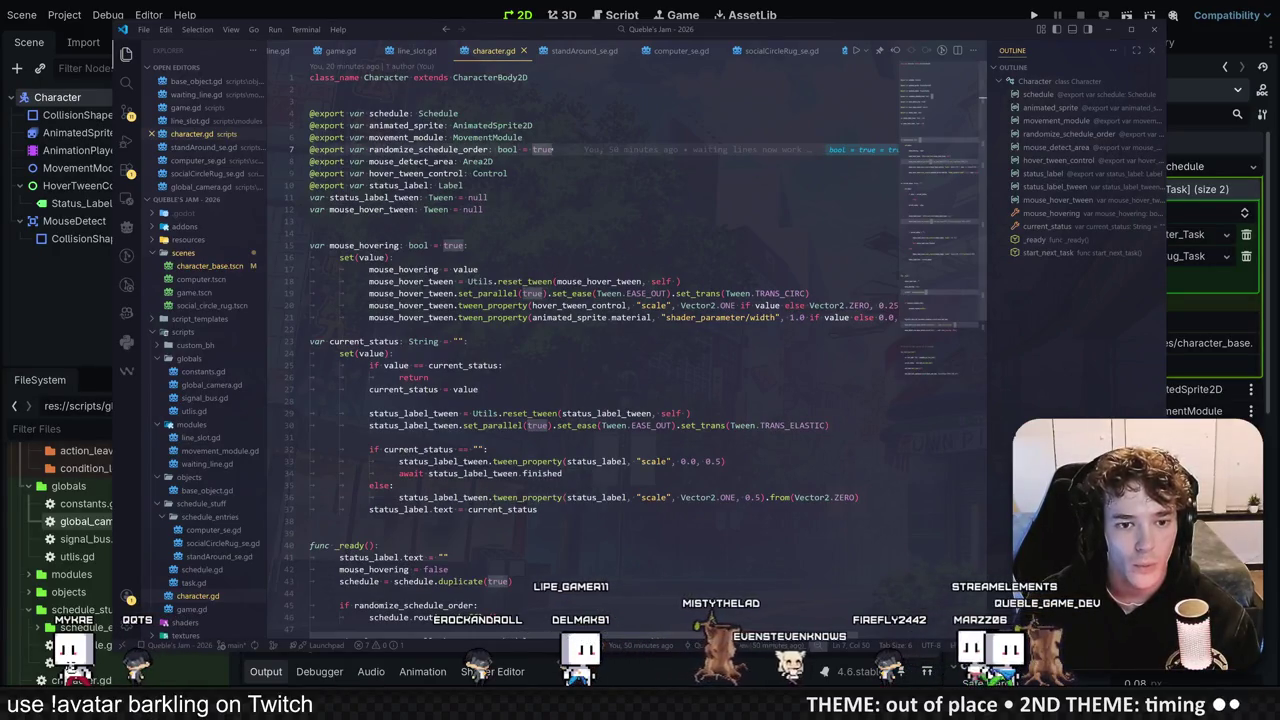
Step: Make room in _ready for spawn-in code, trying and undoing a spawn_in animation call
click(463, 185)
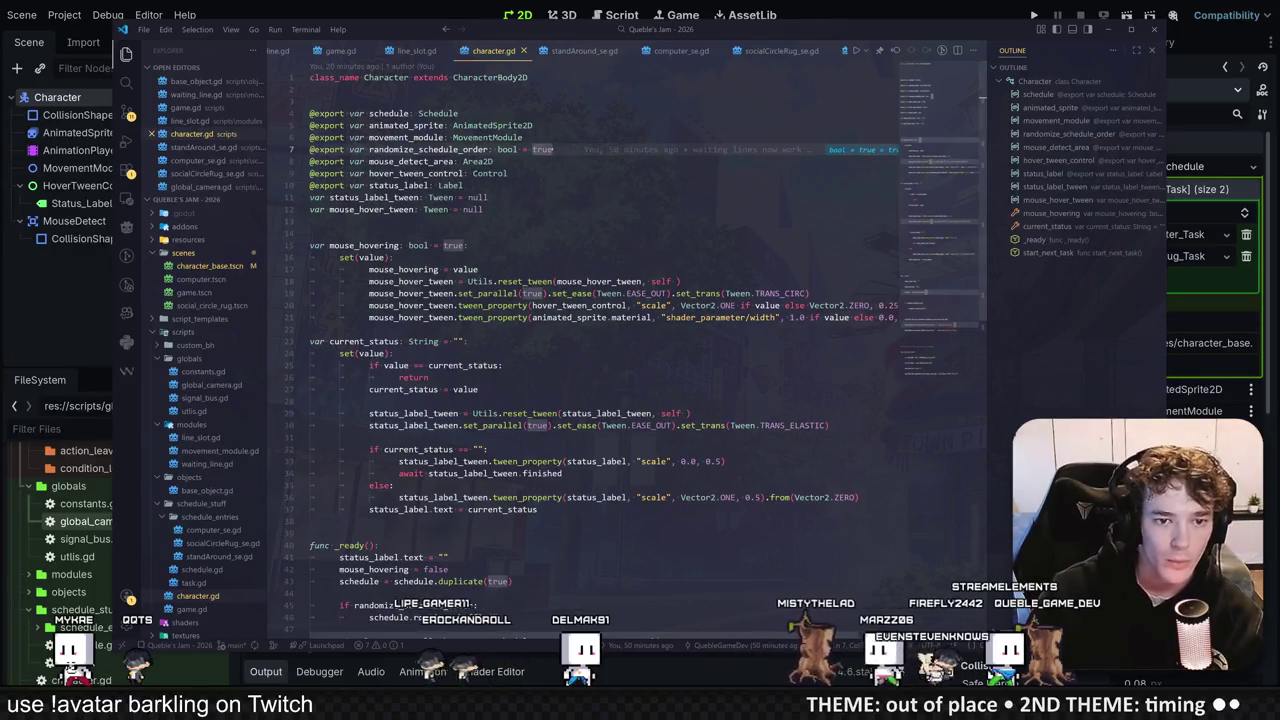
key(Return)
key(Return)
text(var )
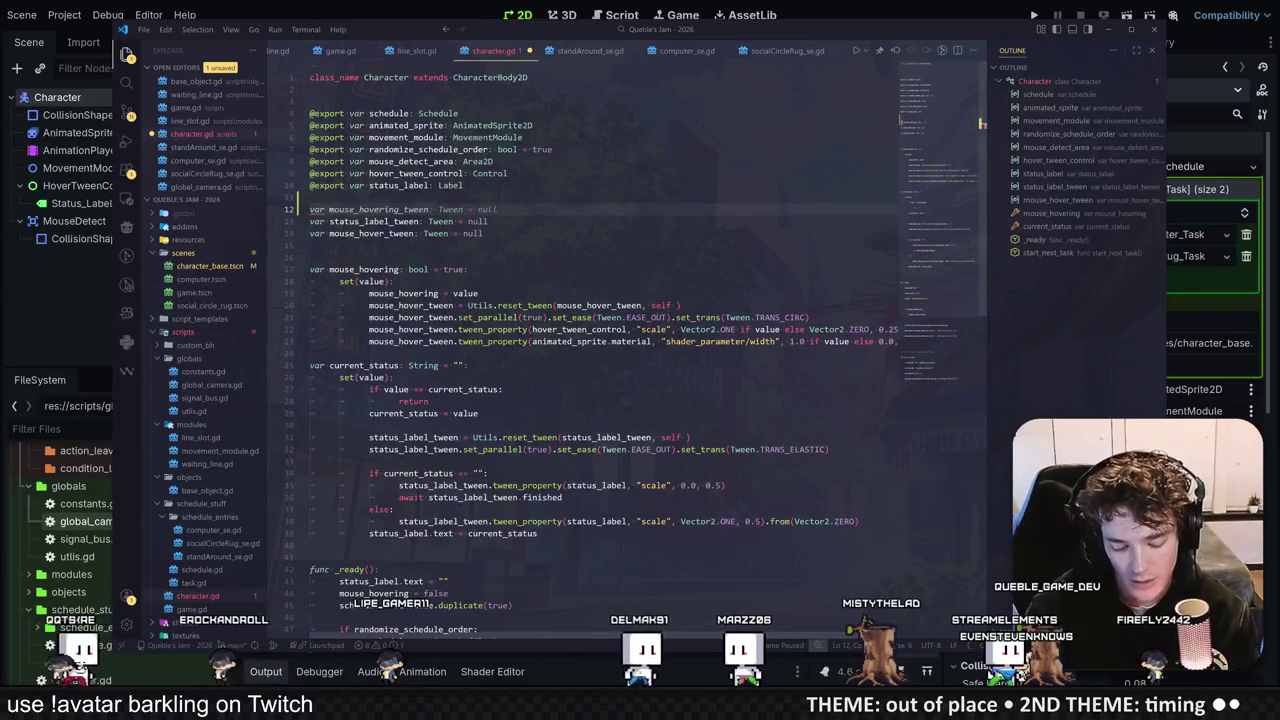
text(init)
key(BackSpace)
key(BackSpace)
key(BackSpace)
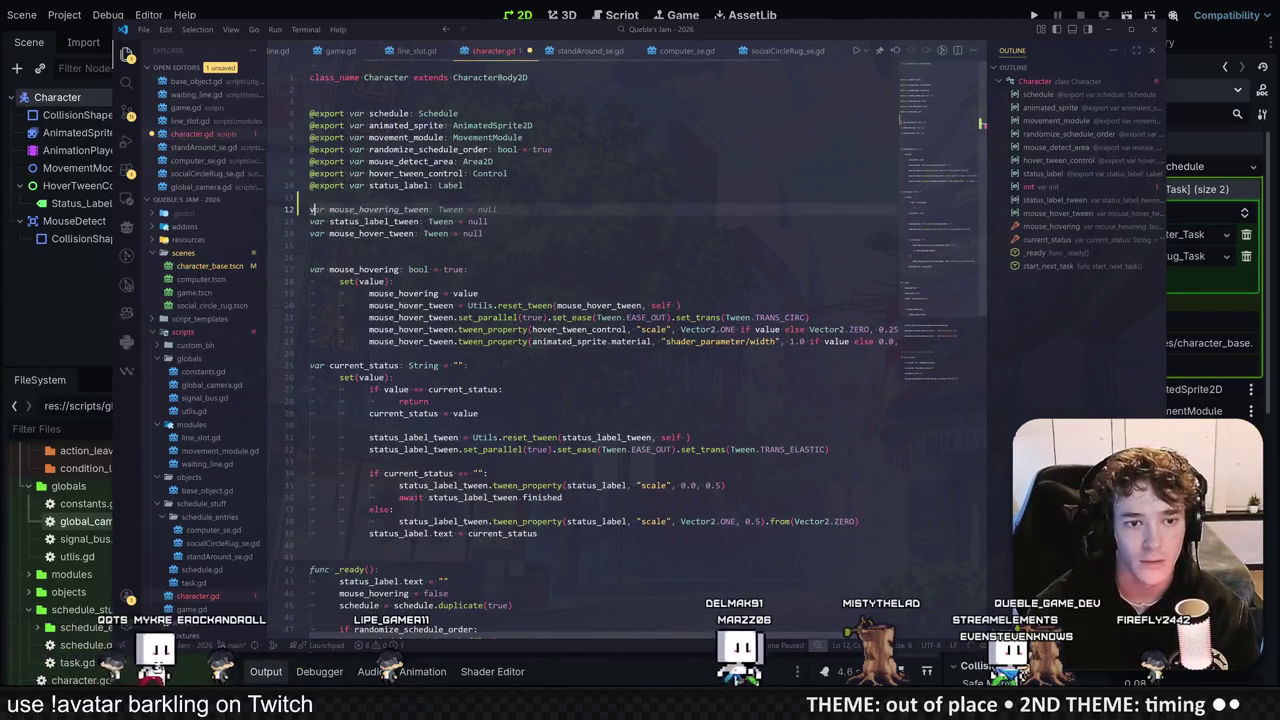
key(BackSpace)
key(BackSpace)
key(BackSpace)
scroll(600, 350, down, 5)
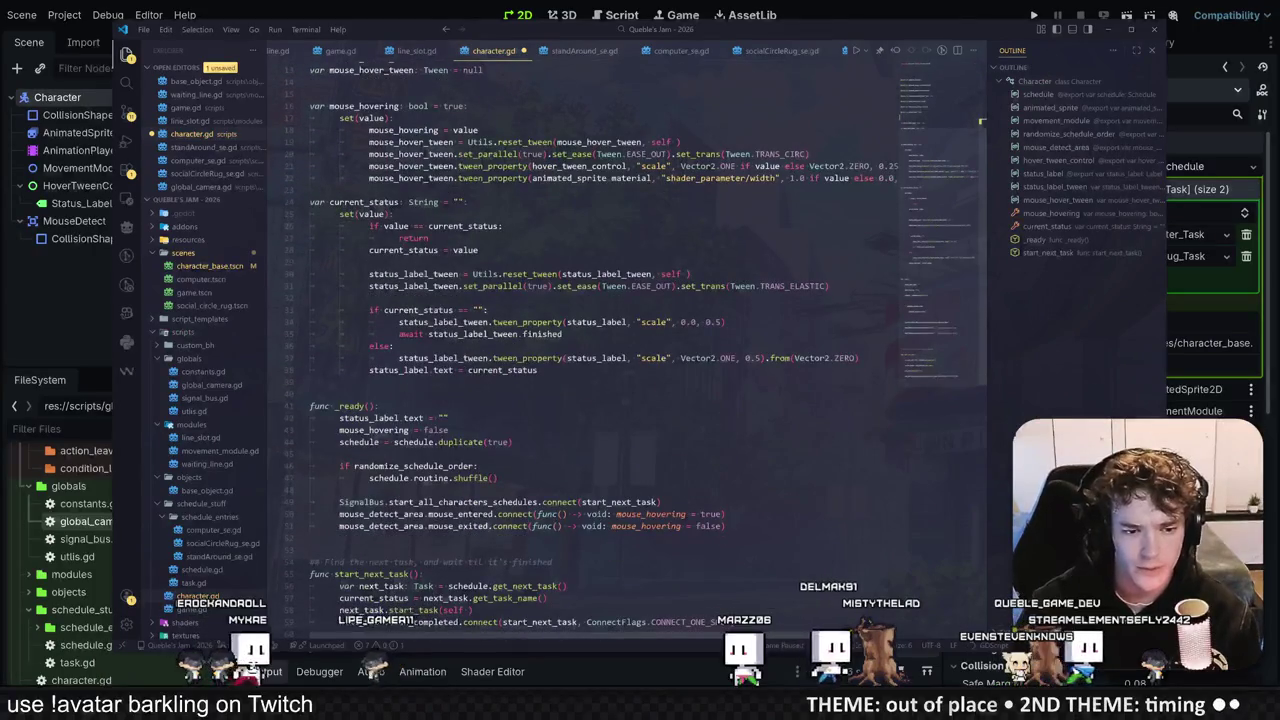
key(Return)
key(Return)
key(Return)
text(# Spawn in animation)
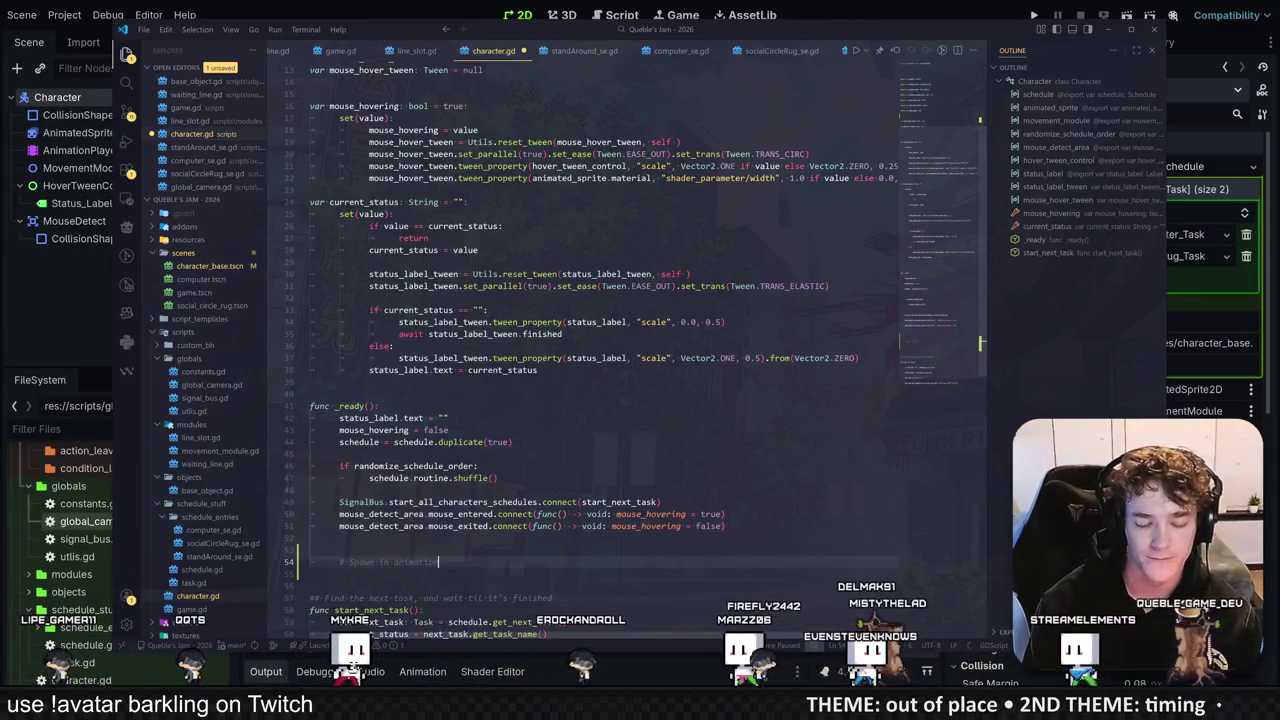
key(Return)
text(animated_sprite.play("spawn_in"))
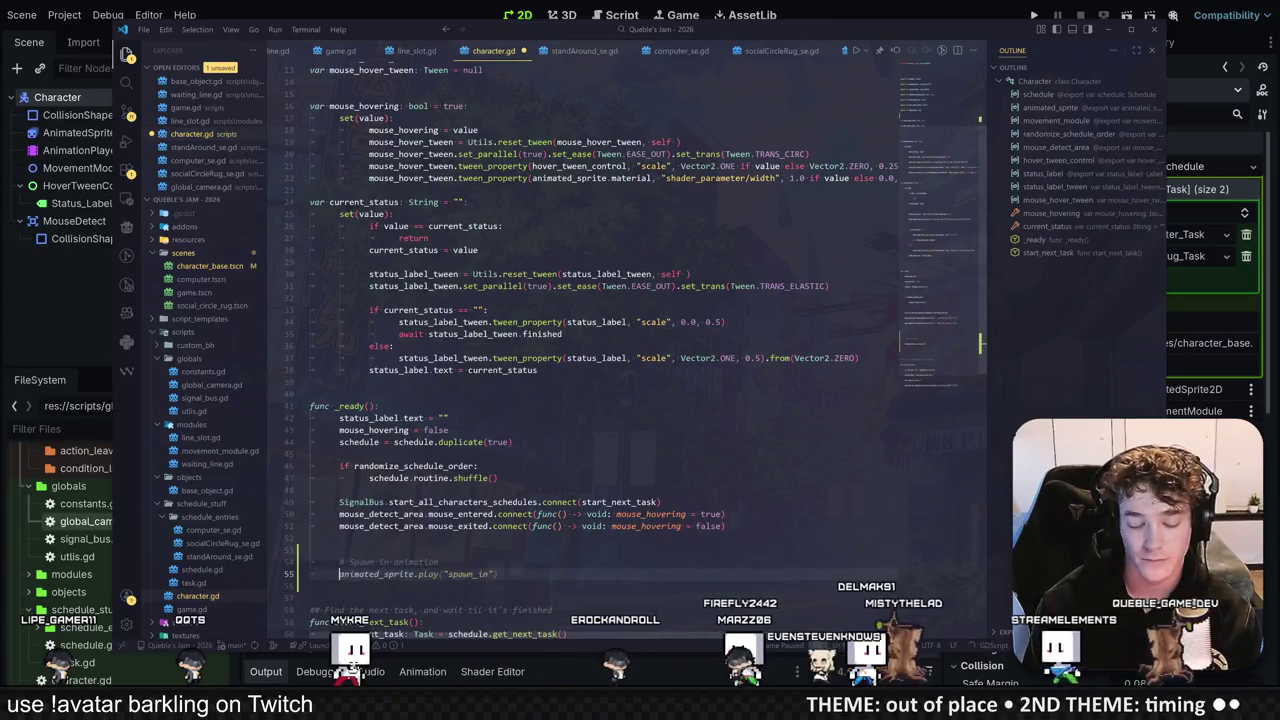
scroll(636, 375, down, 3)
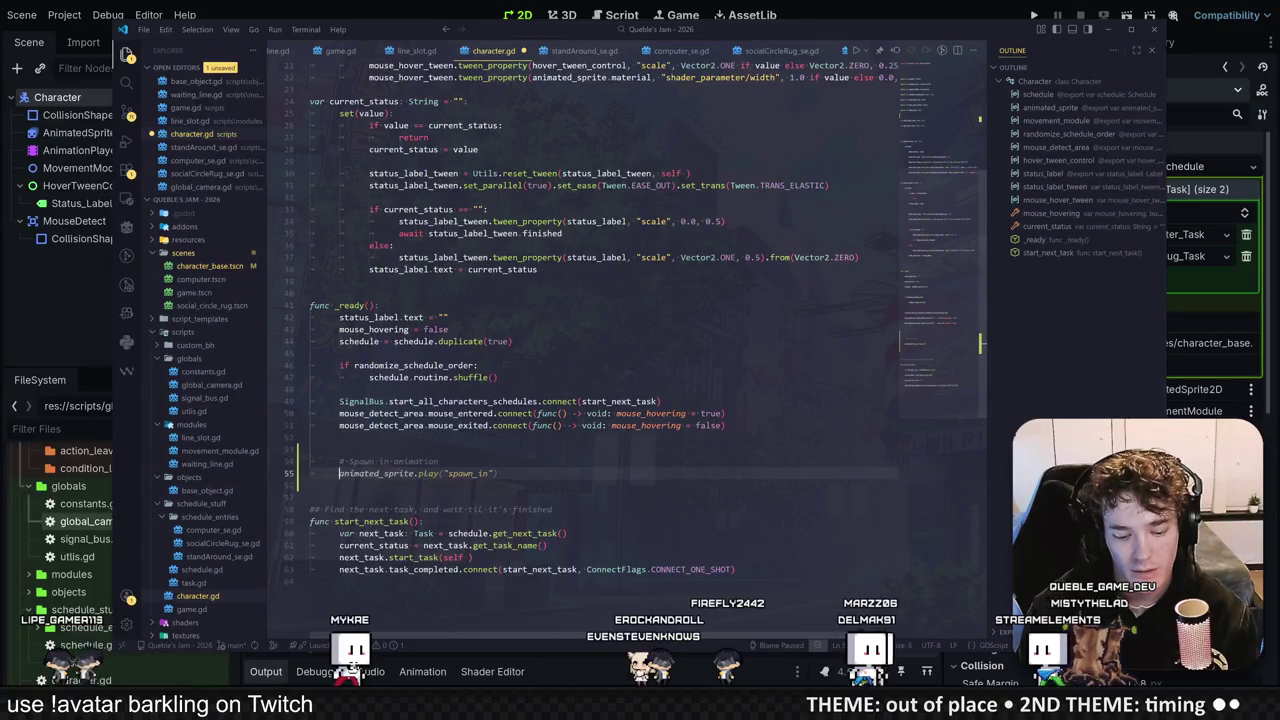
key(ctrl+z)
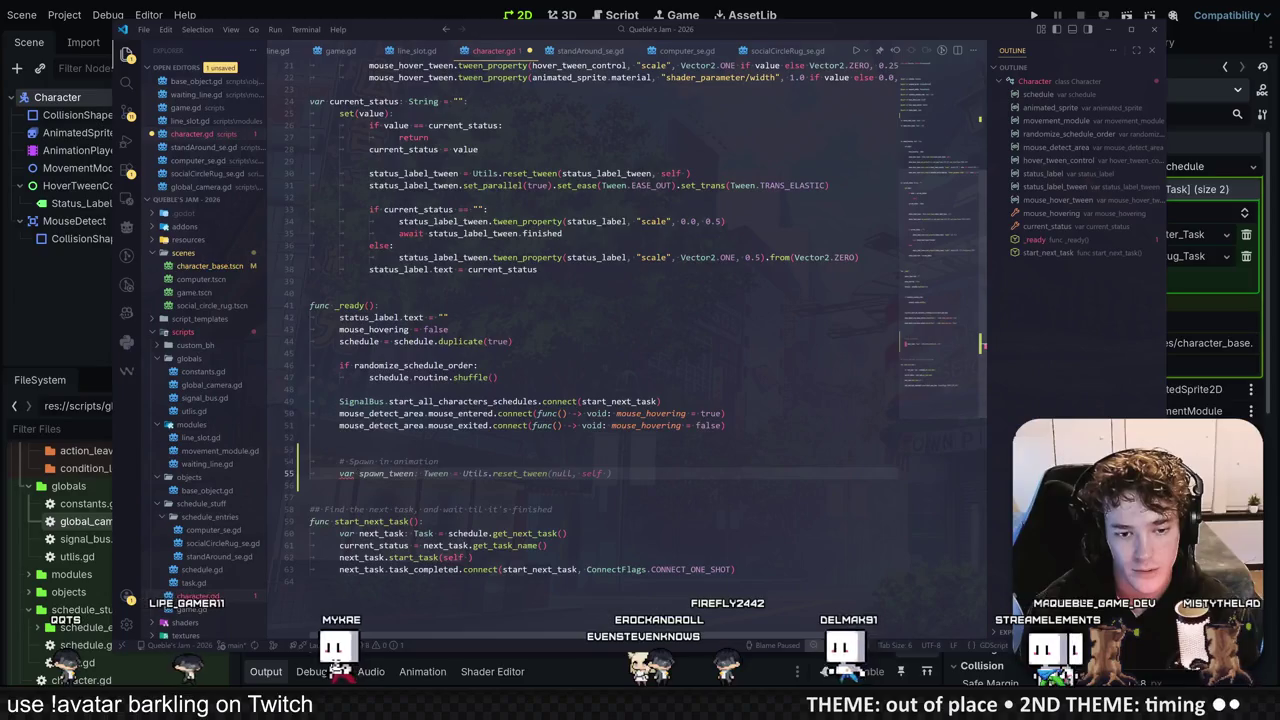
Step: Replace reset_tween with create_tween() using set_ease(Tween.EASE_OUT).set_trans(Tween.TRANS_CIRC)
drag(462, 473, 612, 473)
text(crea)
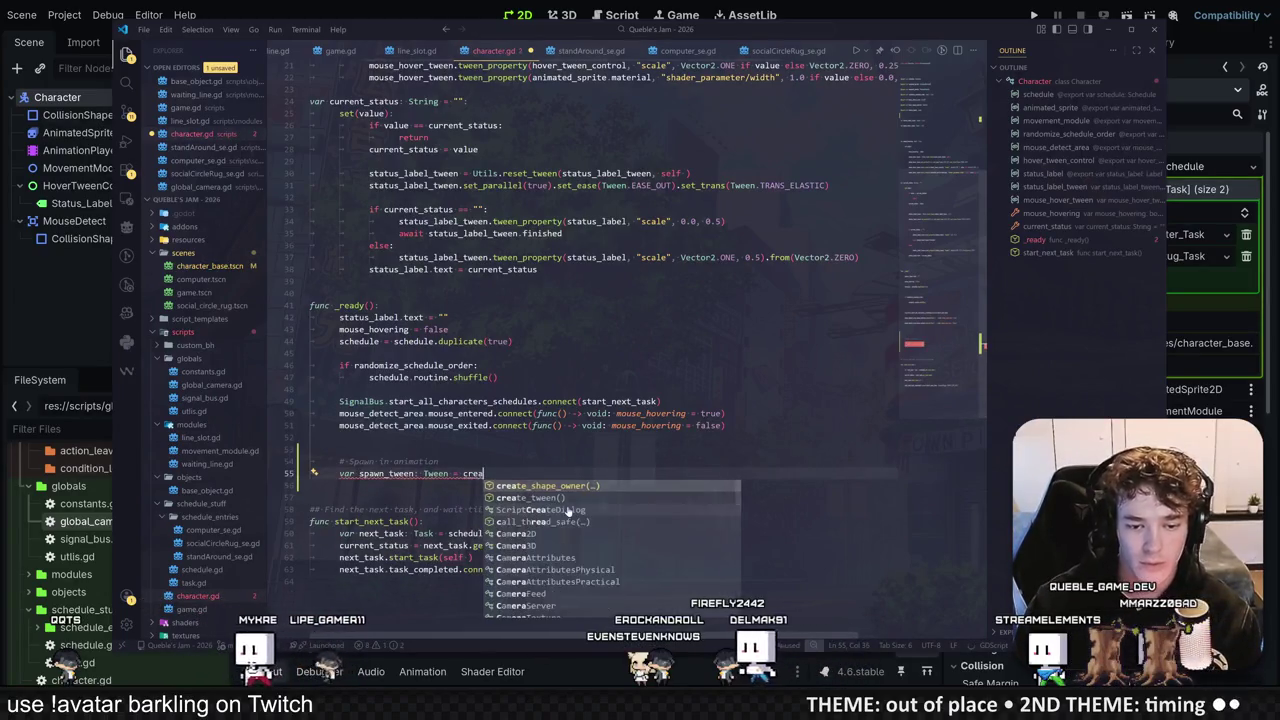
key(Down)
key(Return)
key(Return)
key(Tab)
text(.set)
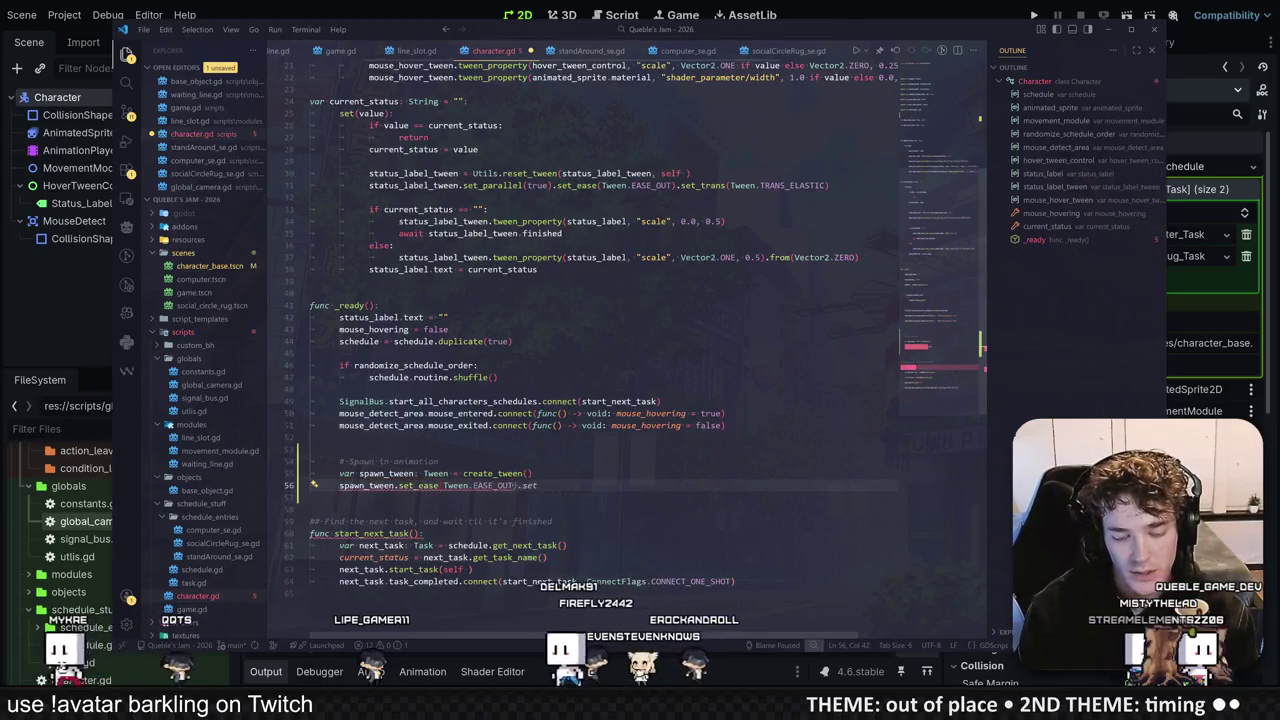
key(BackSpace)
key(BackSpace)
key(BackSpace)
text(e)
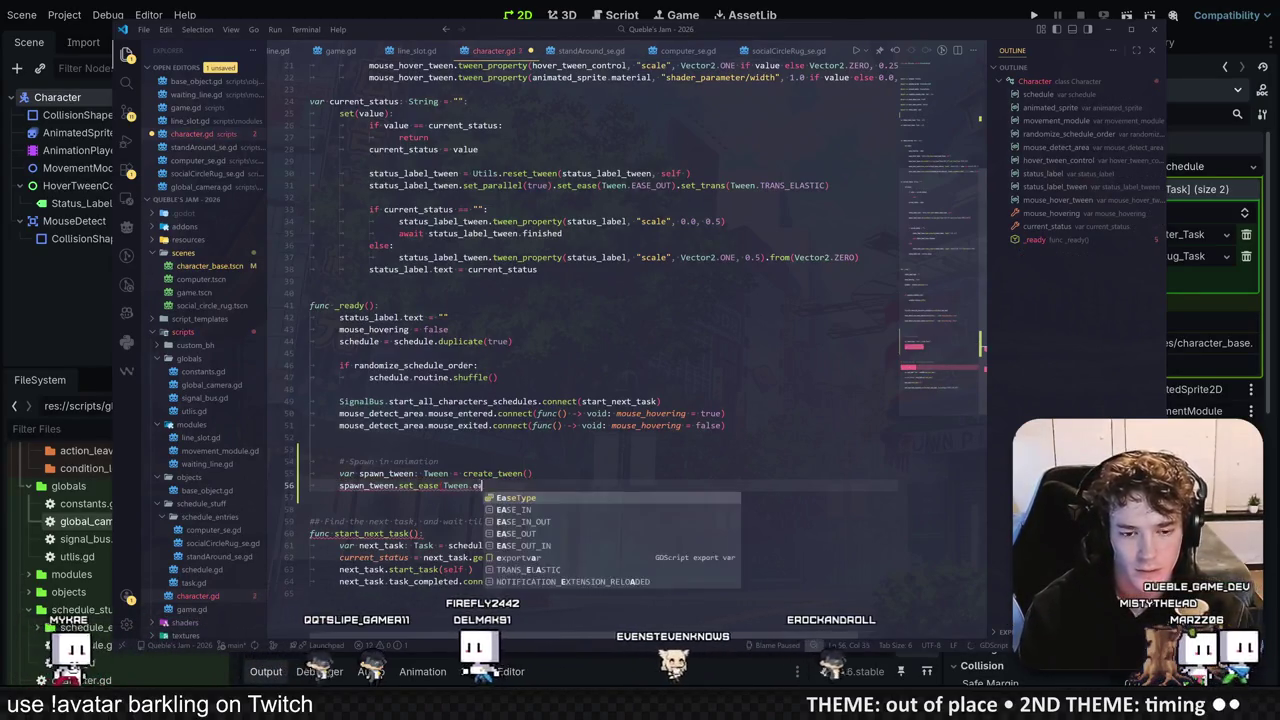
key(Down)
key(Down)
key(Down)
key(Return)
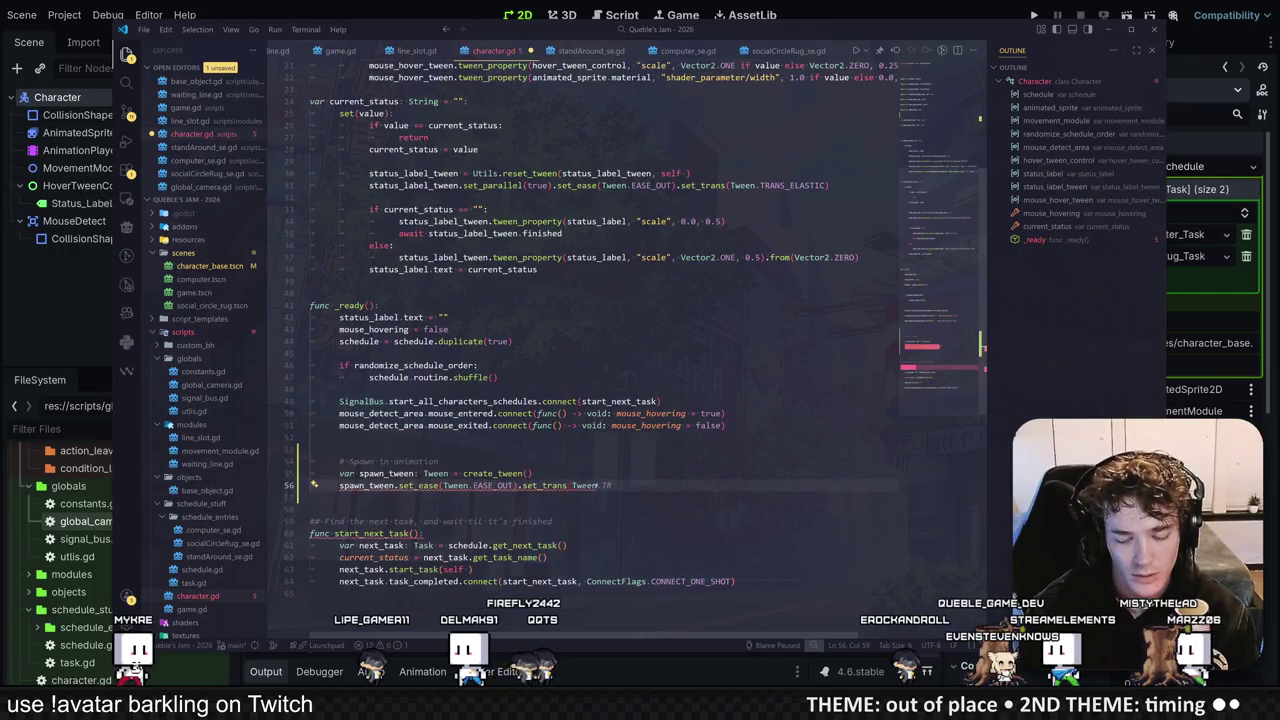
text(.tra)
key(Down)
key(Return)
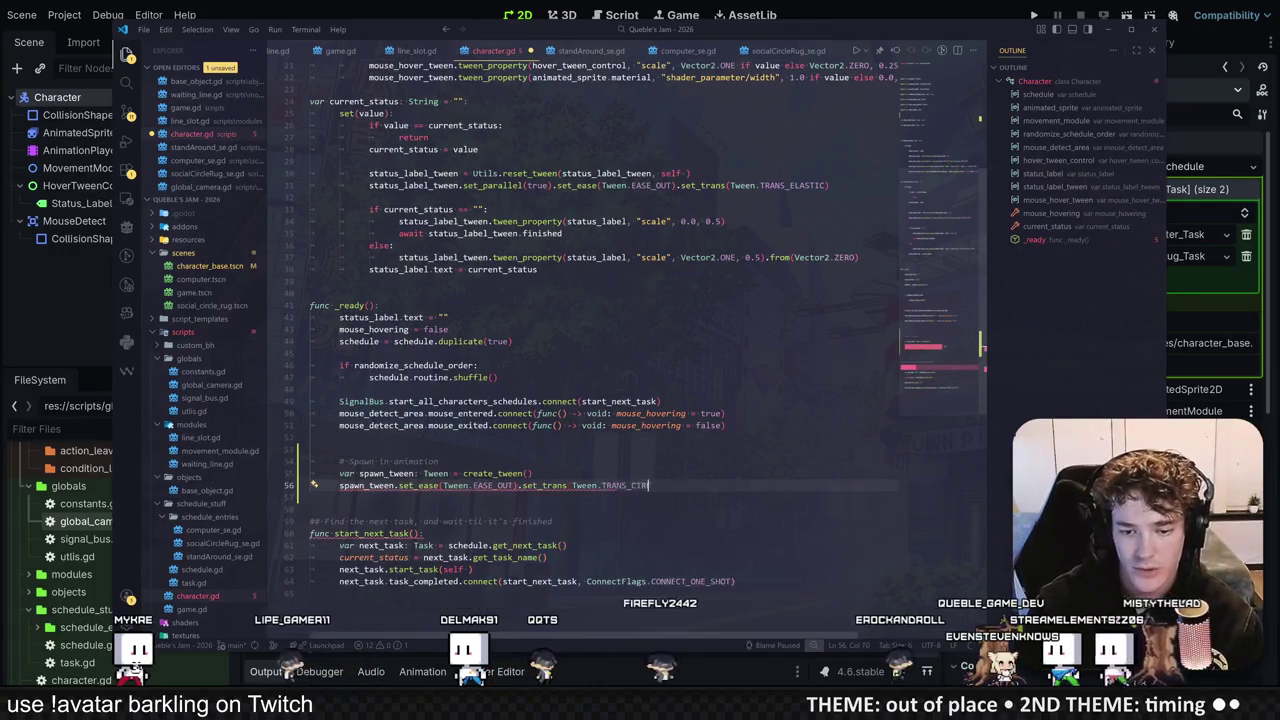
text())
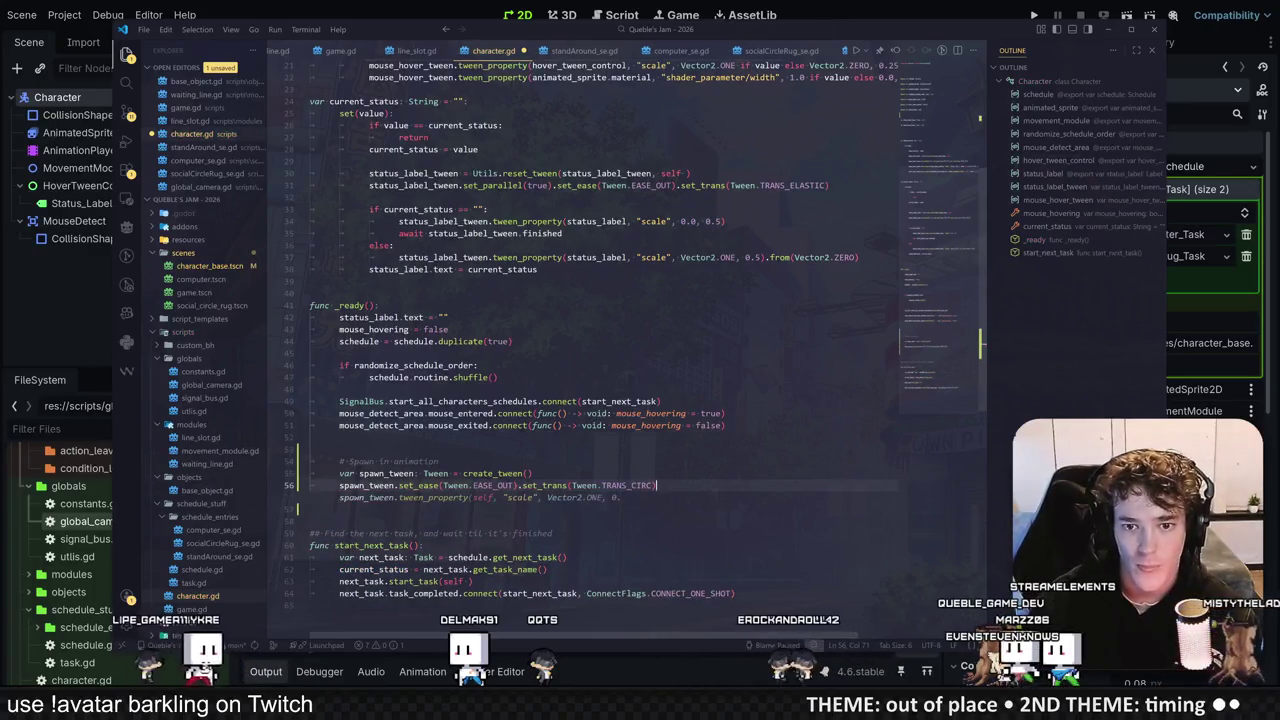
Step: Add tween_property(self, "scale", Vector2.ONE, 0.5).from(Vector2.ZERO) so the character scales in
scroll(600, 330, up, 3)
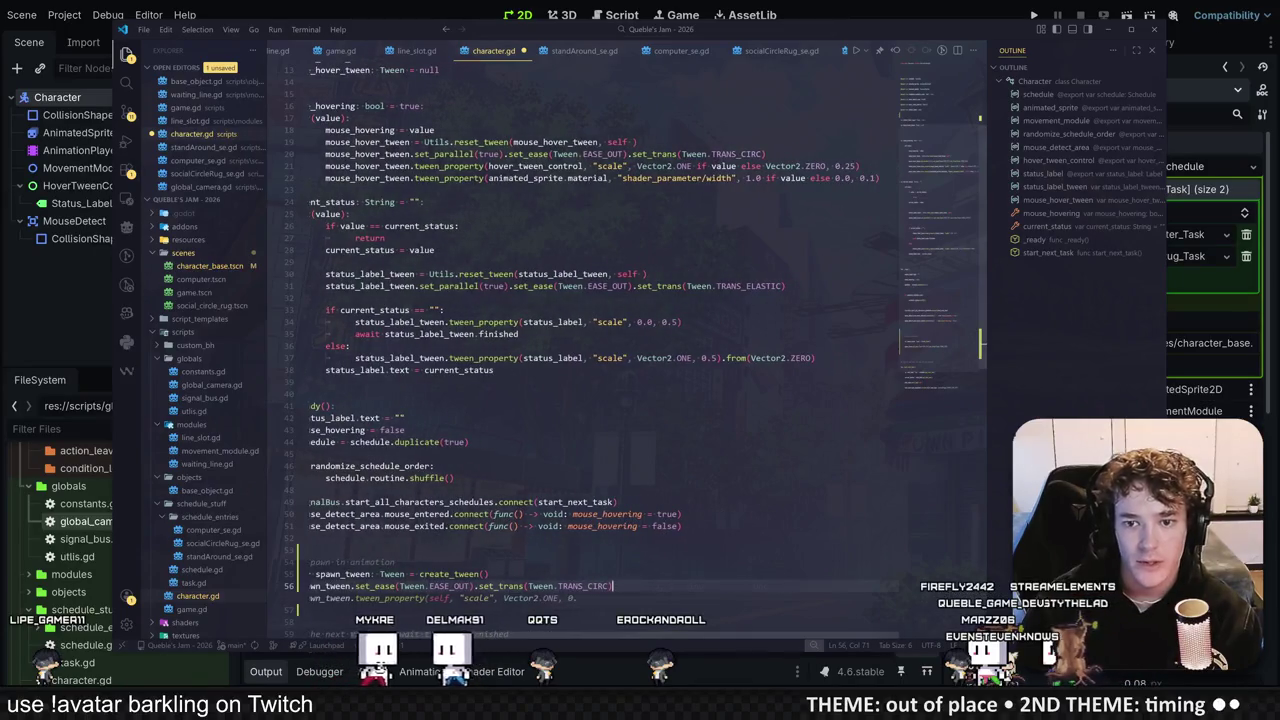
key(Tab)
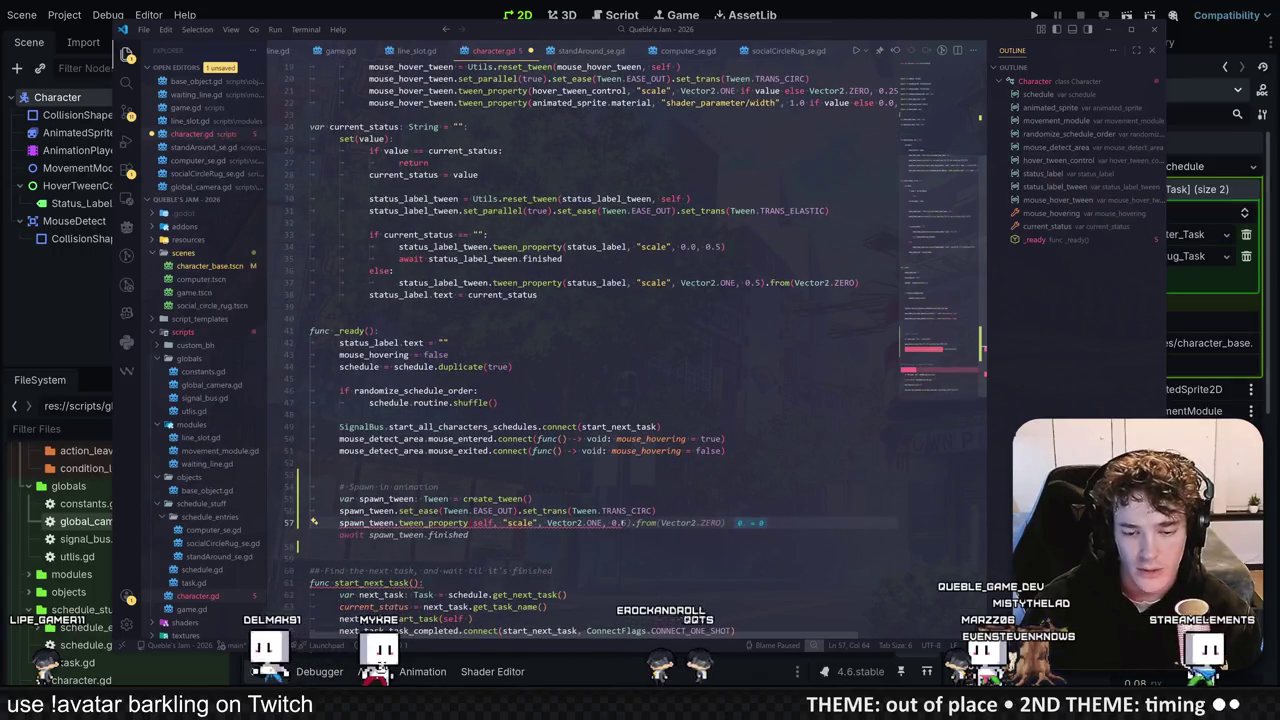
key(Tab)
double_click(415, 487)
click(724, 438)
scroll(640, 400, down, 3)
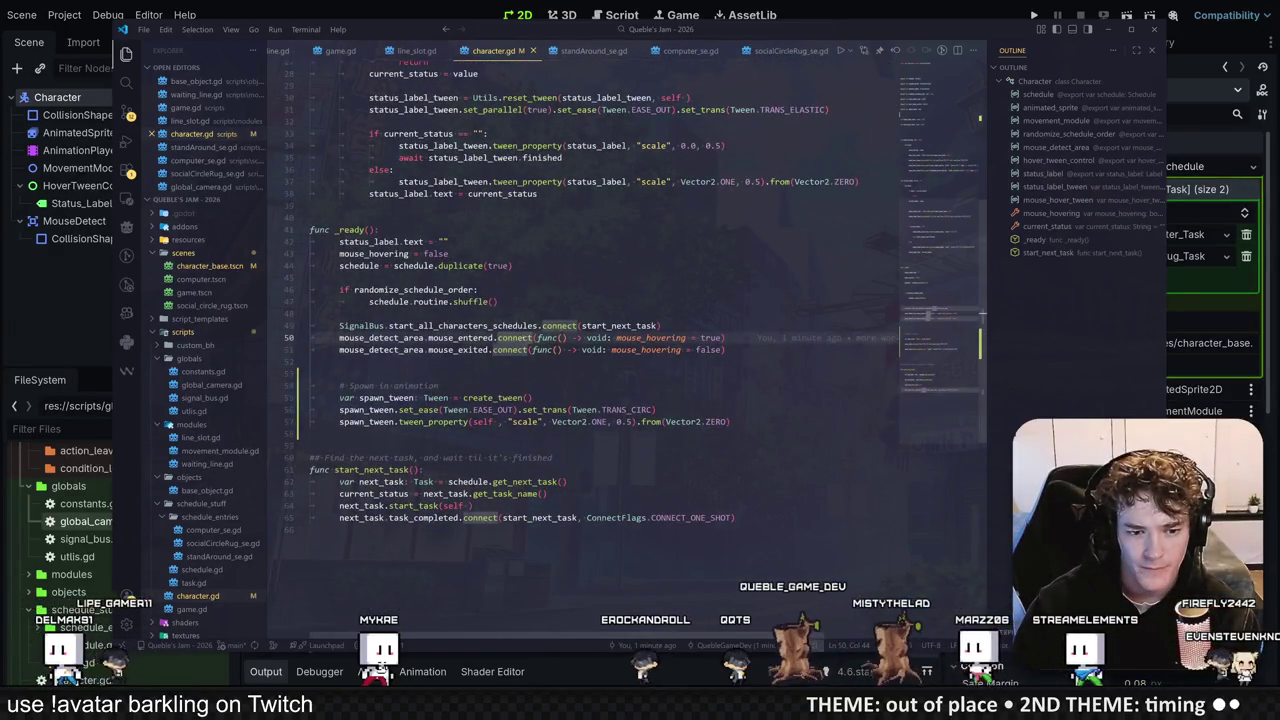
click(310, 433)
key(alt+Tab)
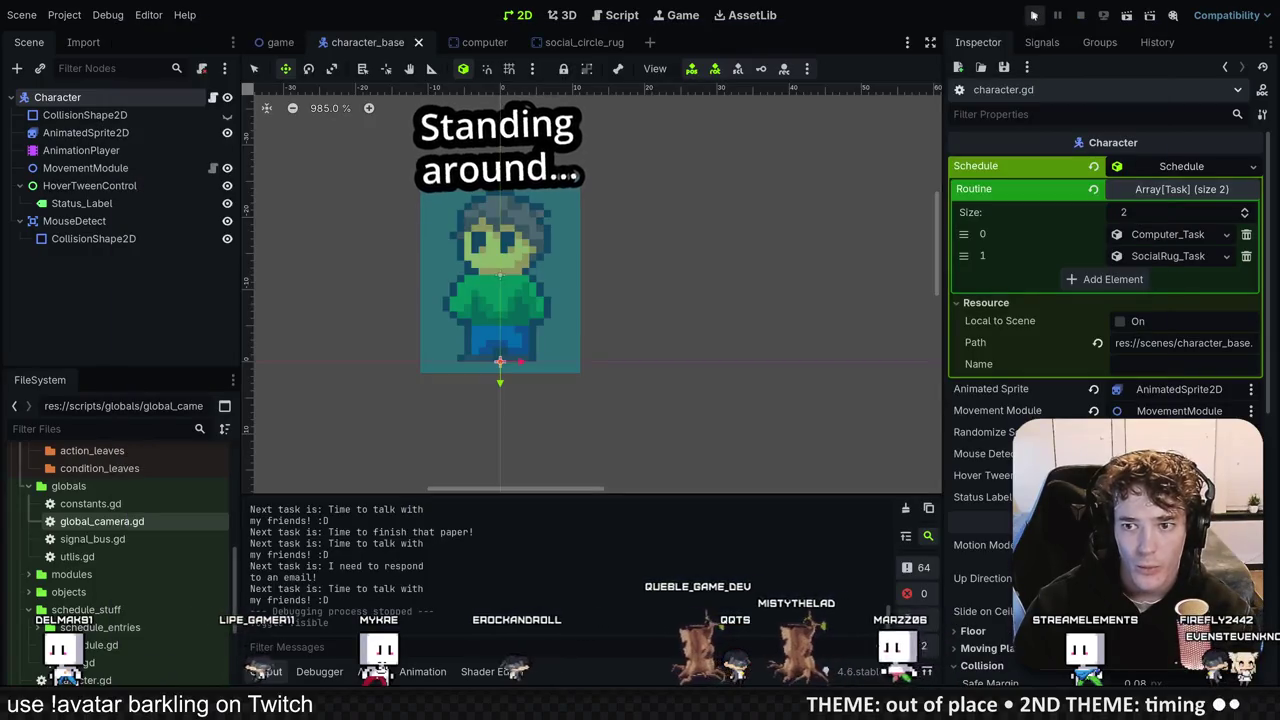
Step: Test-run the game to watch the spawn-in tween, stop it, and reopen global_camera.gd
click(1034, 15)
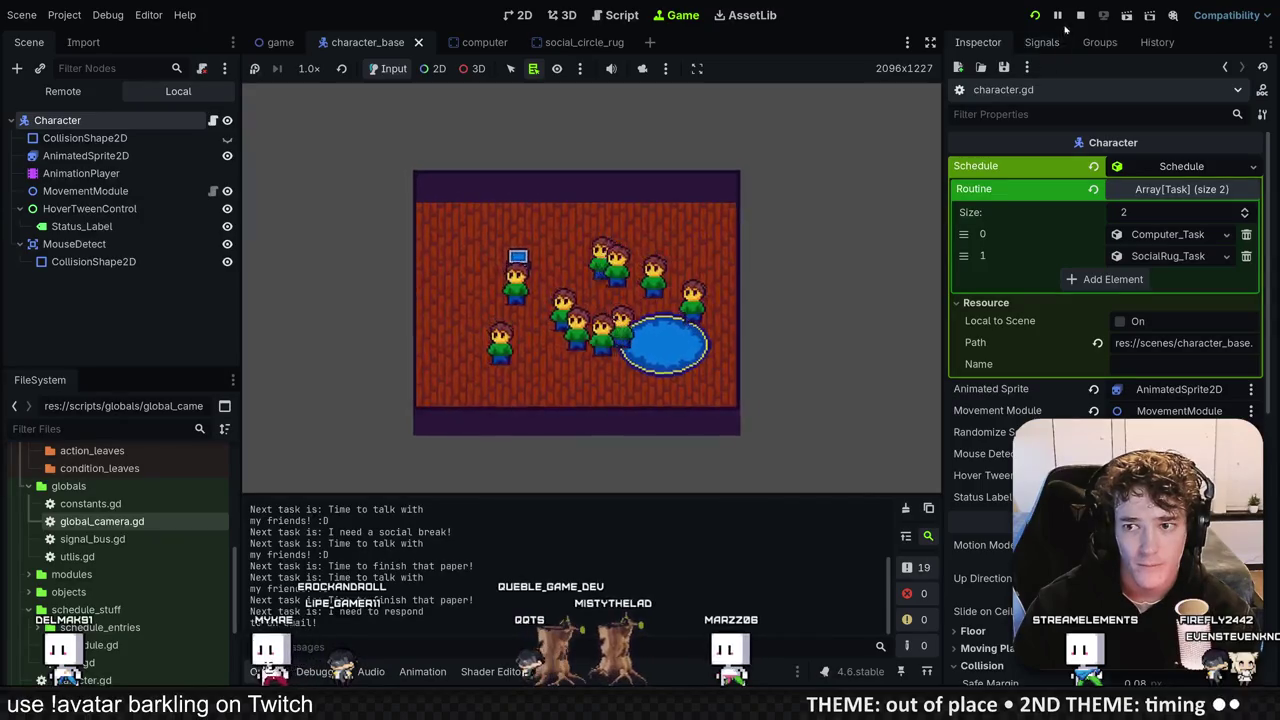
key(F8)
key(alt+Tab)
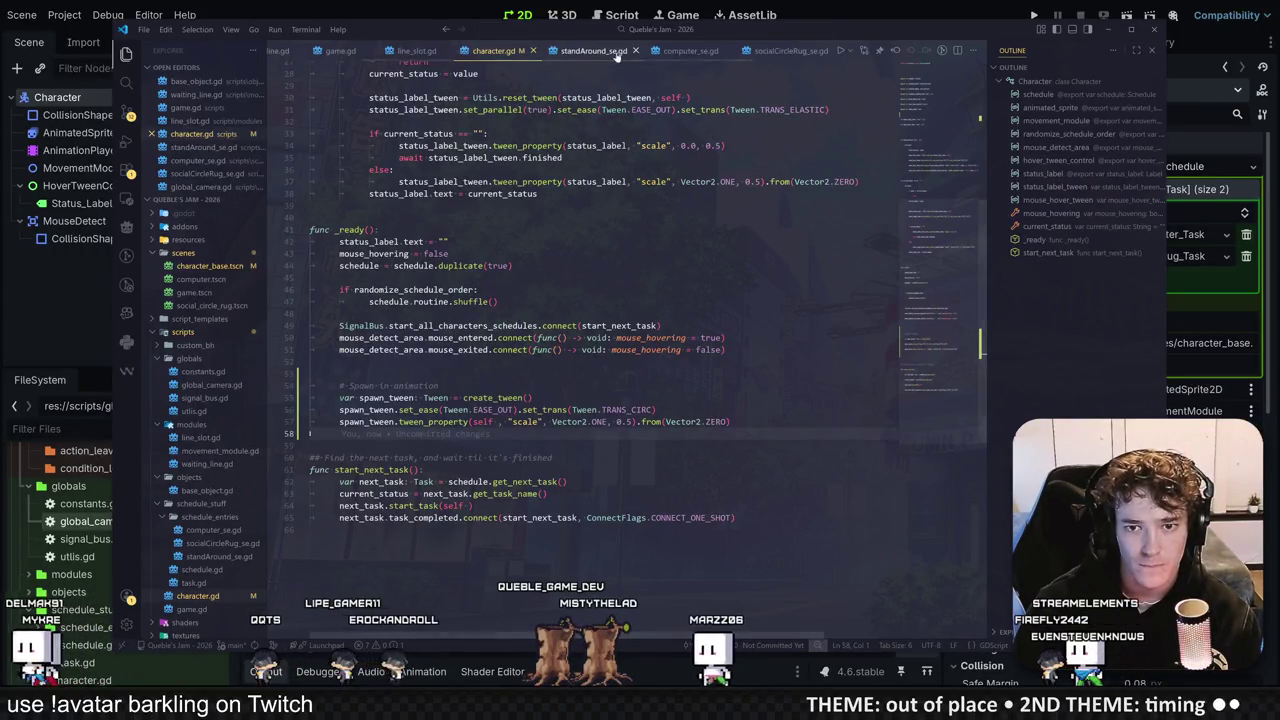
click(200, 187)
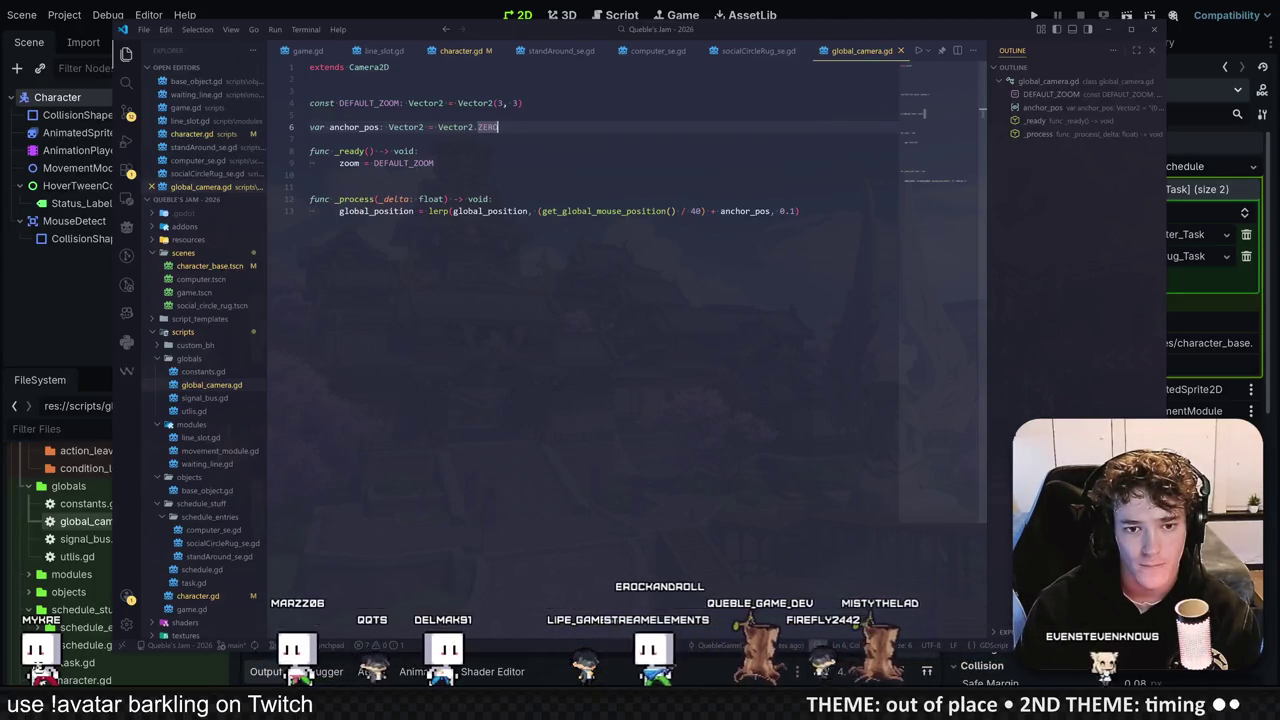
Step: Add 'global_position = value' inside the anchor_pos setter after 'anchor_pos = value'
text(:)
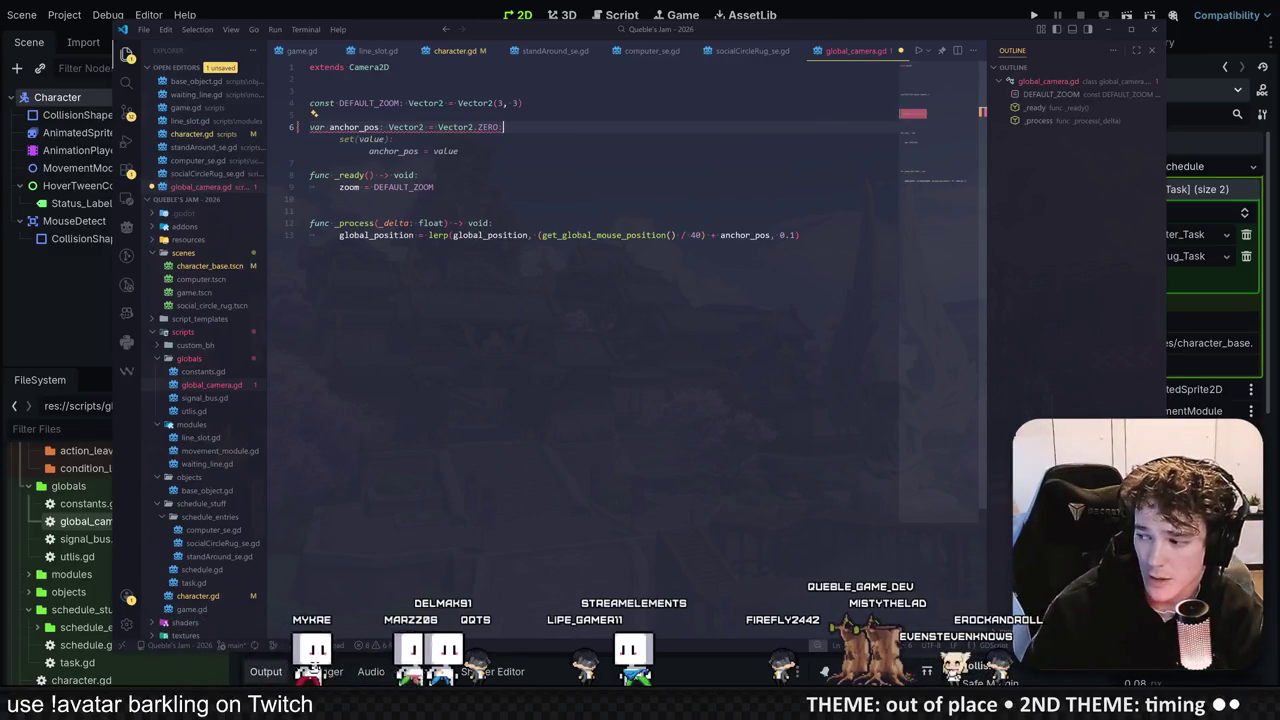
key(Tab)
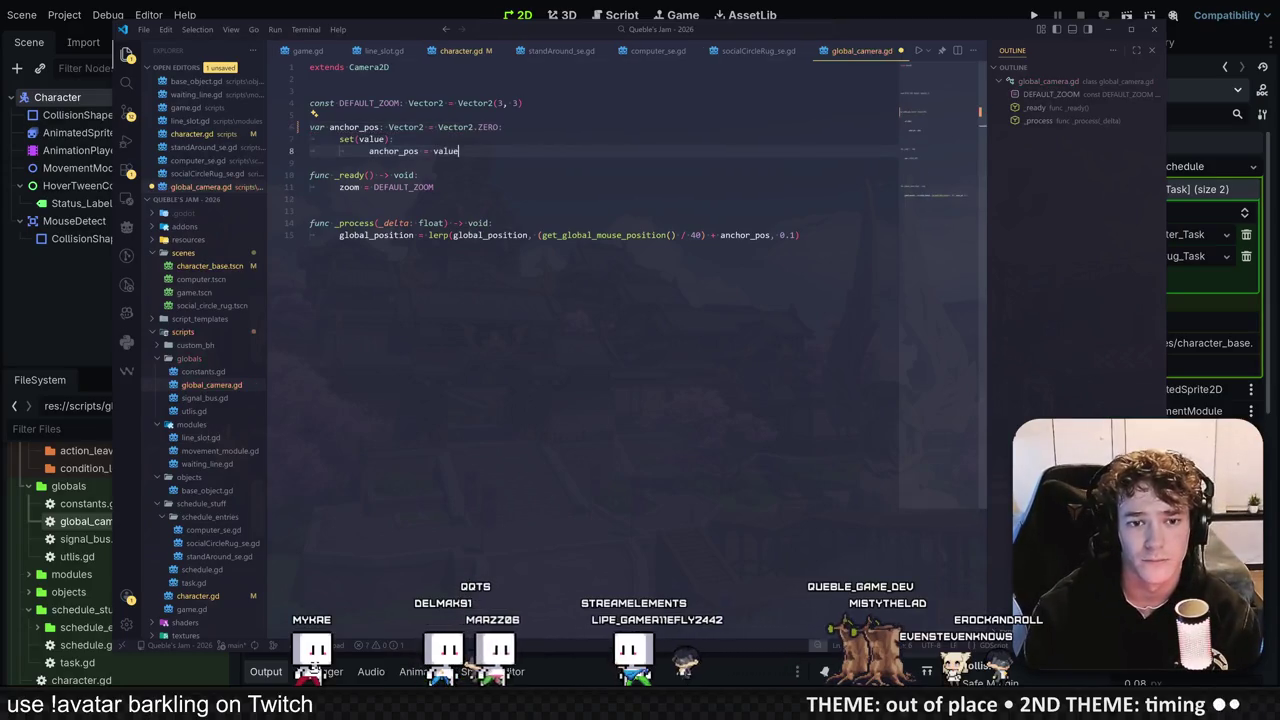
key(Return)
text(global_position = value)
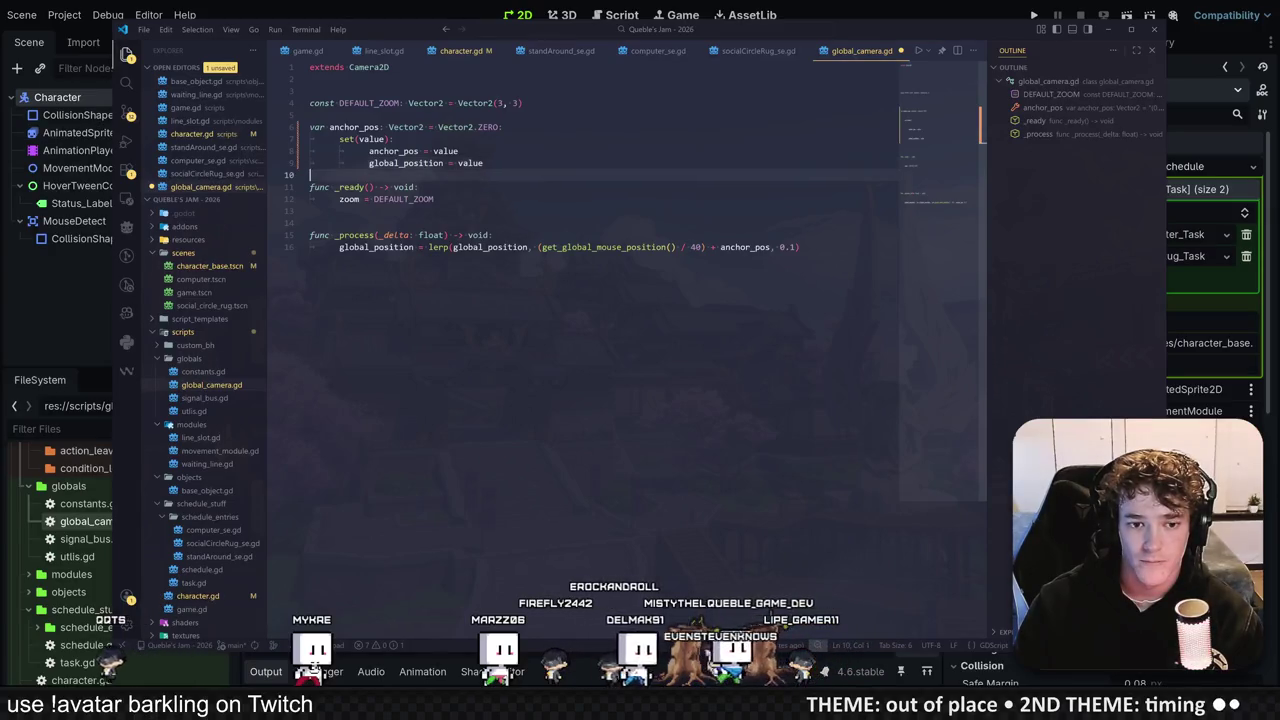
key(alt+Tab)
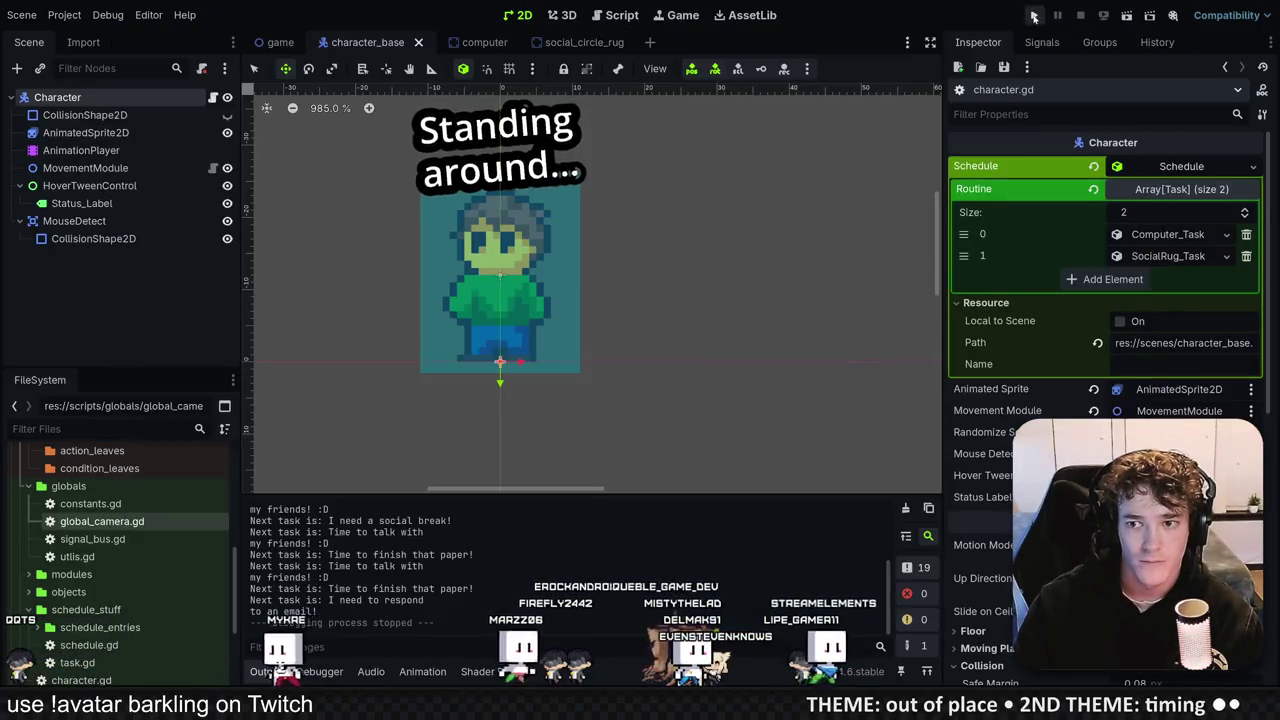
Step: Run the game, restart it twice to watch characters move between tasks, then stop it
key(F5)
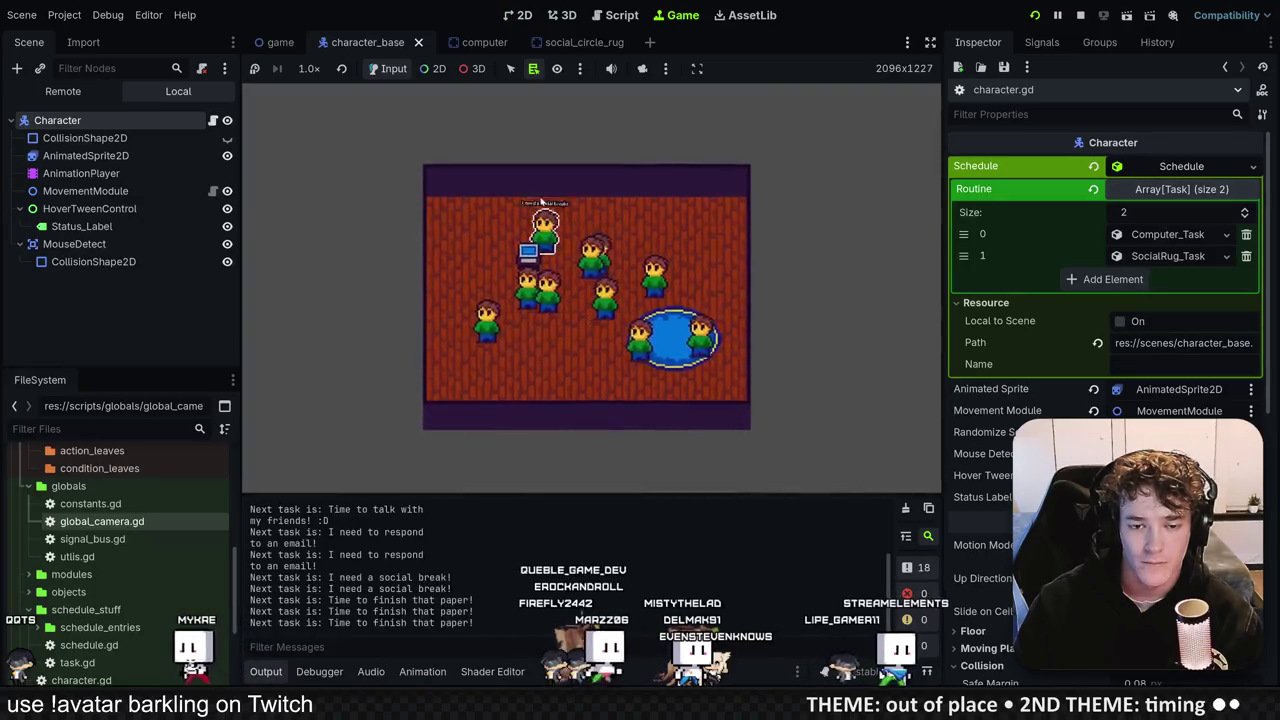
key(F5)
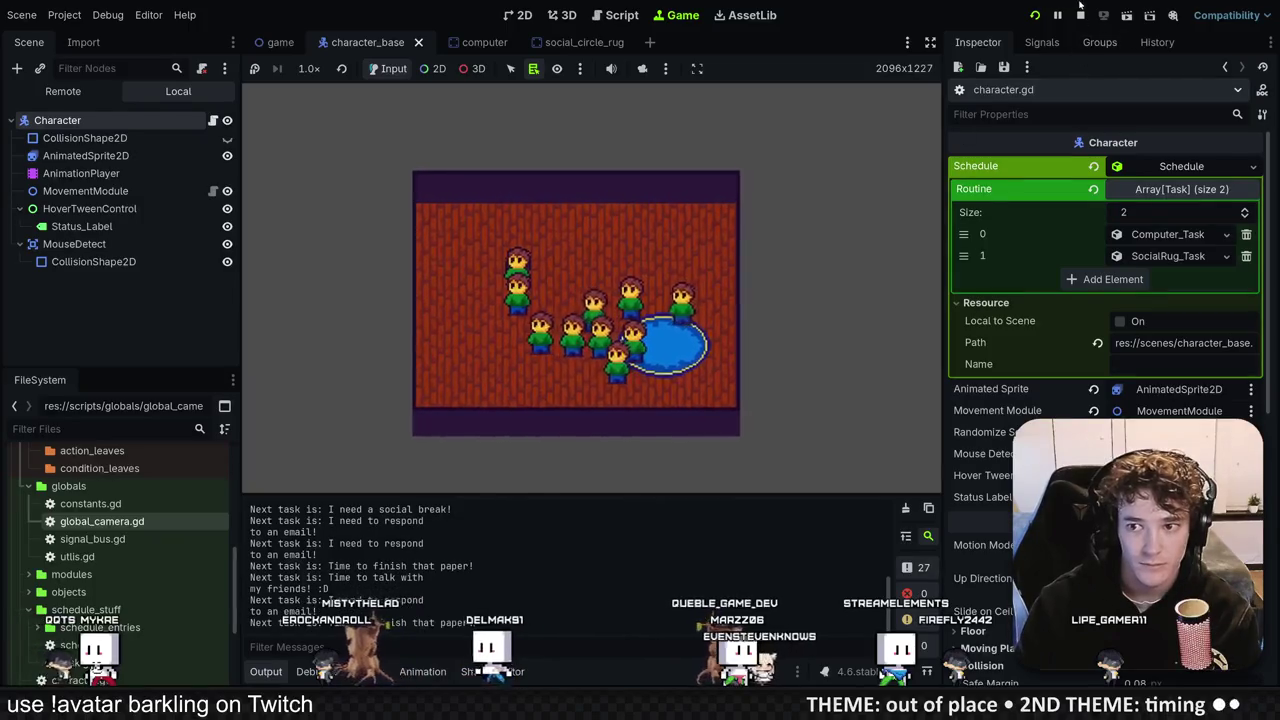
click(1035, 15)
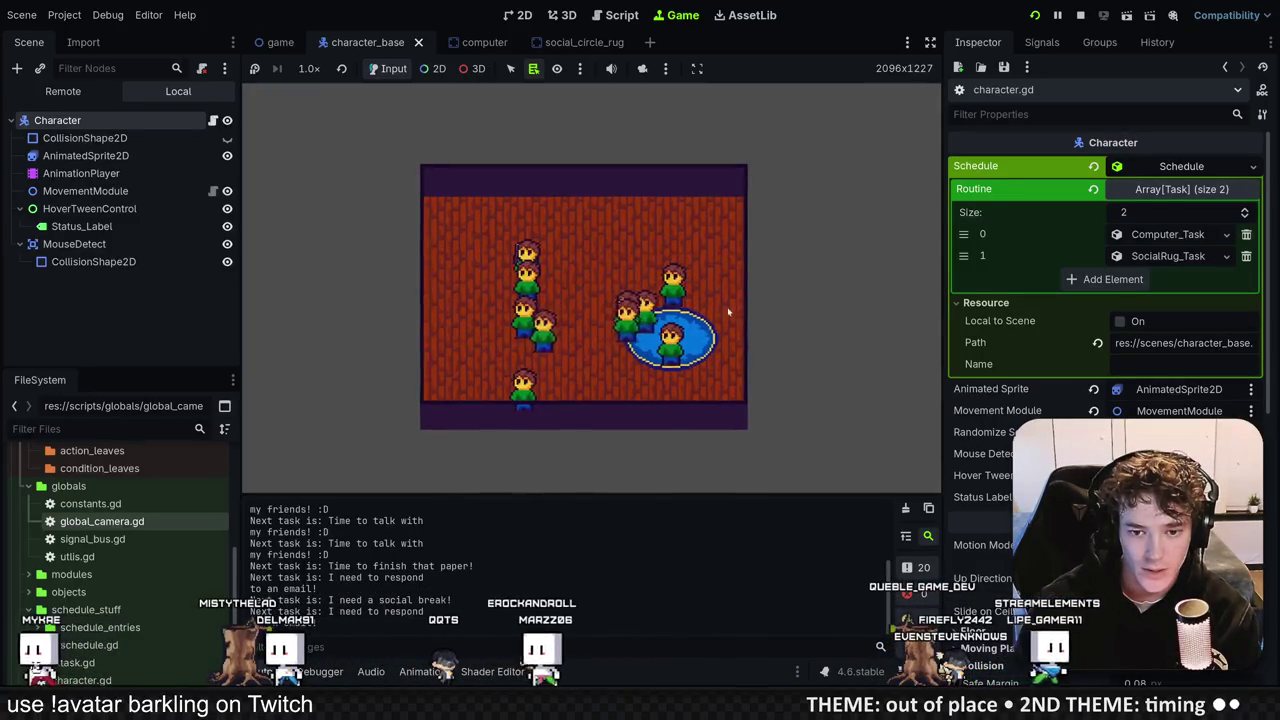
key(F8)
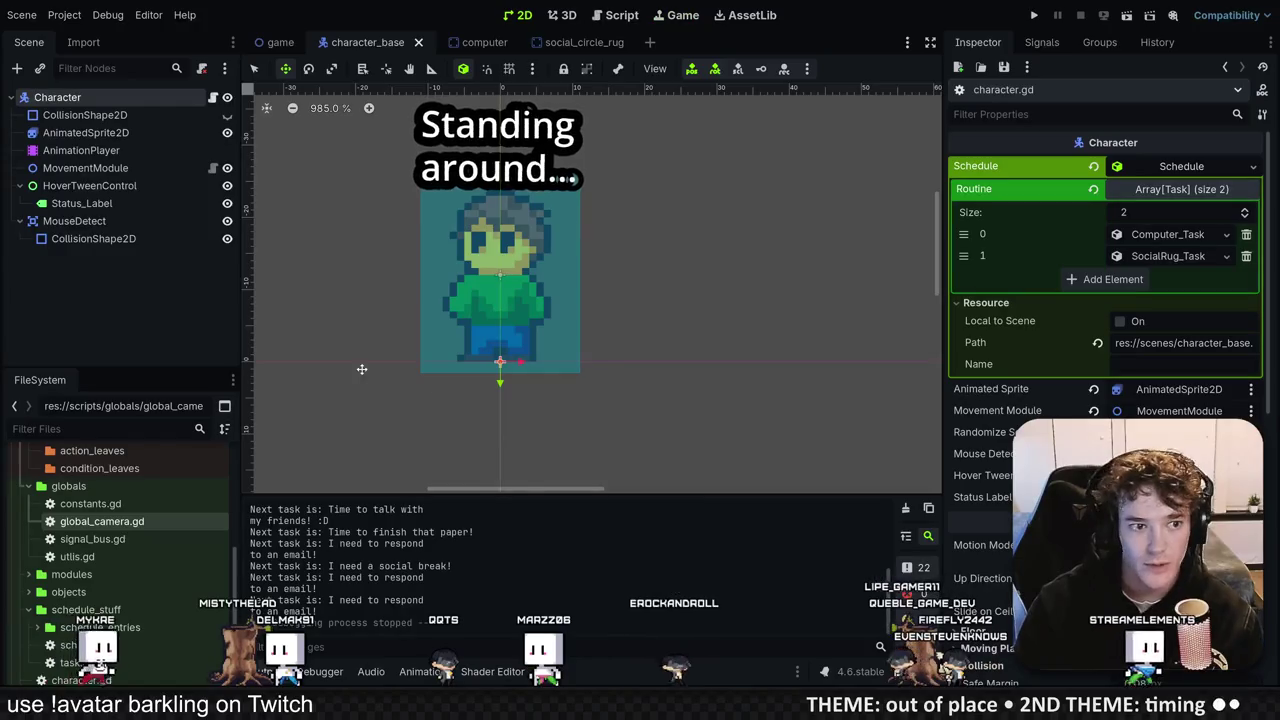
key(alt+Tab)
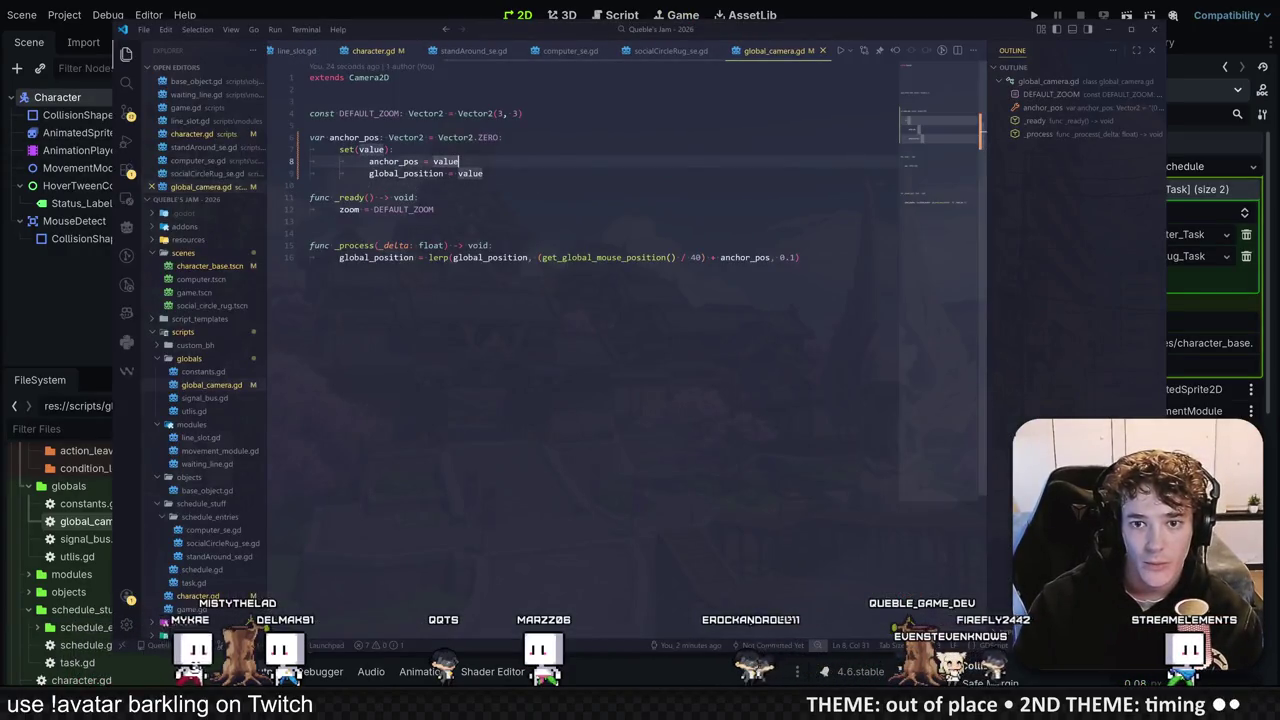
Step: Open constants.gd and signal_bus.gd in Visual Studio Code to review them
mouse_move(509, 190)
click(310, 221)
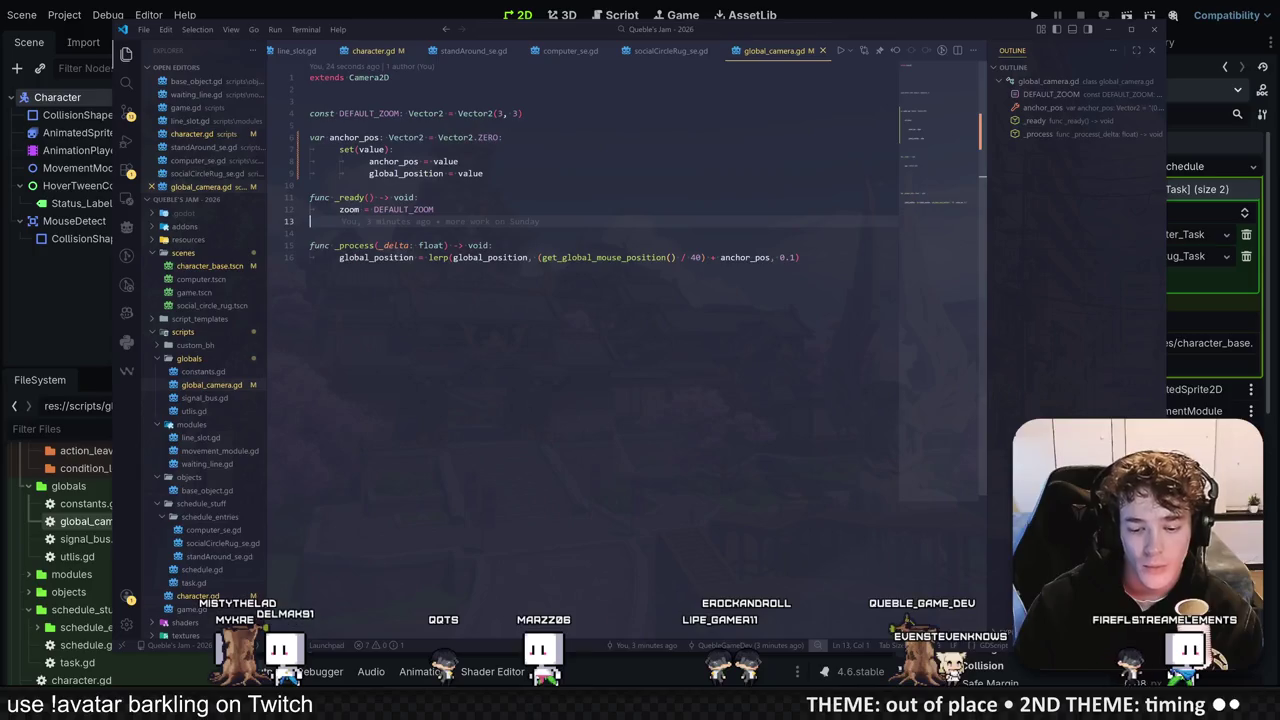
click(74, 287)
click(97, 505)
double_click(150, 504)
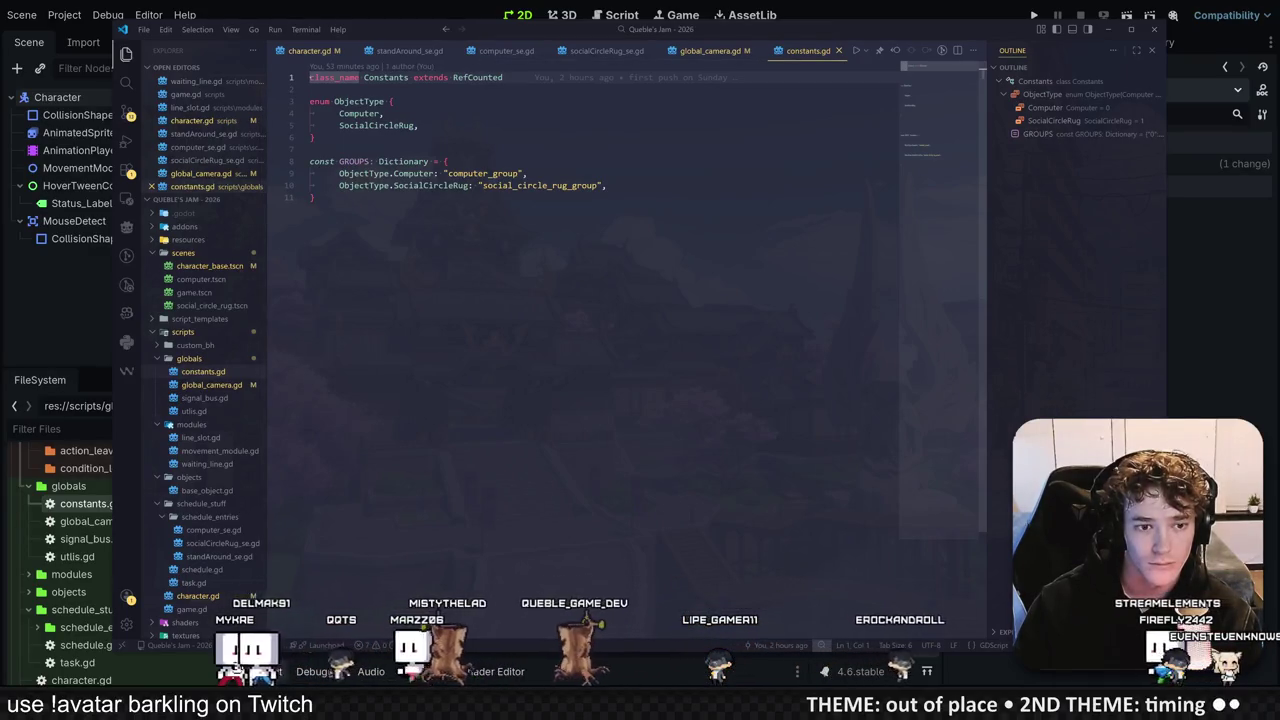
key(alt+Tab)
double_click(108, 541)
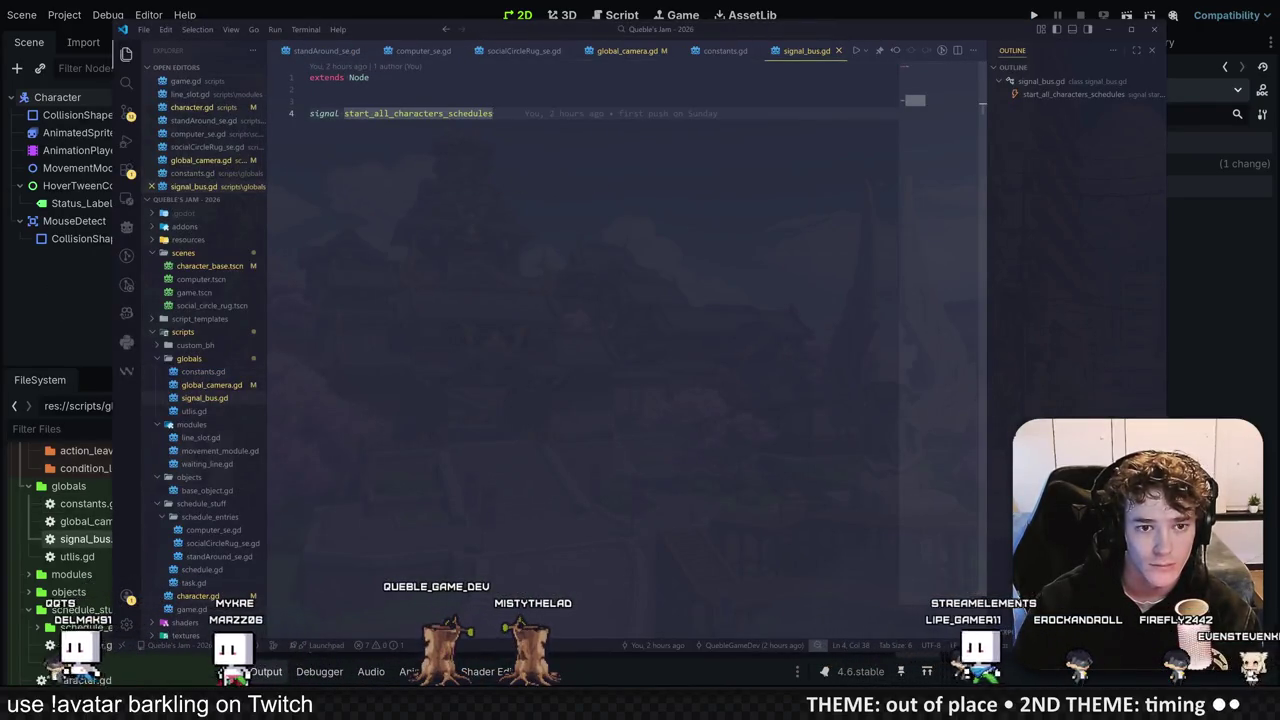
click(91, 281)
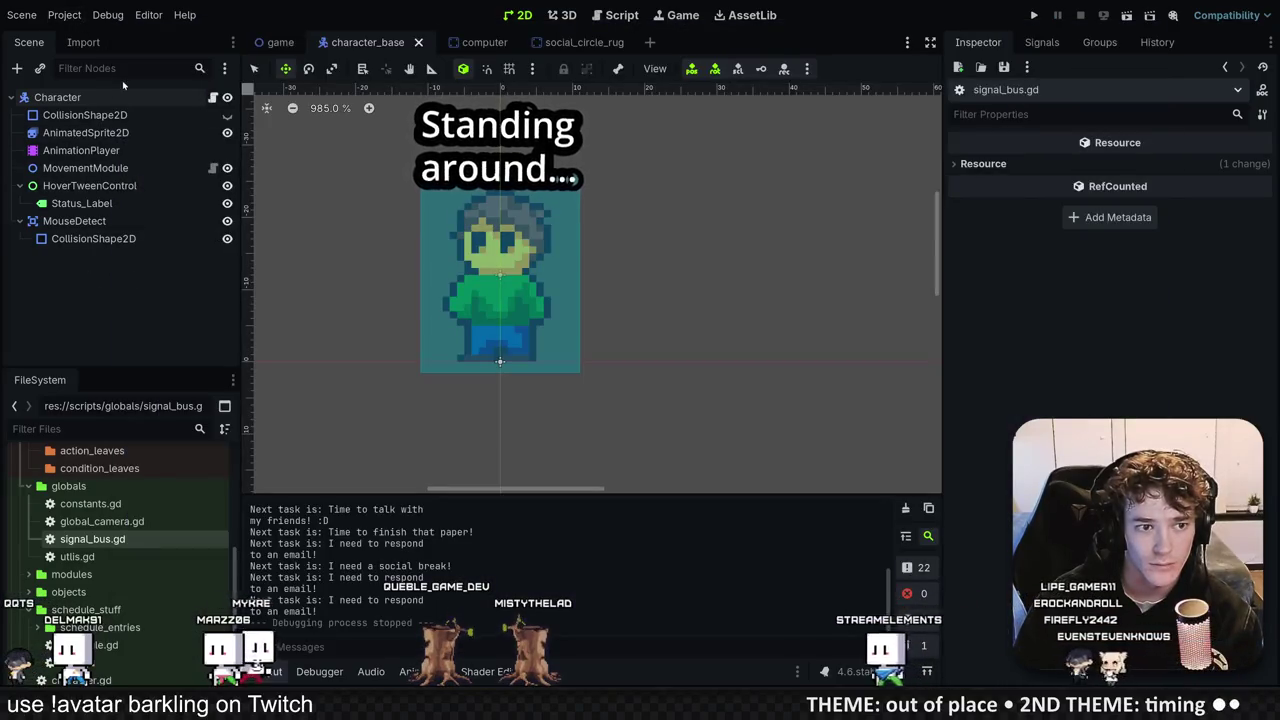
Step: Start a 'global' script in the globals folder, cancel it, and bring up game.gd
click(64, 14)
click(69, 486)
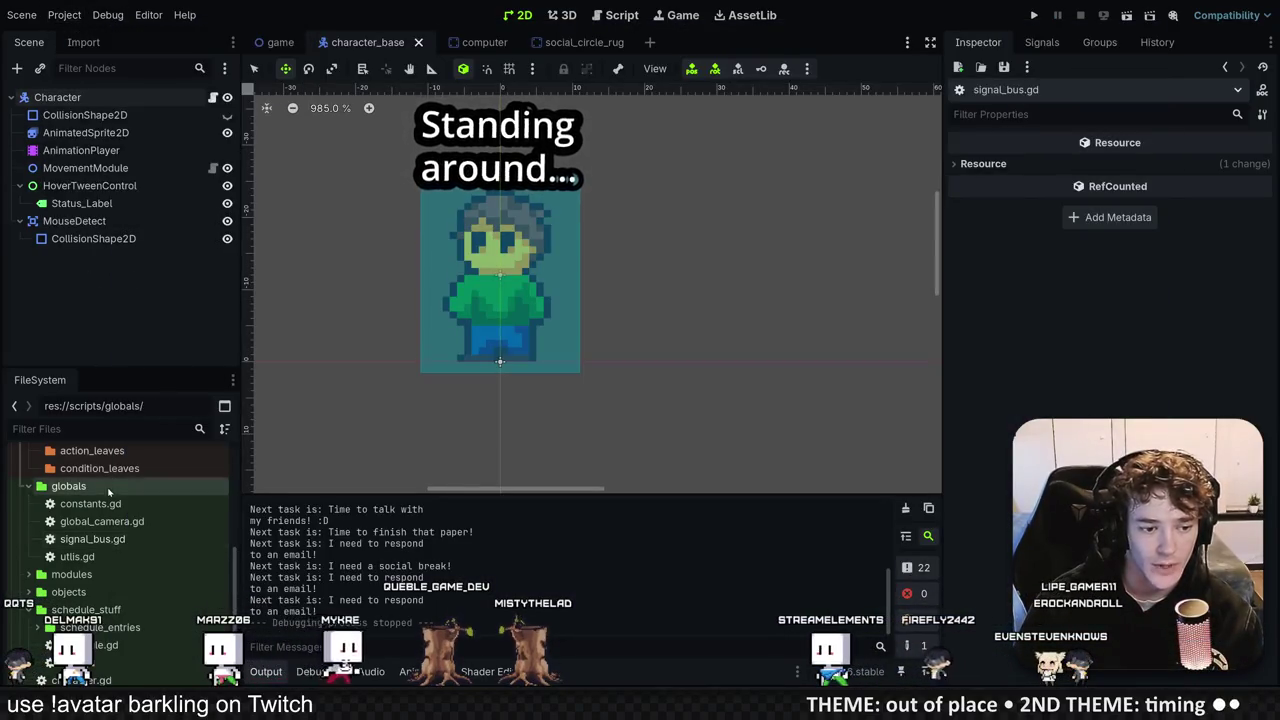
right_click(114, 486)
mouse_move(210, 432)
click(405, 460)
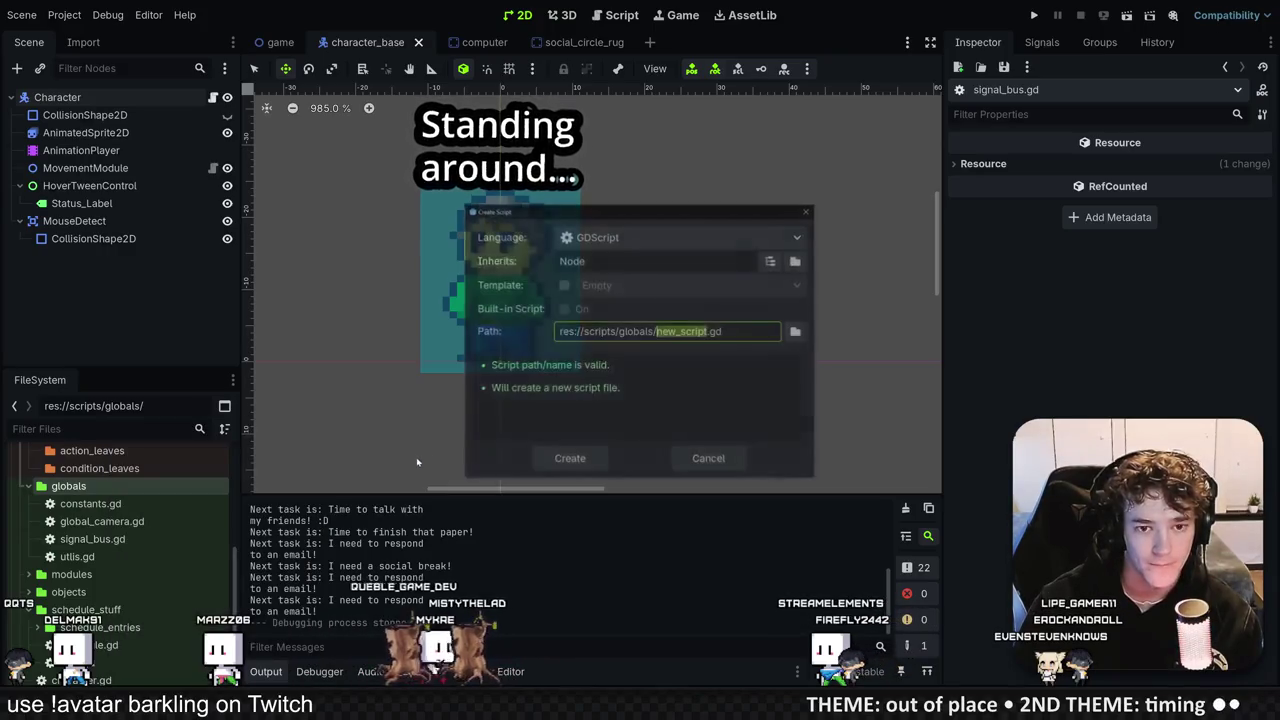
text(global)
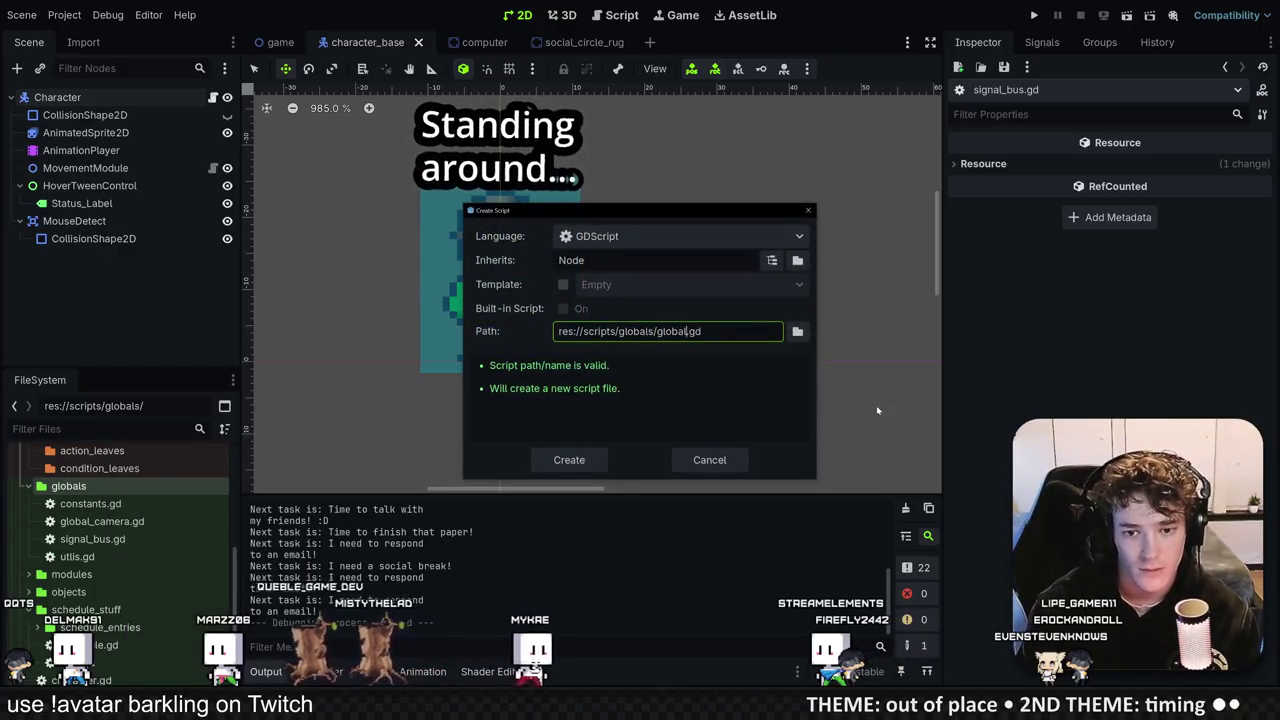
click(709, 460)
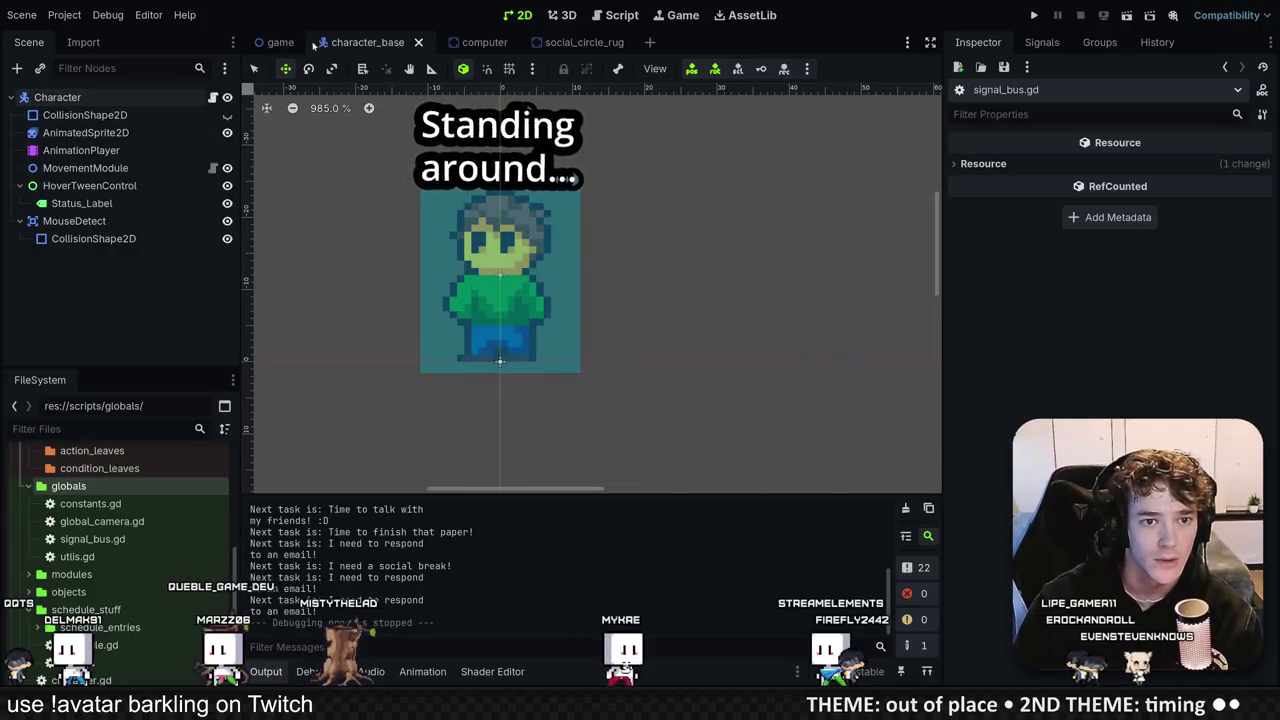
click(280, 42)
key(alt+Tab)
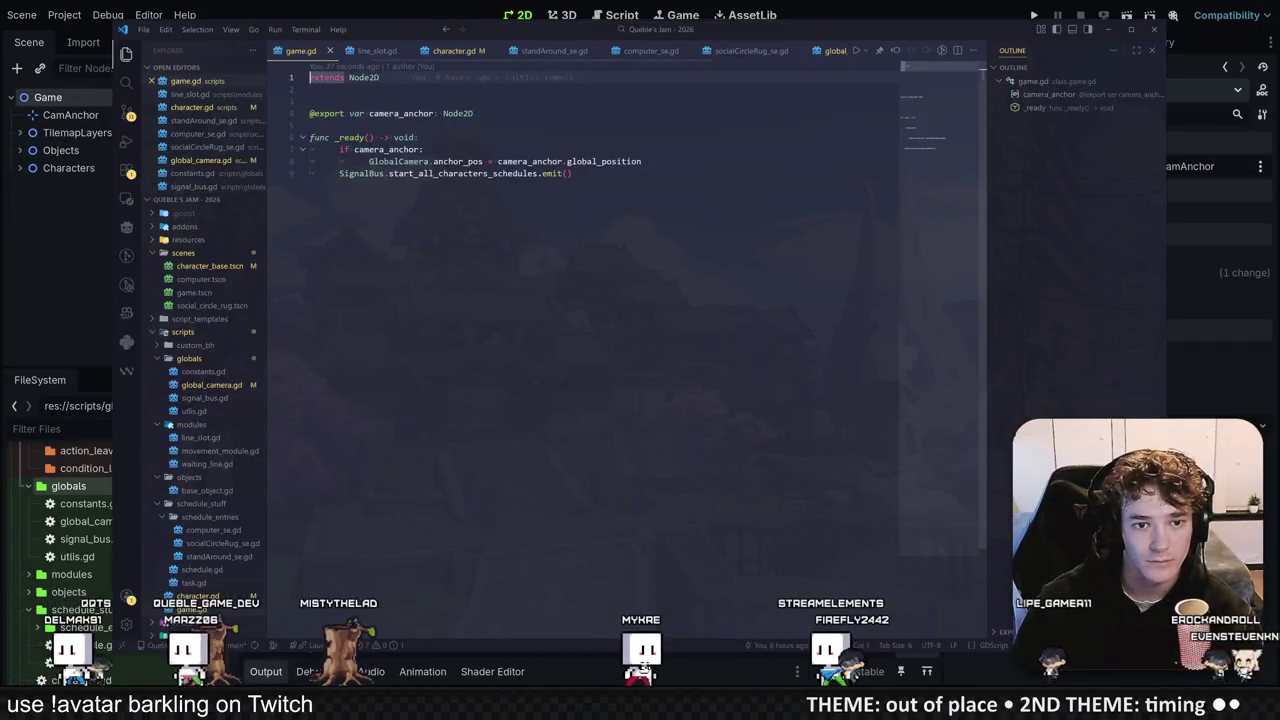
Step: Add randomize() at the top of game.gd's _ready and run the project
key(Return)
text(rad)
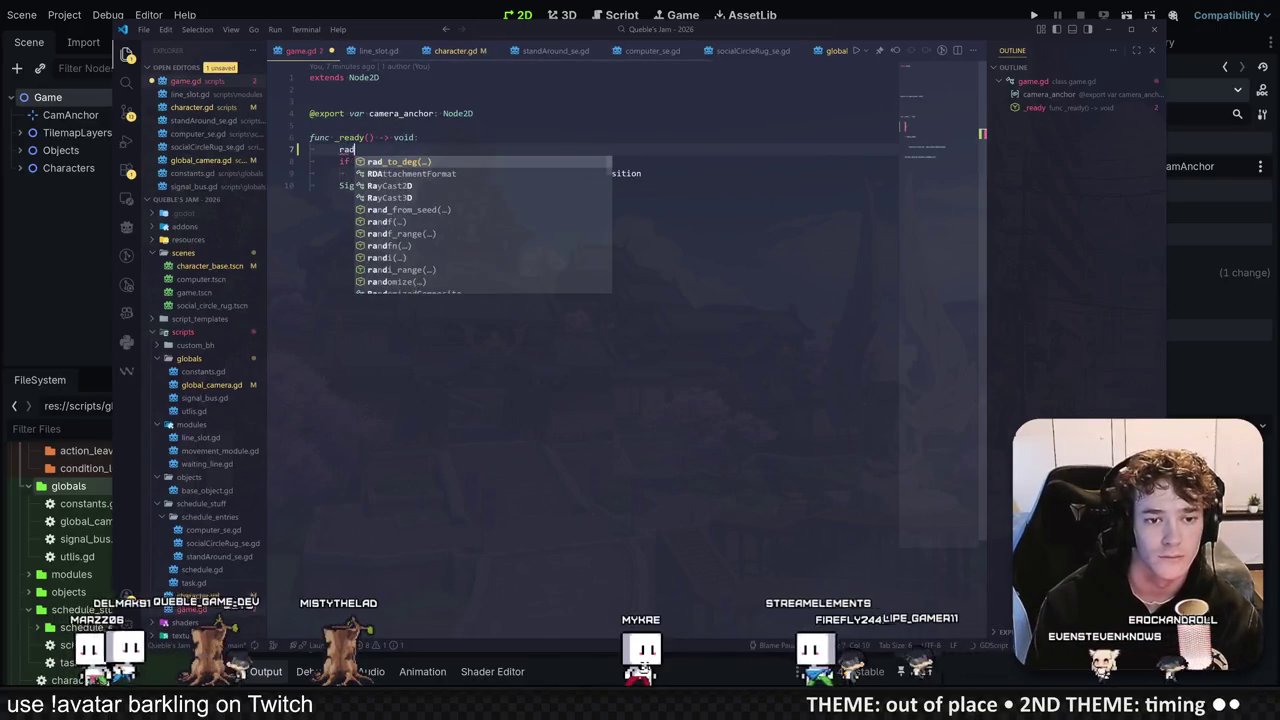
key(BackSpace)
text(ndomize()
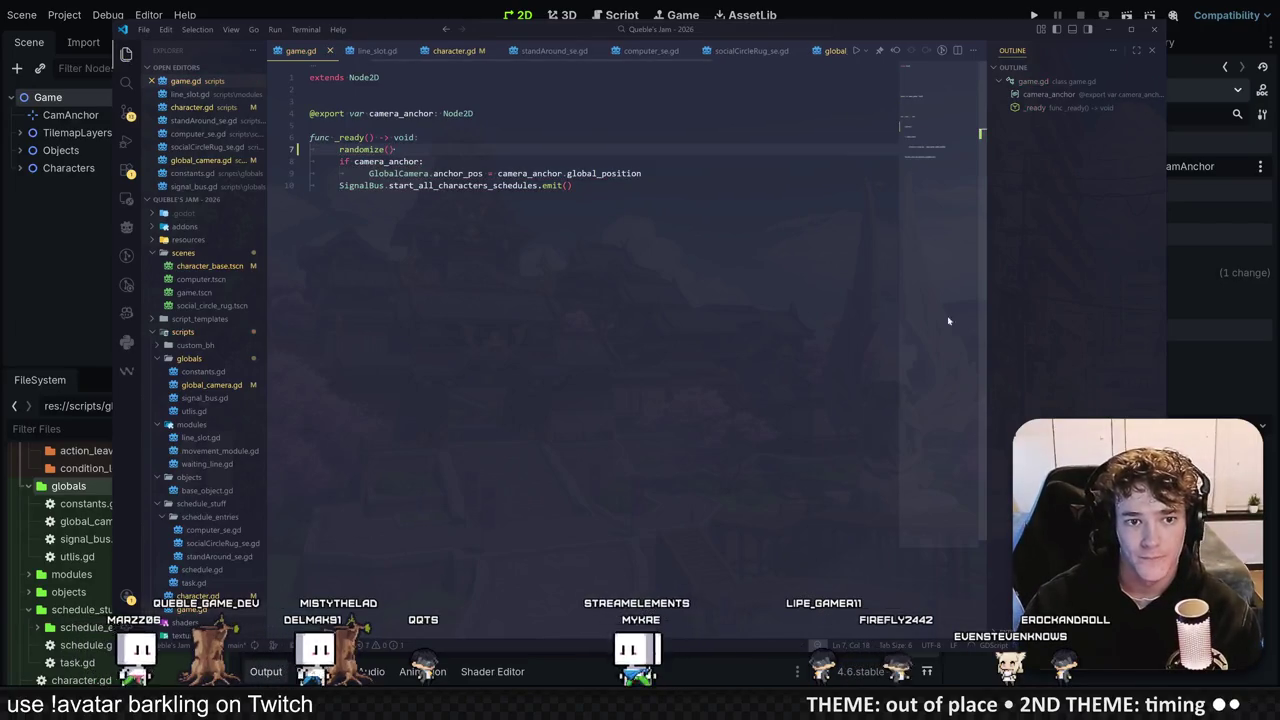
key(alt+Tab)
click(1036, 17)
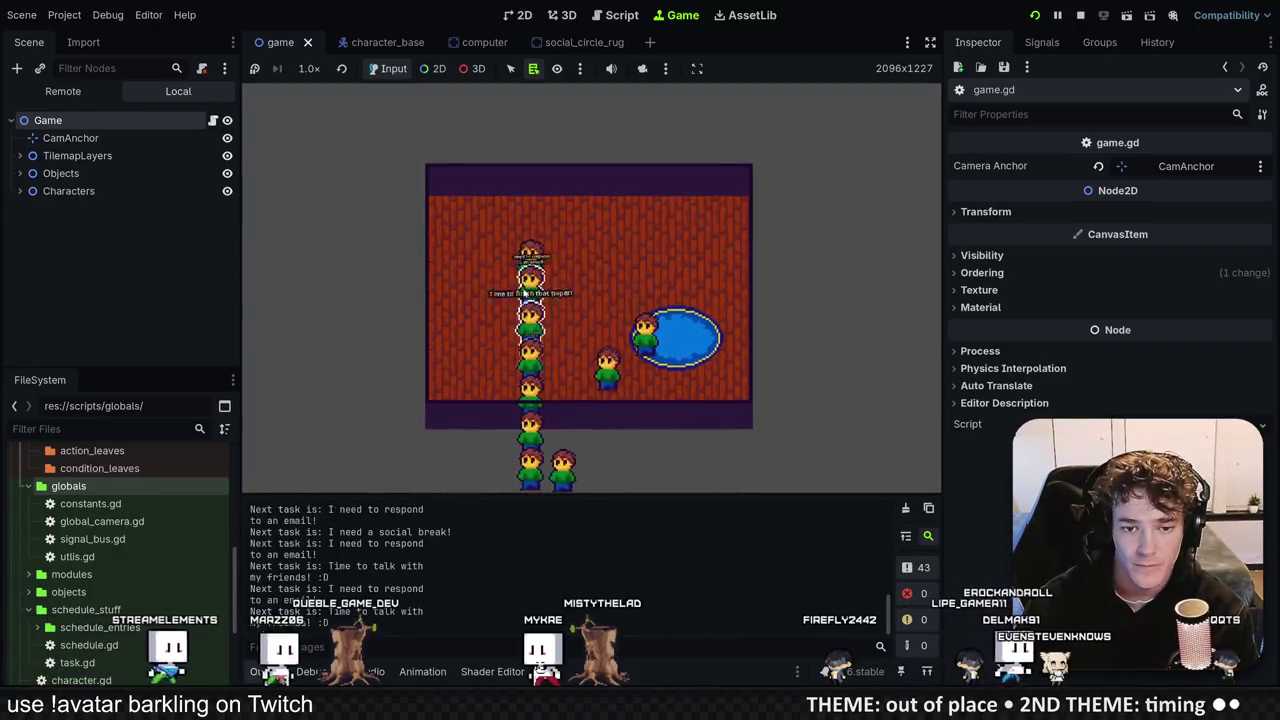
Step: Stop and save the game, then search the project for print statements
key(F8)
key(ctrl+s)
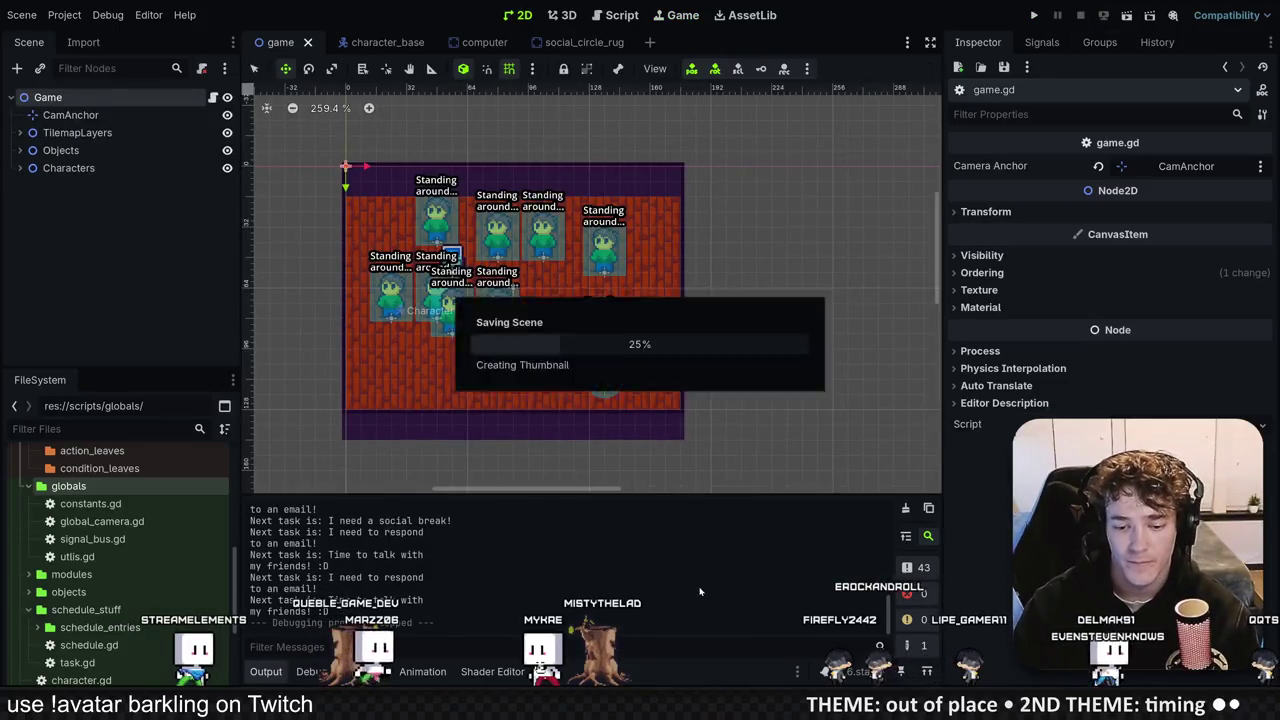
key(alt+Tab)
key(ctrl+shift+f)
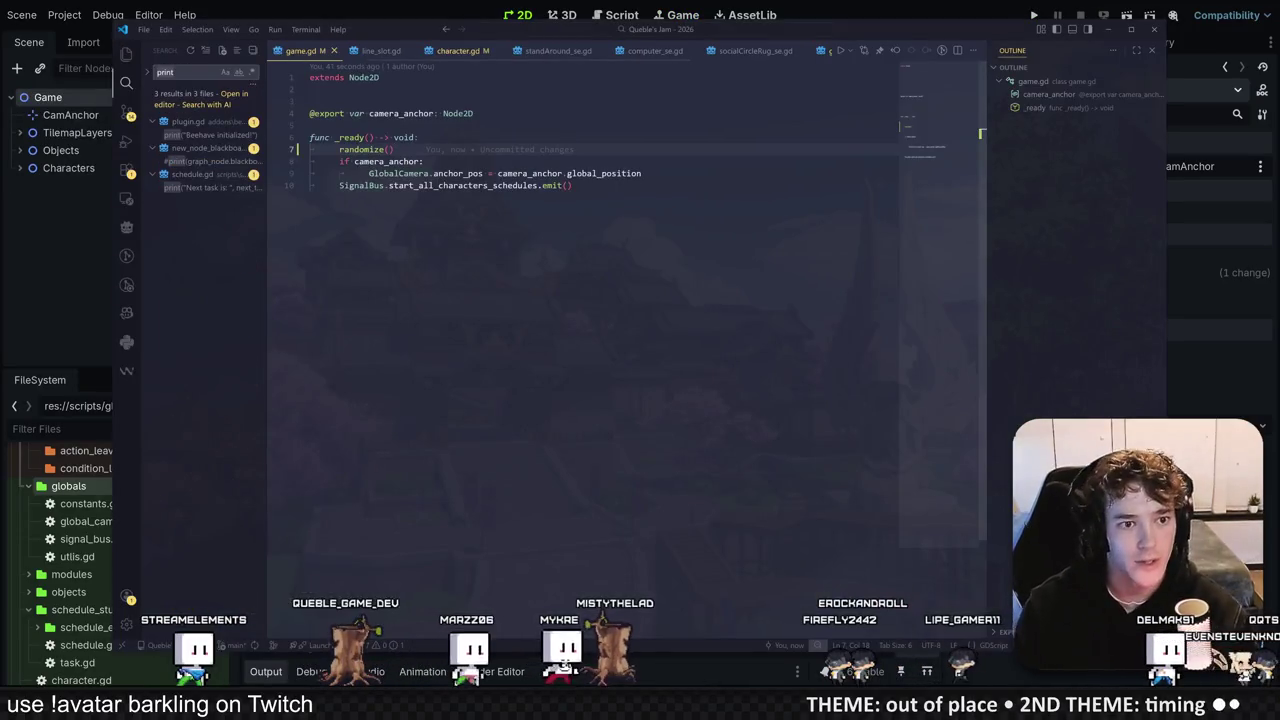
click(205, 160)
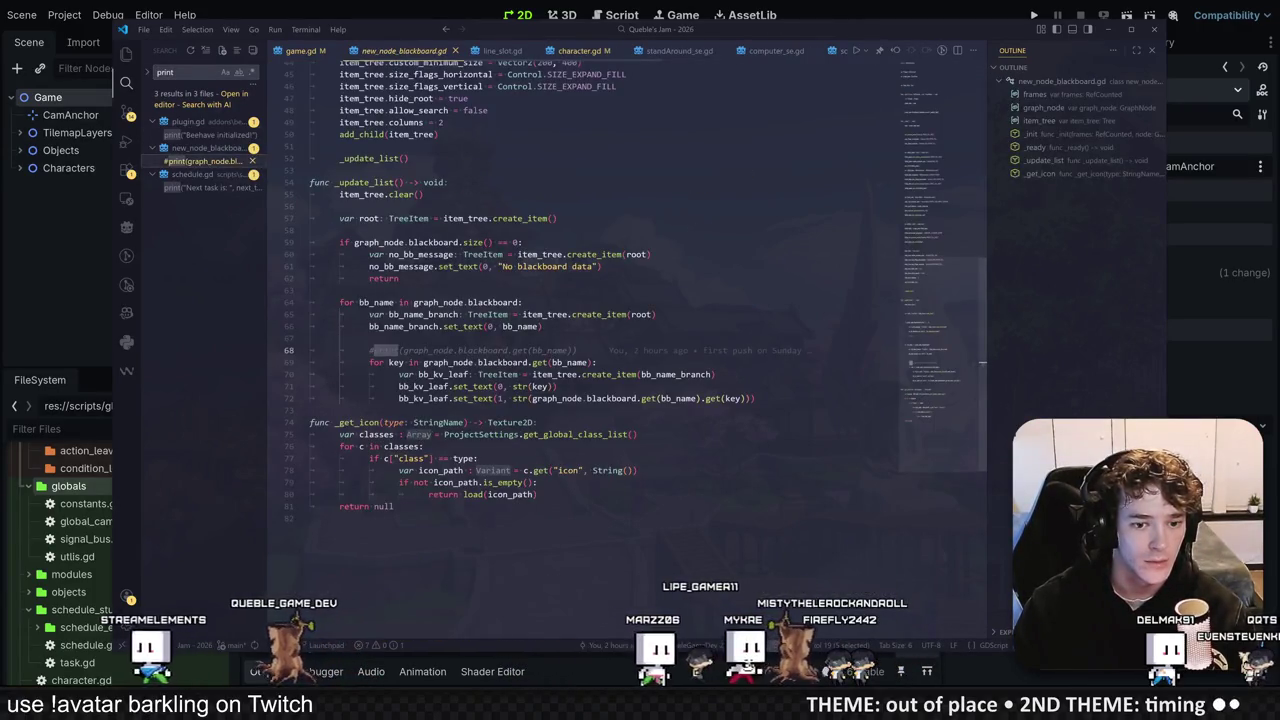
click(200, 187)
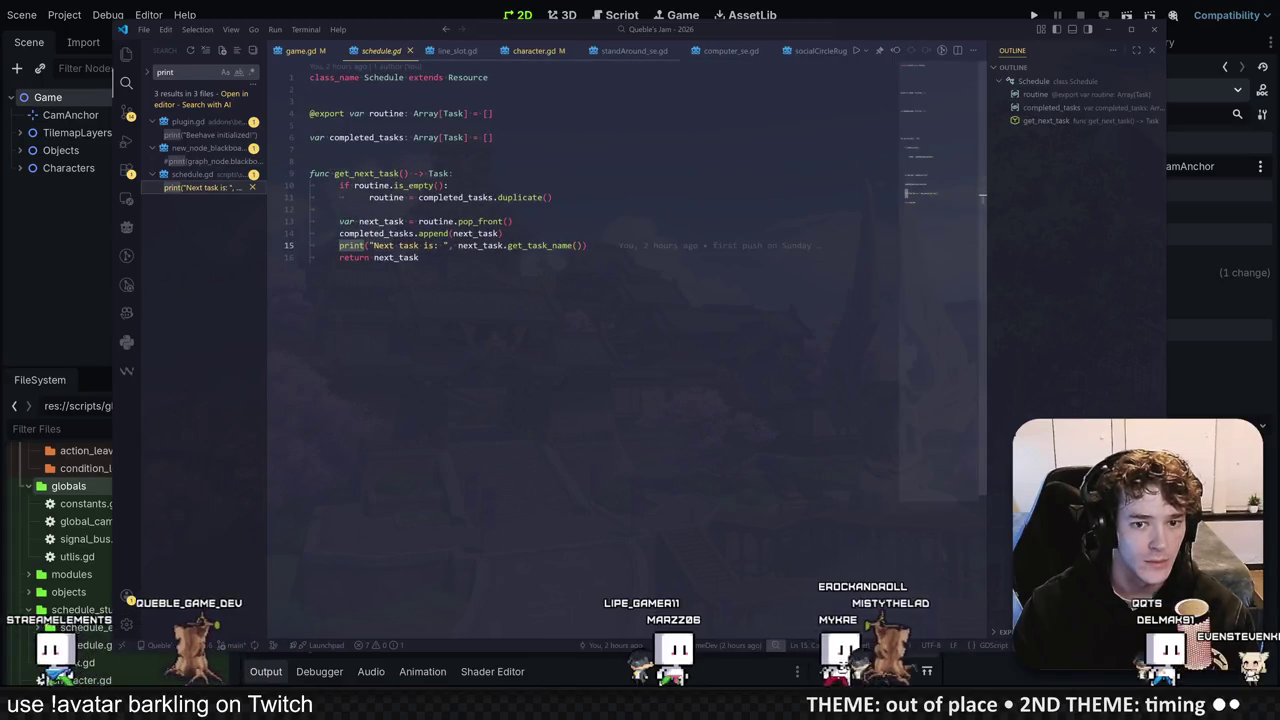
Step: Delete the 'Next task is' print line from schedule.gd and save the project
key(ctrl+shift+k)
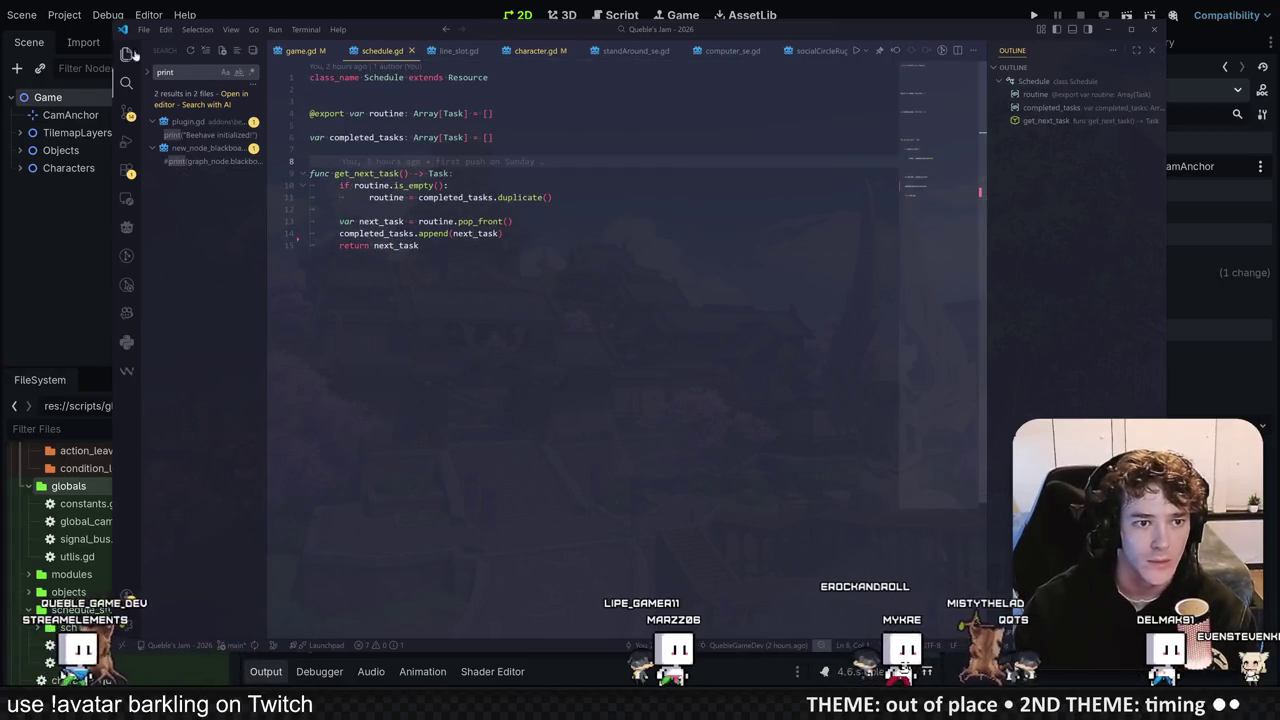
click(127, 53)
key(alt+Tab)
key(ctrl+s)
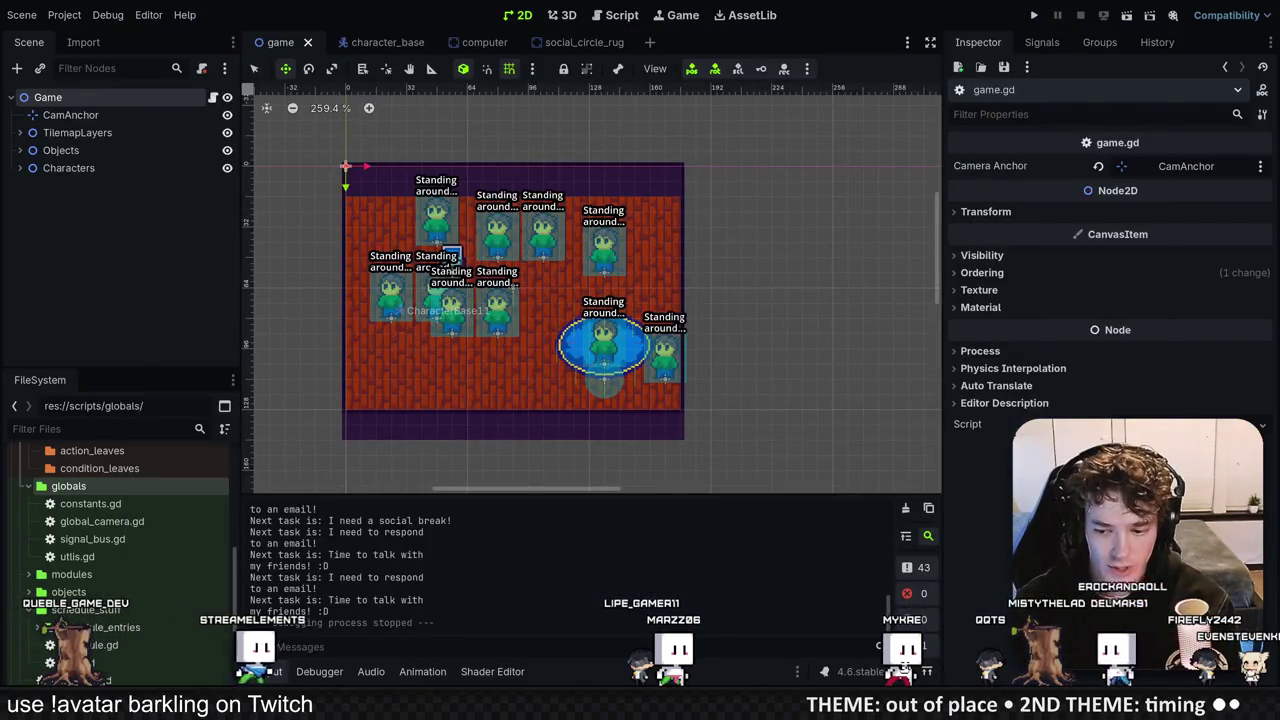
key(alt+Tab)
Step: With the Pencil and the monitor's light grey, trim the grey block's right edge
scroll(762, 352, down, 2)
scroll(537, 400, up, 4)
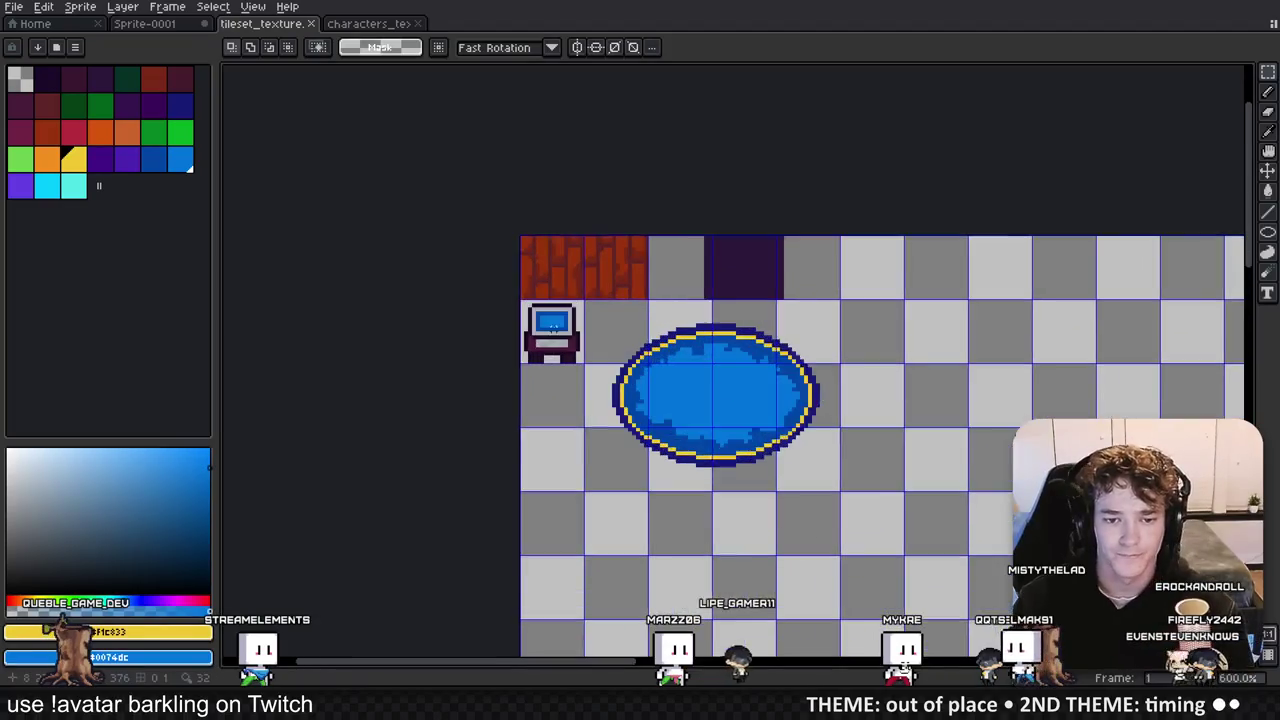
key(b)
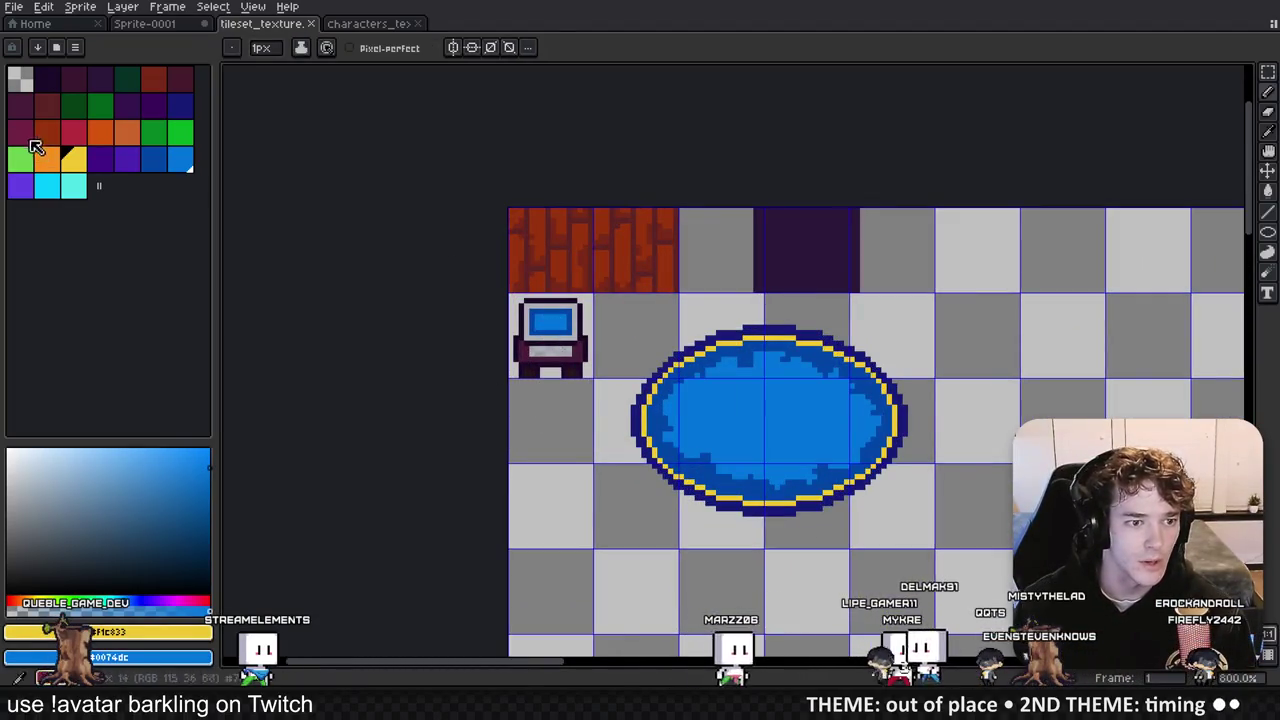
scroll(534, 391, down, 2)
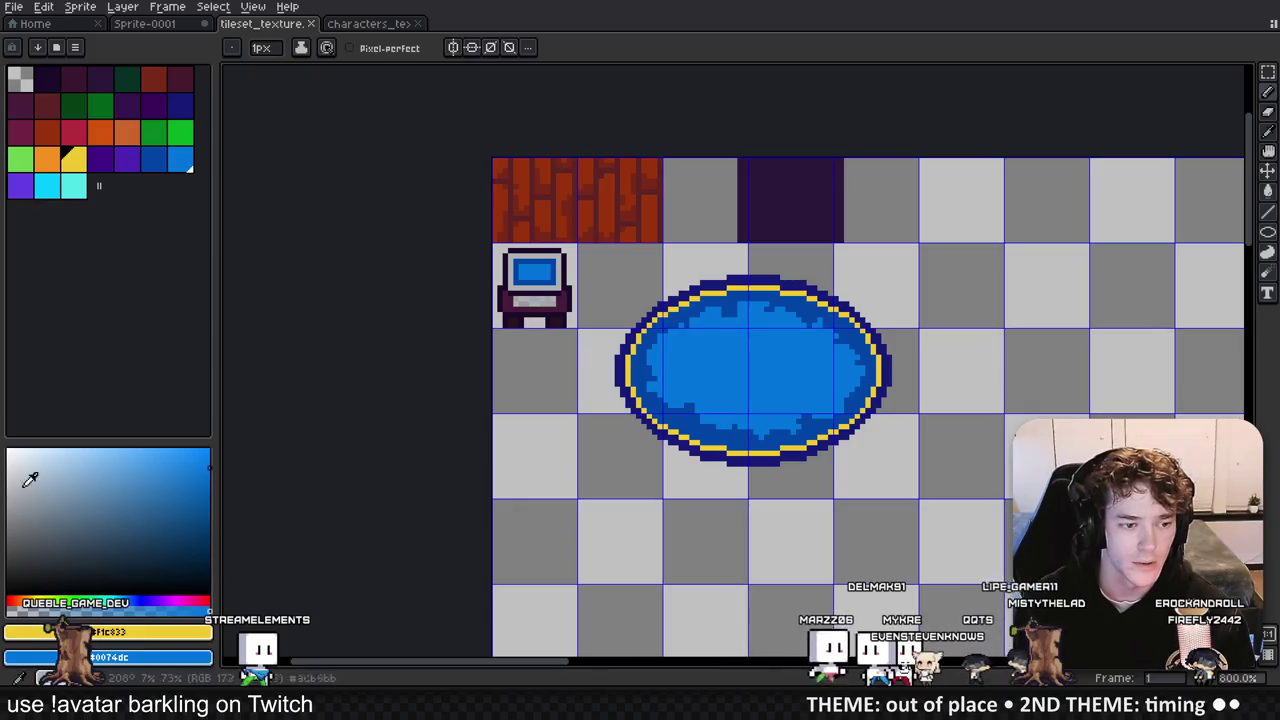
scroll(508, 400, up, 5)
scroll(508, 384, down, 2)
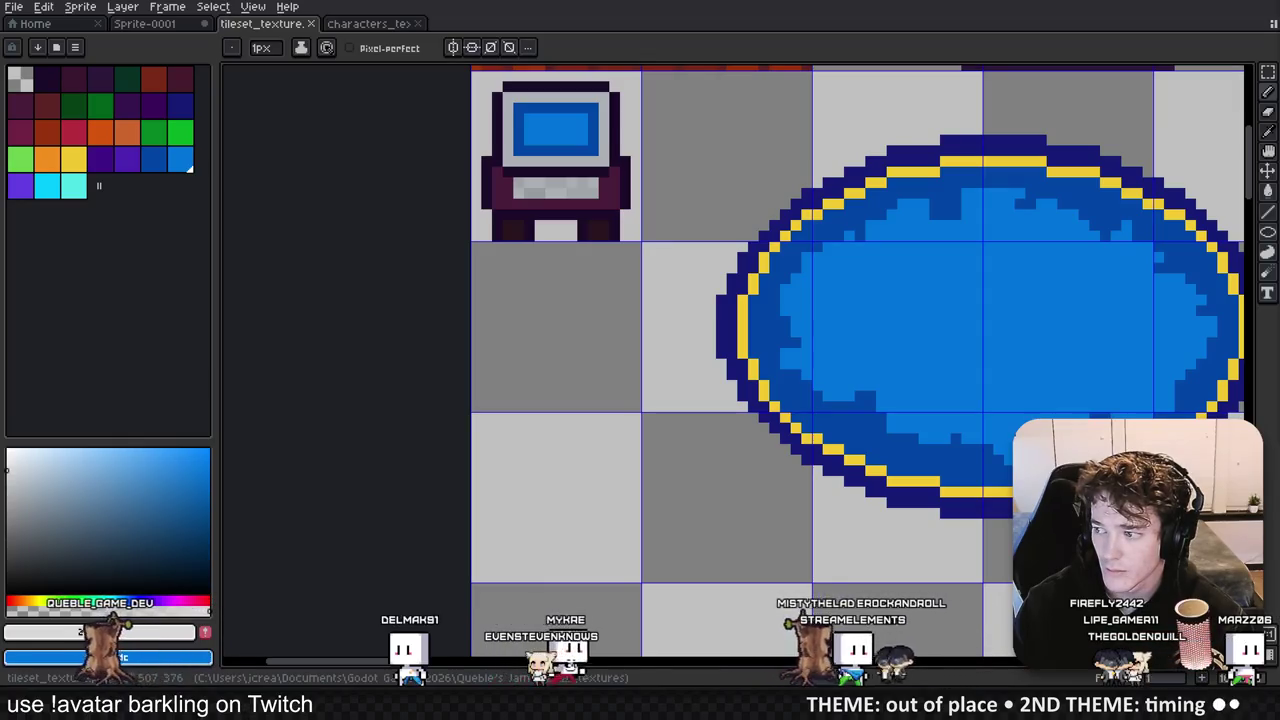
drag(561, 354, 549, 384)
alt+click(563, 180)
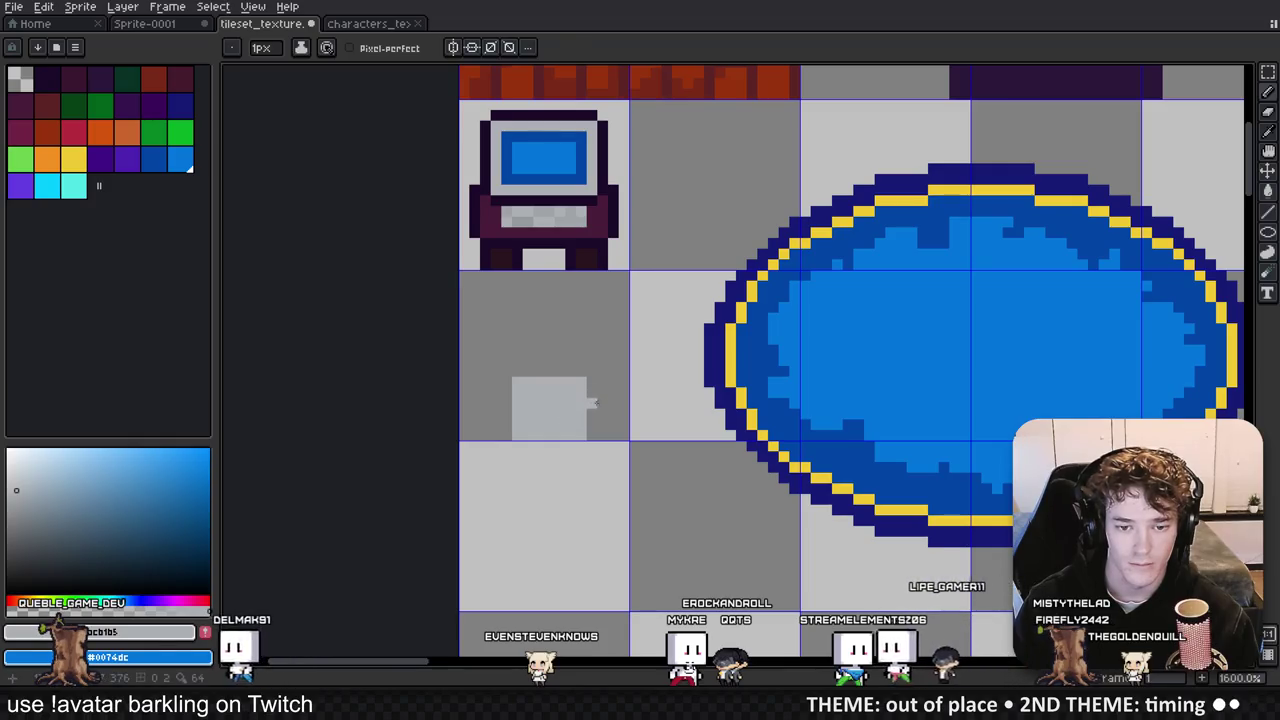
alt+right_click(592, 402)
drag(581, 382, 581, 436)
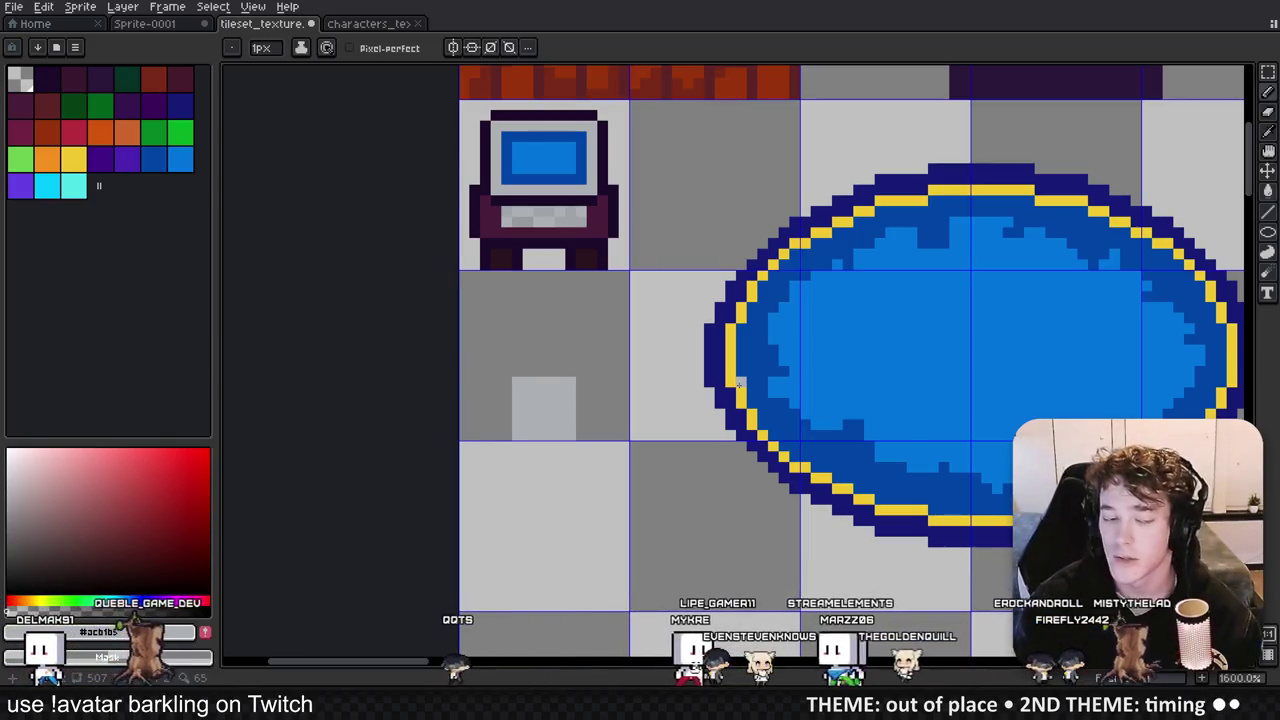
Step: Fill the grey block's left edge, right column and top-left pixel
scroll(474, 389, up, 2)
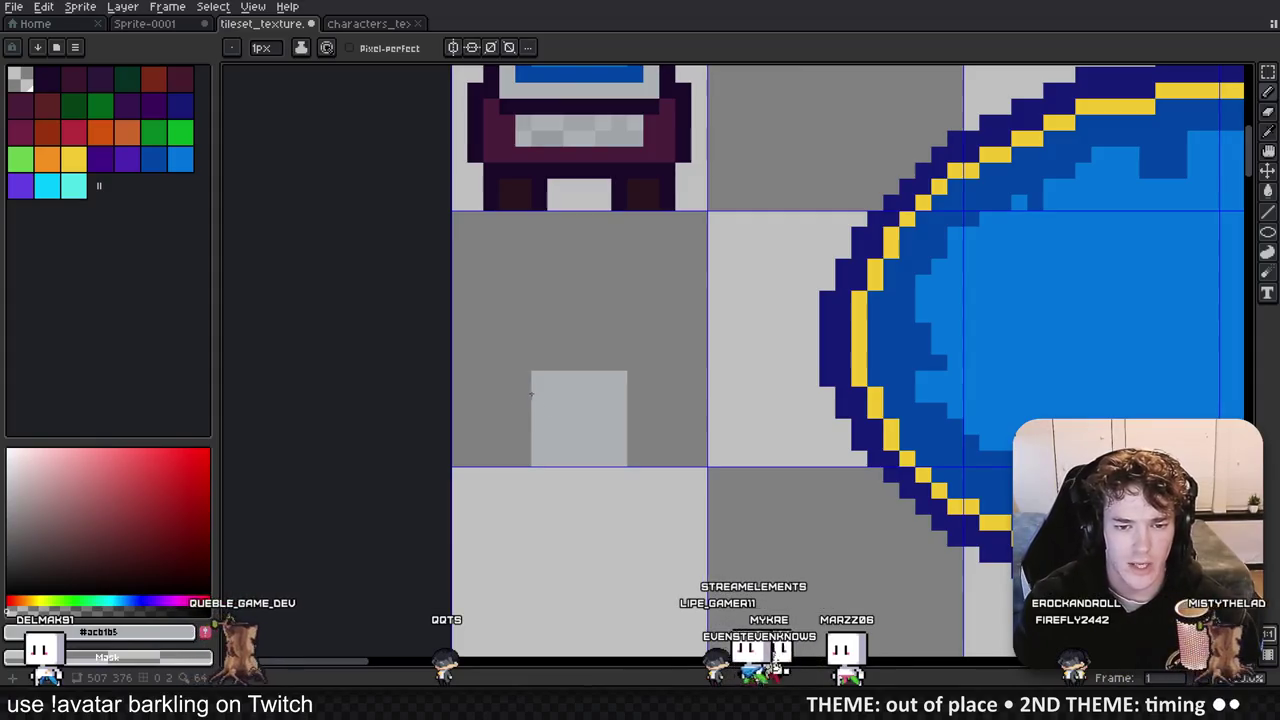
drag(522, 394, 522, 444)
drag(634, 390, 634, 444)
click(522, 379)
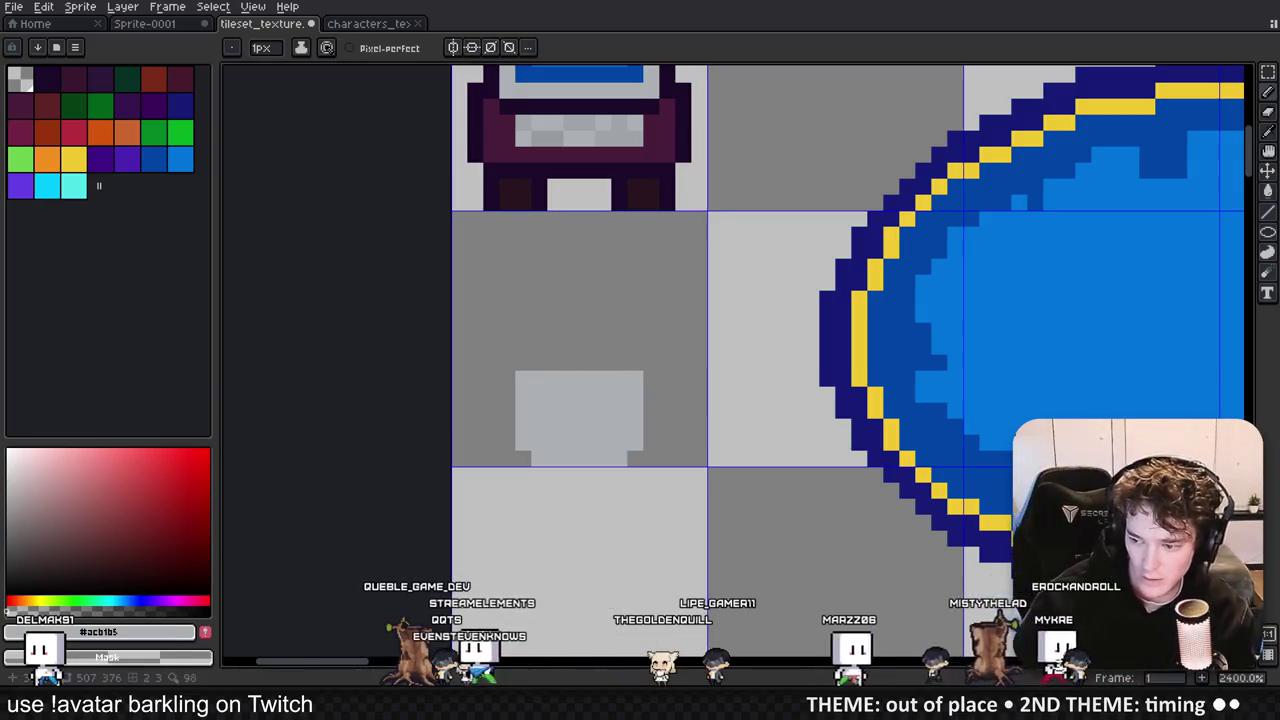
Step: Choose cyan from the palette as the drawing colour
scroll(578, 385, down, 1)
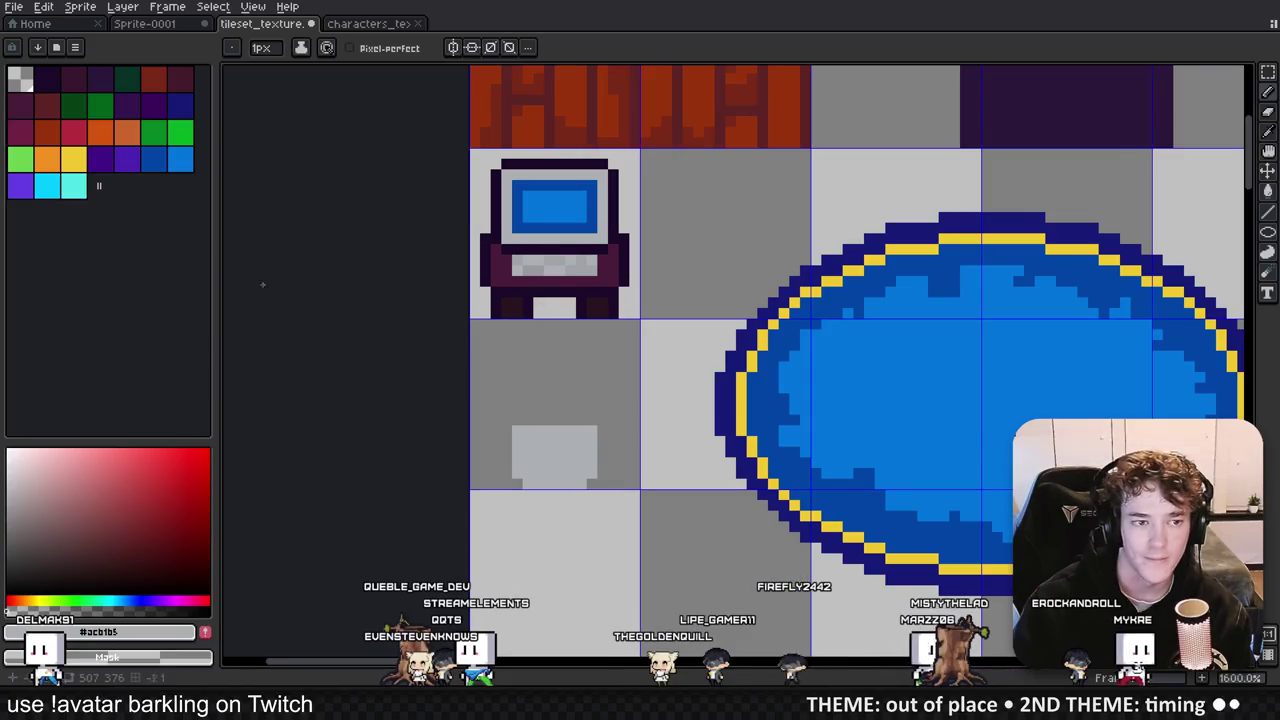
click(78, 192)
scroll(560, 370, up, 2)
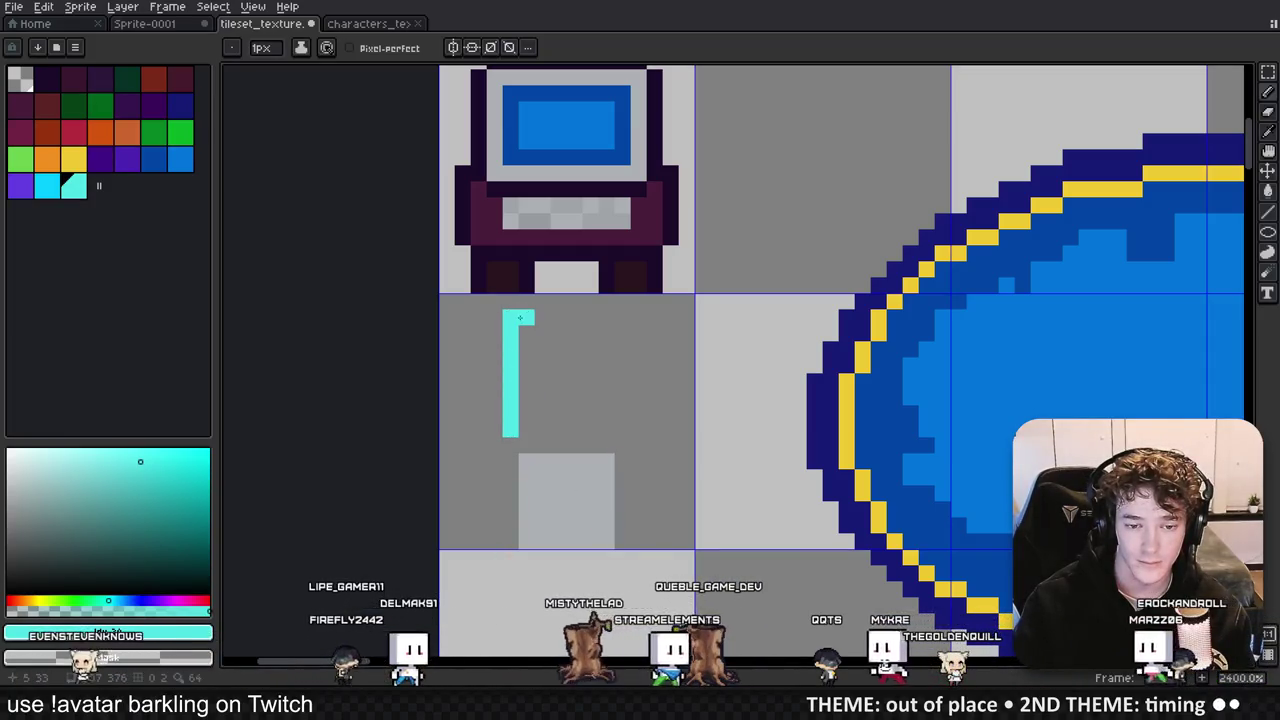
Step: Close the cyan outline's right and bottom edges and fill it solid cyan
drag(622, 412, 622, 430)
drag(526, 445, 598, 445)
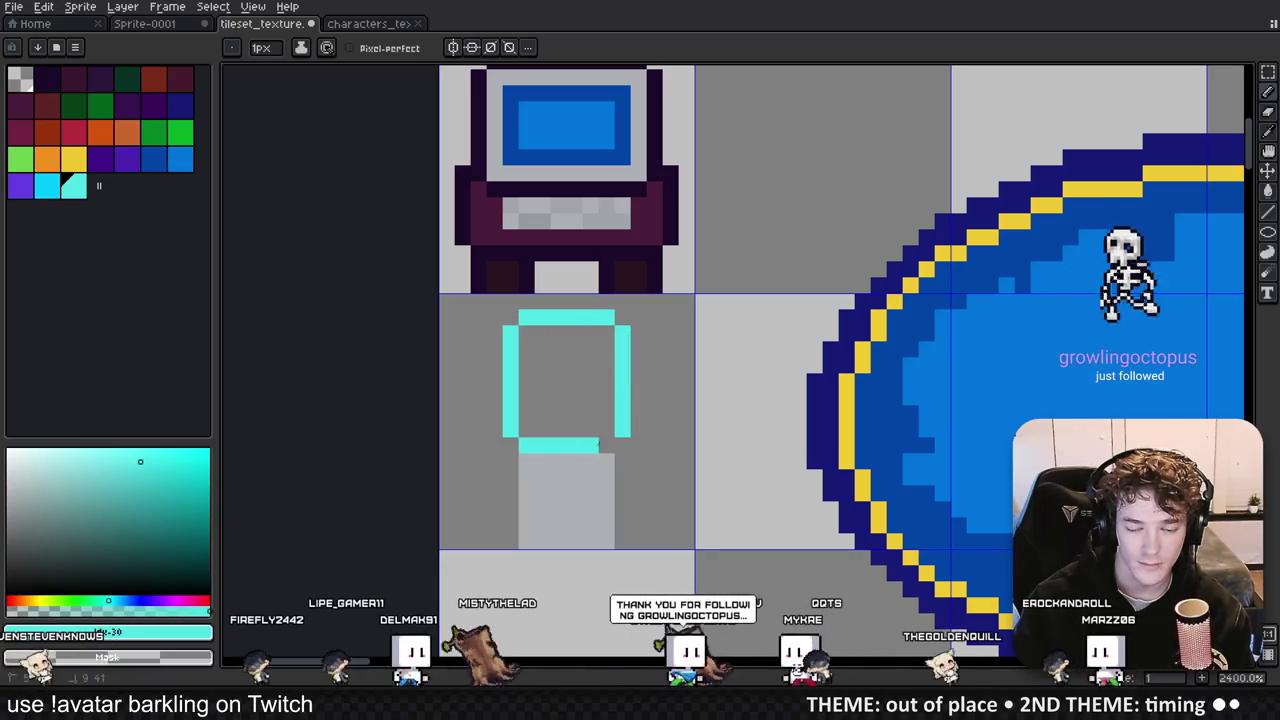
click(606, 445)
key(g)
click(590, 381)
scroll(450, 300, down, 3)
scroll(400, 260, up, 3)
Step: Refill the cyan block with a lighter cyan shade
key(i)
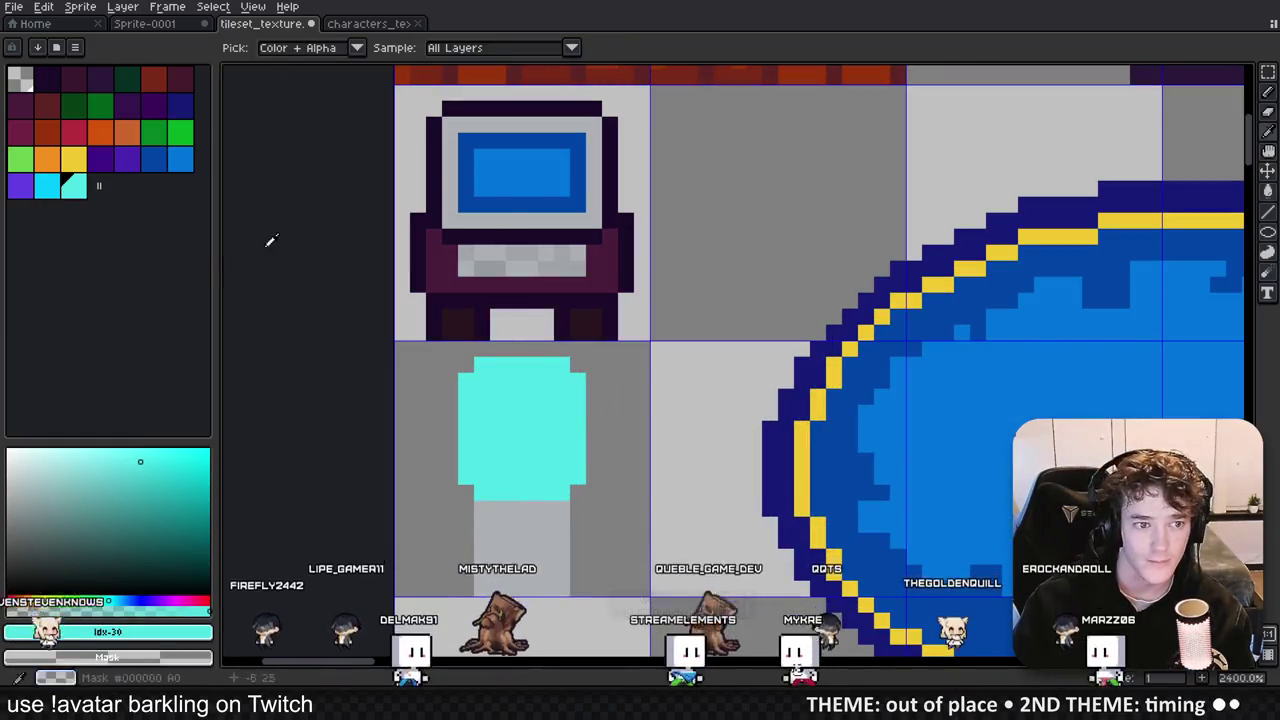
click(100, 470)
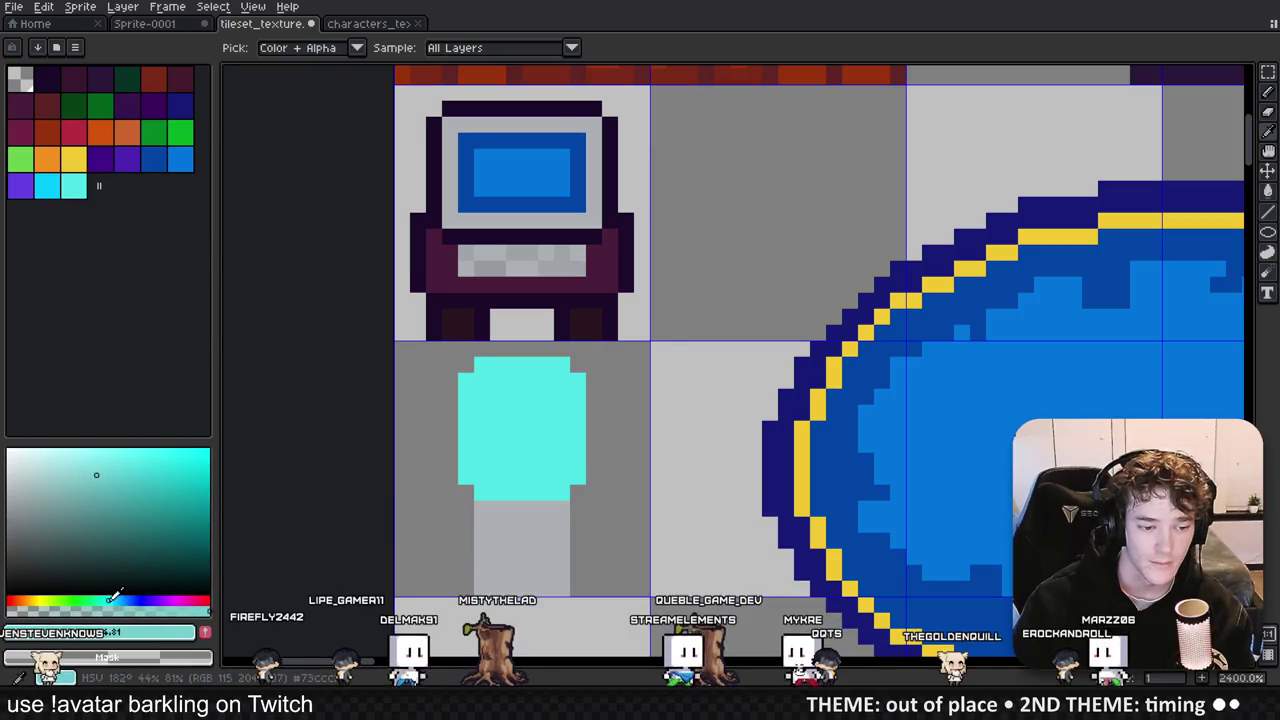
key(g)
click(505, 435)
scroll(510, 435, down, 3)
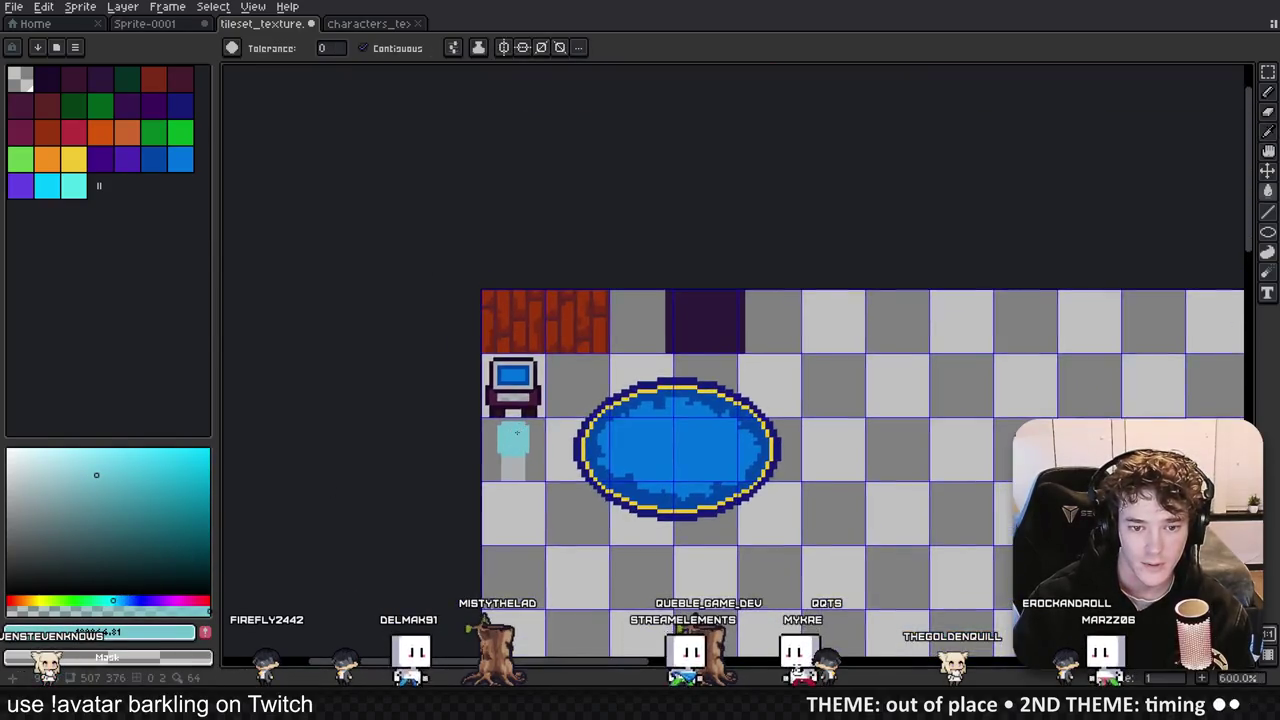
scroll(510, 435, up, 3)
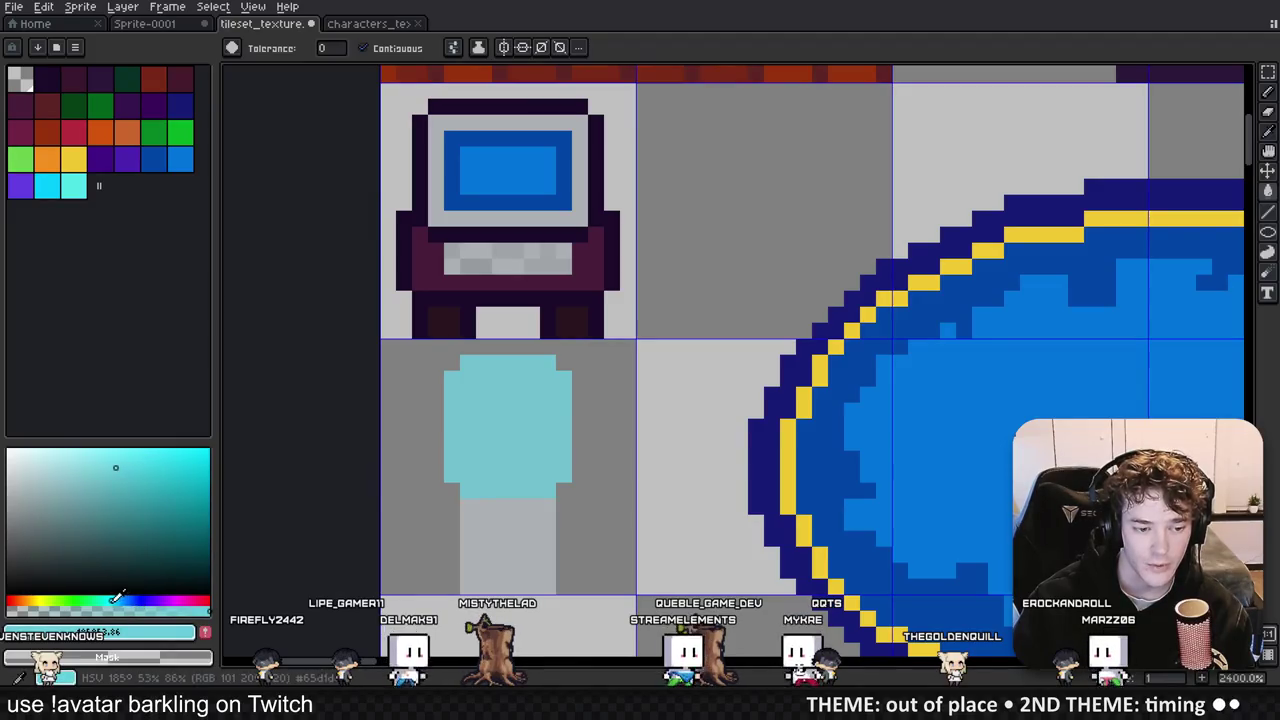
scroll(494, 397, down, 4)
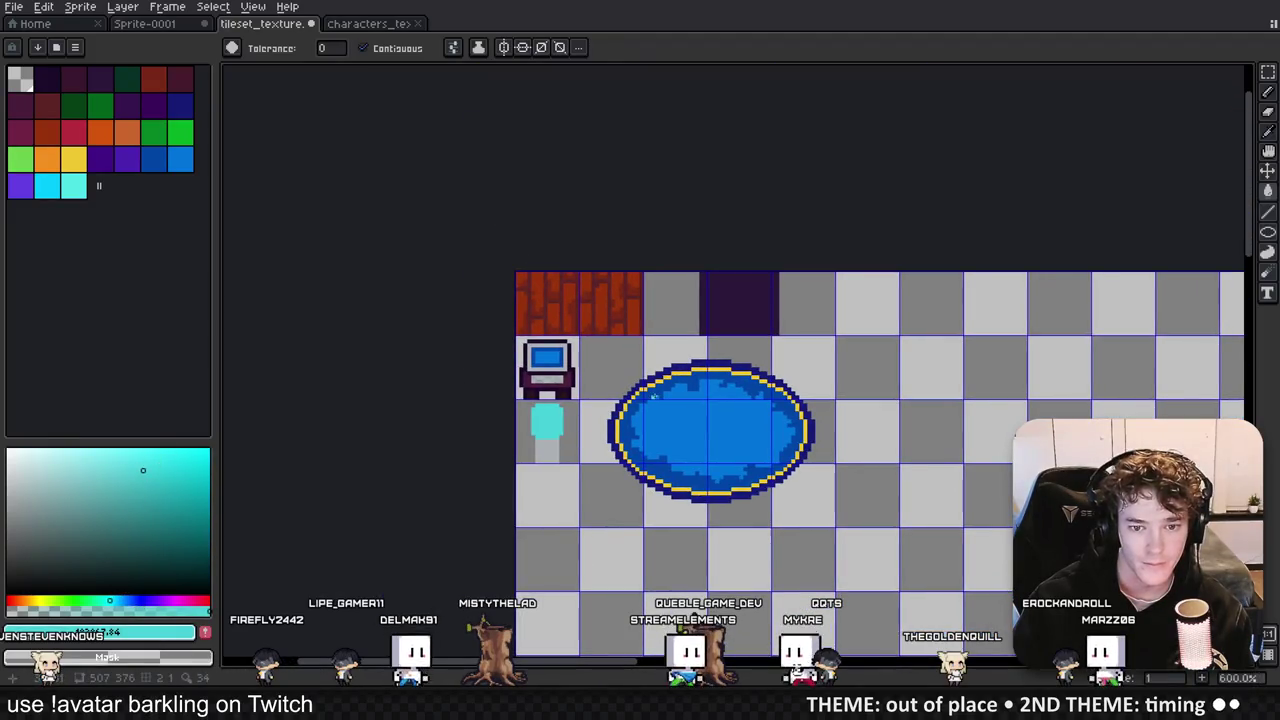
scroll(565, 410, up, 3)
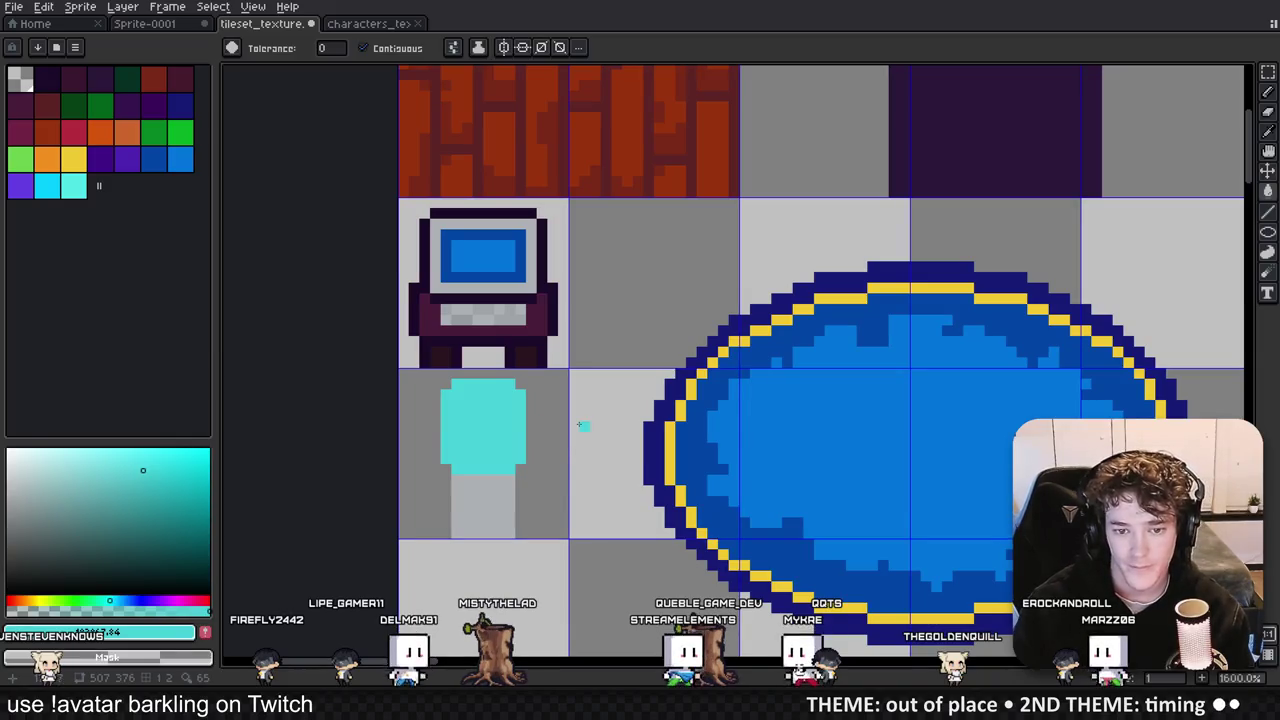
scroll(549, 429, down, 1)
scroll(549, 429, up, 1)
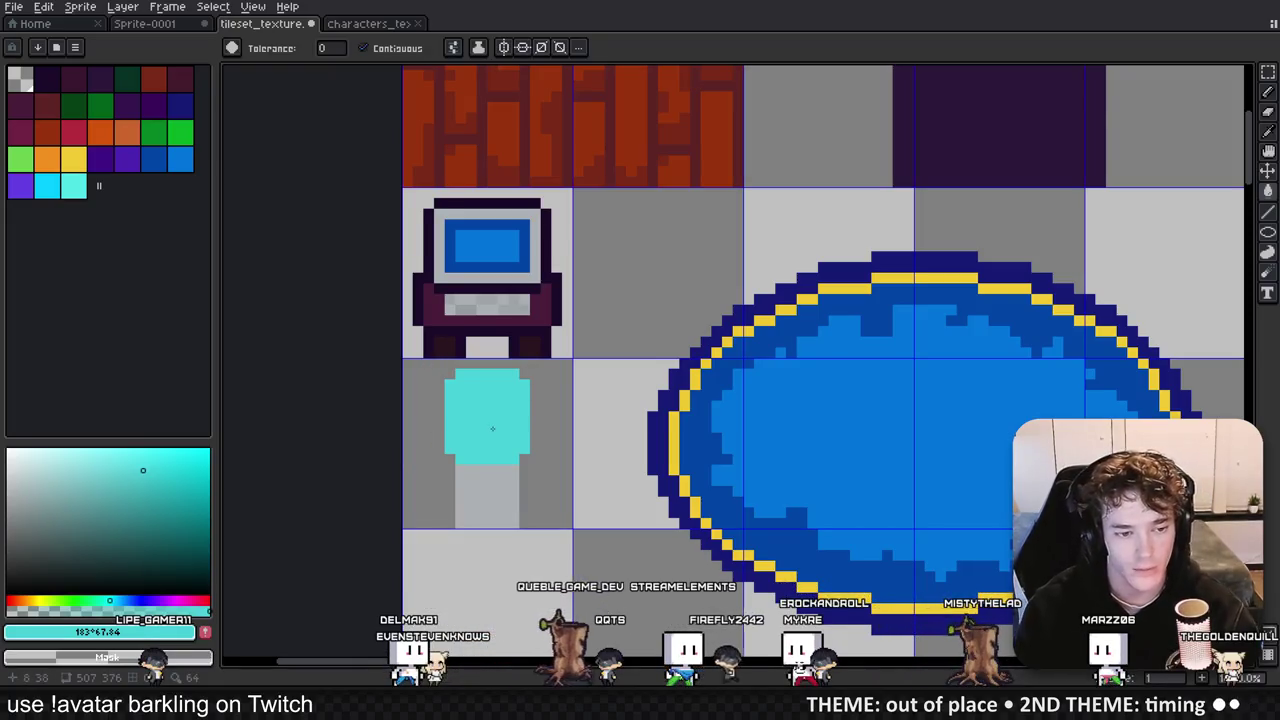
Step: Nudge the hue slider to 189 for a slightly bluer cyan
drag(115, 596, 119, 594)
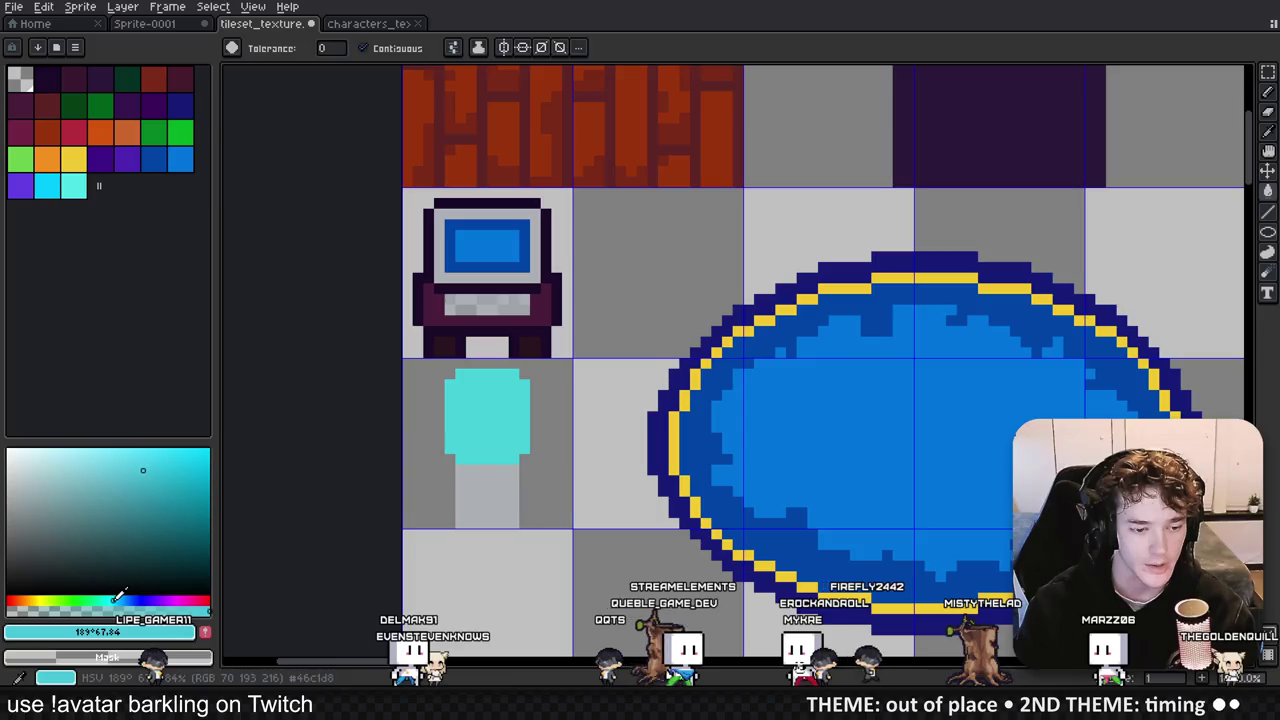
scroll(549, 406, down, 2)
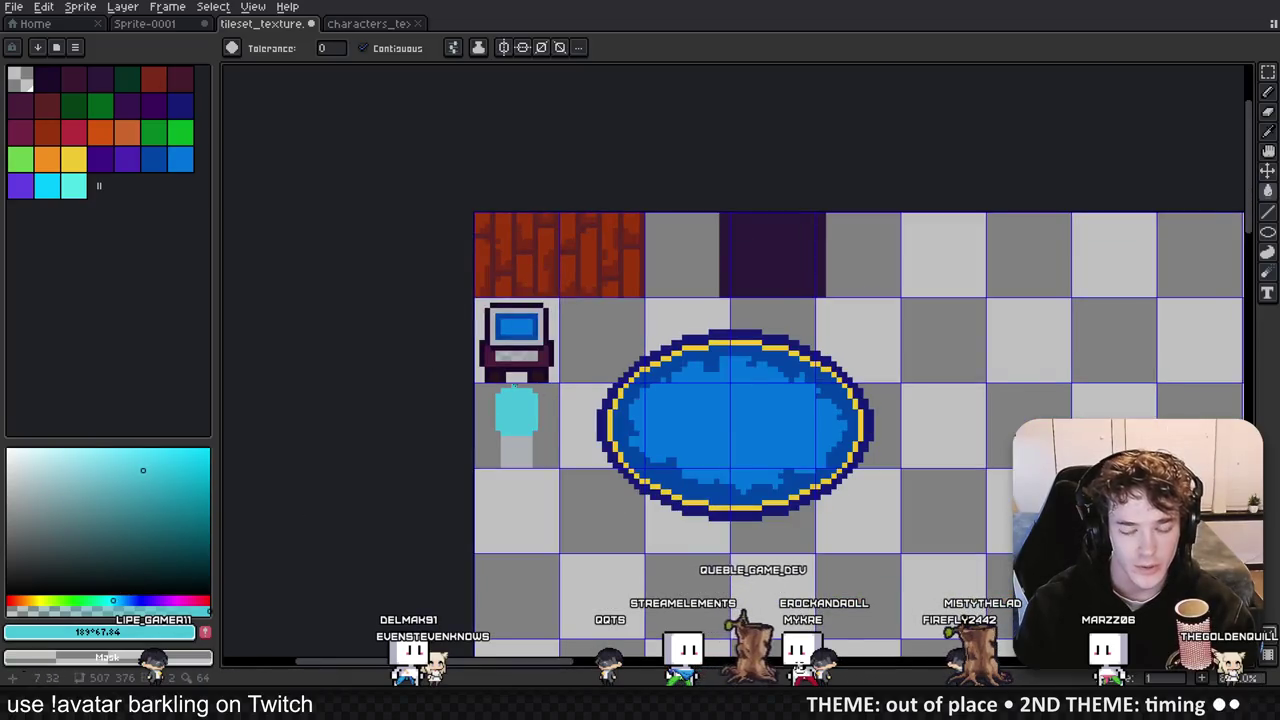
scroll(519, 389, up, 1)
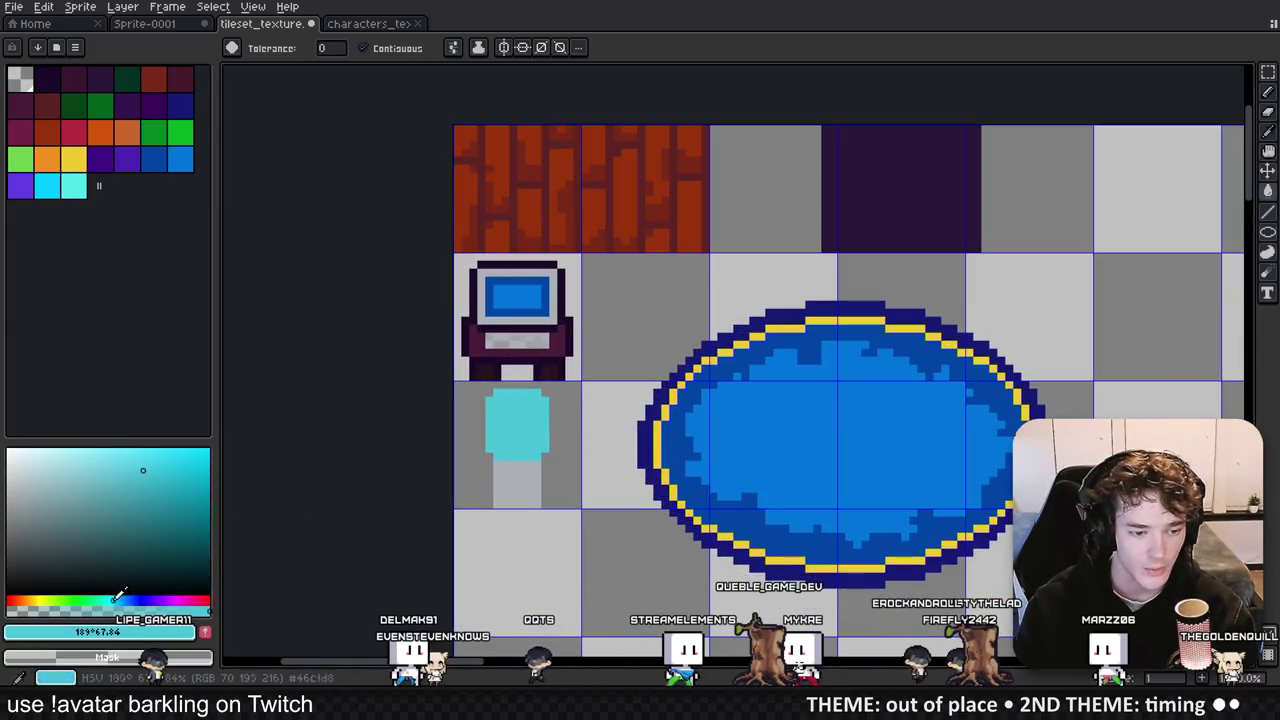
scroll(530, 415, up, 4)
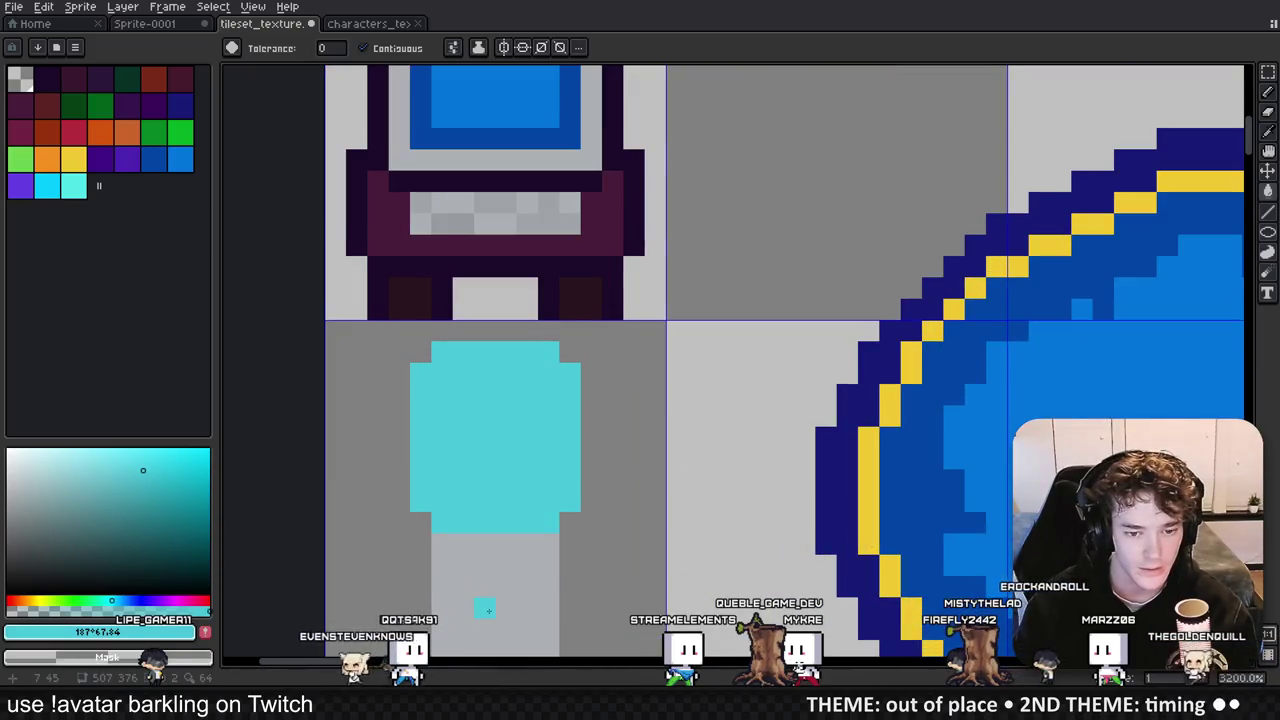
scroll(524, 385, down, 1)
scroll(524, 385, down, 1)
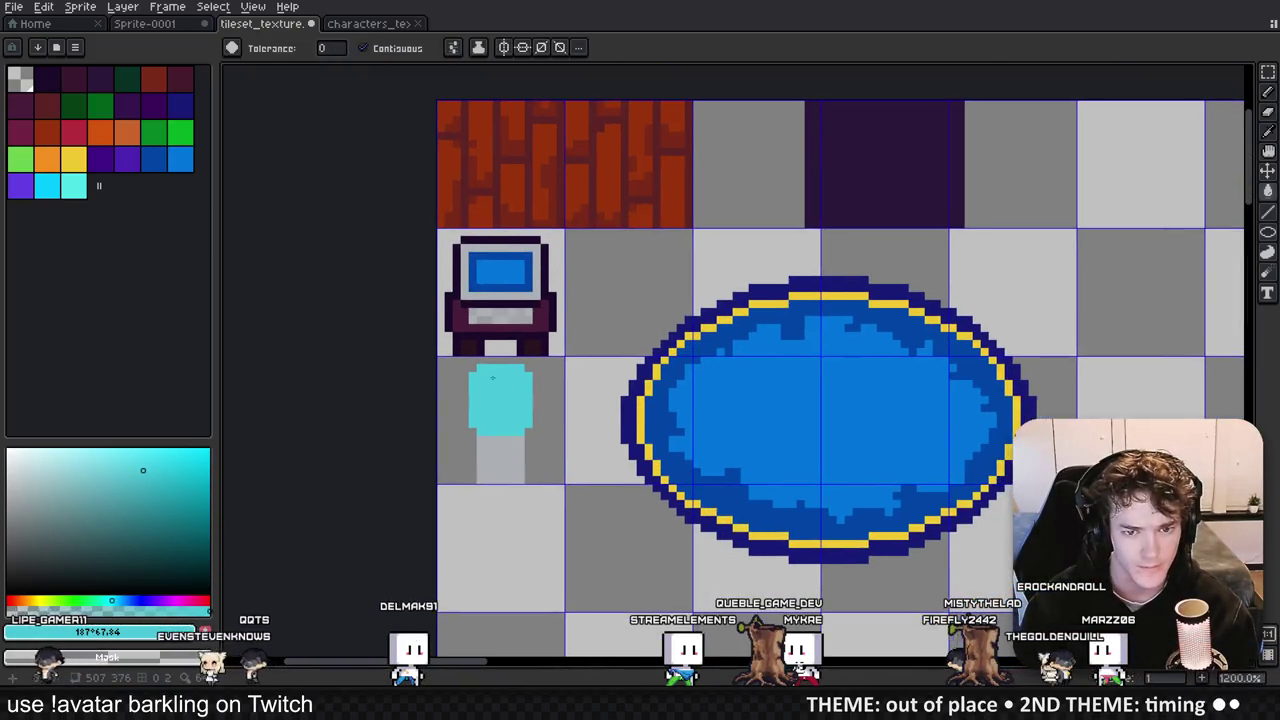
Step: Outline the jug tile with the computer's dark purple using the Outline effect
key(i)
click(507, 296)
key(m)
scroll(545, 435, up, 1)
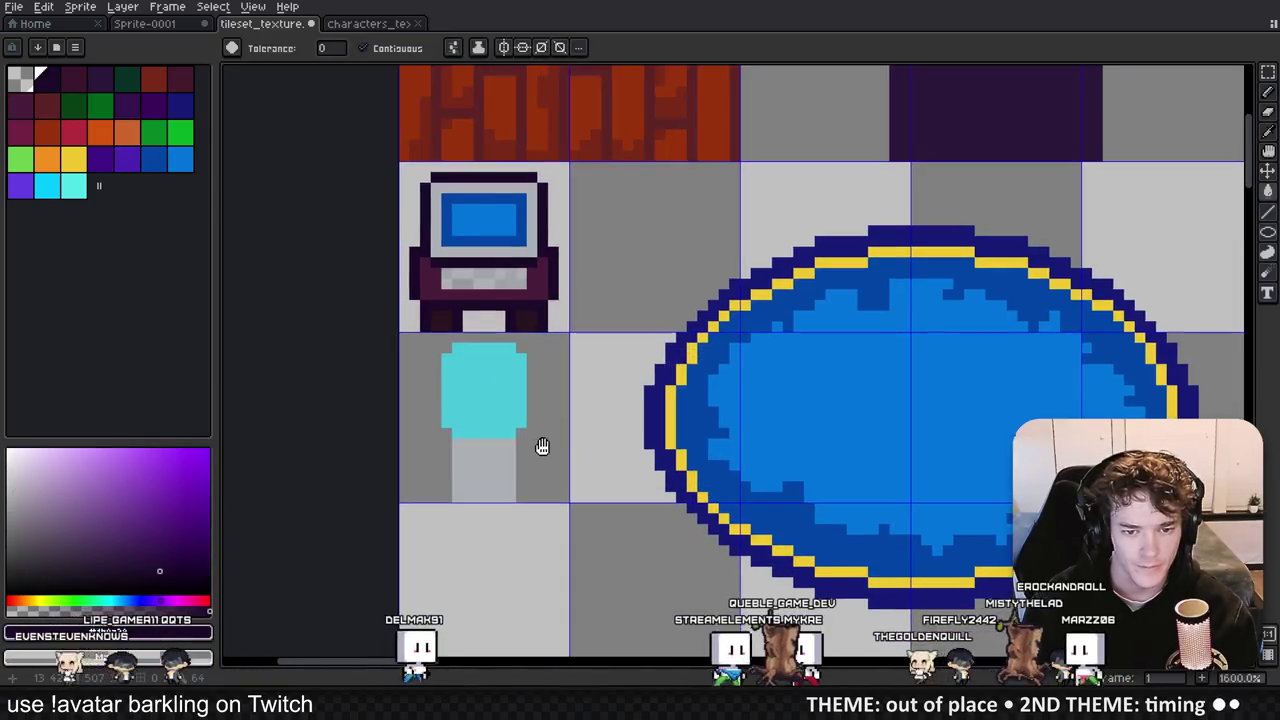
double_click(514, 409)
key(shift+o)
key(Return)
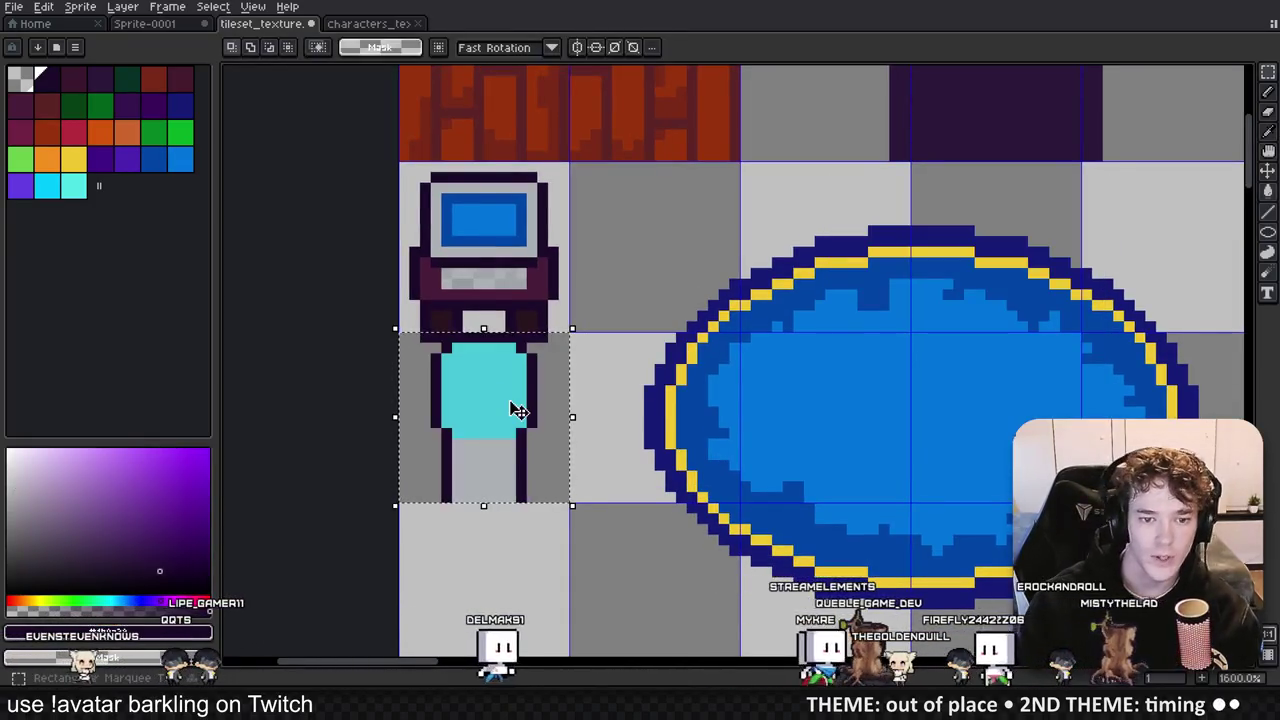
Step: Remove the doubled dark row under the computer and redraw the jug's top outline
scroll(432, 356, up, 2)
drag(597, 330, 660, 330)
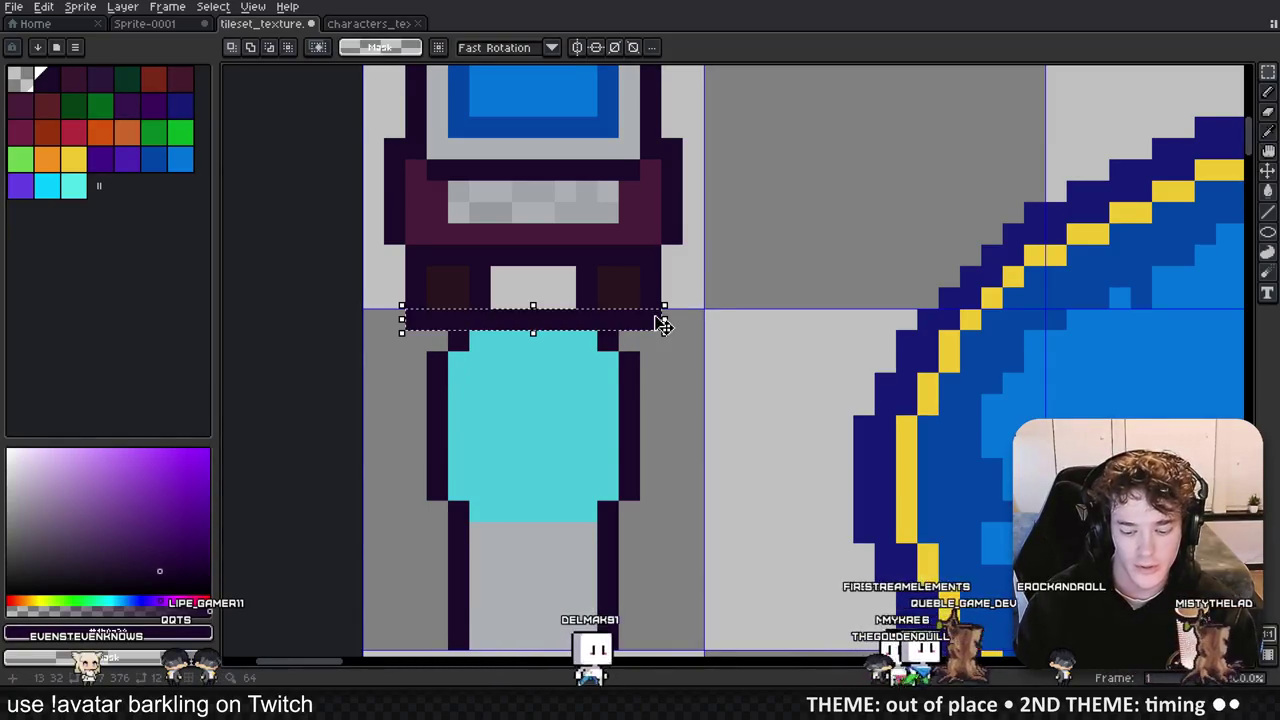
key(Delete)
key(b)
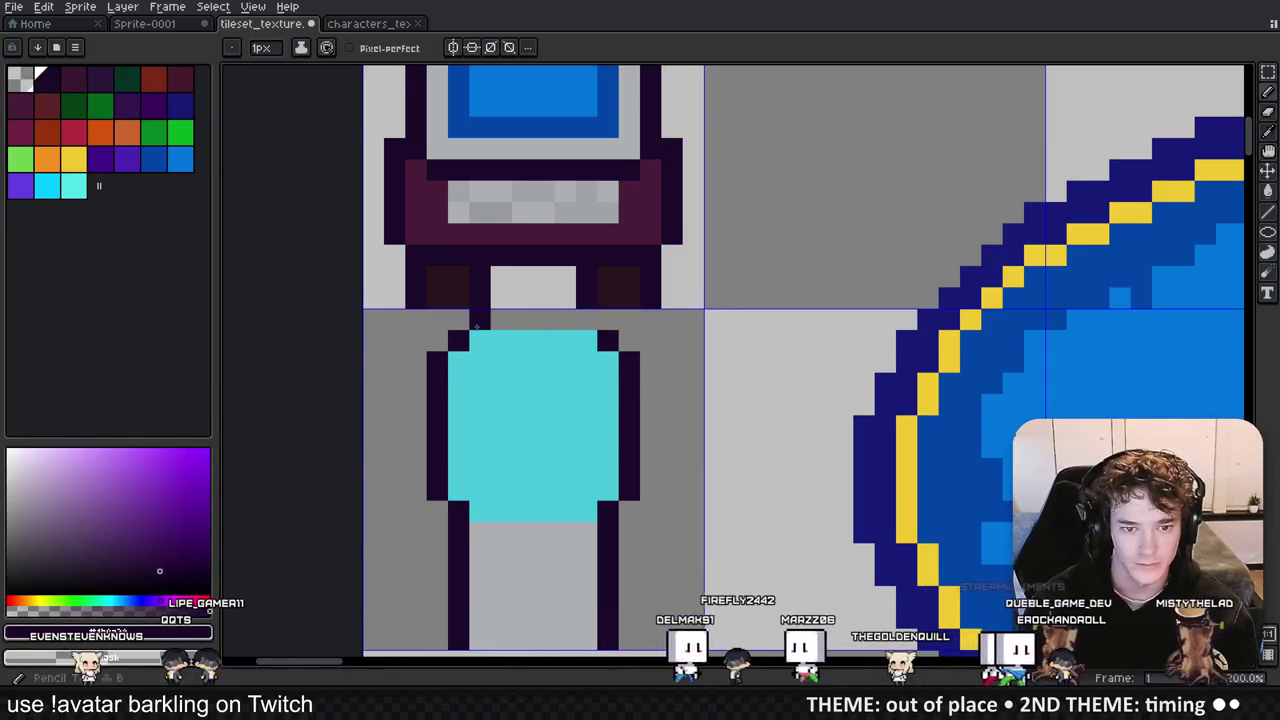
drag(479, 319, 570, 319)
scroll(578, 347, down, 3)
scroll(651, 371, up, 3)
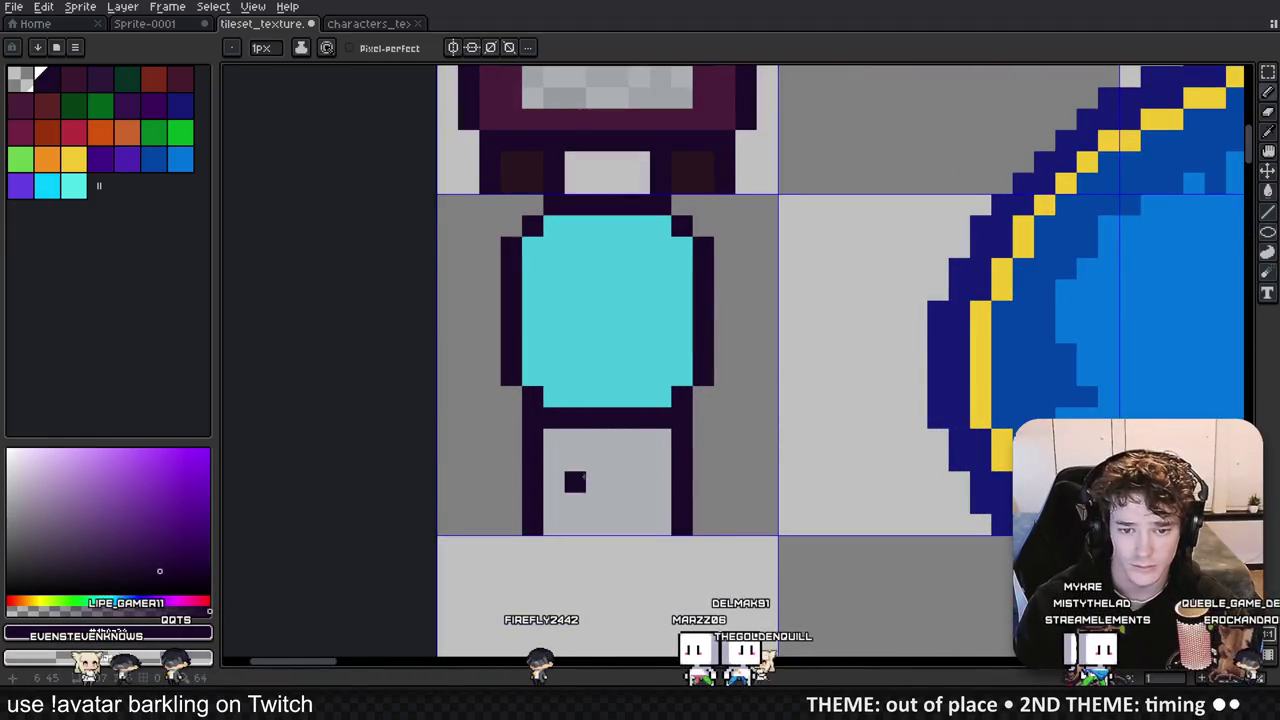
scroll(645, 472, down, 3)
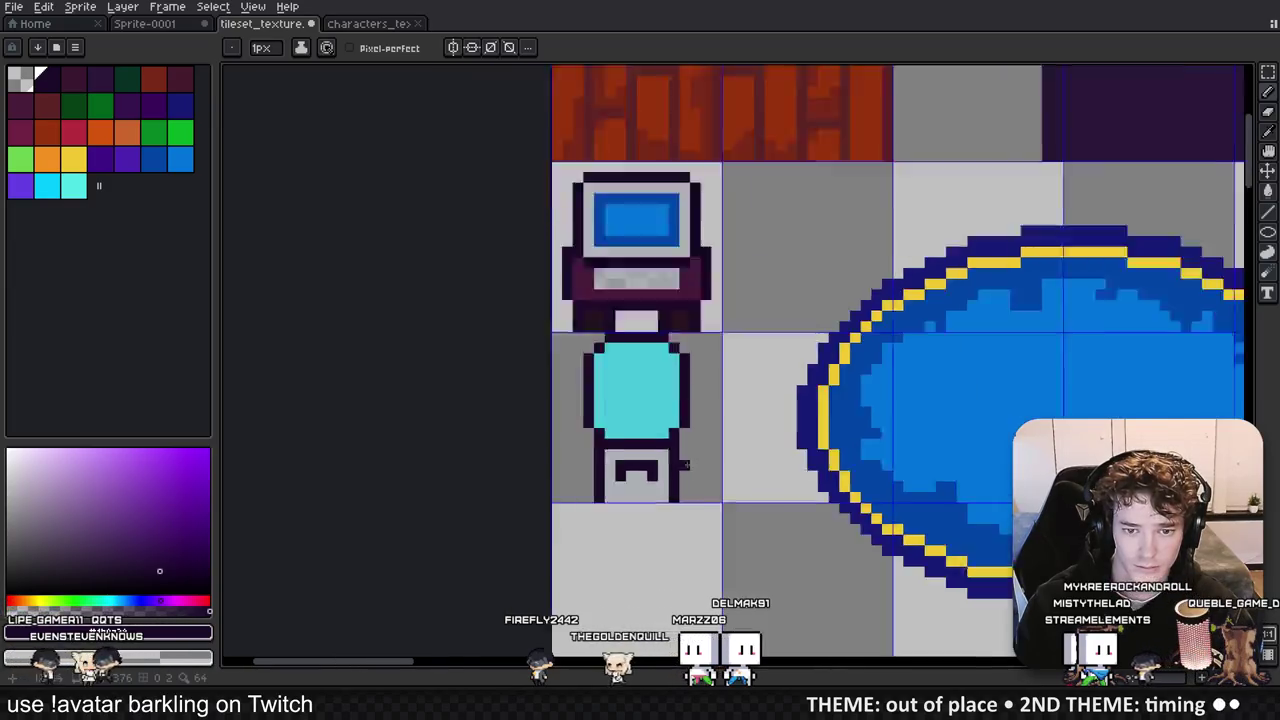
scroll(640, 470, up, 2)
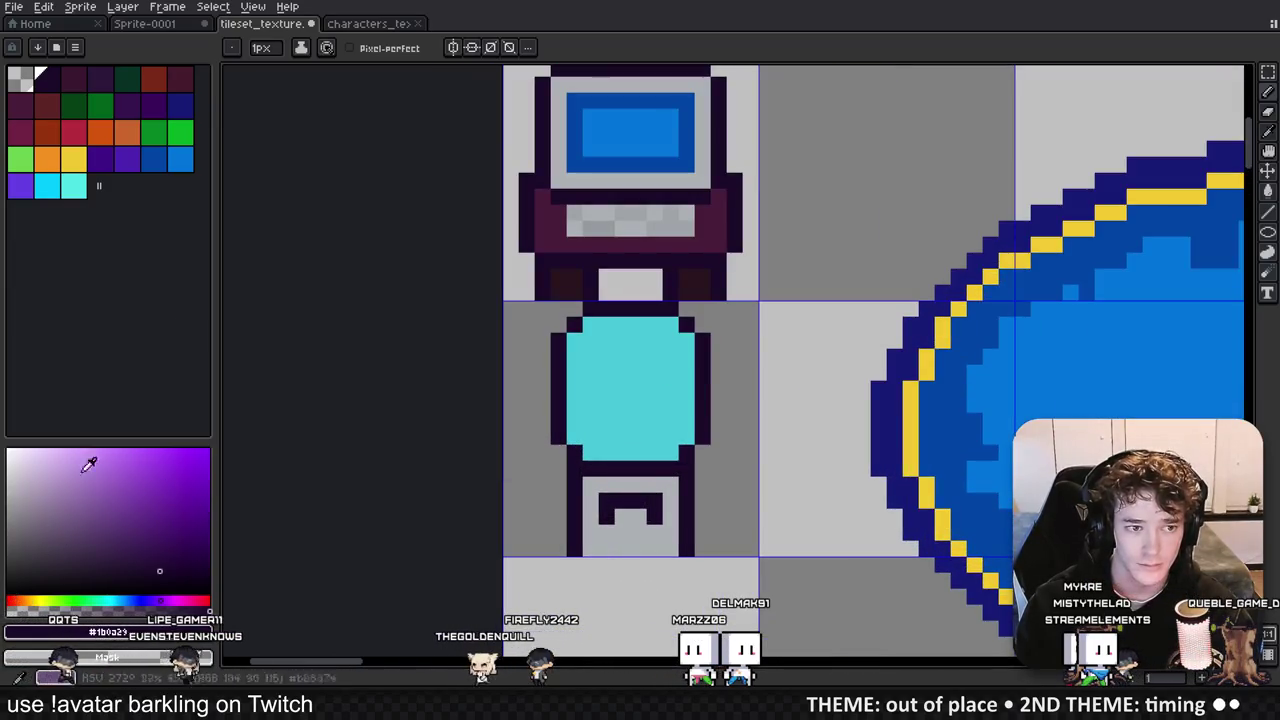
Step: Paint a red and a blue pixel in the base's slot, then reselect cyan
click(73, 131)
click(622, 515)
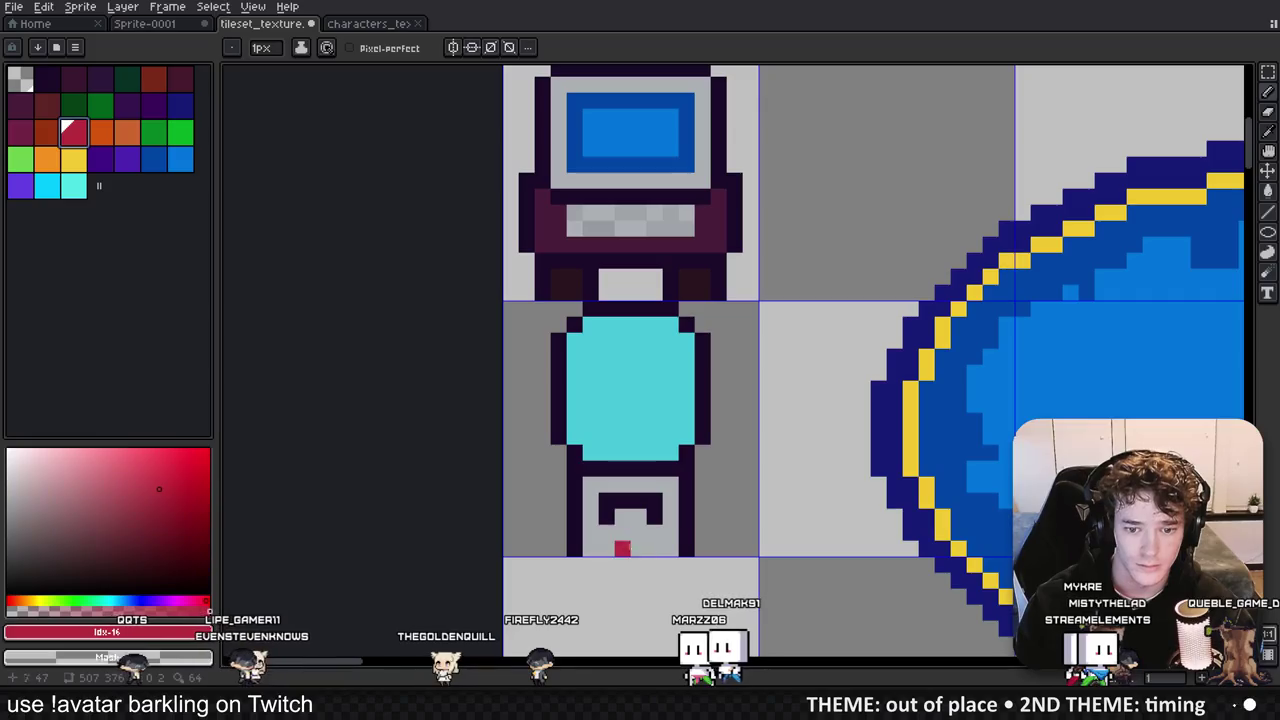
click(180, 159)
click(654, 515)
scroll(640, 515, right, 2)
scroll(663, 420, up, 2)
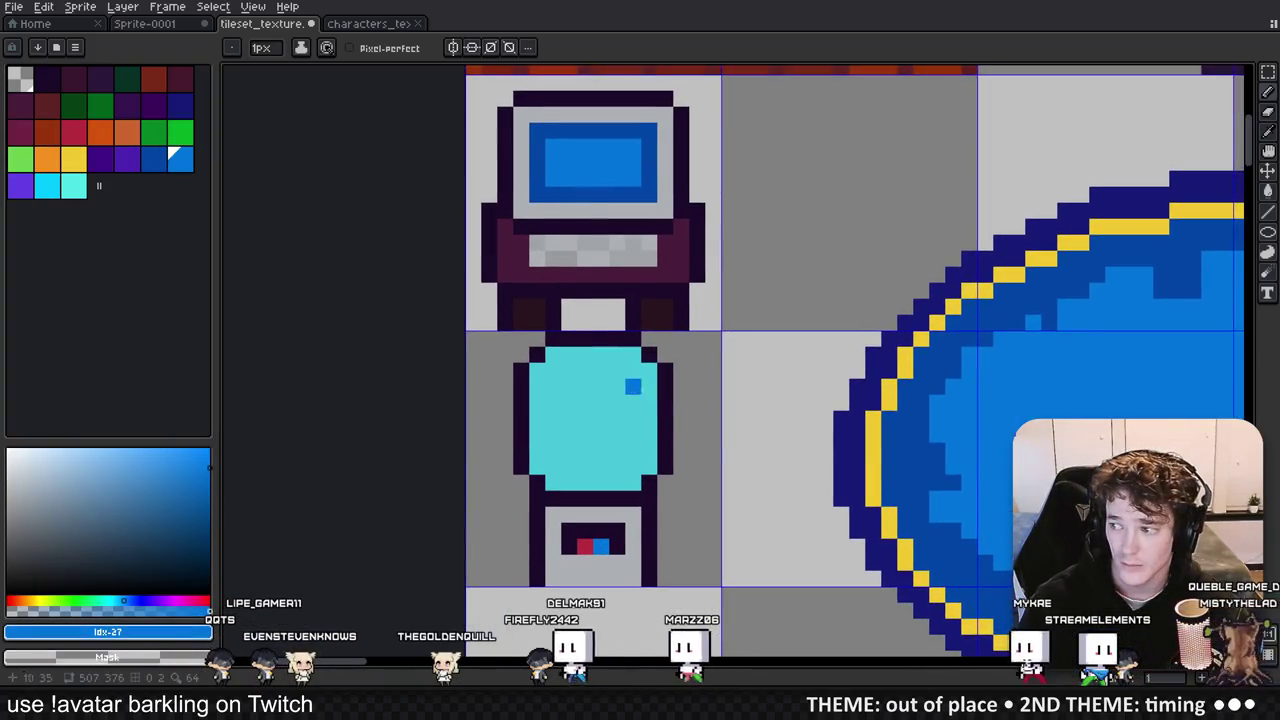
click(73, 185)
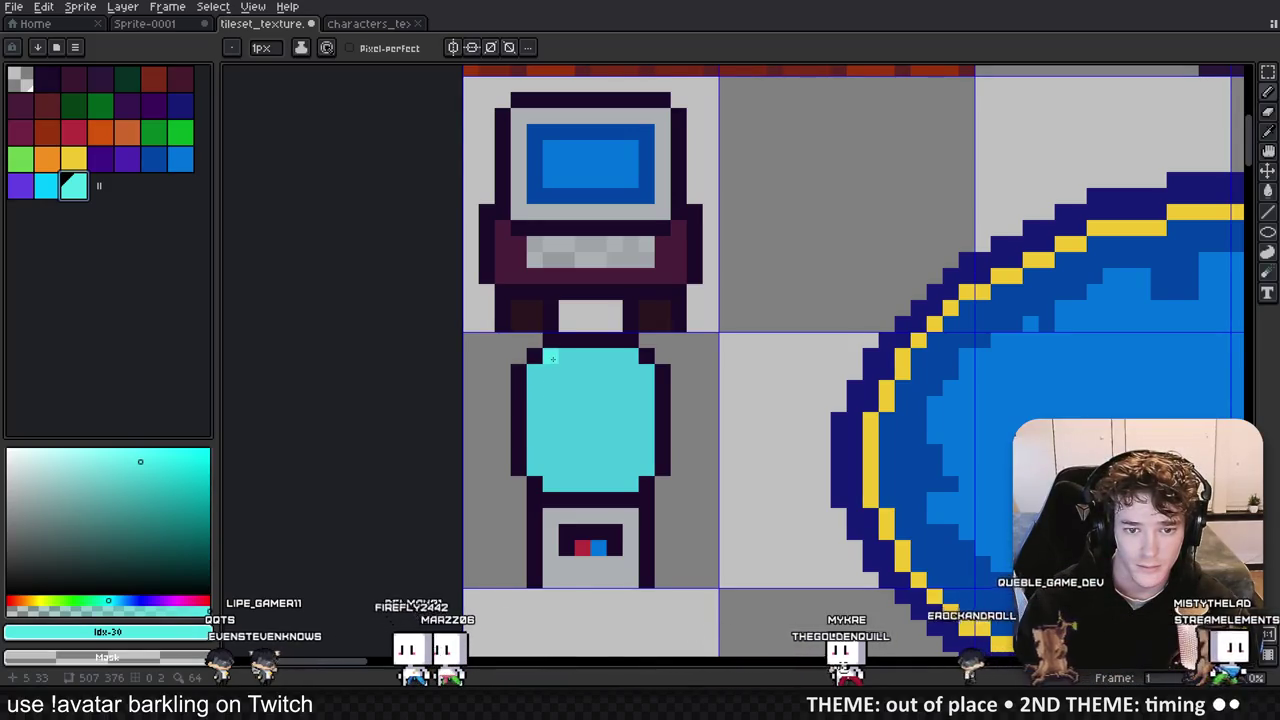
Step: Paint a flat lighter highlight band across the jug's top
mouse_move(556, 366)
mouse_down()
mouse_move(615, 385)
mouse_move(628, 360)
mouse_move(596, 388)
mouse_move(560, 370)
mouse_move(535, 424)
mouse_move(612, 421)
mouse_up()
alt+click(626, 386)
alt+click(606, 366)
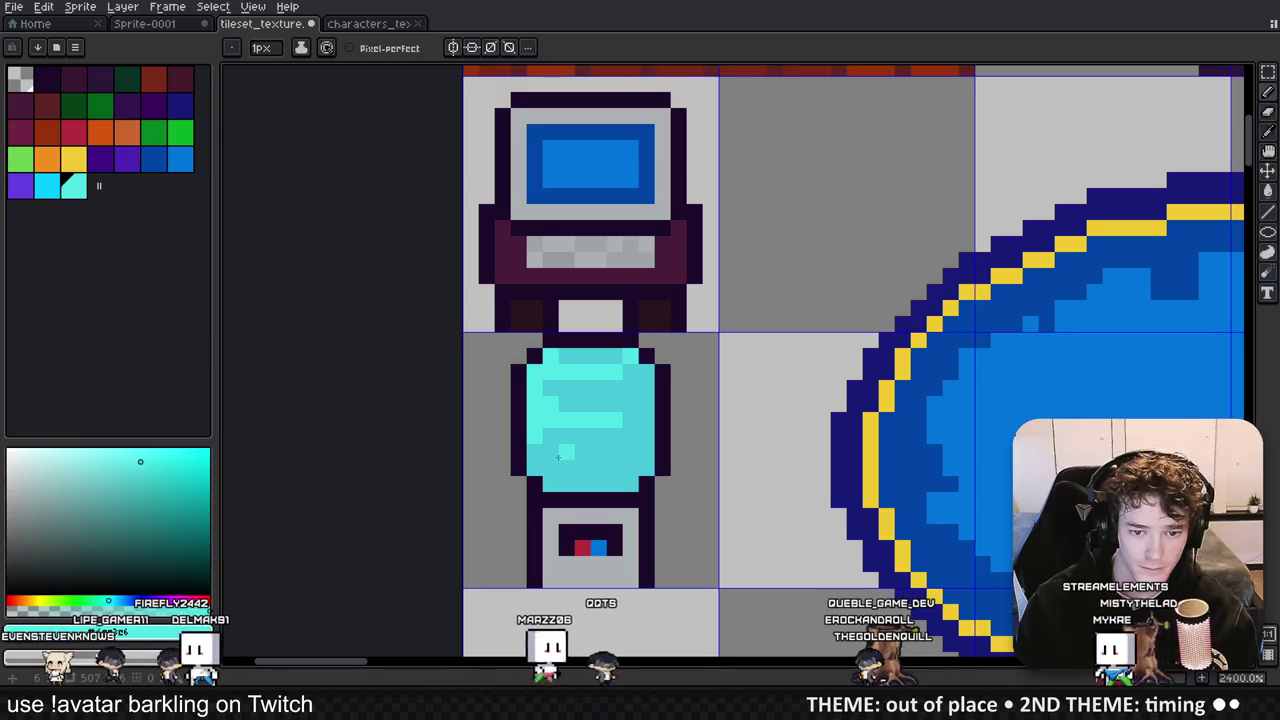
scroll(590, 450, down, 3)
scroll(620, 440, up, 3)
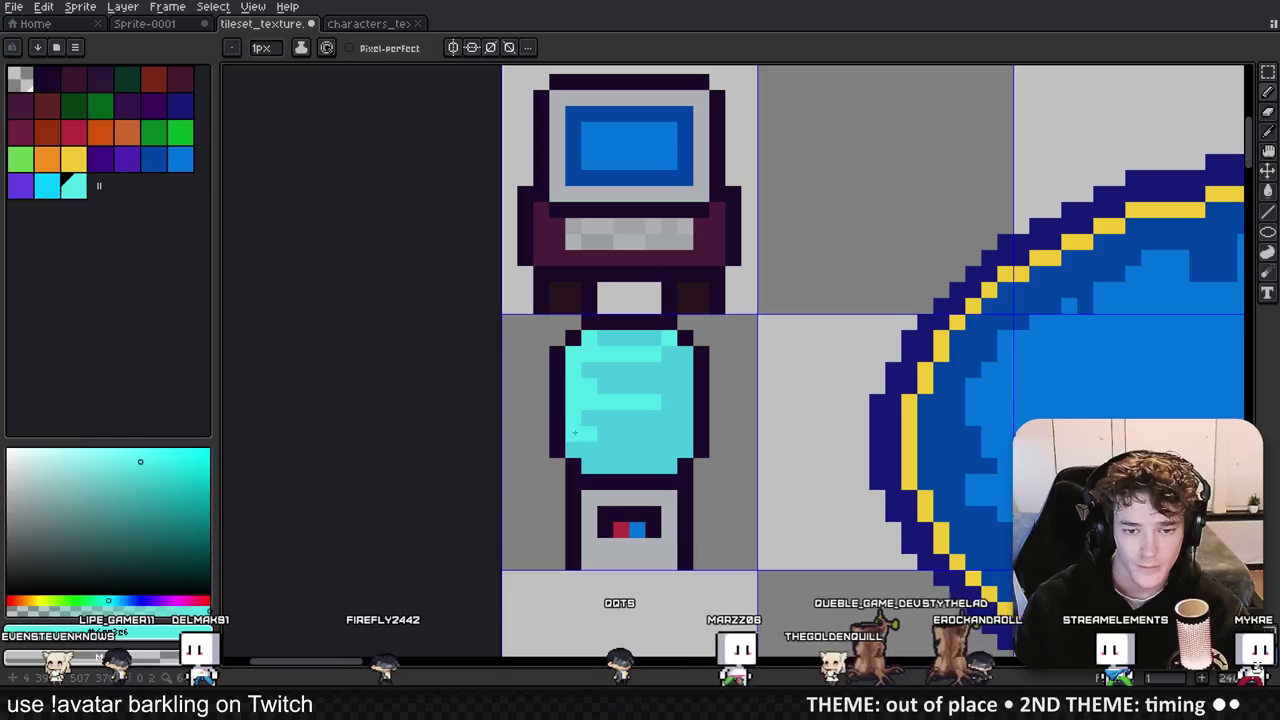
Step: Sample the jug's mid and light cyan shades for shading
alt+click(615, 418)
alt+click(586, 430)
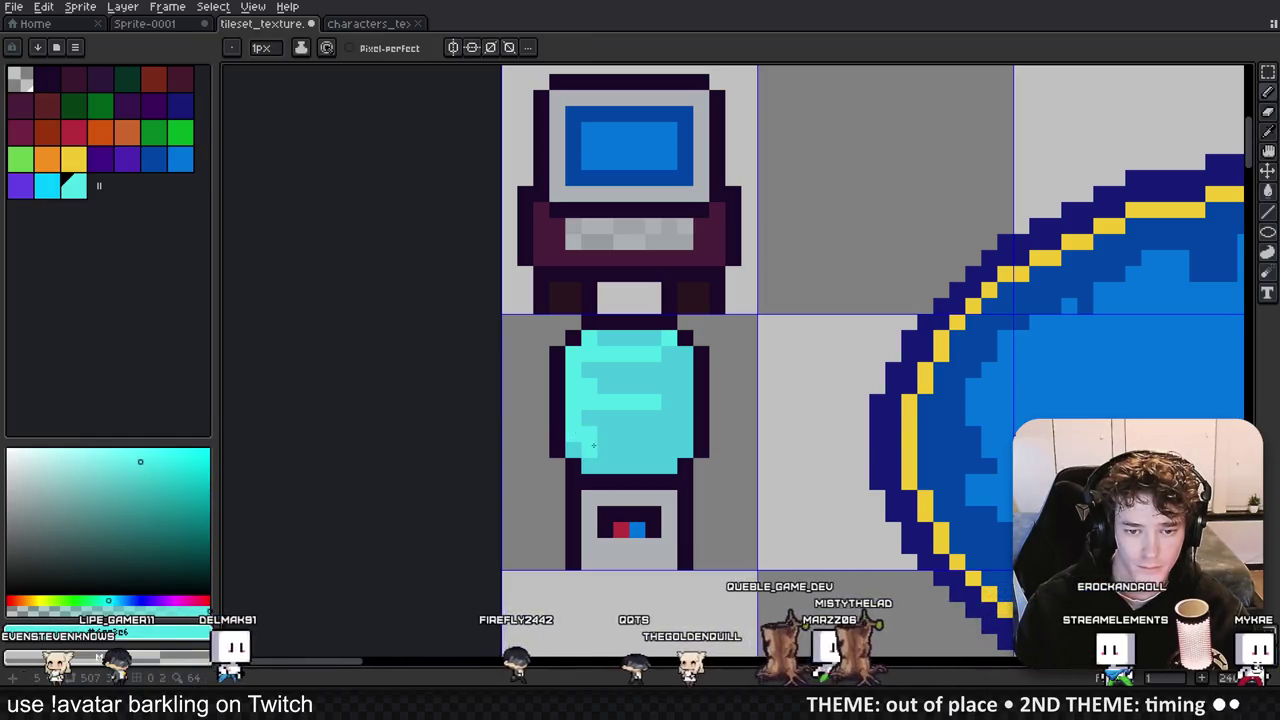
scroll(675, 388, down, 3)
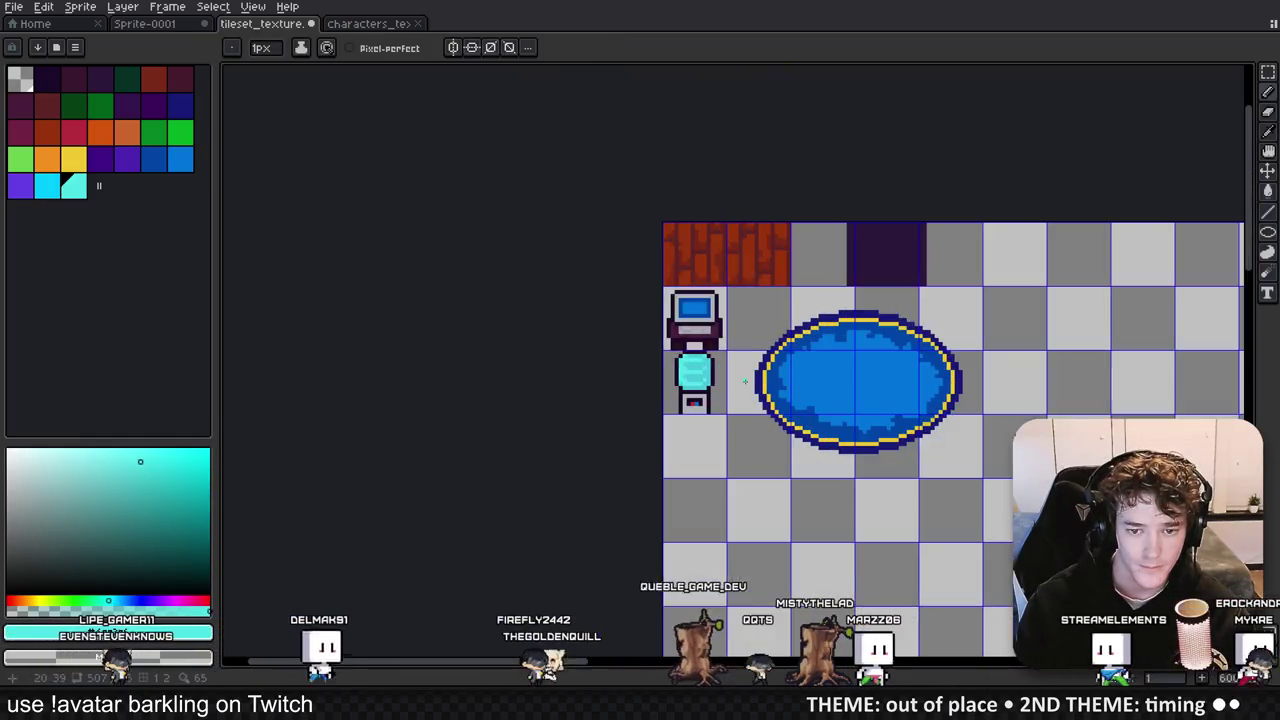
scroll(620, 366, up, 3)
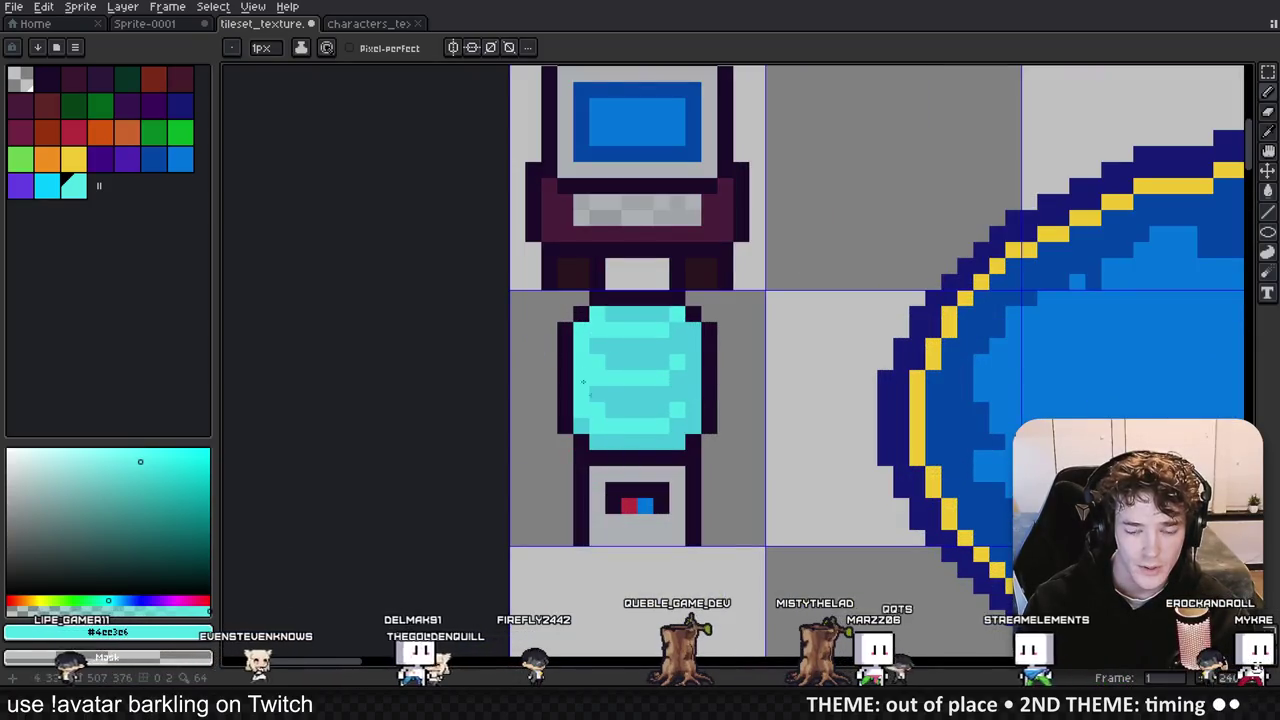
alt+click(598, 376)
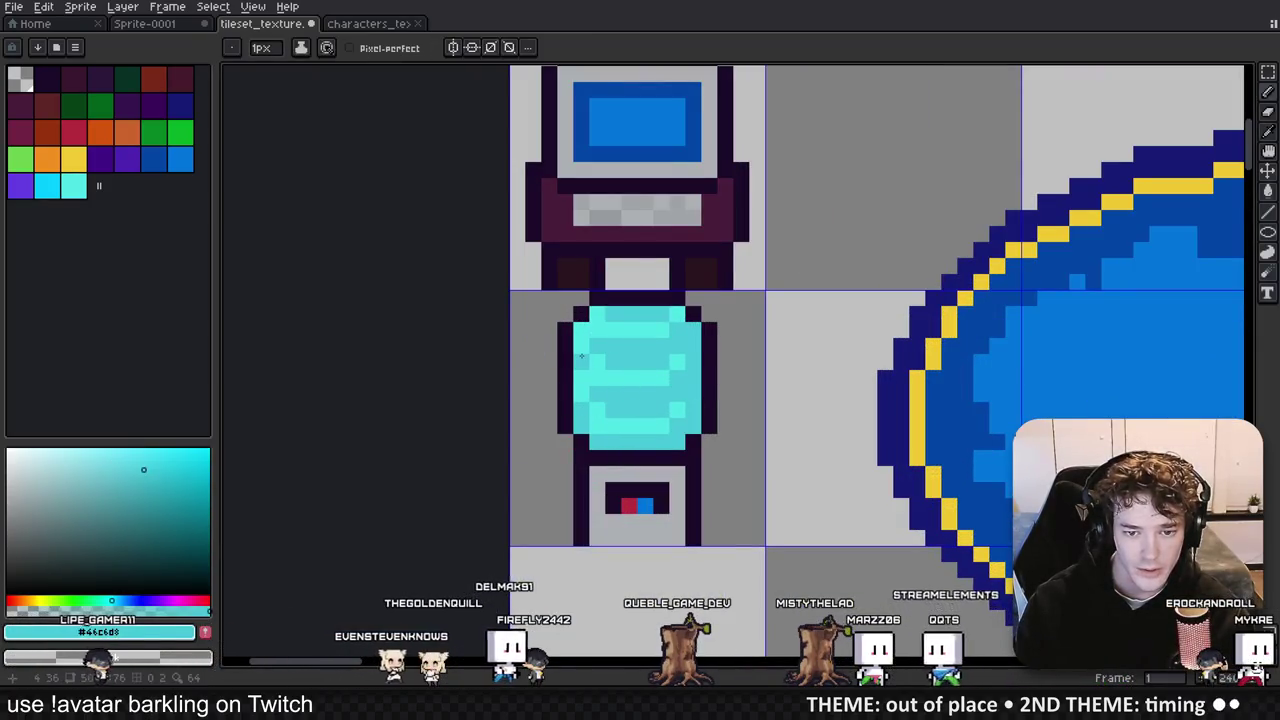
scroll(692, 407, down, 3)
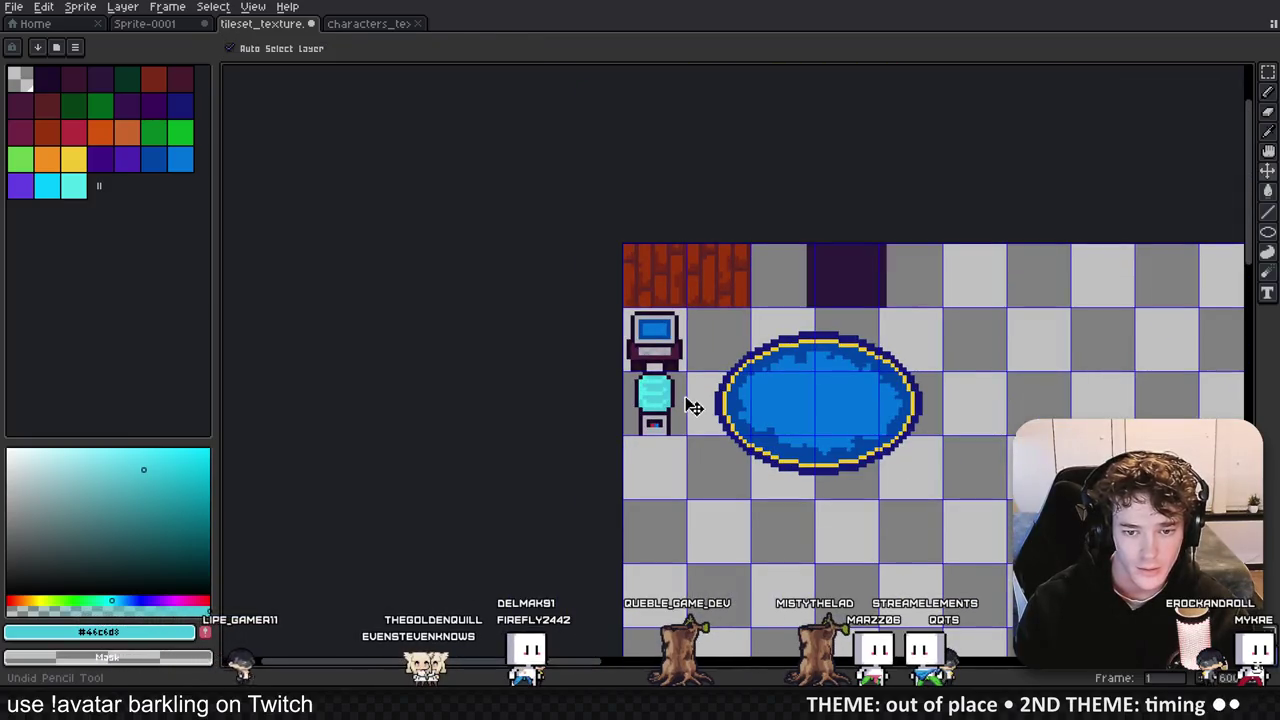
scroll(692, 407, up, 3)
alt+click(613, 395)
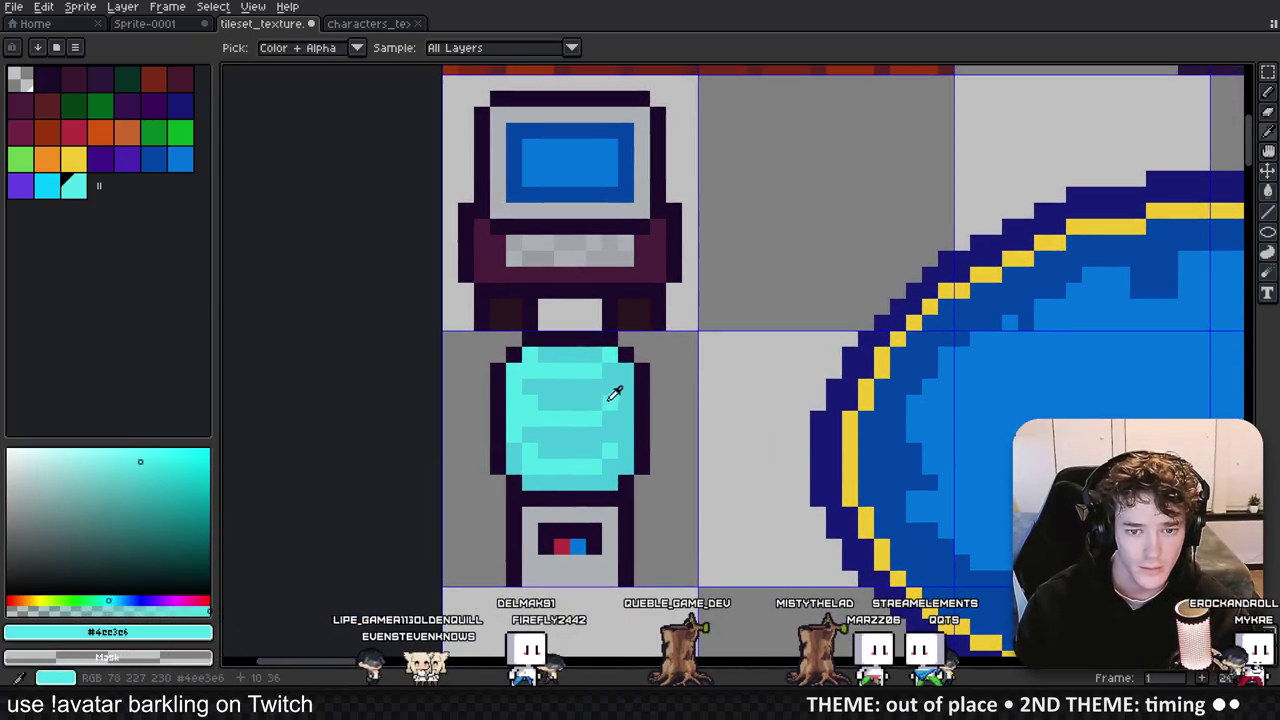
scroll(626, 427, down, 3)
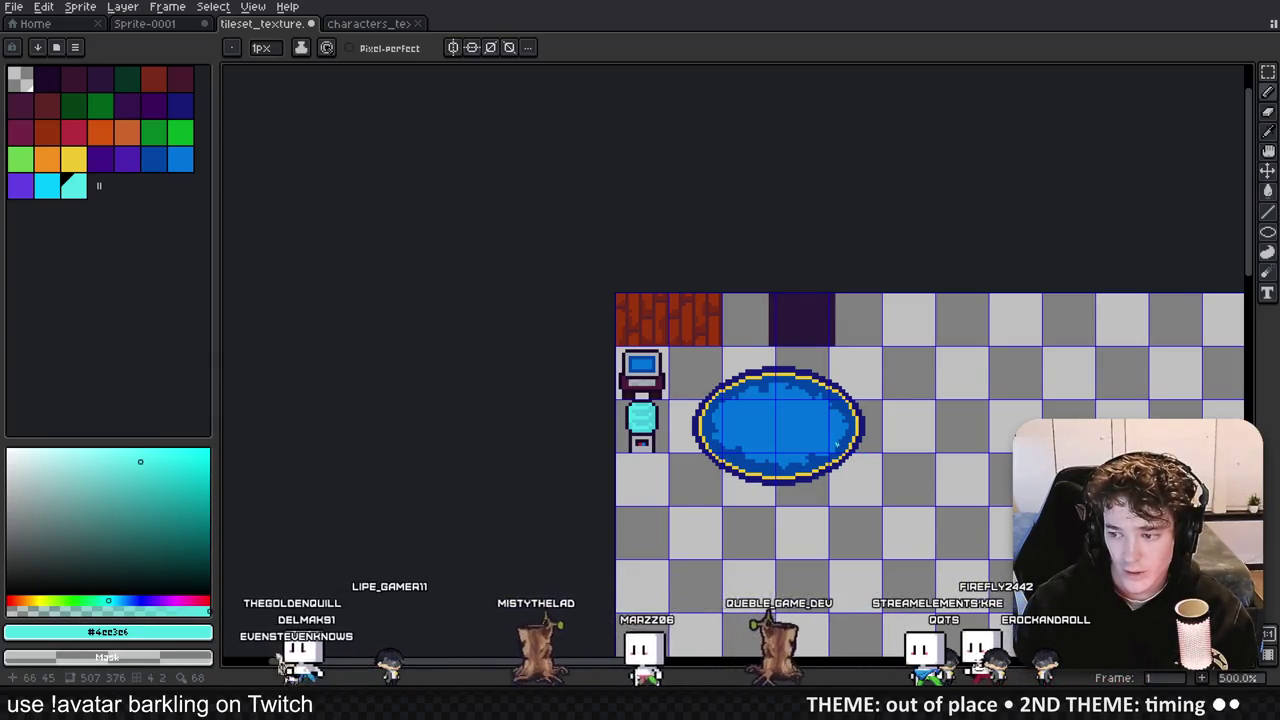
scroll(745, 437, up, 4)
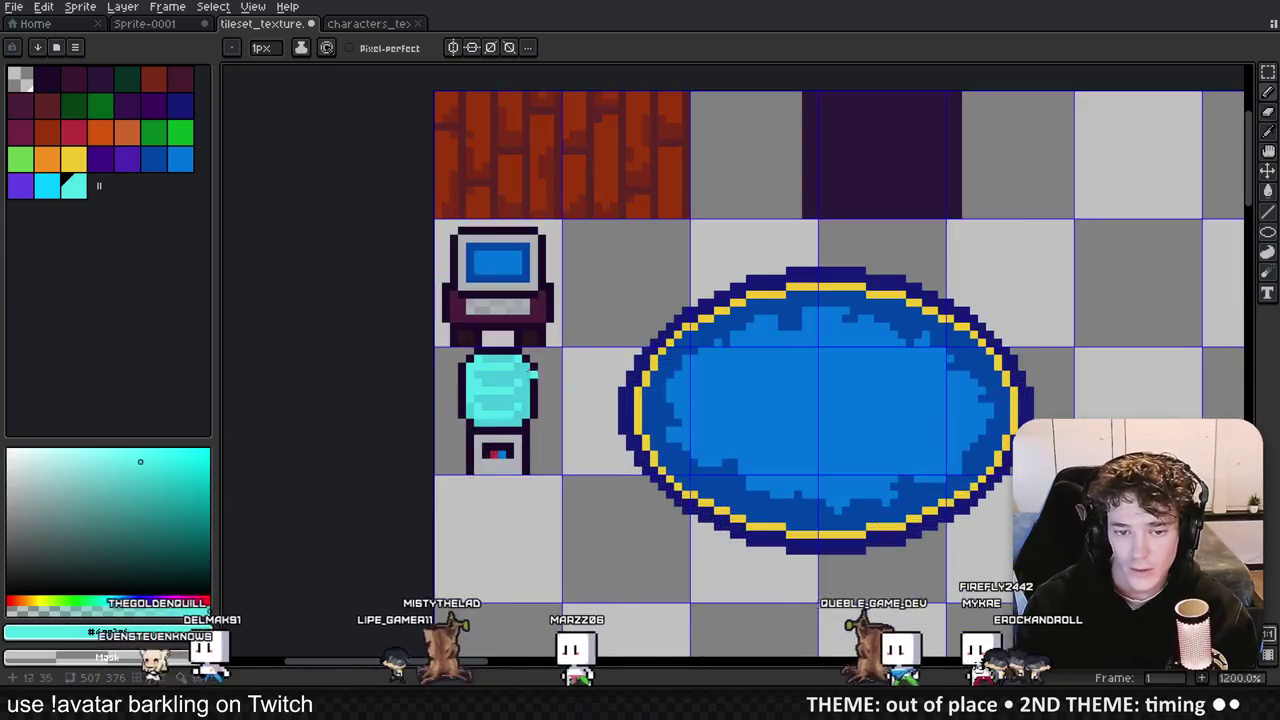
scroll(540, 373, up, 4)
Step: Add a darker teal shading pixel to the jug, then return to Godot
key(i)
click(443, 480)
click(136, 492)
key(b)
click(495, 450)
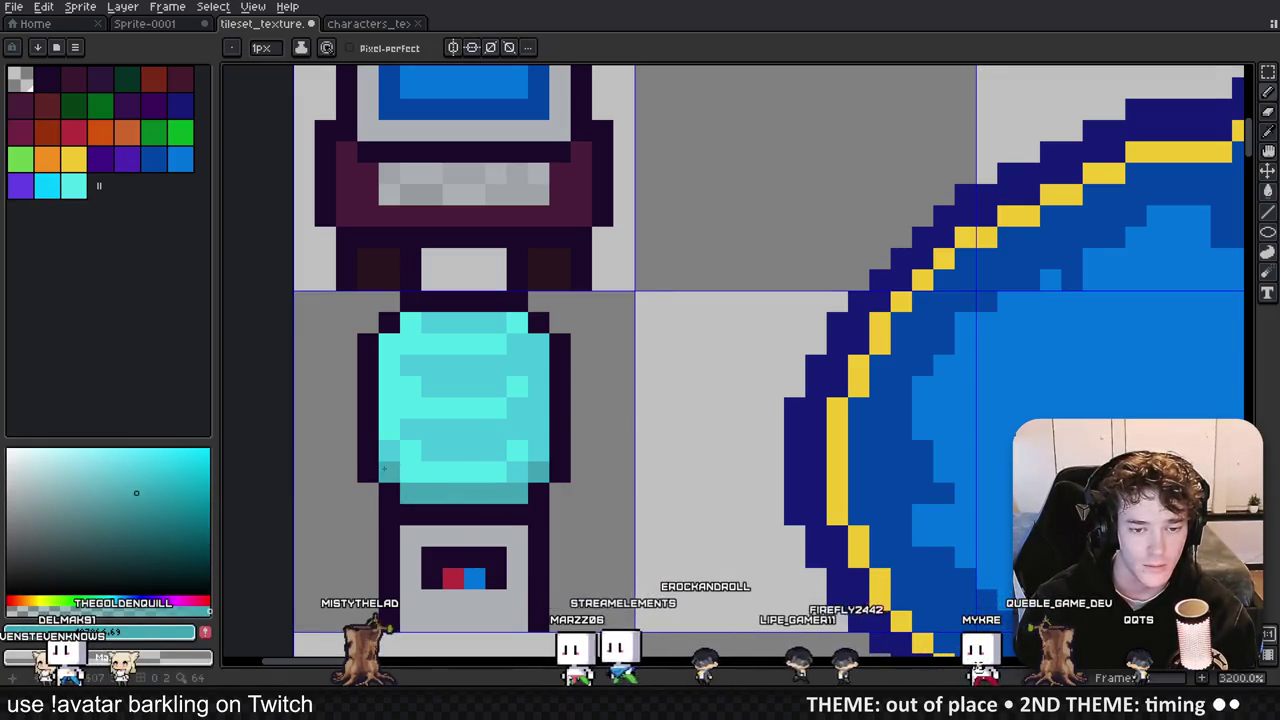
scroll(383, 468, down, 8)
scroll(552, 500, up, 7)
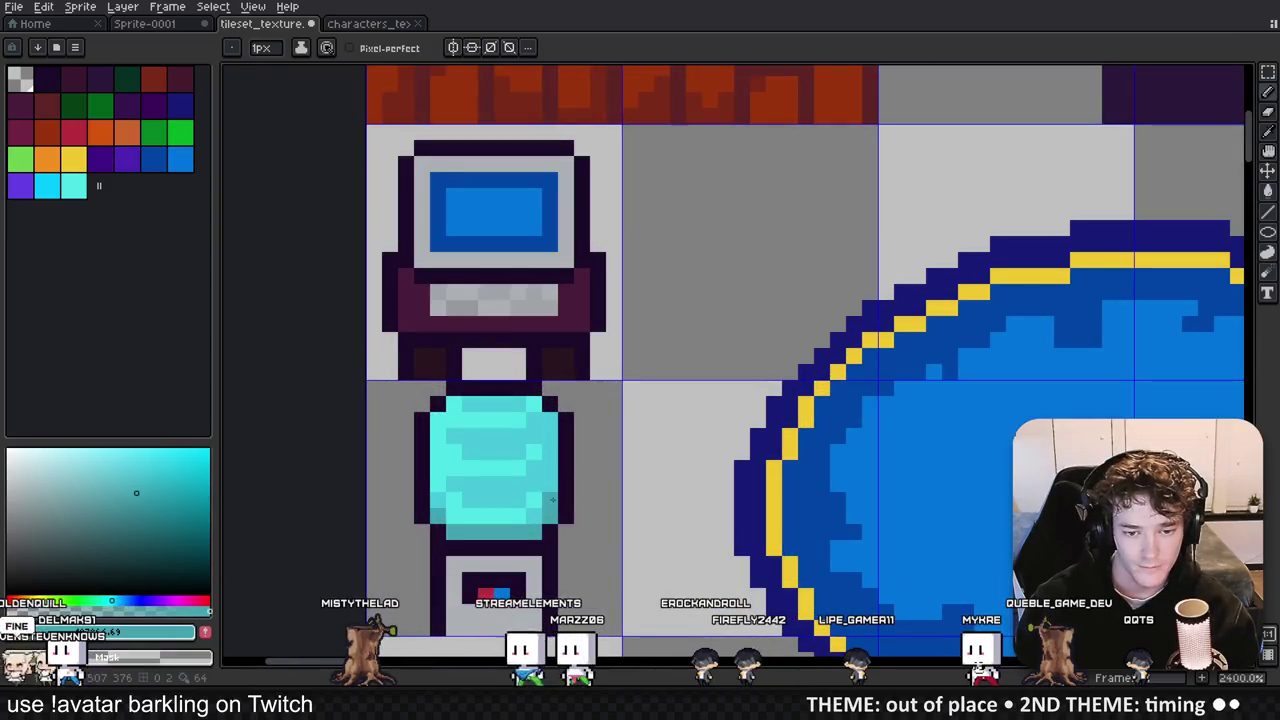
key(alt+Tab)
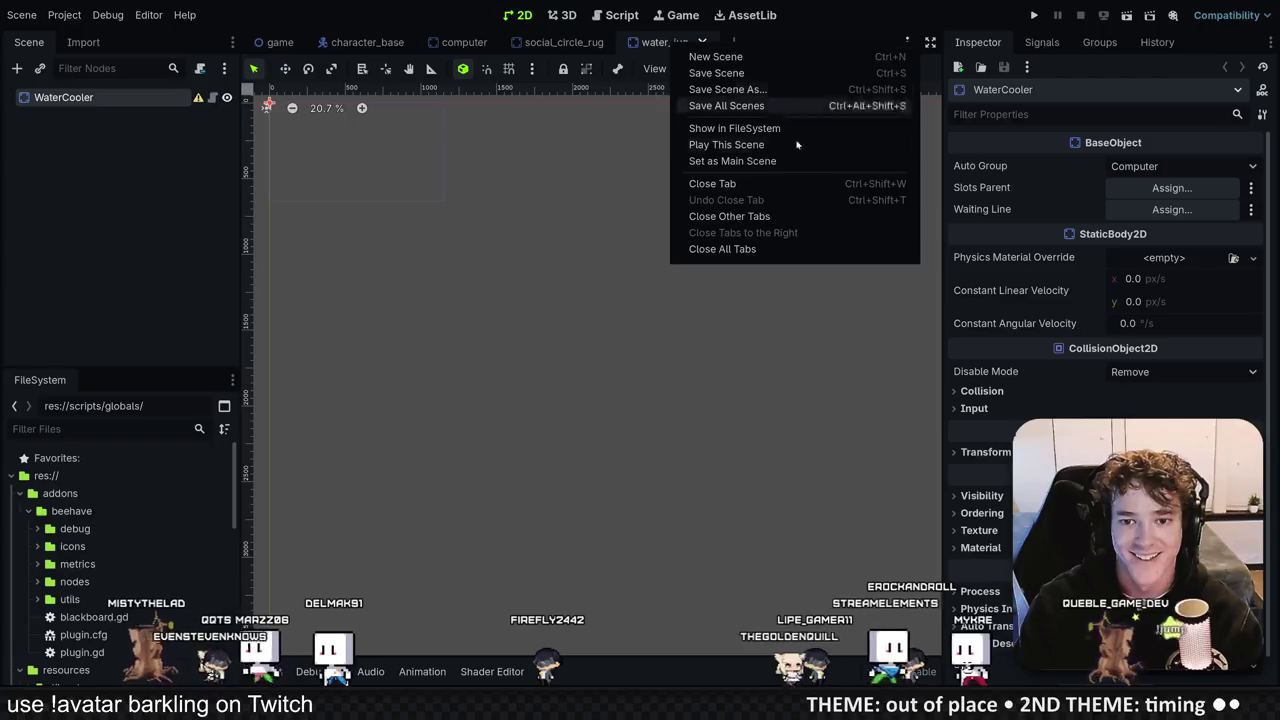
Step: Rename the scene file to water_cooler.tscn and set its Auto Group to Water Jug
click(735, 128)
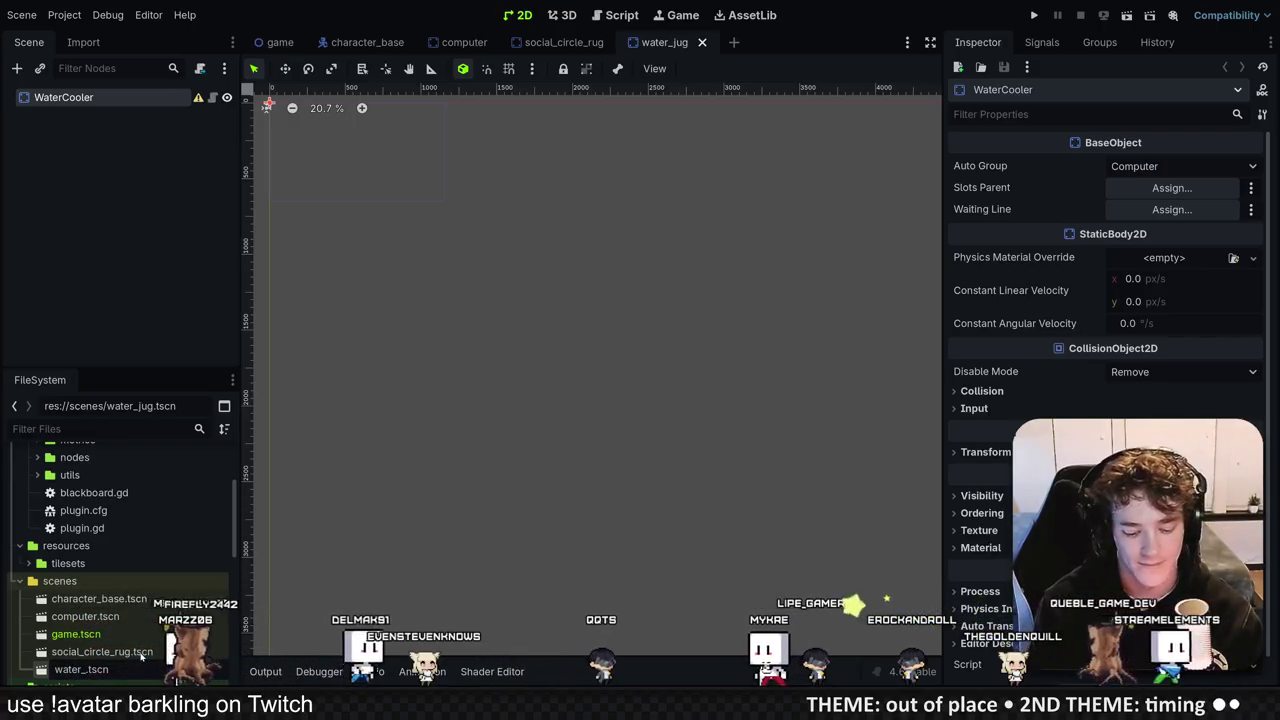
text(cooler)
key(Return)
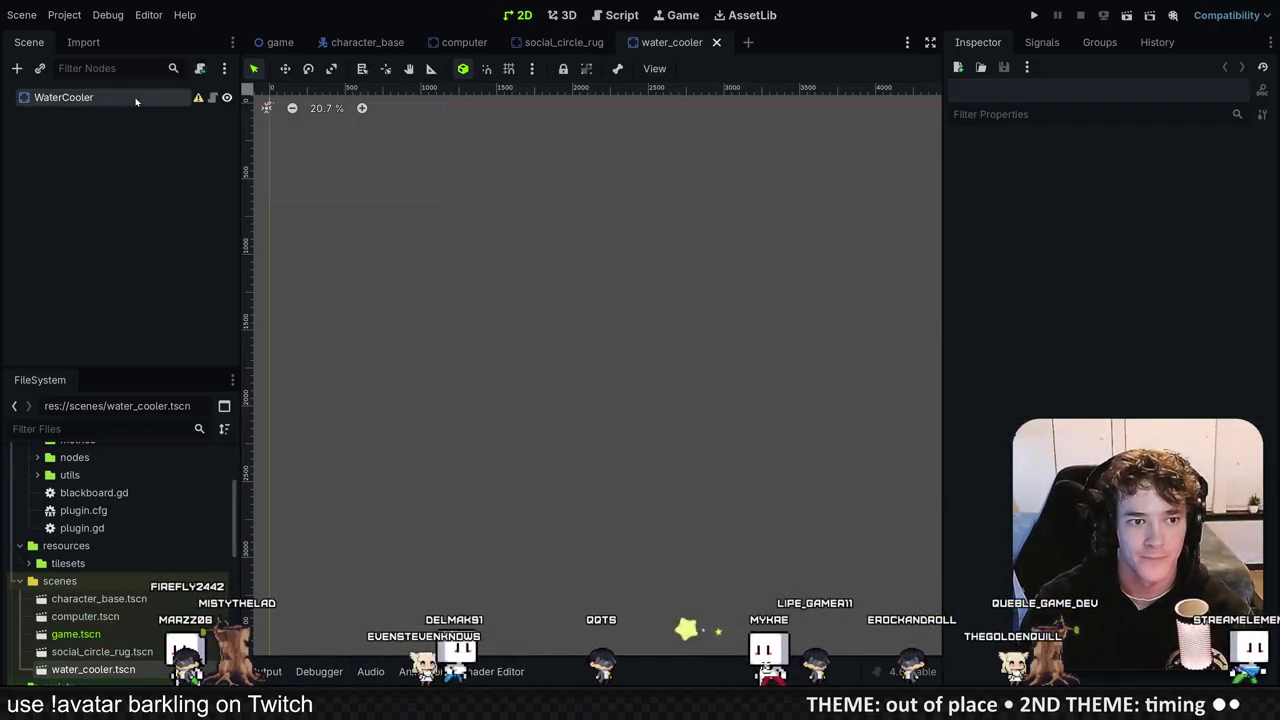
click(1170, 166)
click(1155, 227)
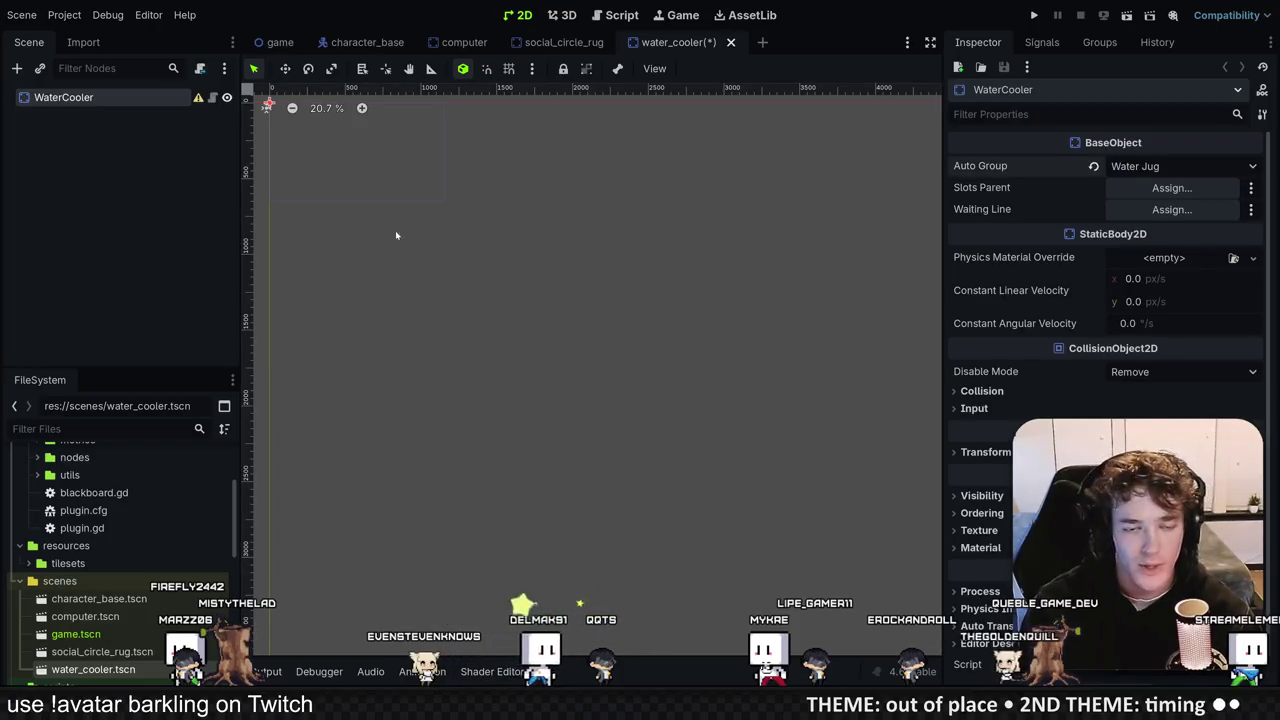
Step: Open the computer scene and select its WaitingLine node
click(560, 42)
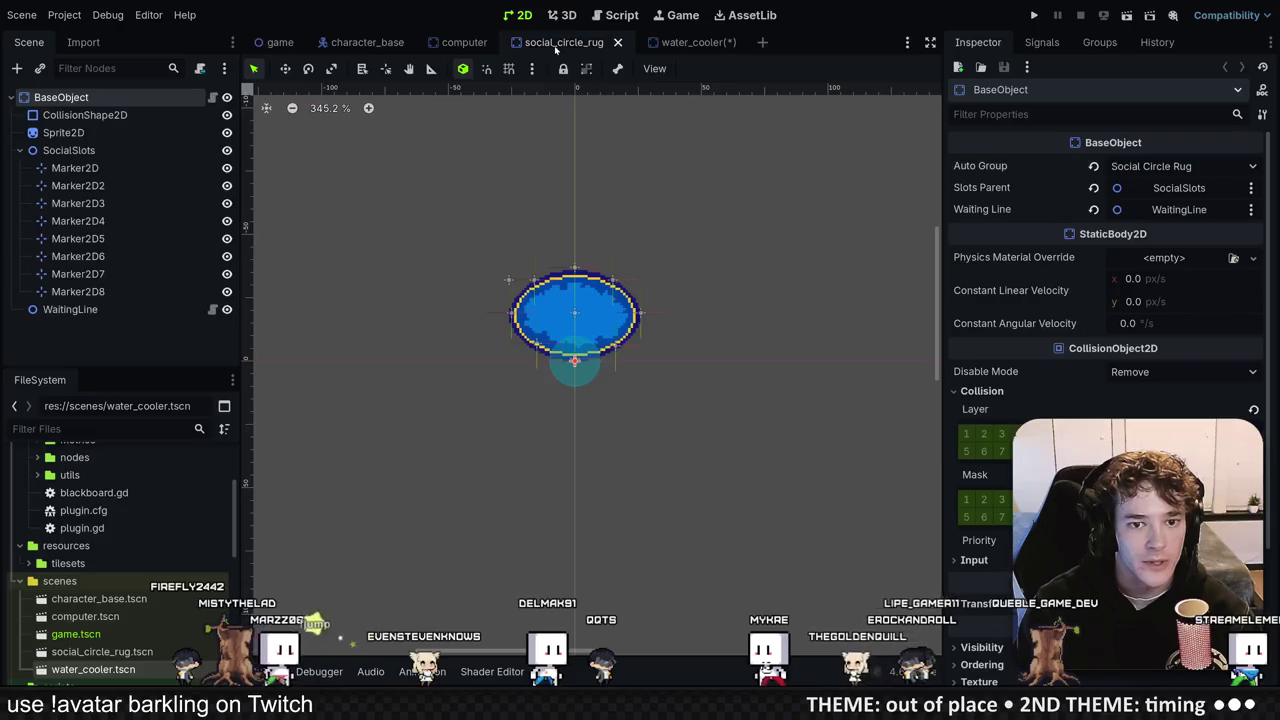
click(460, 46)
click(75, 185)
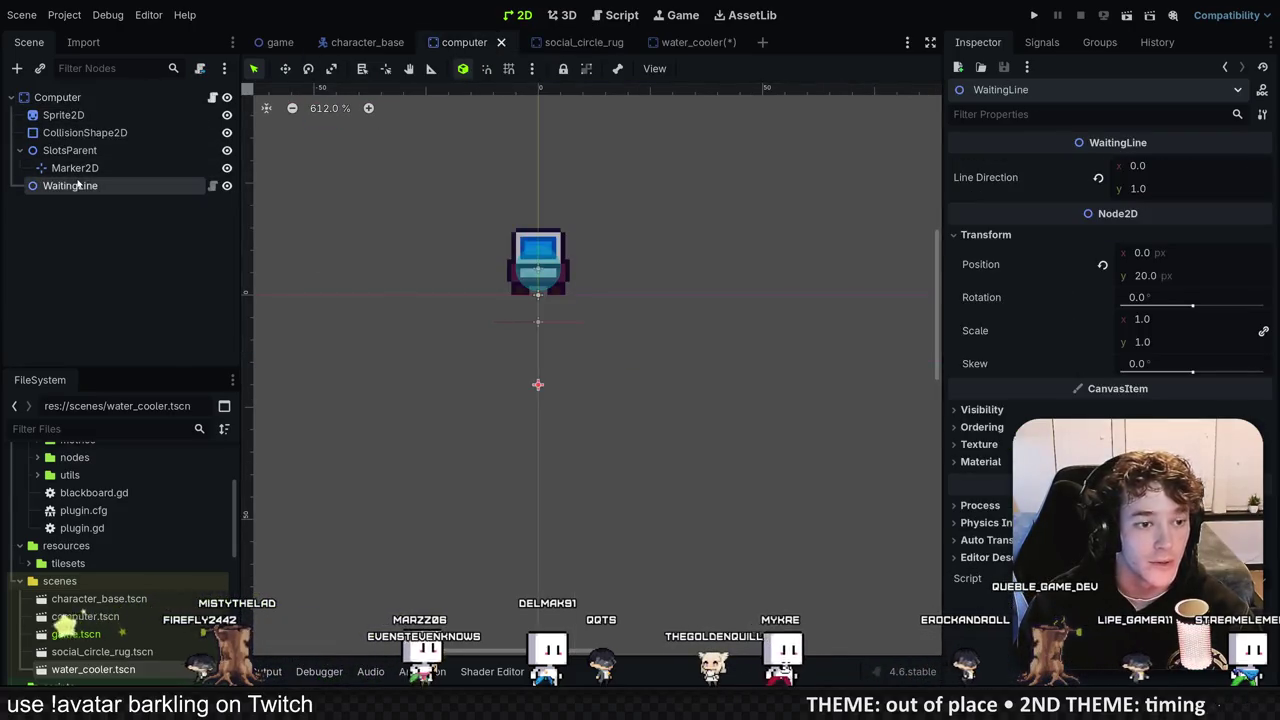
Step: Copy computer's child nodes, Sprite2D through WaitingLine, and paste them under WaterCooler
shift+click(84, 118)
right_click(104, 115)
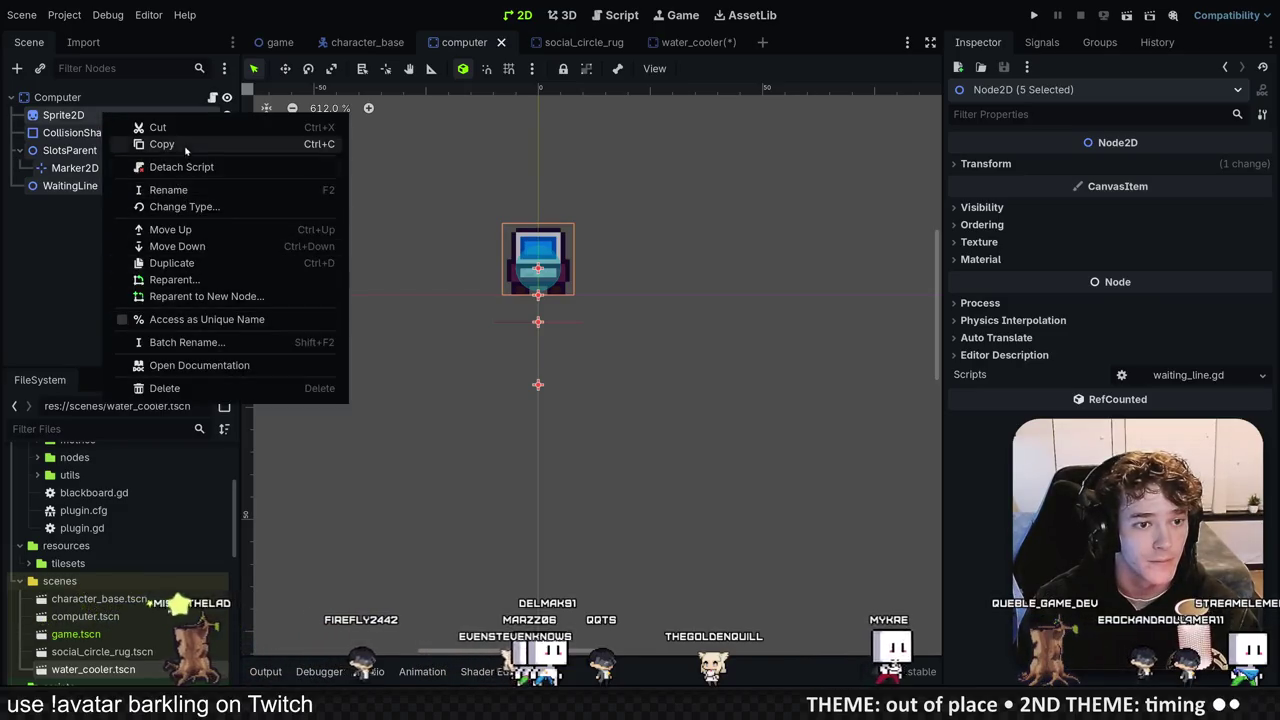
click(186, 146)
click(678, 42)
right_click(96, 98)
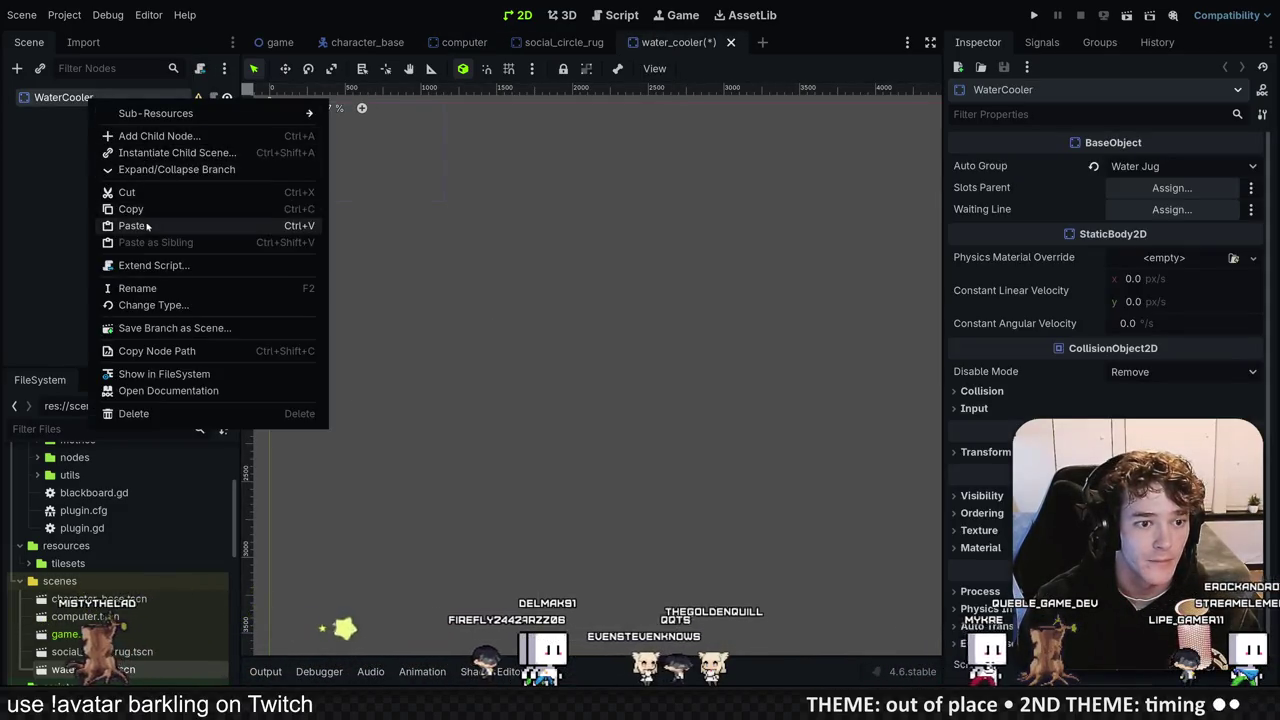
click(147, 225)
click(100, 251)
Step: Crop the pasted Sprite2D's region to the teal water cooler graphic in the Region Editor
click(94, 118)
scroll(591, 274, up, 7)
click(1183, 177)
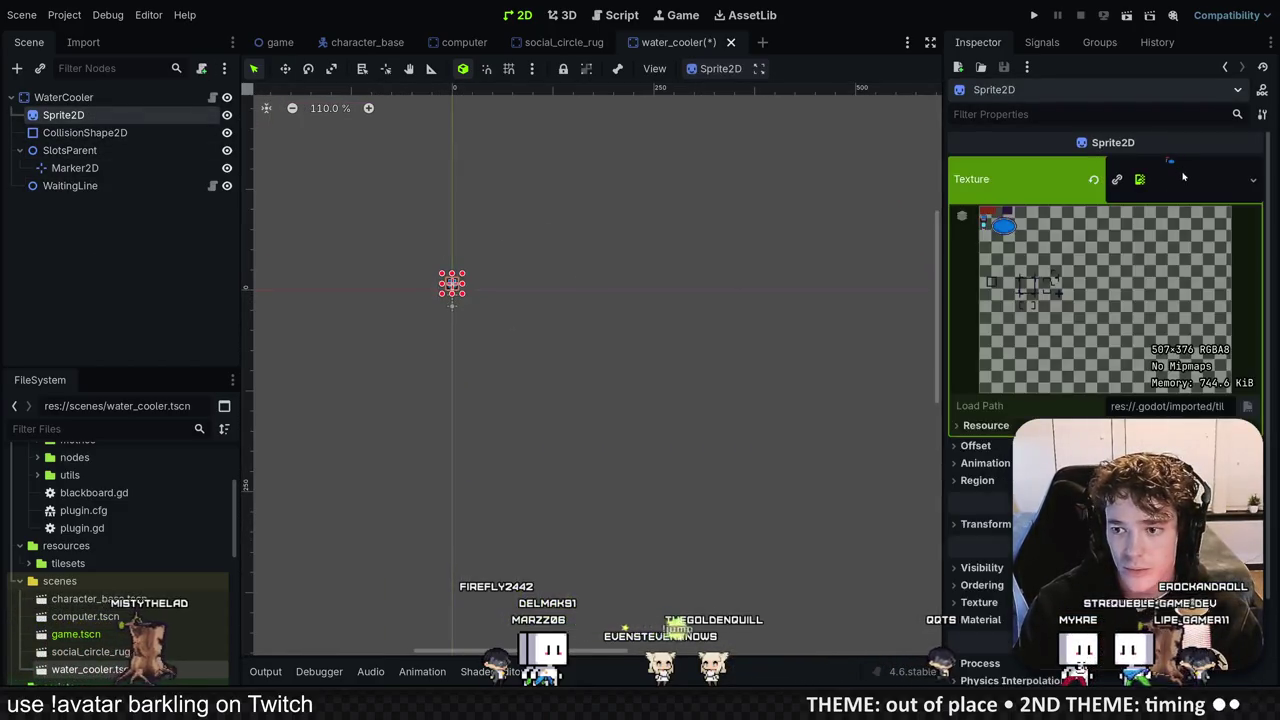
click(1253, 179)
click(1032, 280)
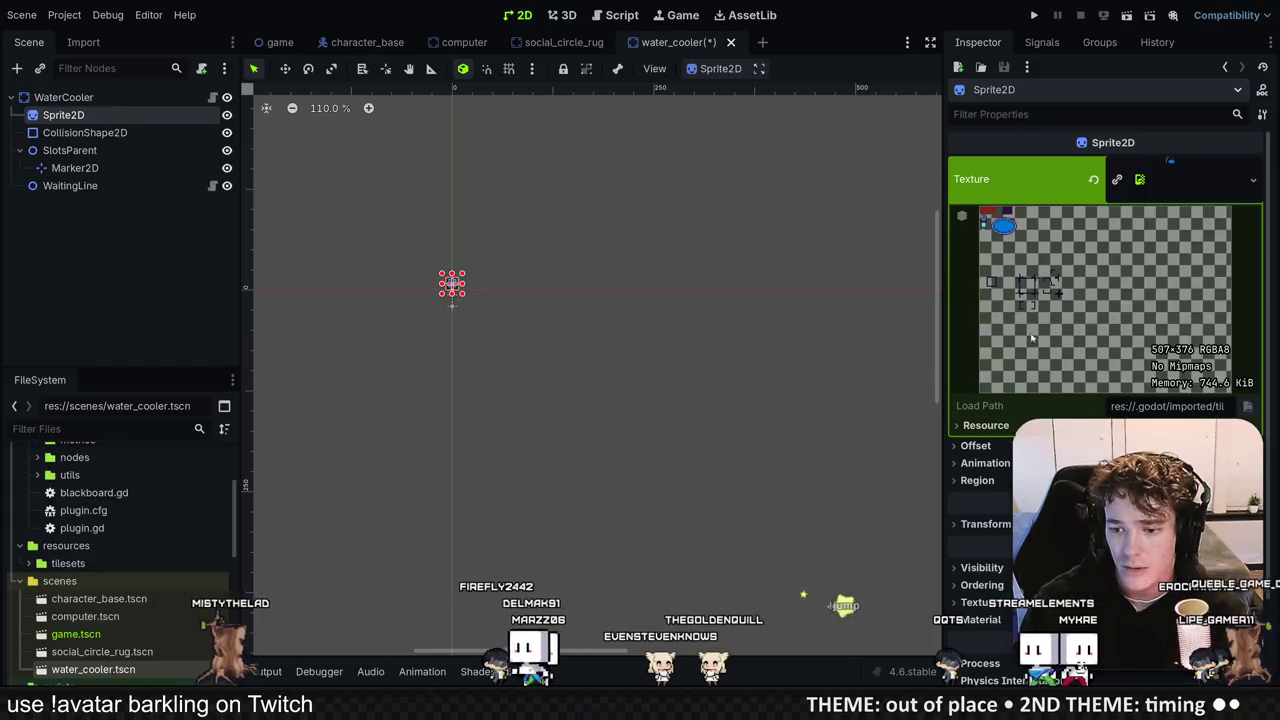
click(970, 480)
click(1105, 612)
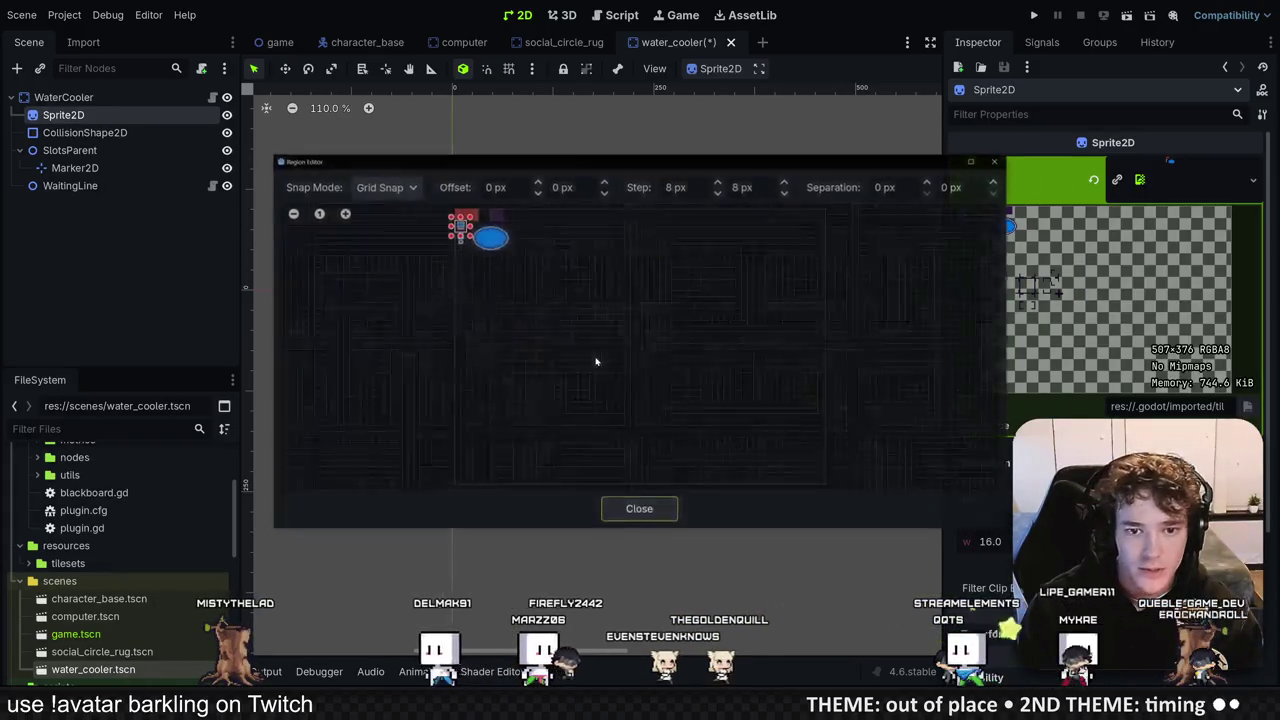
scroll(441, 356, up, 3)
drag(535, 386, 427, 280)
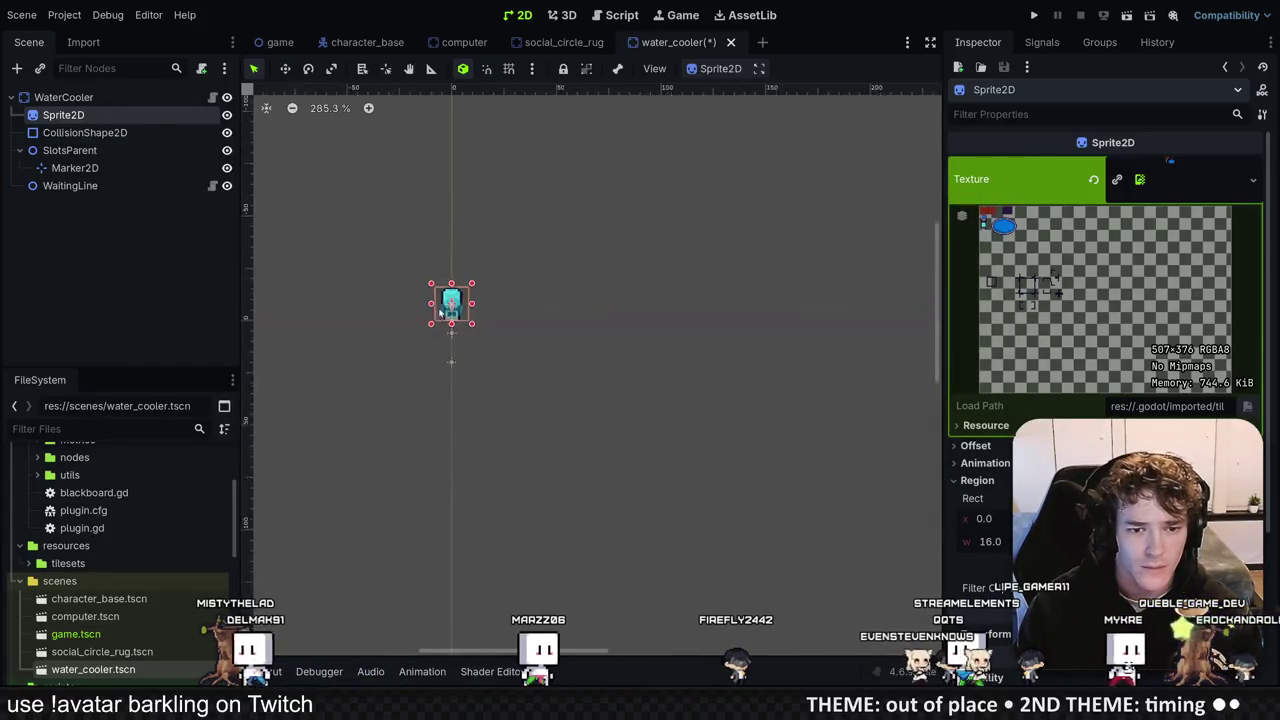
scroll(476, 303, up, 10)
click(85, 132)
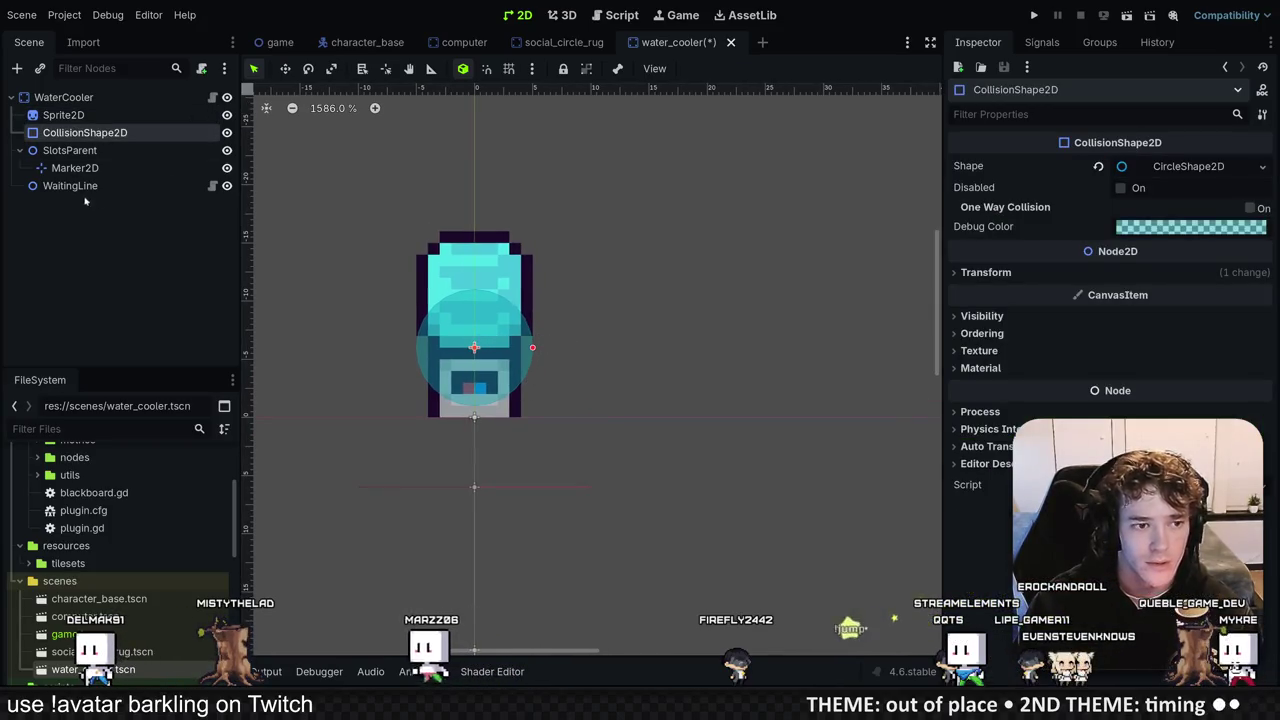
Step: Hide the CollisionShape2D, review the SlotsParent, slot Marker2D and WaitingLine nodes, and save
click(227, 133)
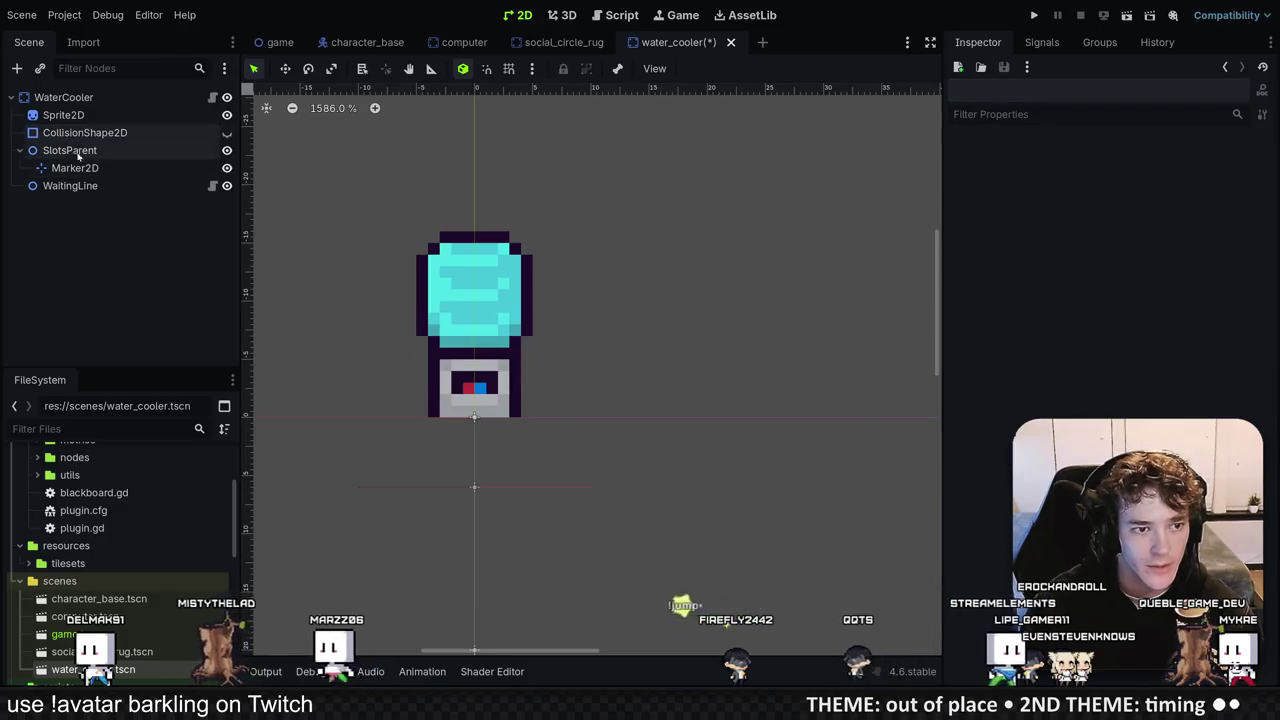
click(150, 150)
scroll(521, 395, down, 1)
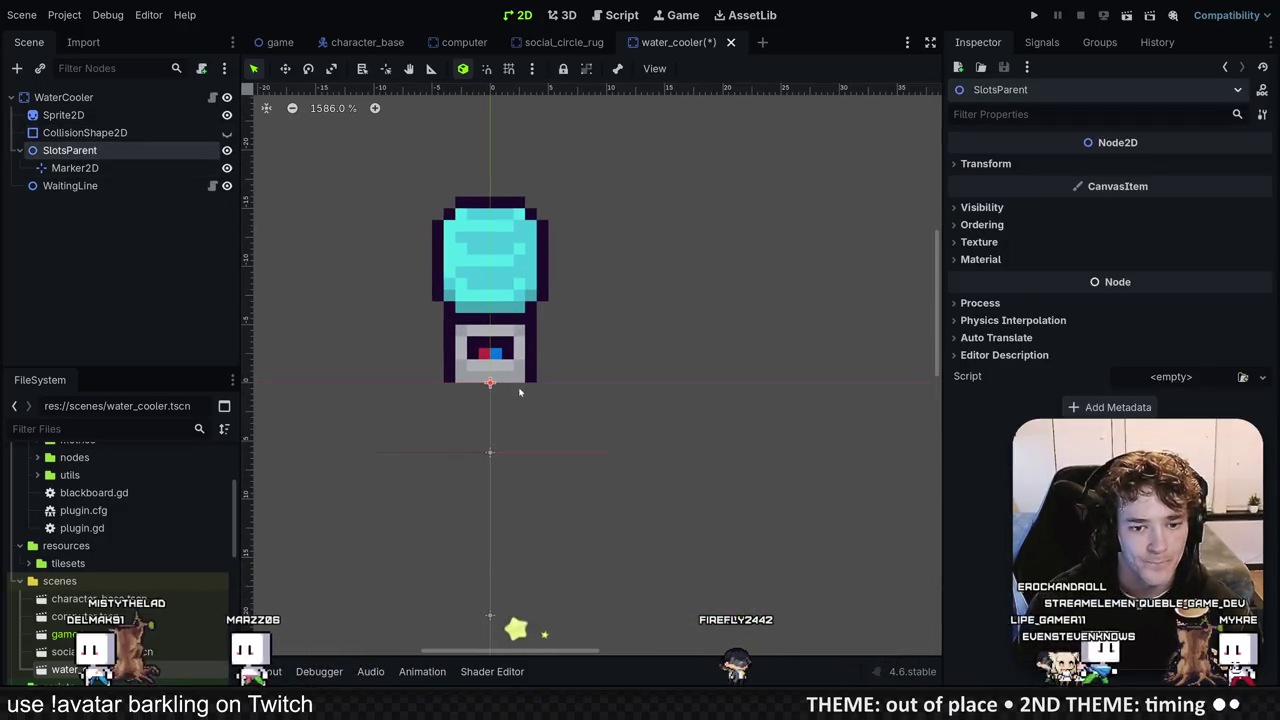
click(75, 168)
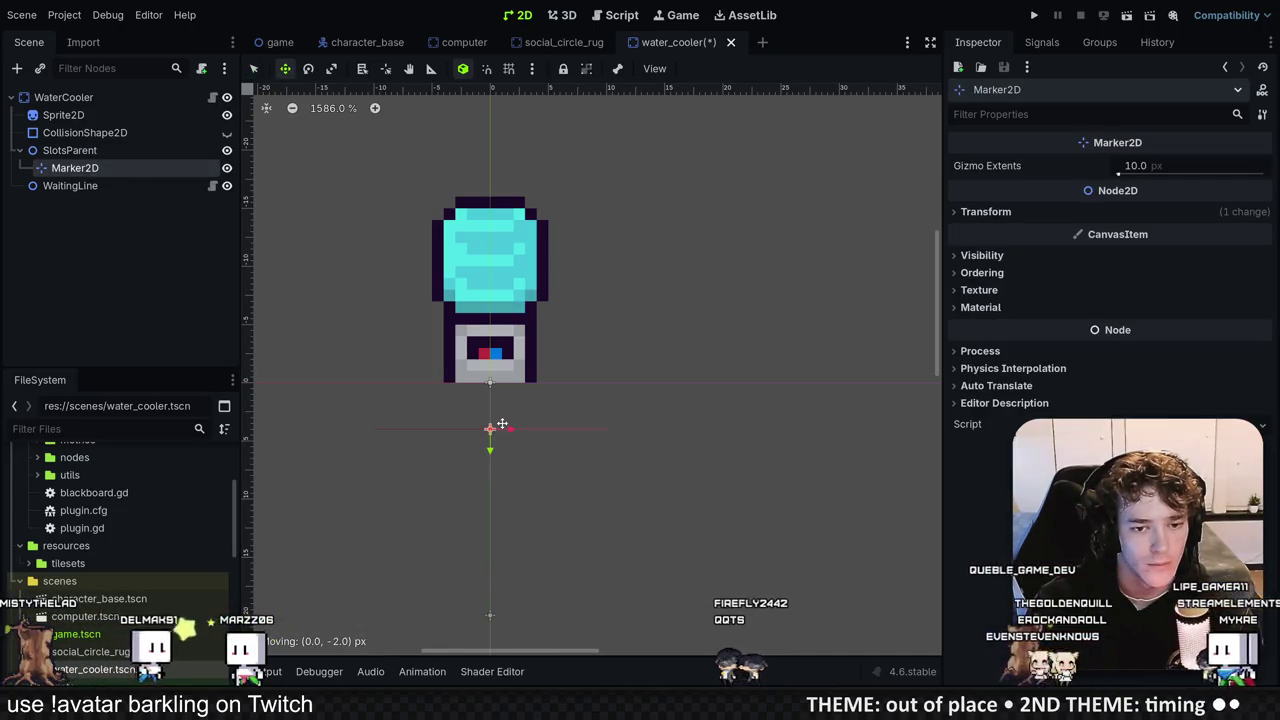
click(70, 186)
scroll(545, 484, down, 3)
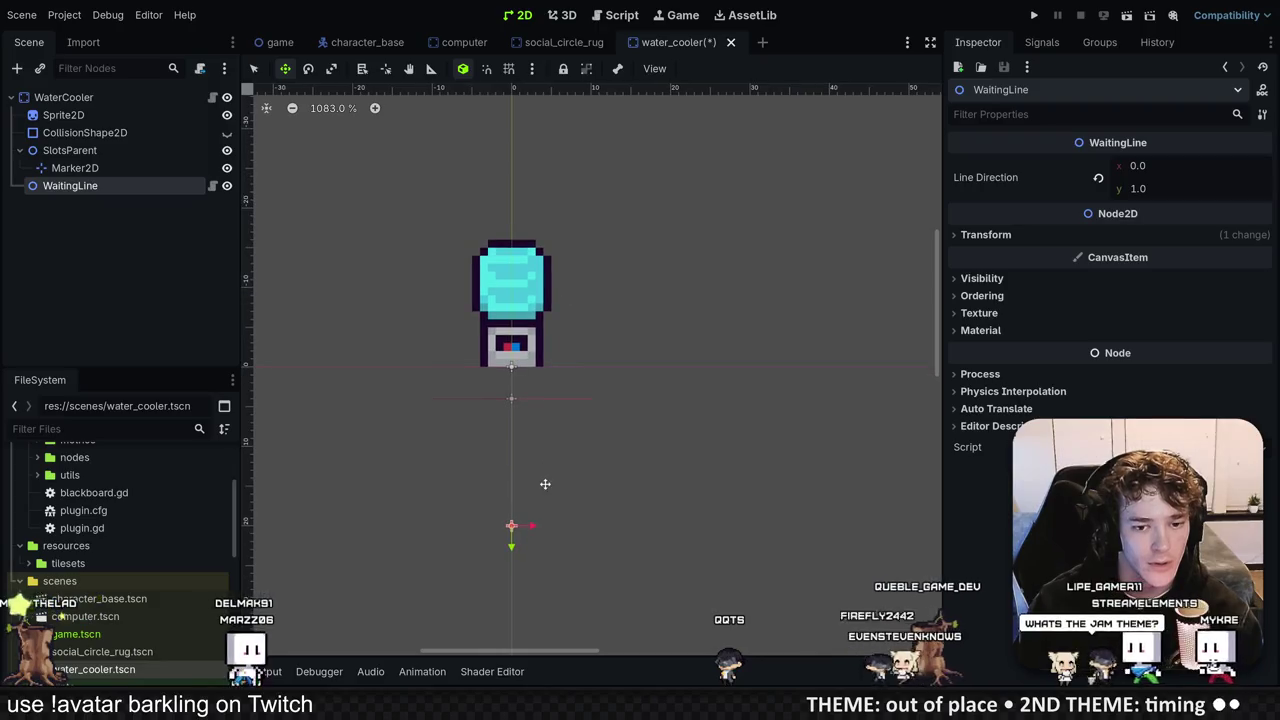
key(ctrl+s)
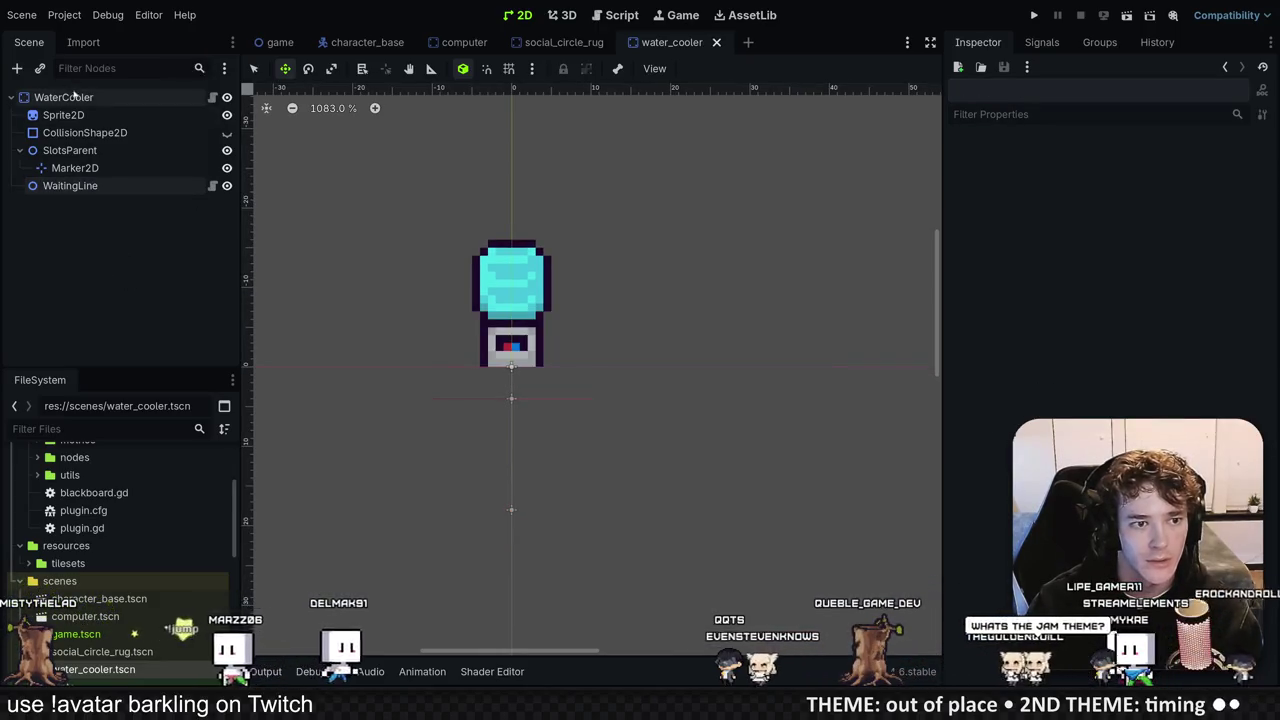
Step: Assign SlotsParent as WaterCooler's Slots Parent and WaitingLine as its Waiting Line, then save
click(63, 97)
click(1171, 187)
click(577, 214)
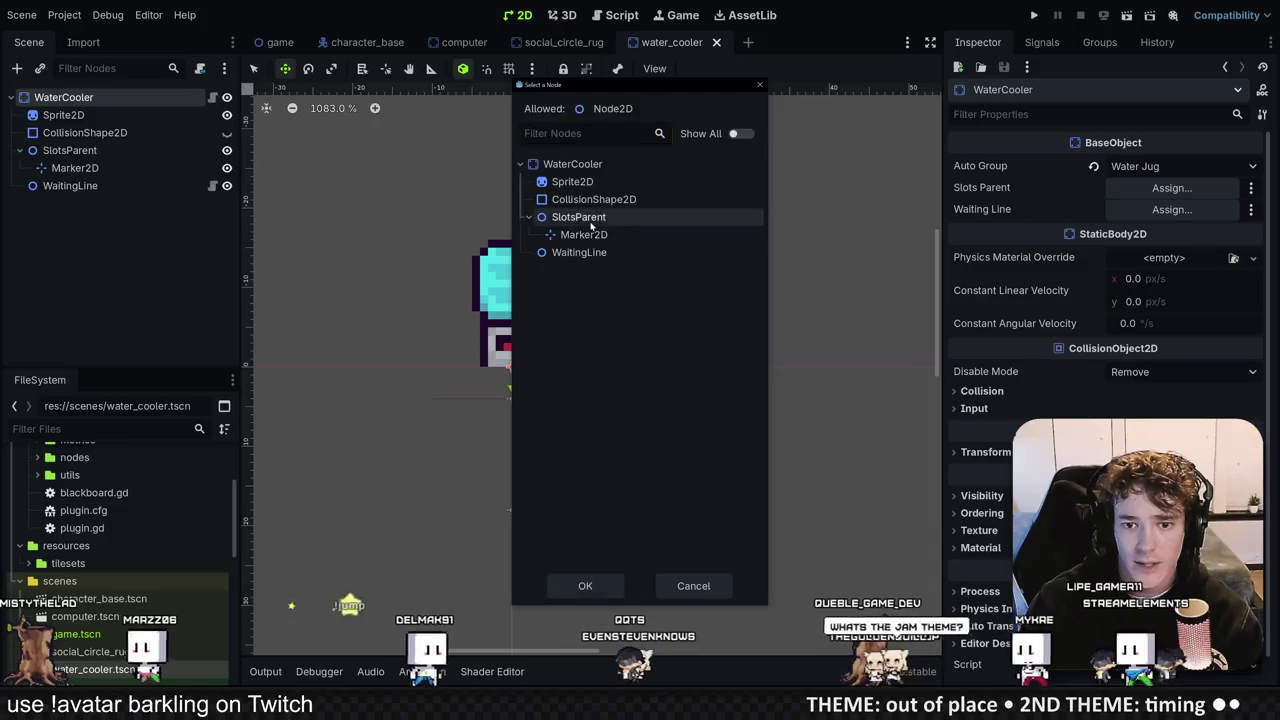
double_click(577, 214)
click(1171, 209)
click(579, 182)
double_click(579, 182)
key(ctrl+s)
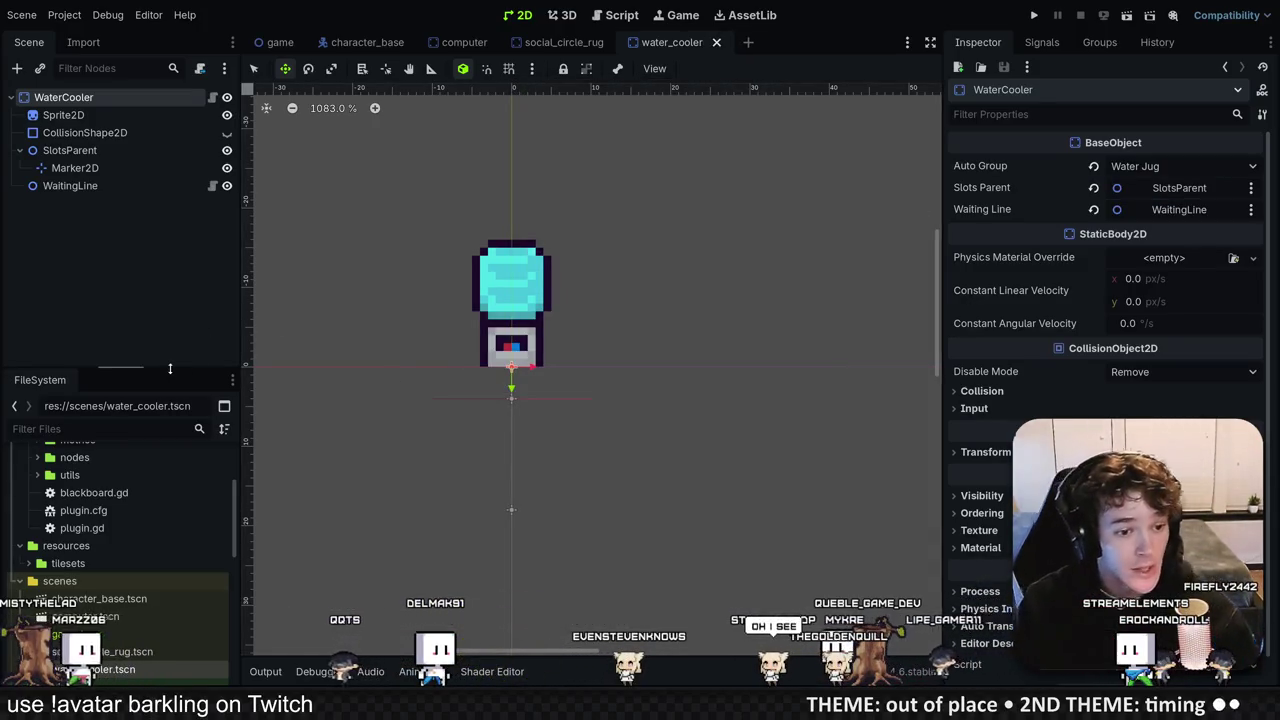
drag(170, 368, 170, 218)
scroll(95, 525, down, 5)
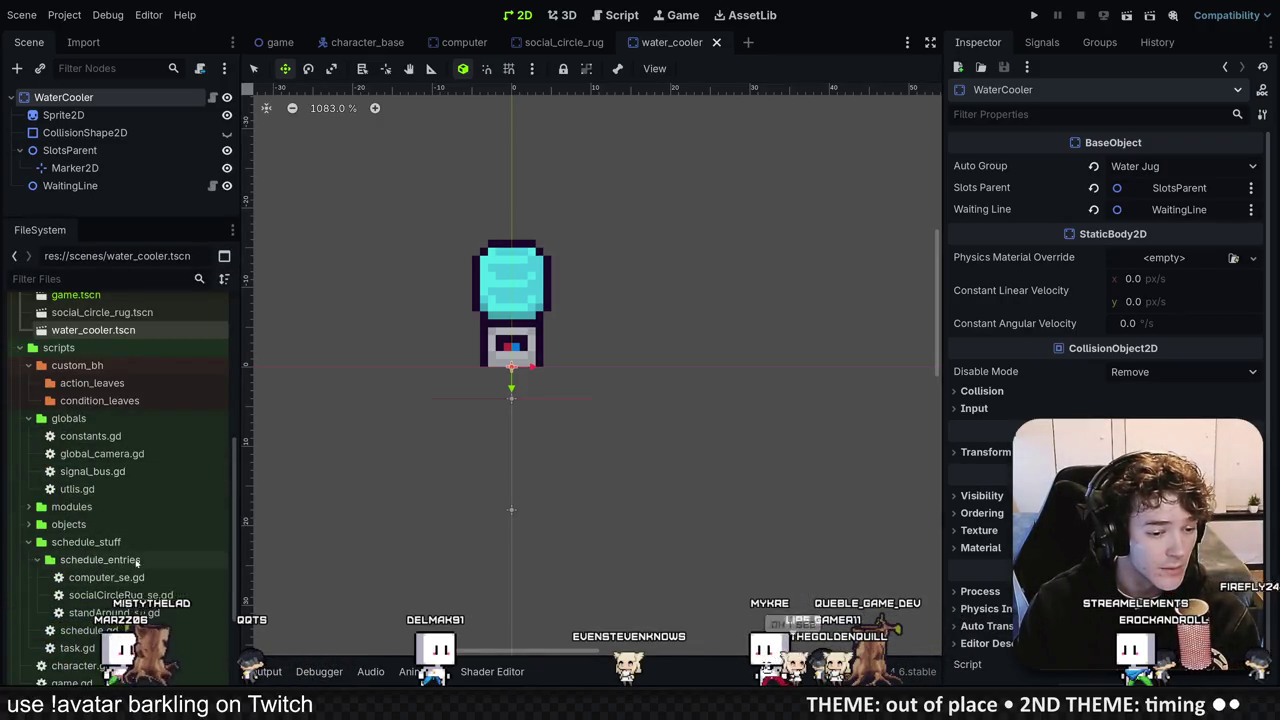
Step: Duplicate computer_se.gd as waterJug_se.gd and open it in the external code editor
scroll(137, 562, down, 2)
right_click(117, 535)
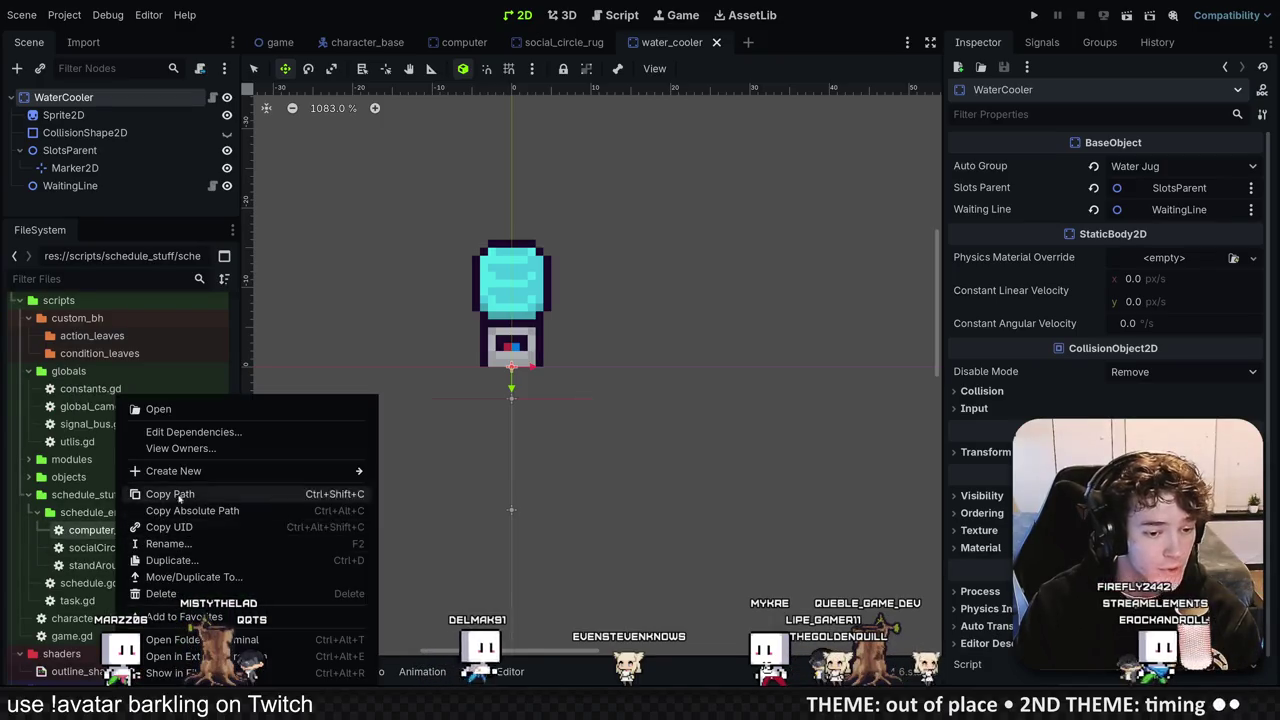
click(160, 561)
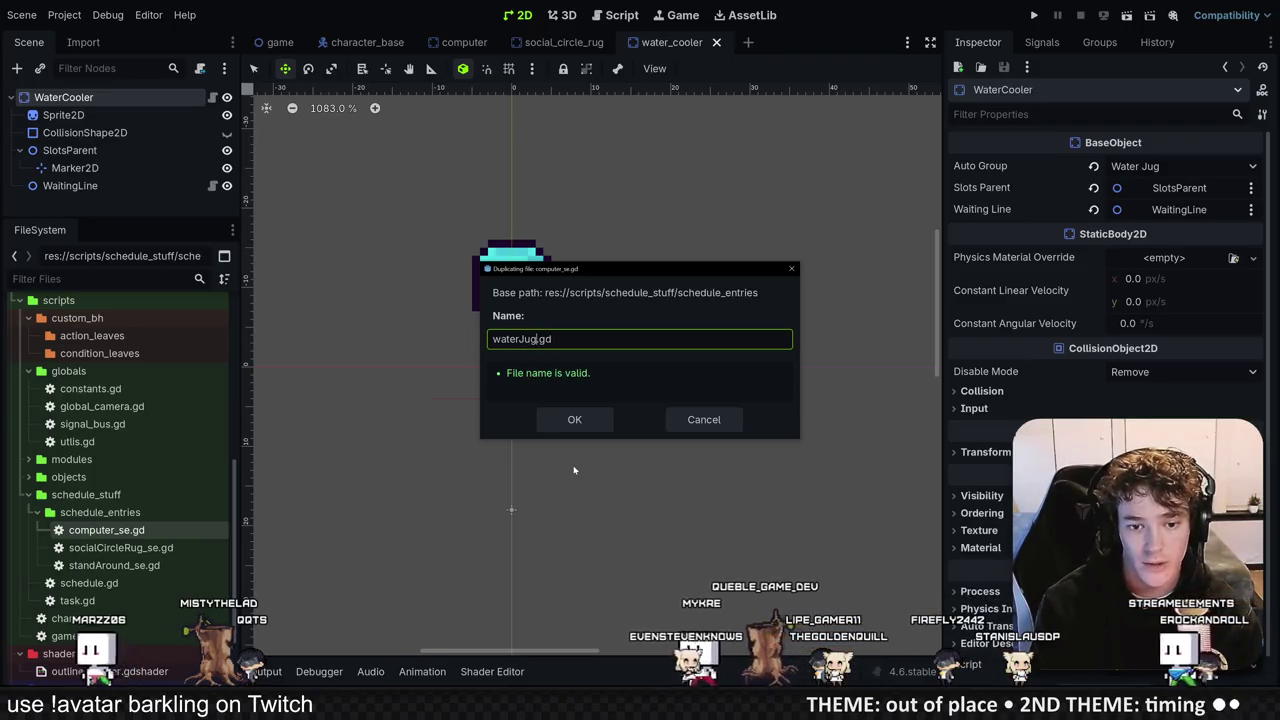
text(_se)
key(Return)
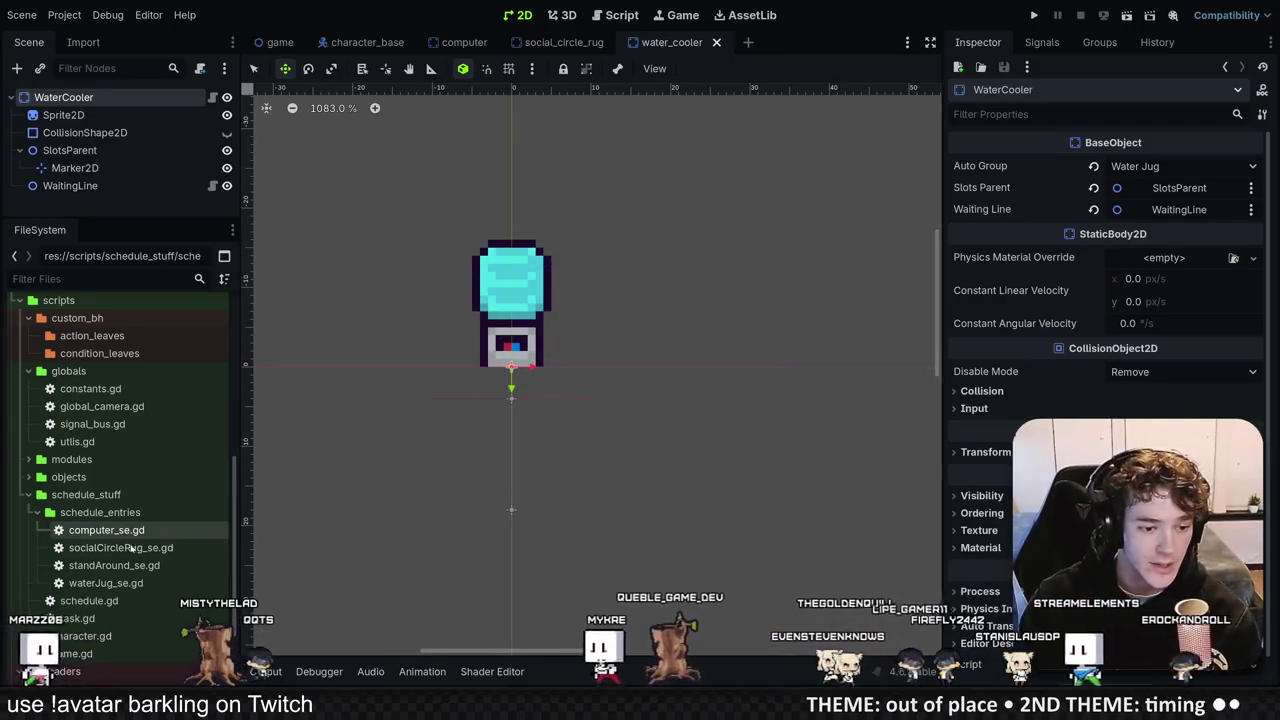
click(117, 586)
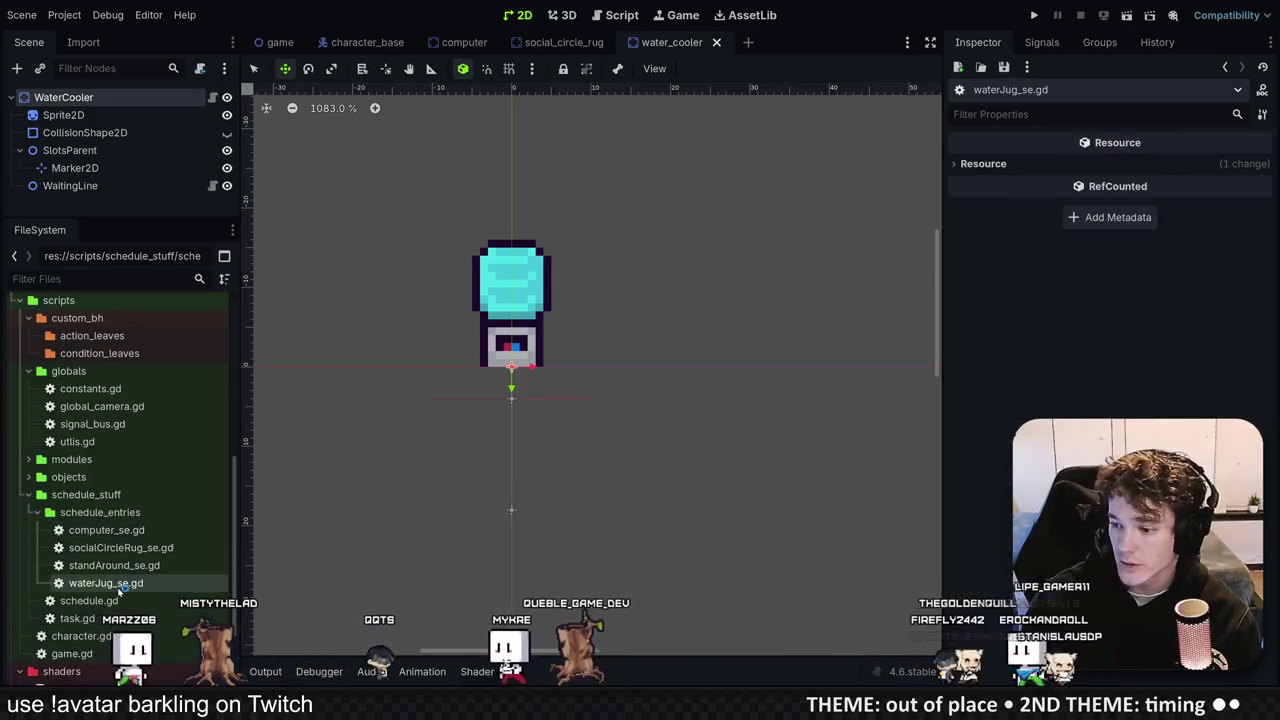
double_click(118, 588)
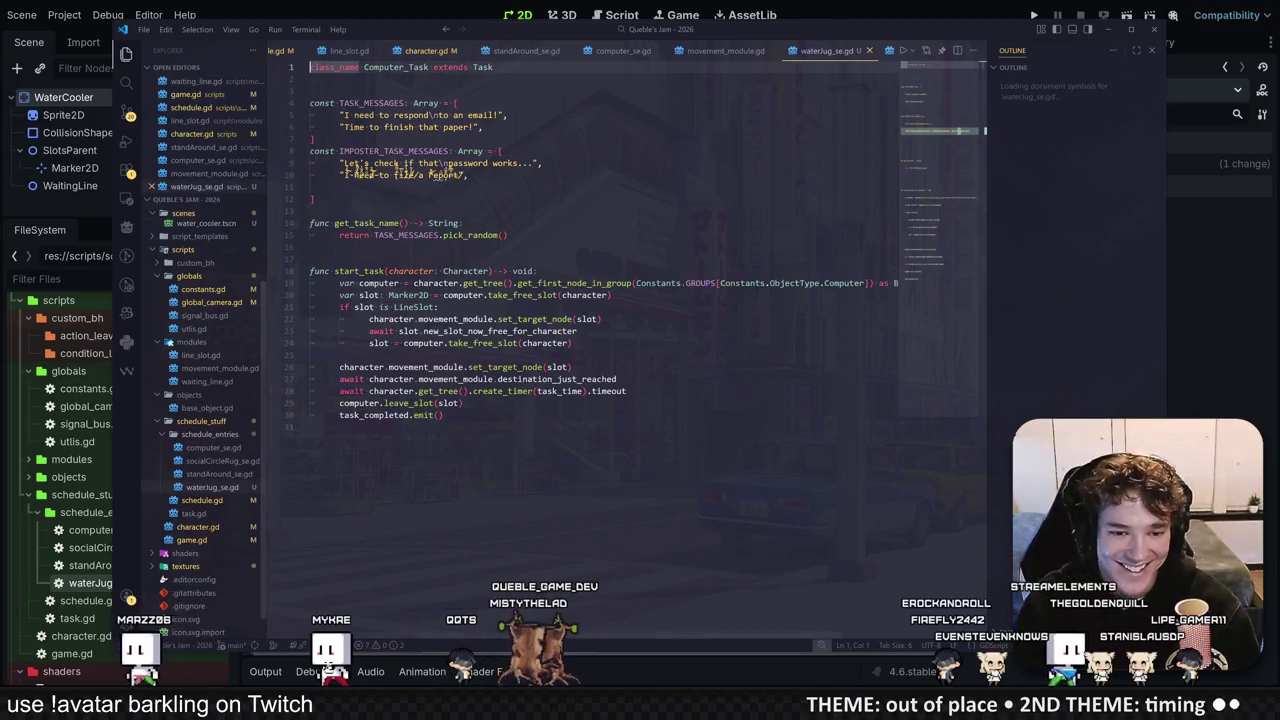
Step: Replace TASK_MESSAGES with "Boy am I thirsty!" and "I need to grab some water.", then delete the imposter messages
drag(266, 205, 305, 205)
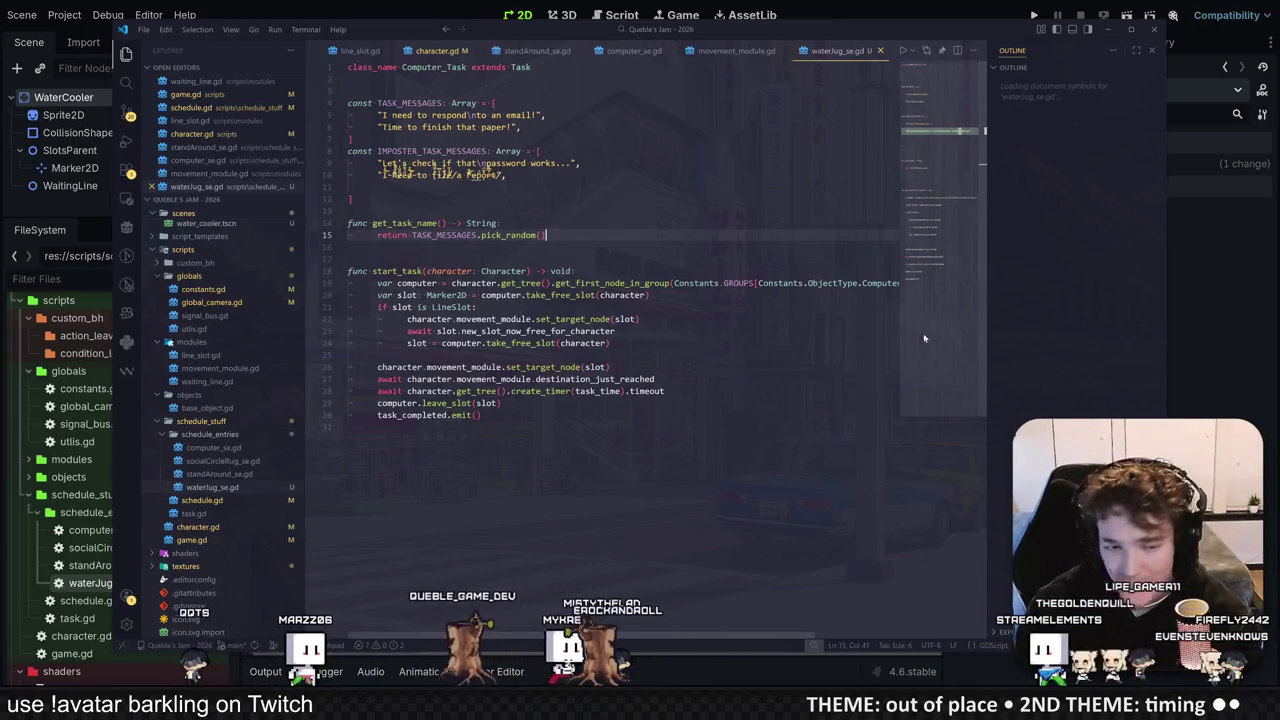
key(Up)
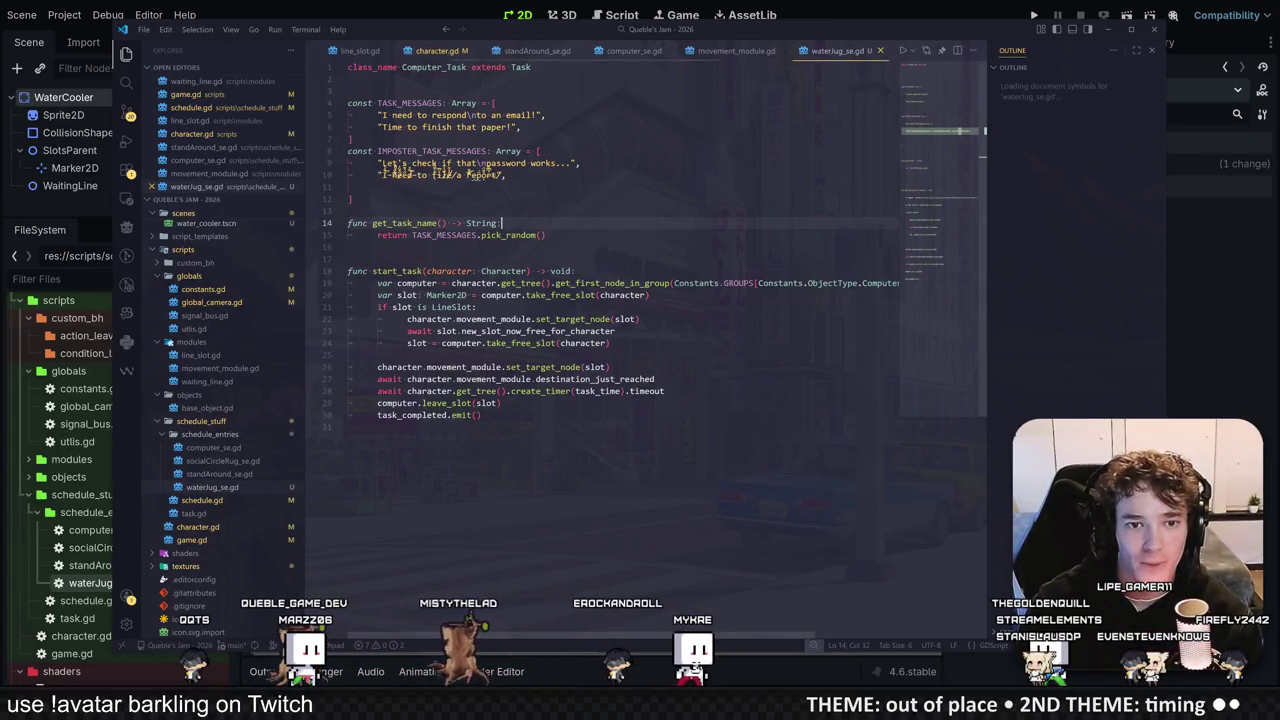
drag(378, 115, 521, 127)
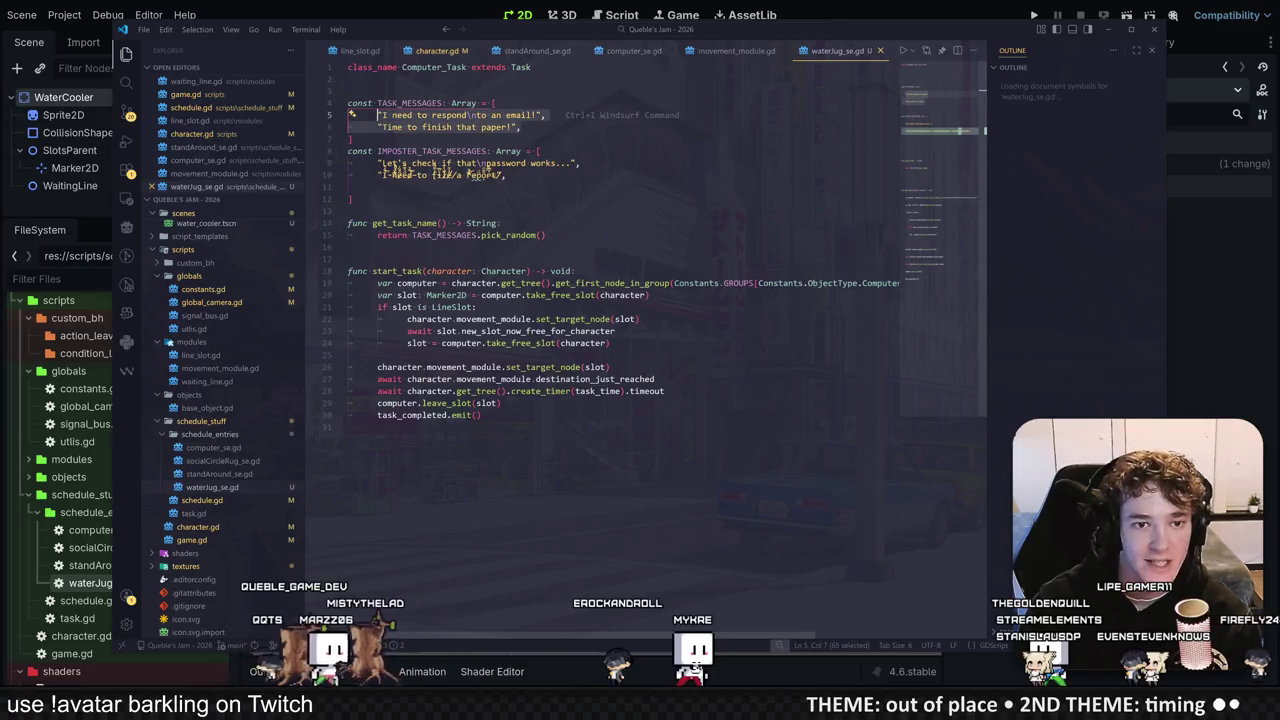
text(")
text(B)
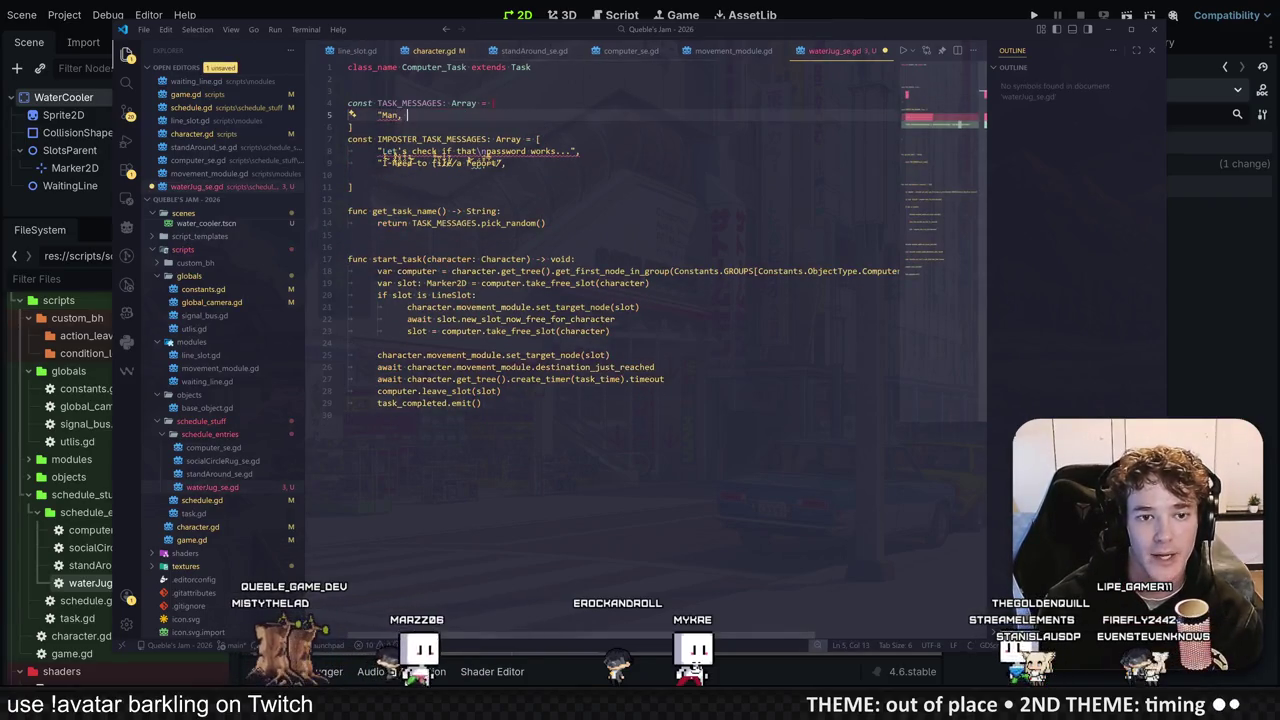
text(oy am I thirsty!",)
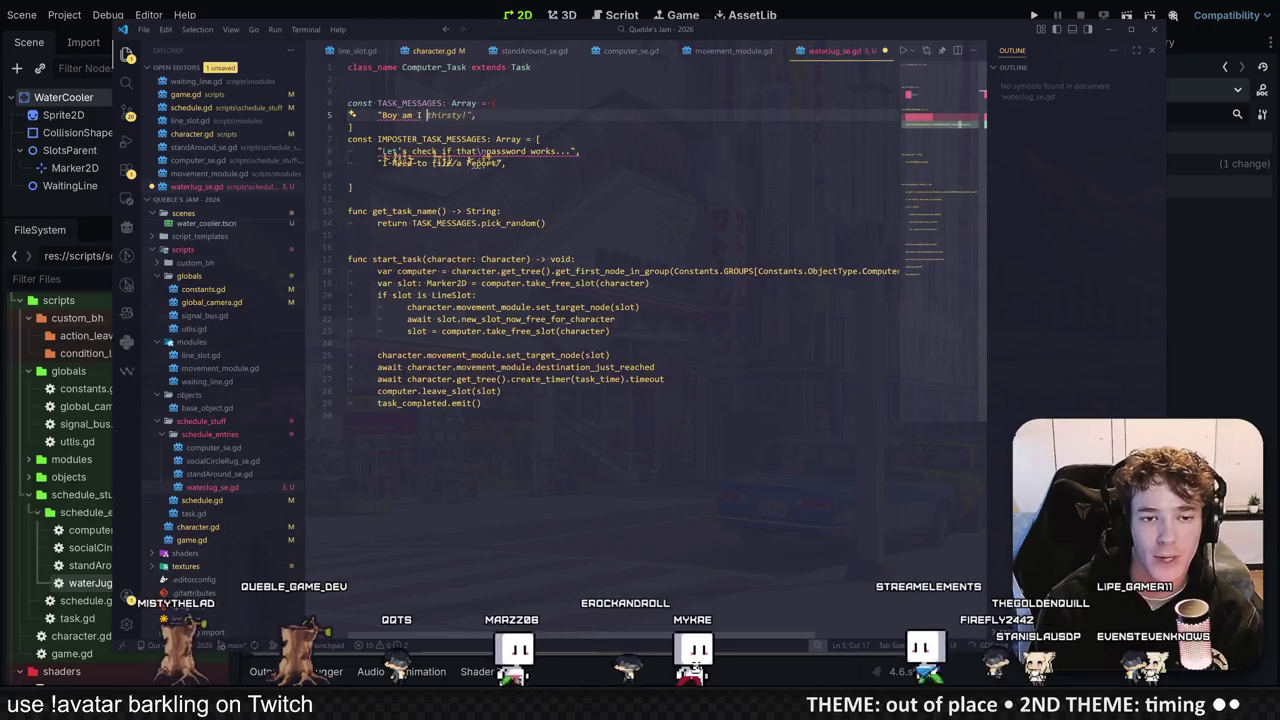
key(Return)
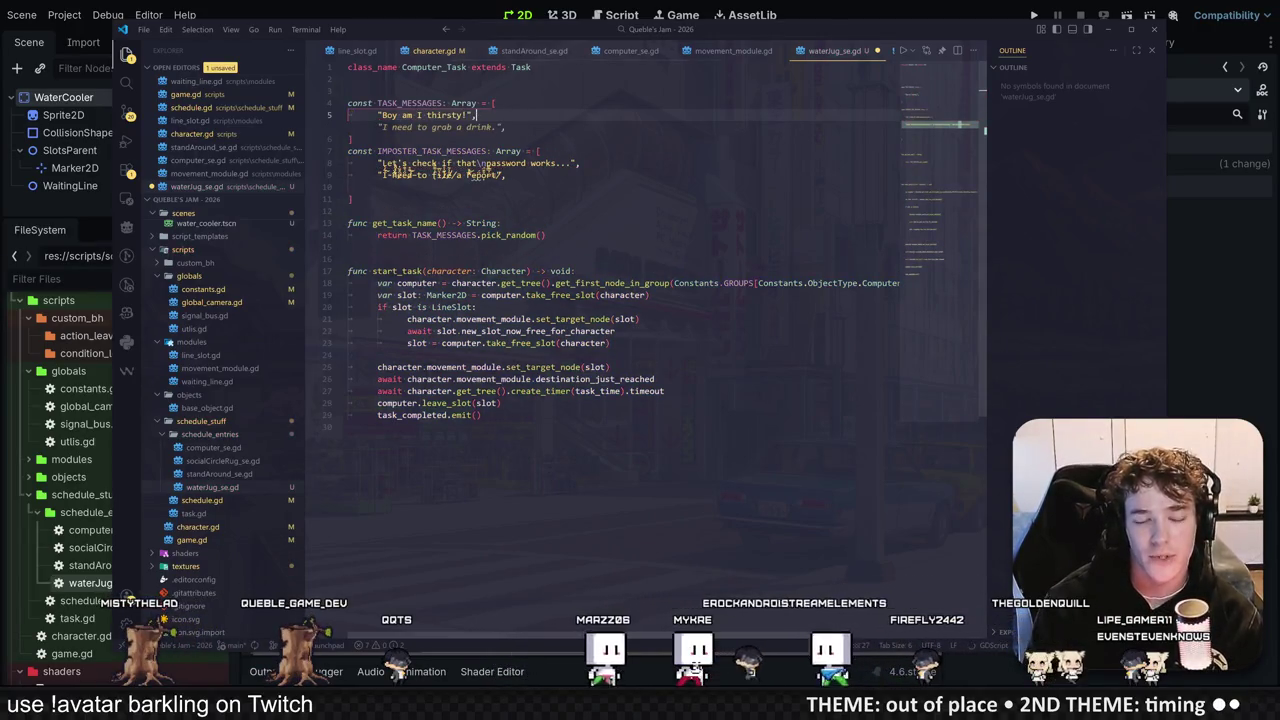
text("I need)
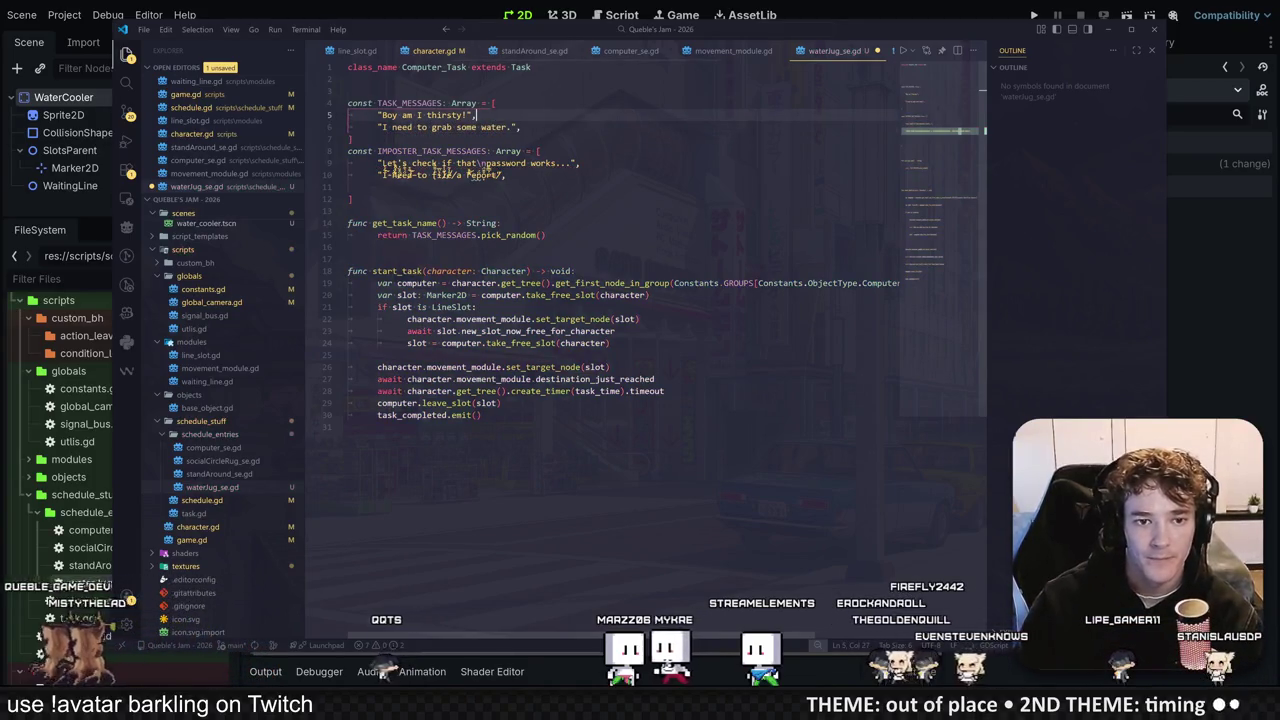
click(350, 162)
key(BackSpace)
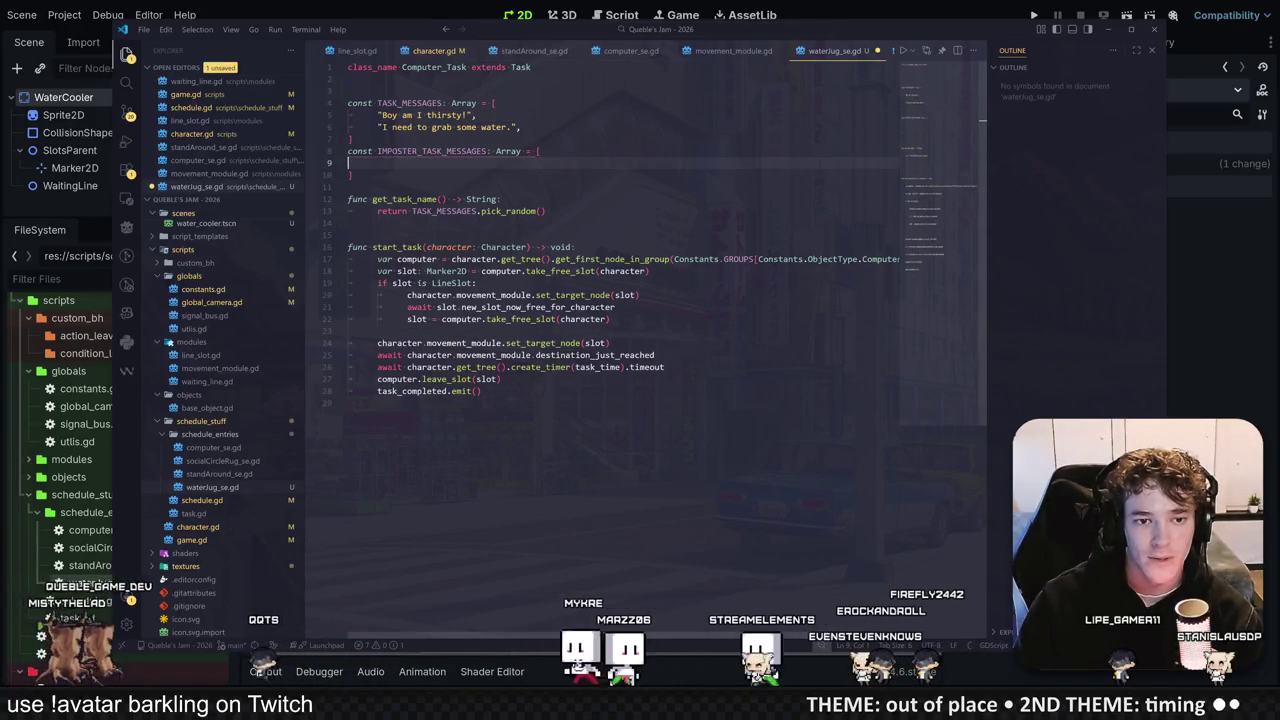
Step: Write "Time to pollute the water supply..." into IMPOSTER_TASK_MESSAGES and save the script
click(349, 162)
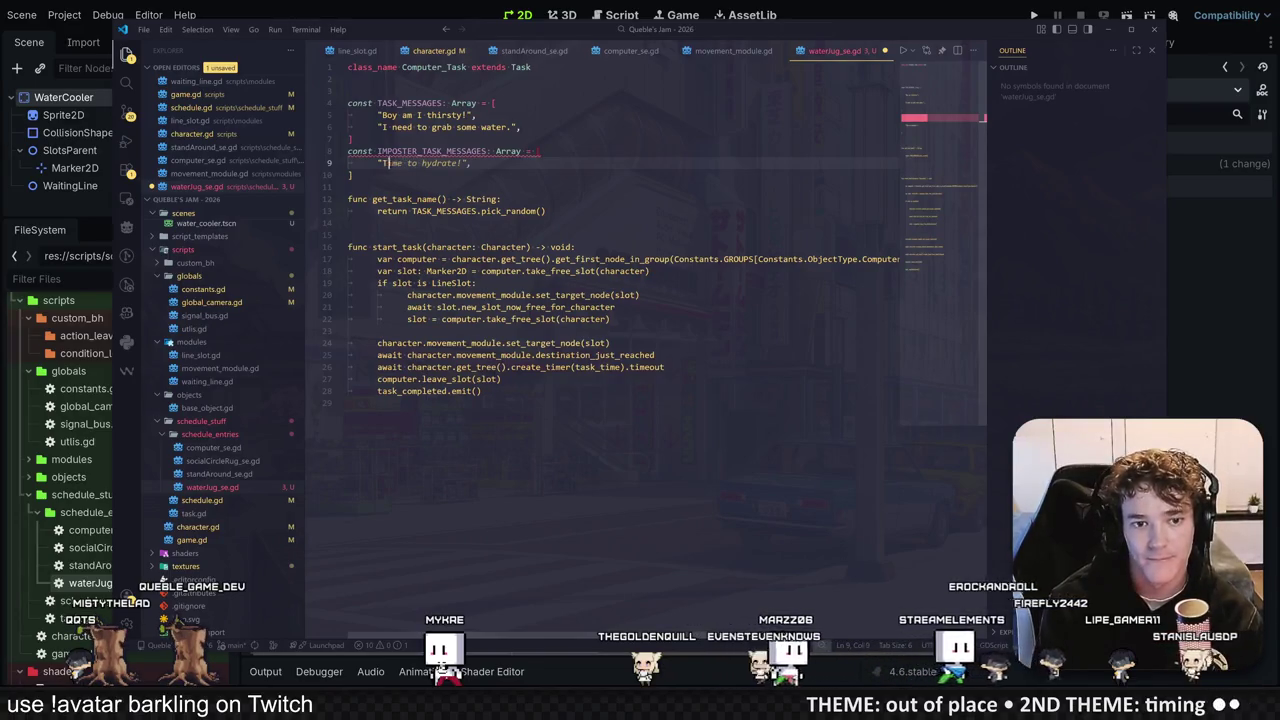
key(BackSpace)
key(BackSpace)
key(BackSpace)
text(I)
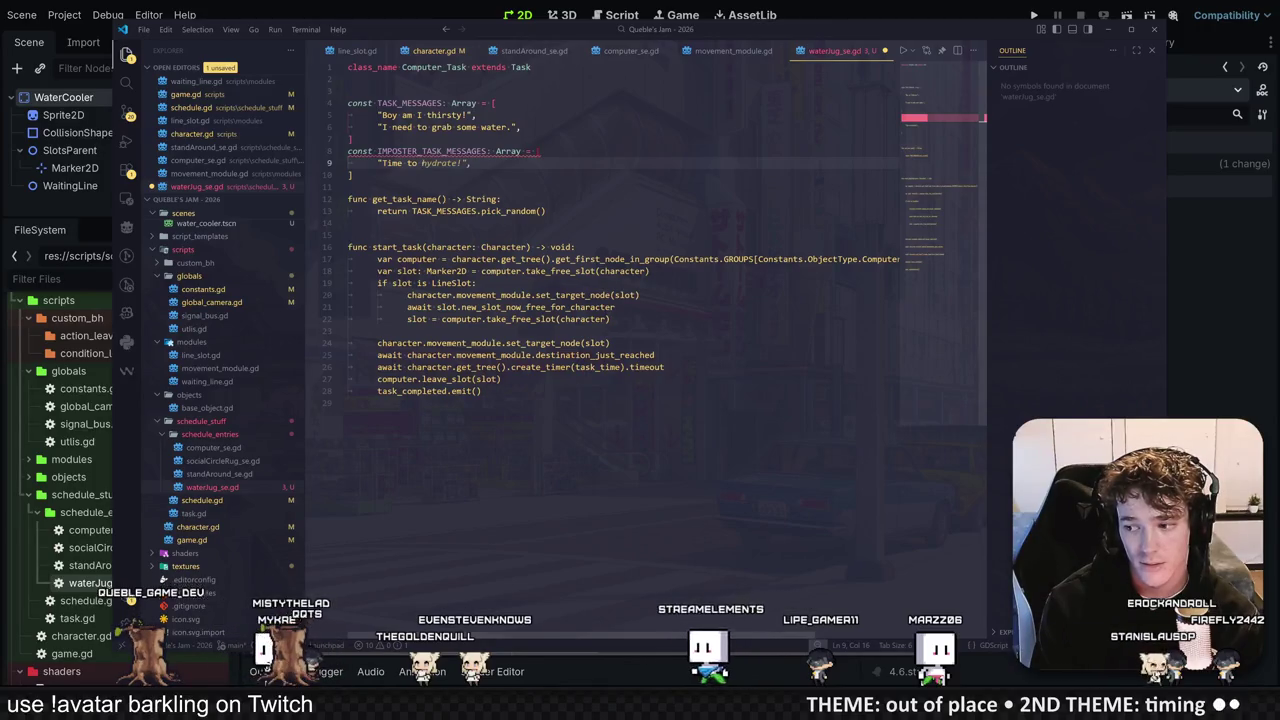
text(st)
key(ctrl+z)
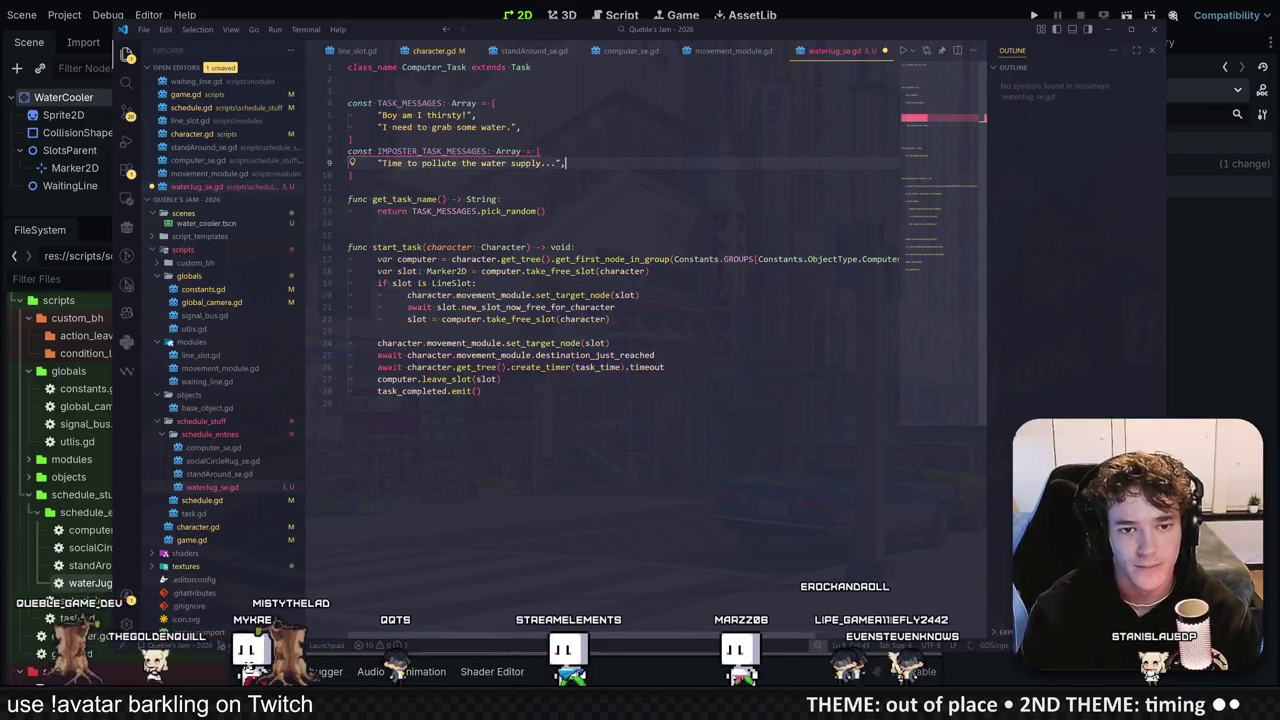
key(ctrl+s)
click(501, 199)
click(493, 163)
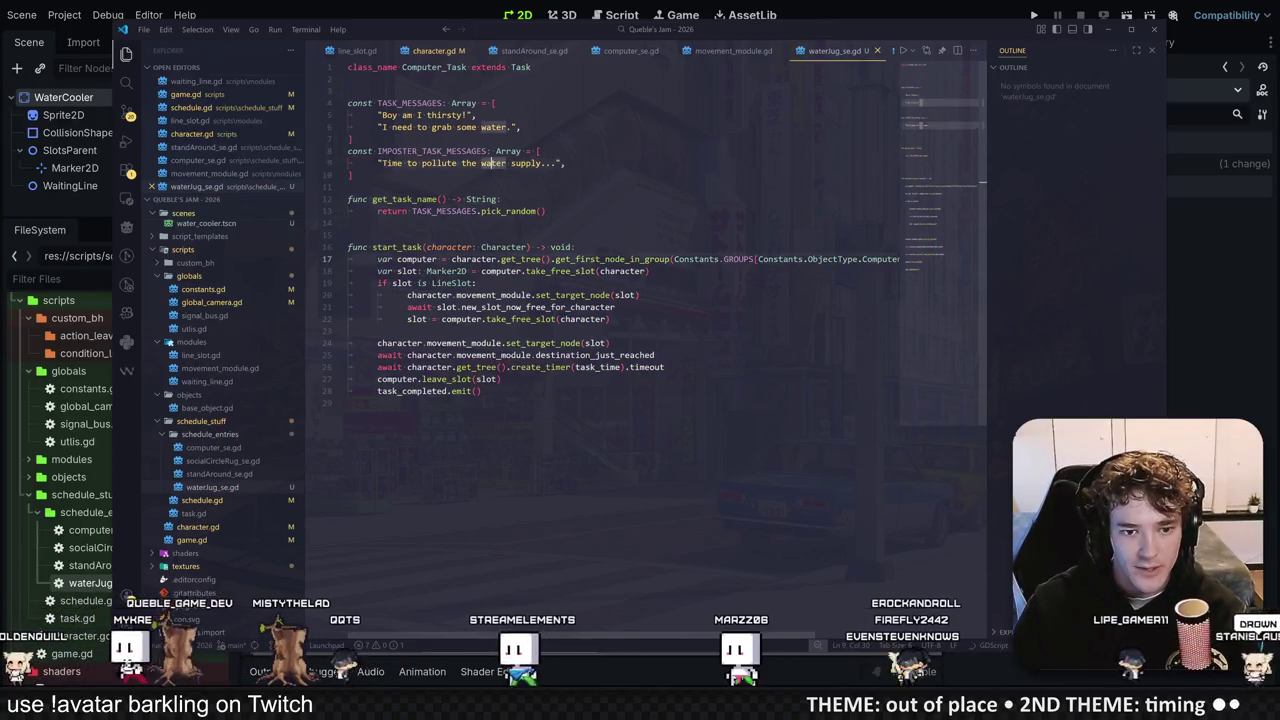
Step: Rename every computer variable in start_task to water_jug
click(437, 259)
key(ctrl+d)
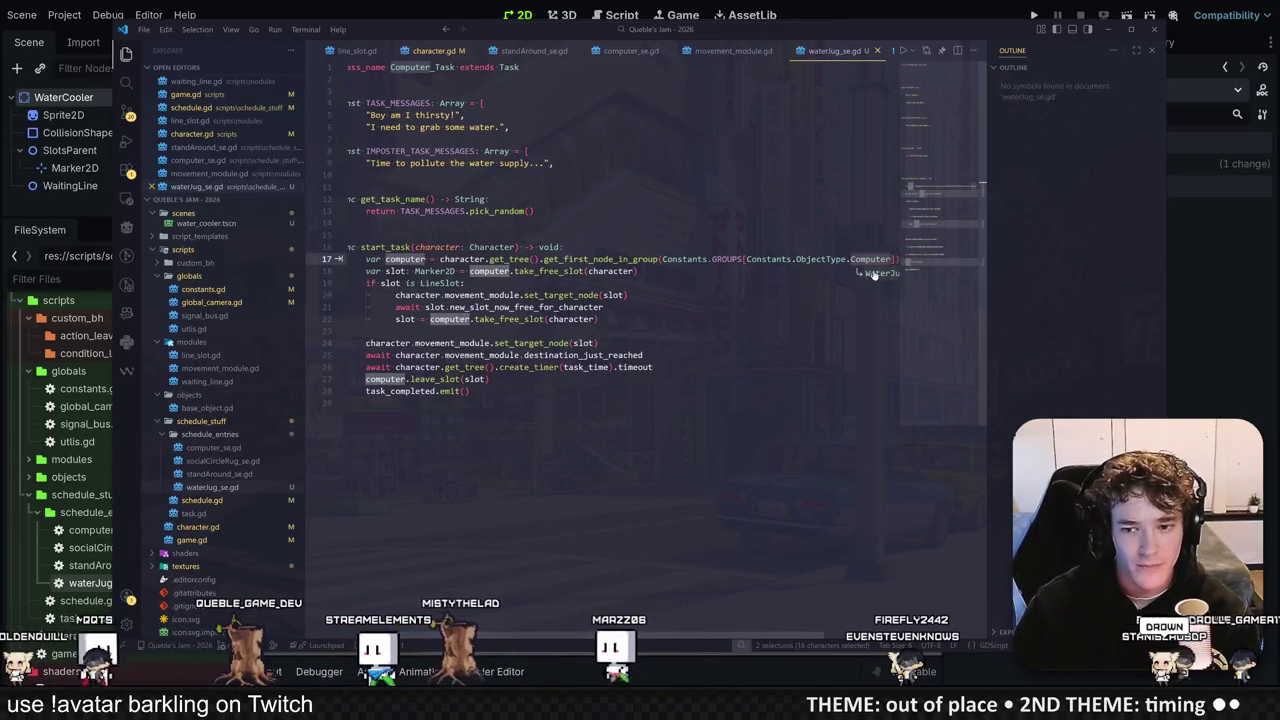
key(ctrl+z)
scroll(620, 300, right, 3)
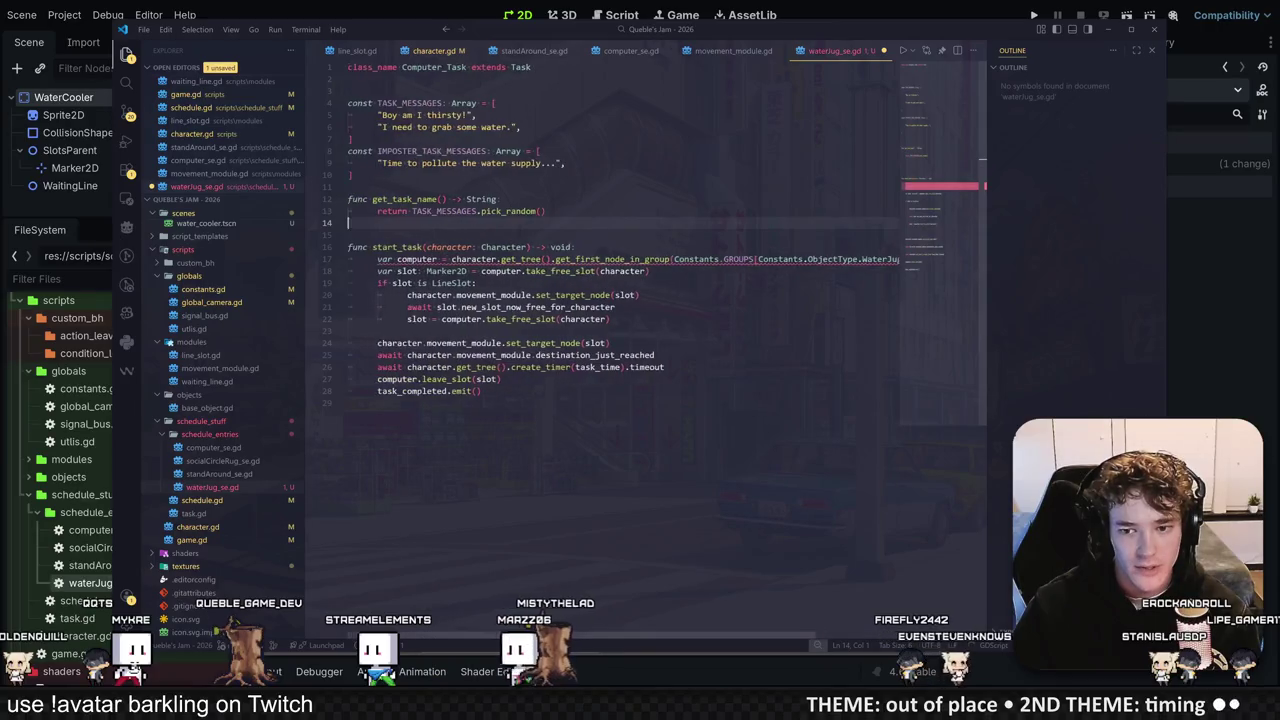
scroll(620, 300, left, 3)
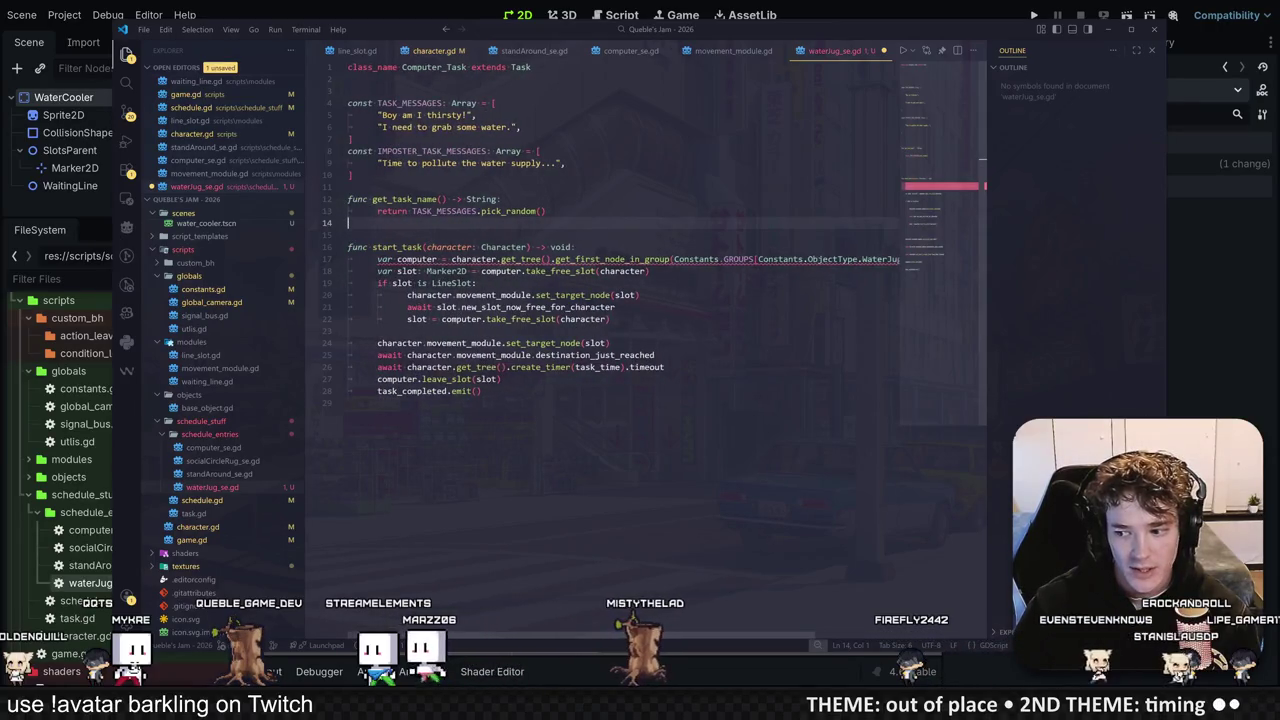
double_click(410, 259)
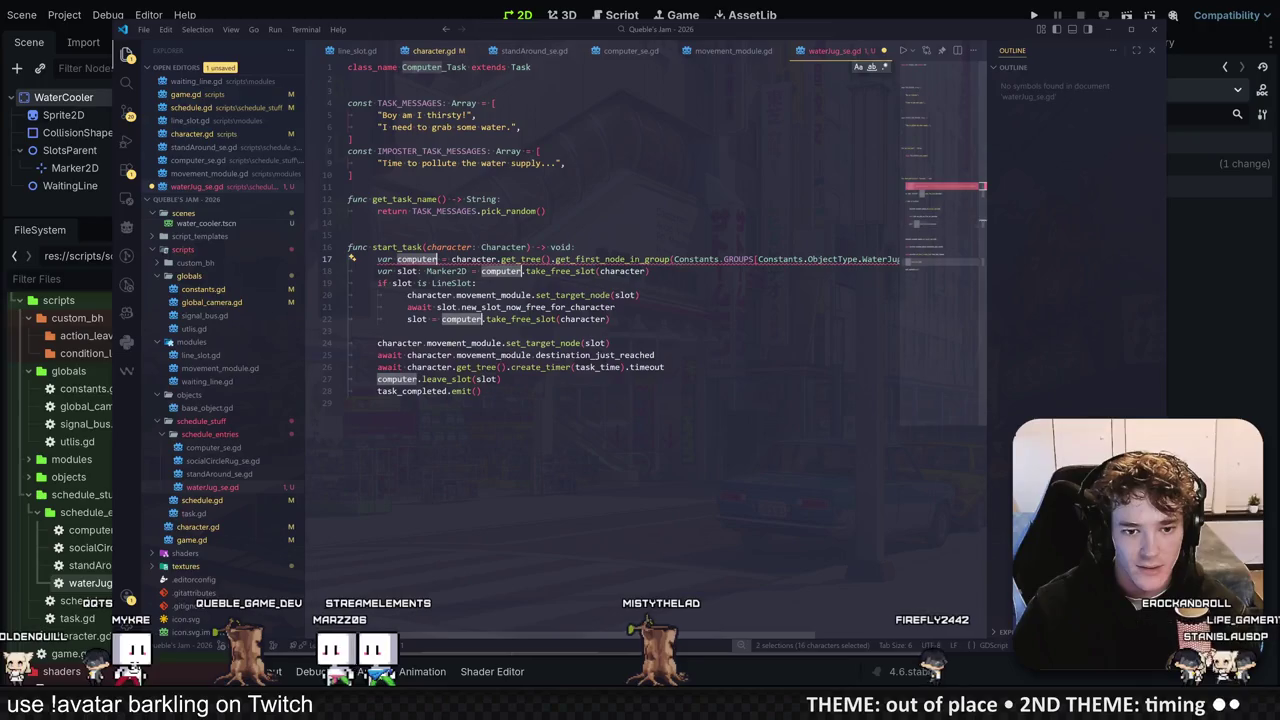
text(water_j)
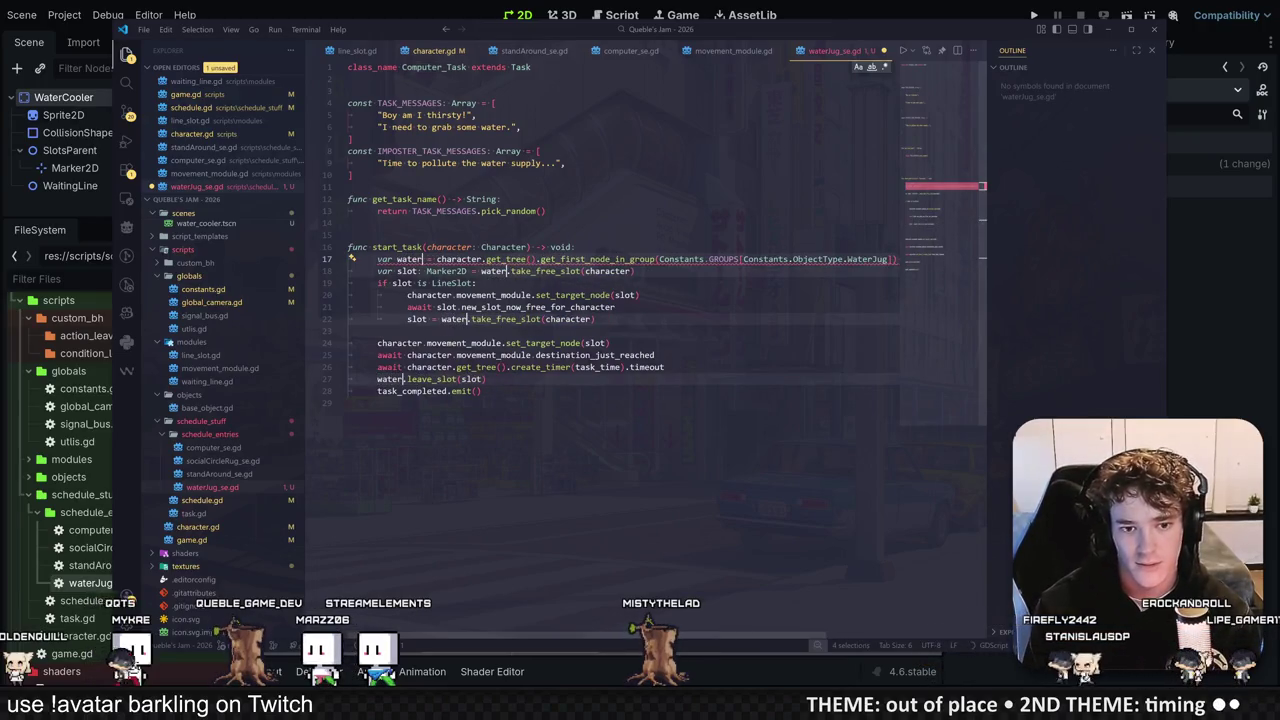
text(ug)
click(476, 259)
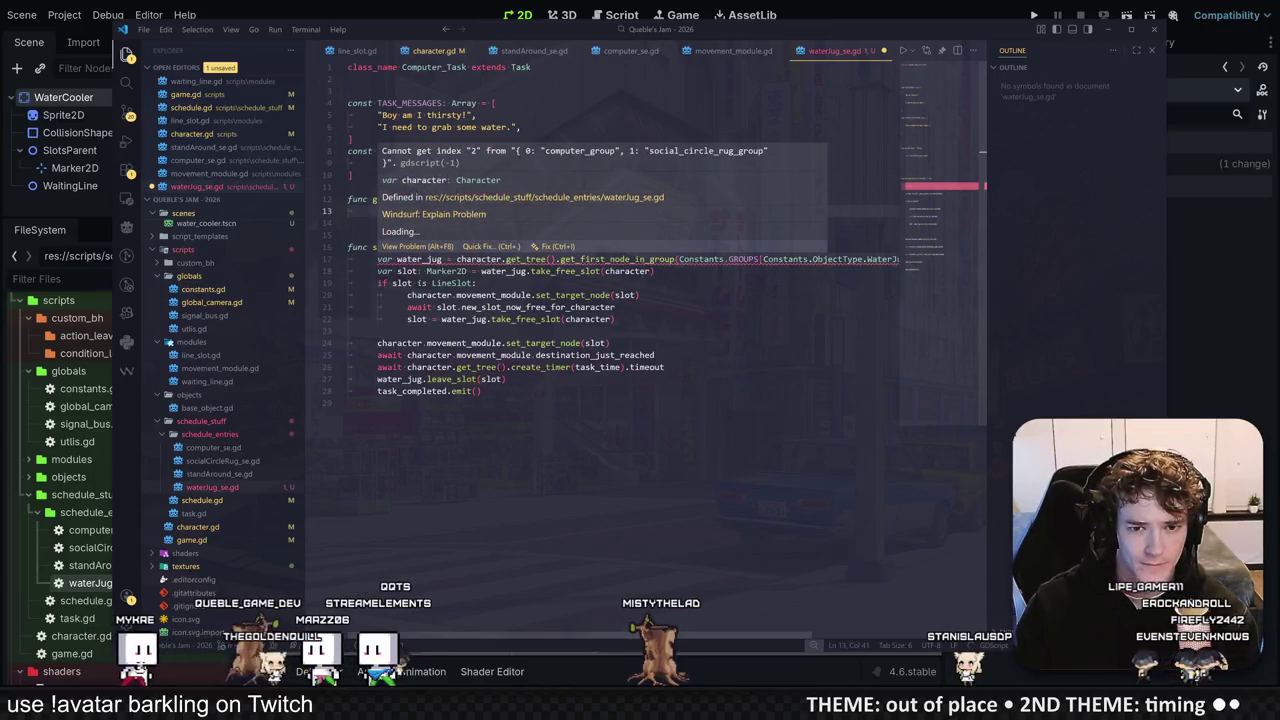
Step: Change the lookup's object type to Constants.ObjectType.WaterJug and save the script
scroll(775, 259, right, 2)
click(775, 259)
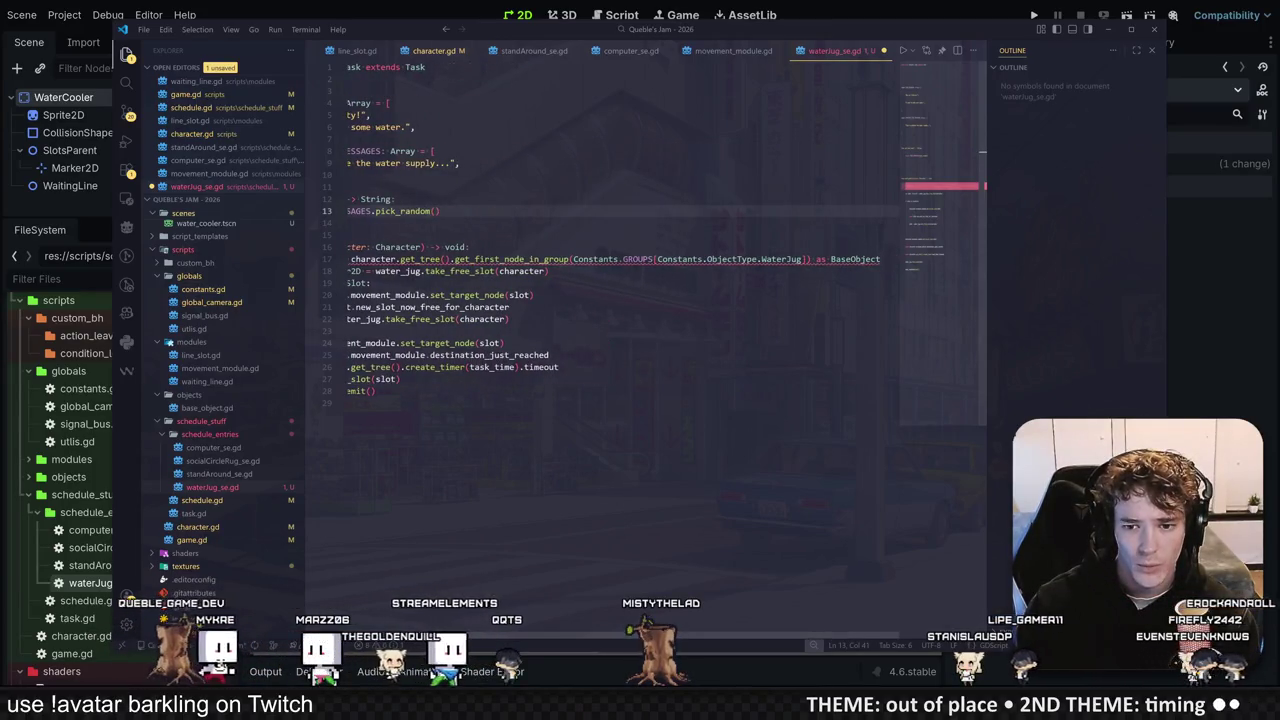
text(wa)
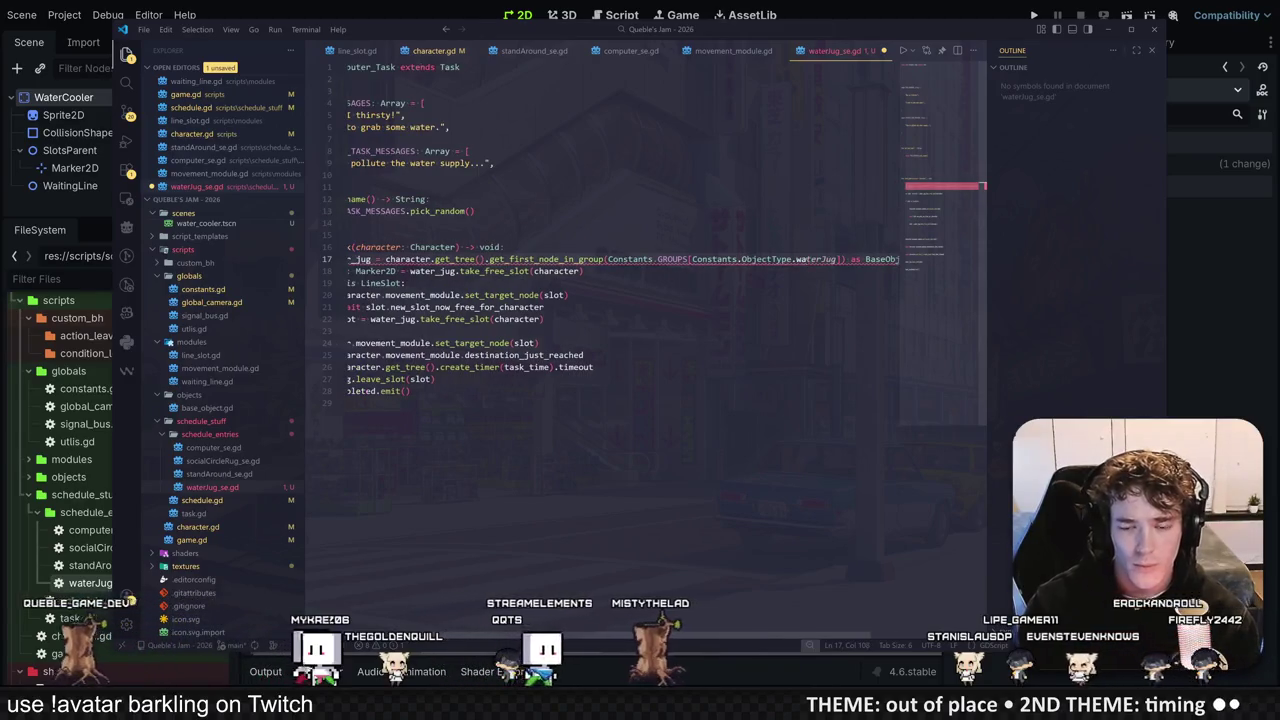
key(BackSpace)
key(BackSpace)
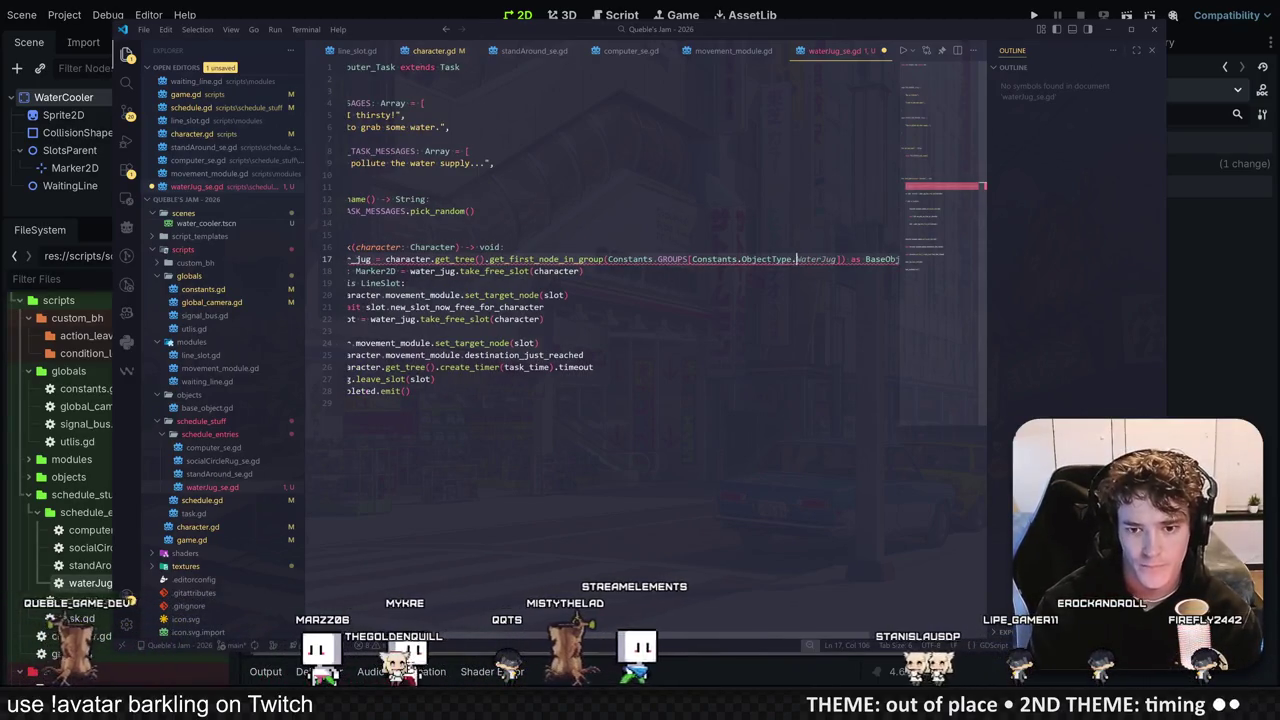
text(w)
key(Tab)
key(ctrl+s)
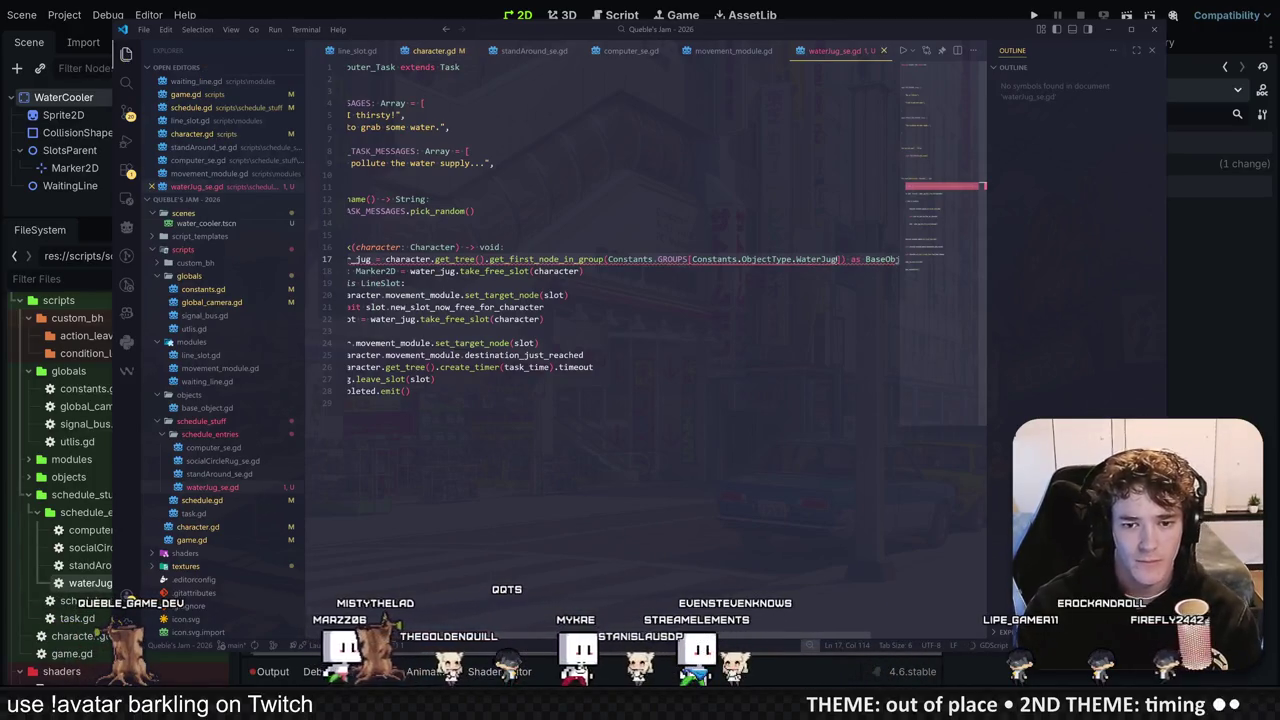
mouse_move(700, 260)
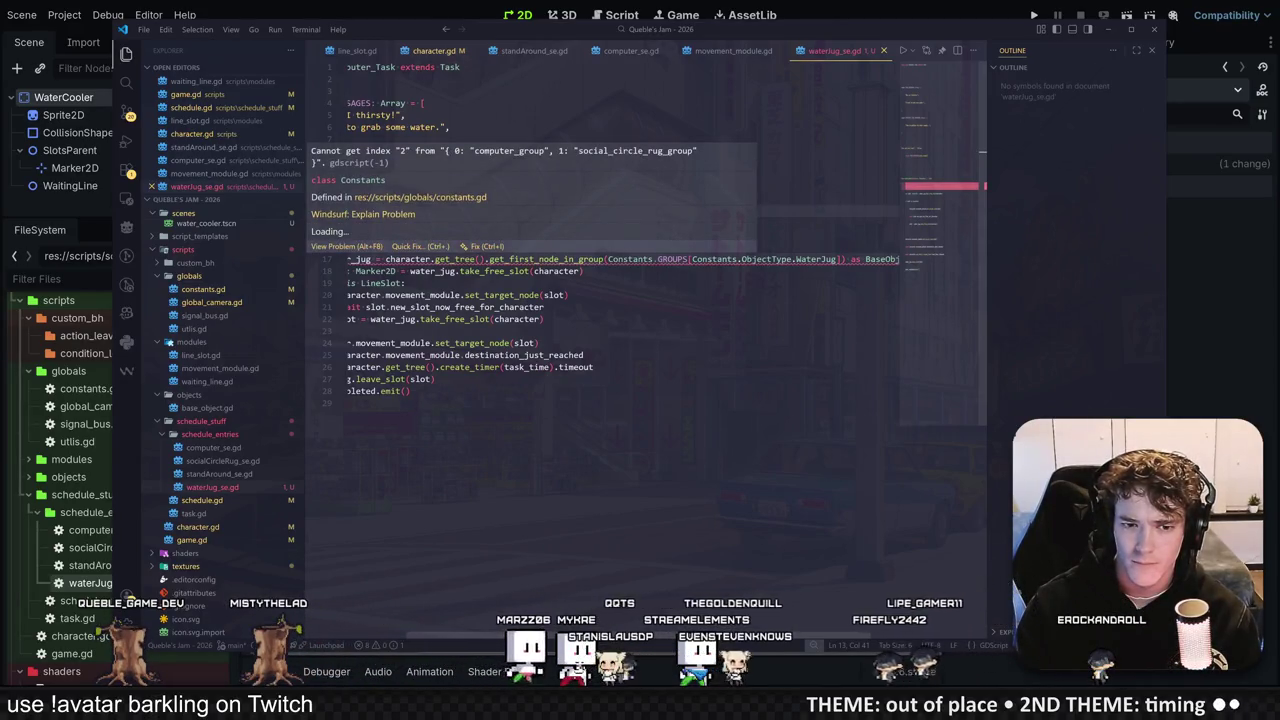
mouse_move(763, 255)
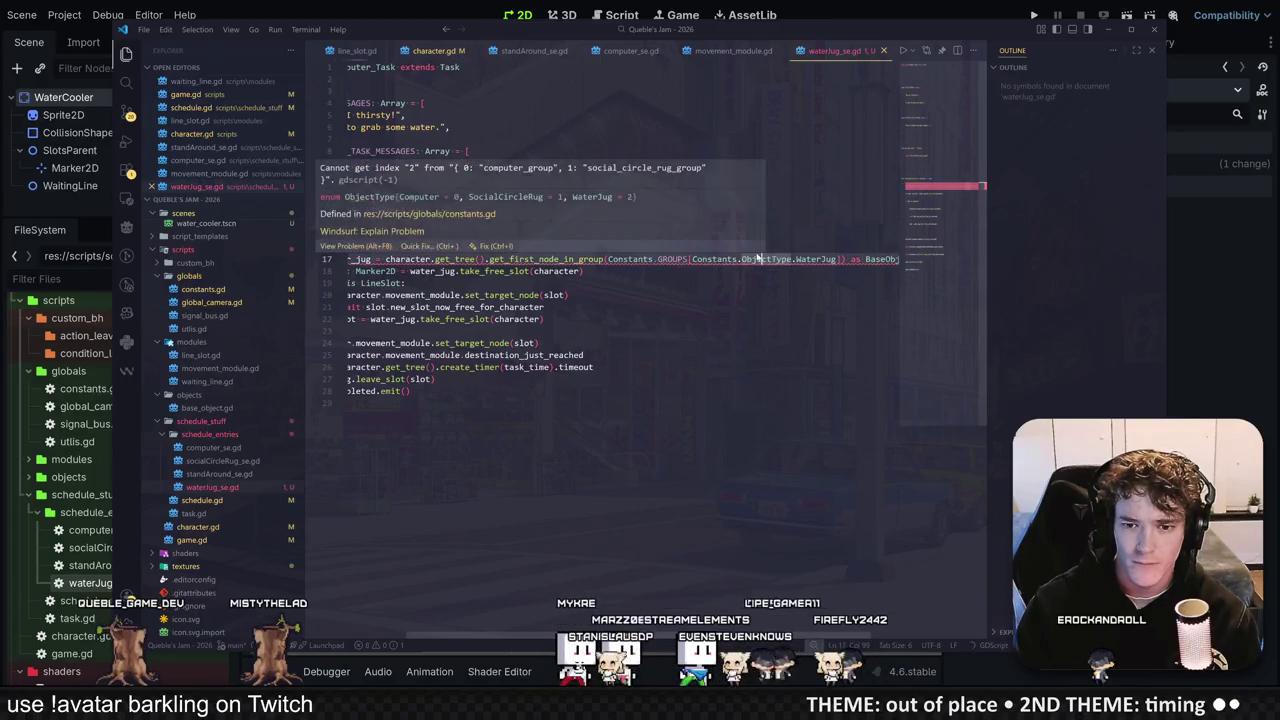
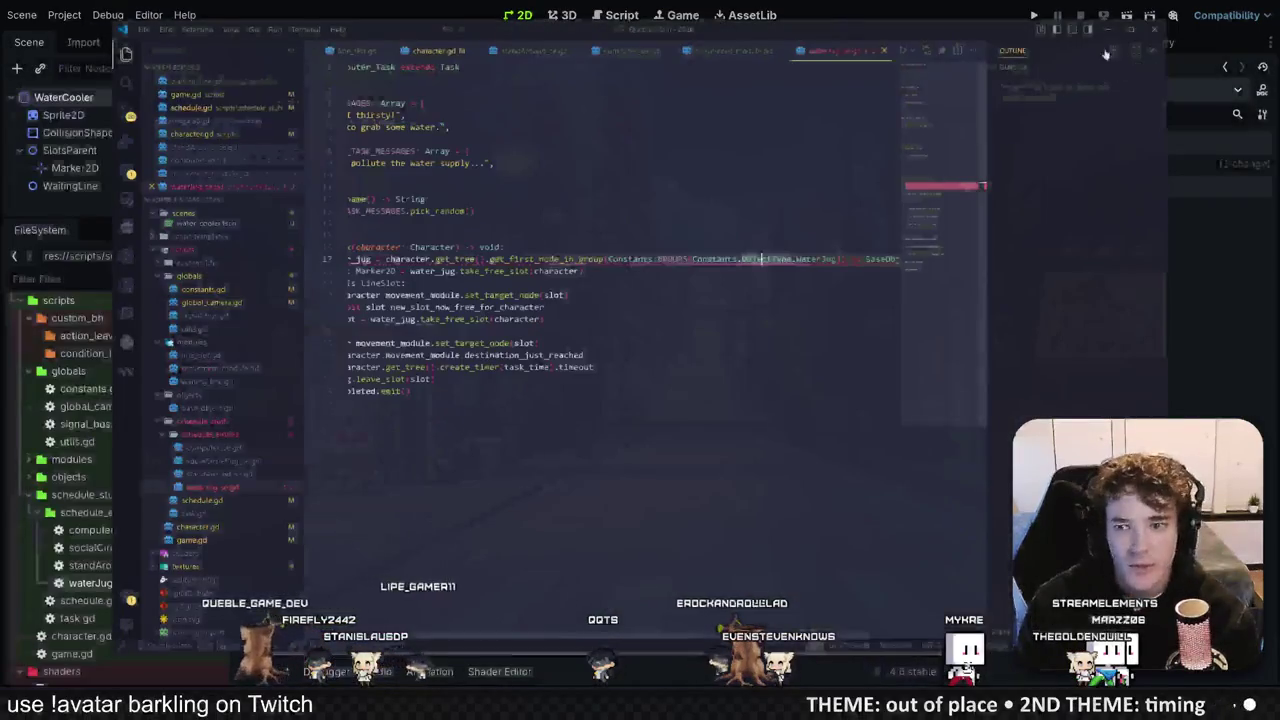
Step: Add ObjectType.WaterJug: "water_jug_group" as a new GROUPS entry in constants.gd
click(494, 163)
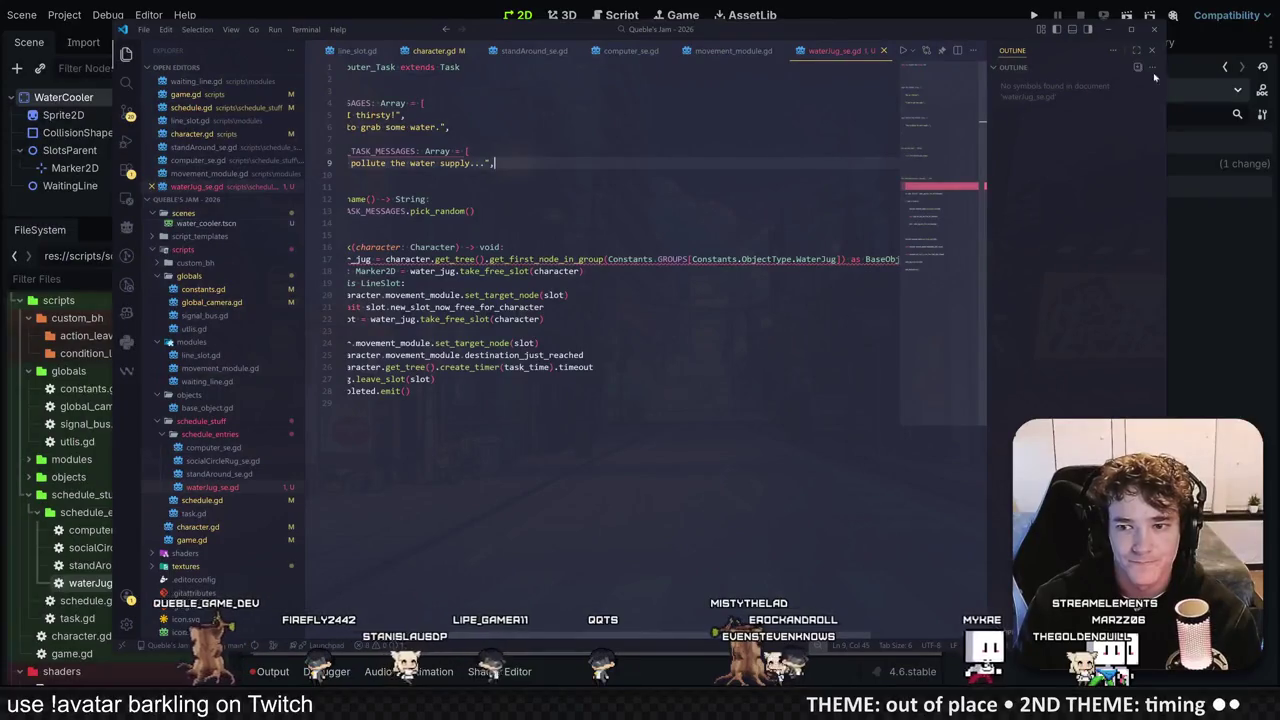
key(alt+Tab)
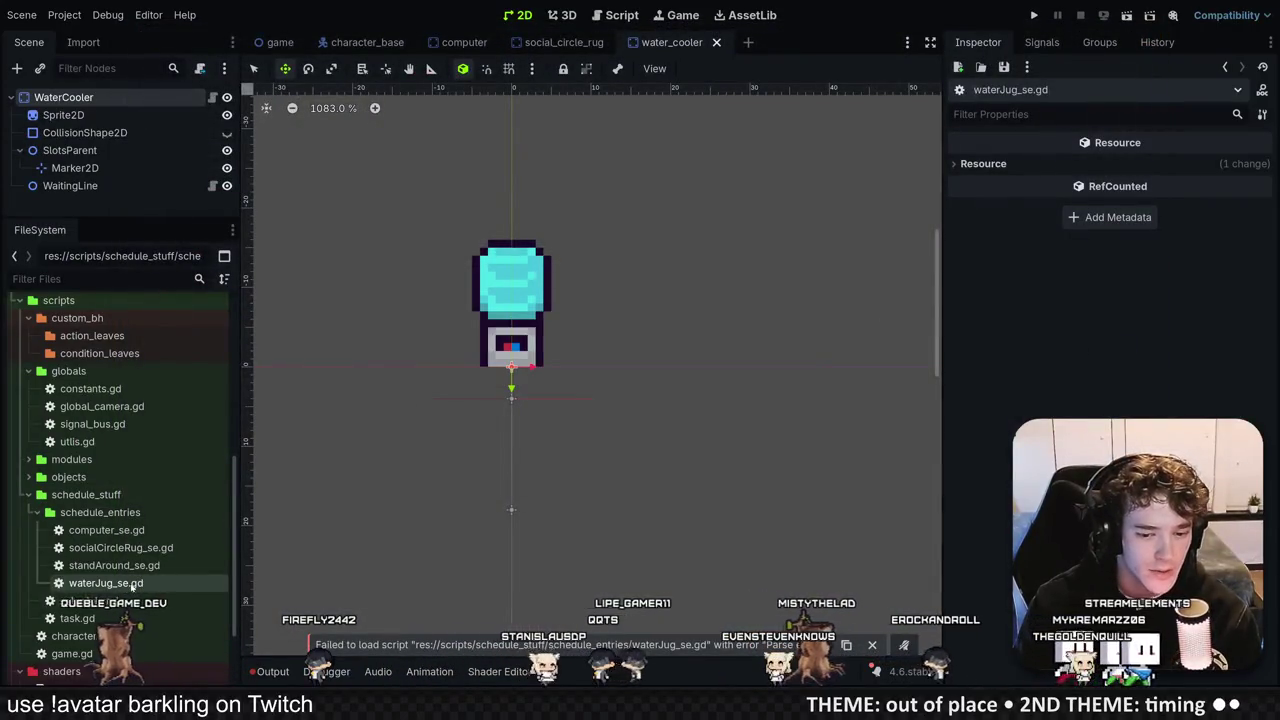
double_click(131, 585)
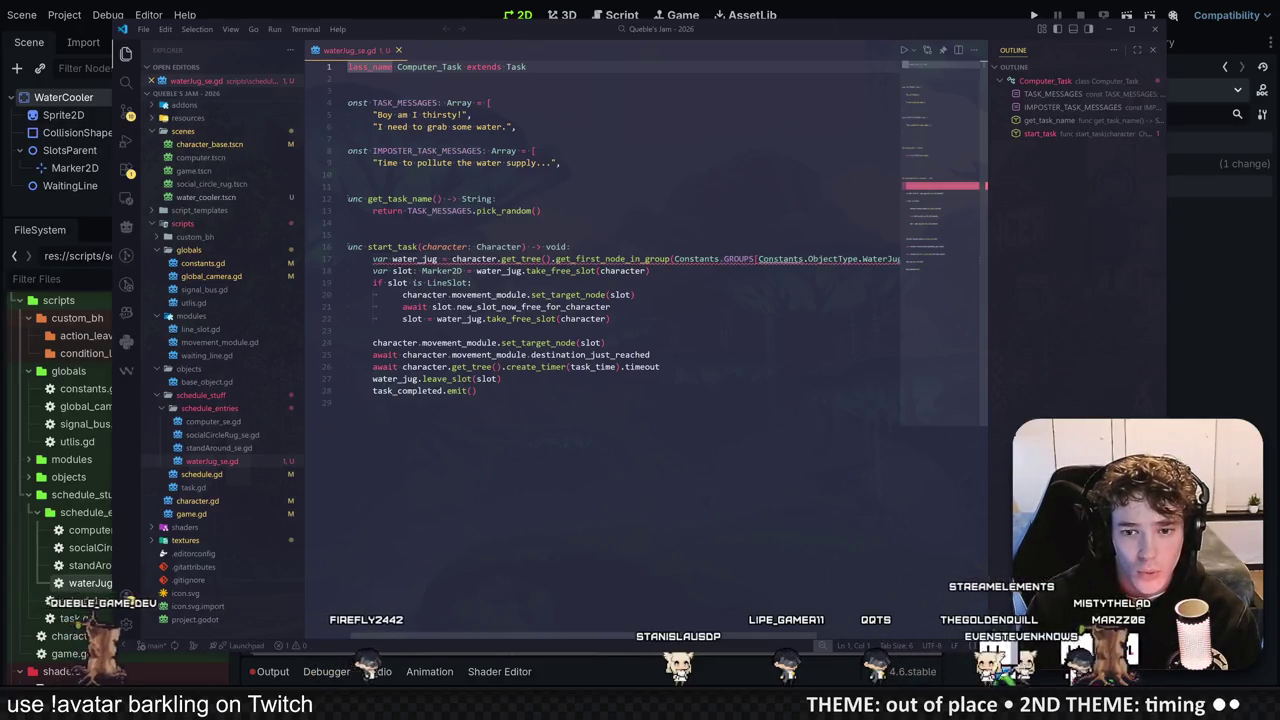
ctrl+click(738, 259)
click(644, 197)
key(Return)
key(Tab)
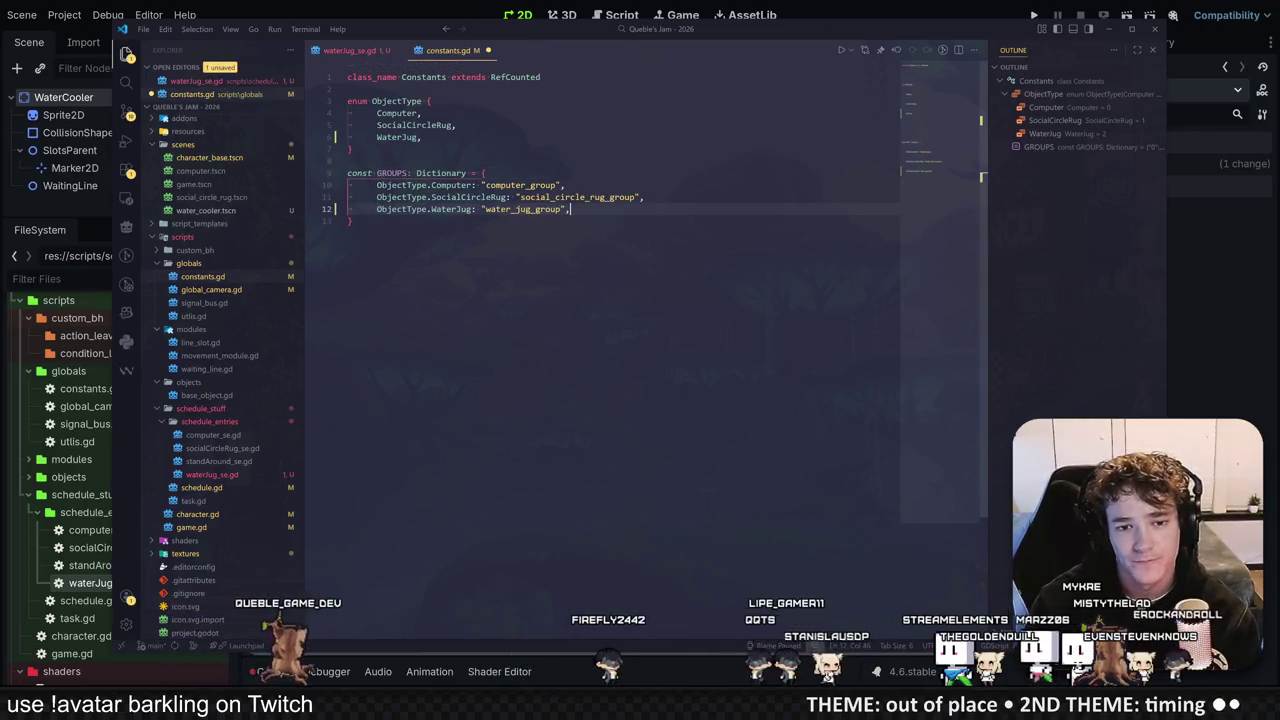
Step: Correct the WaterJug reference on line 17 of waterJug_se.gd and save the script
click(345, 50)
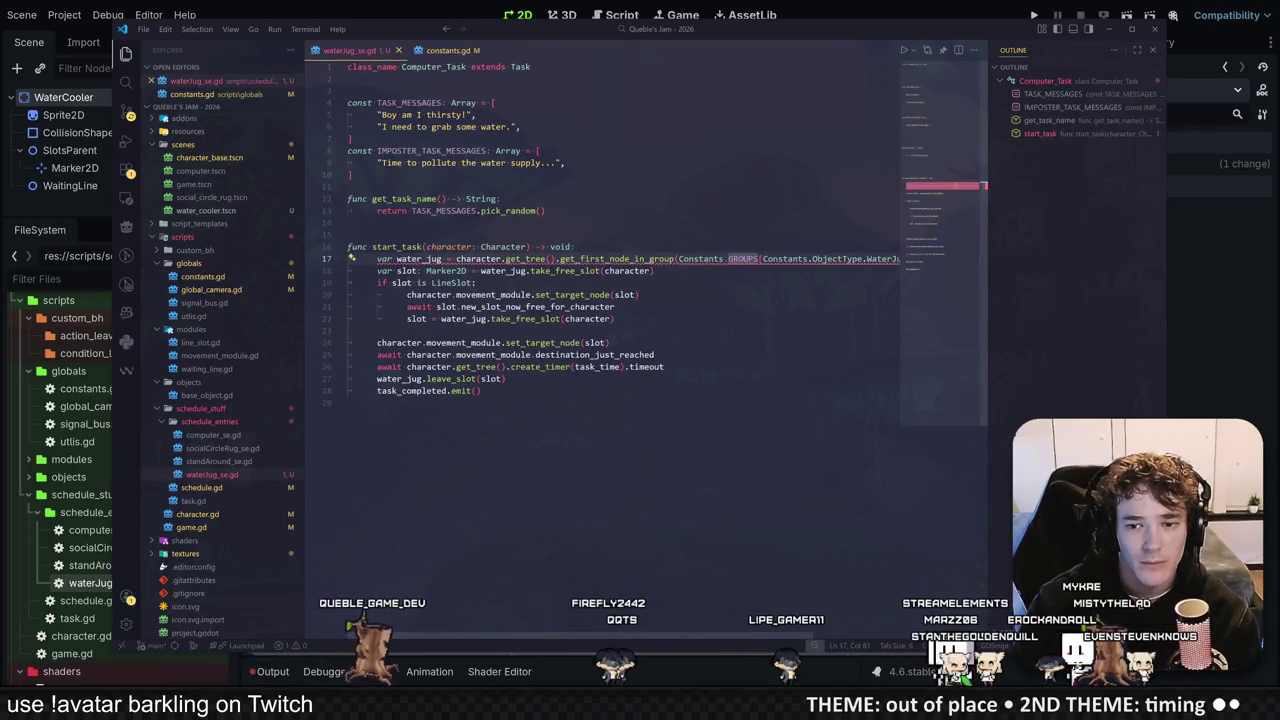
click(898, 258)
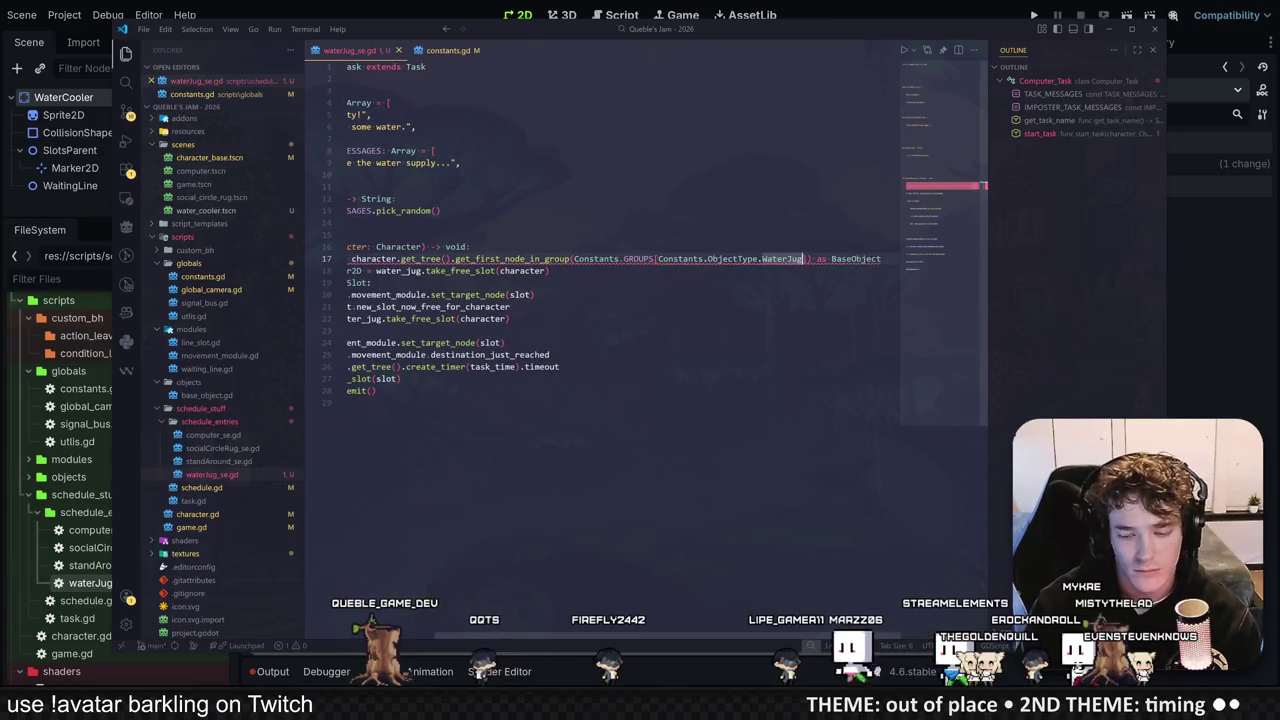
key(BackSpace)
text(g)
key(ctrl+s)
click(1196, 300)
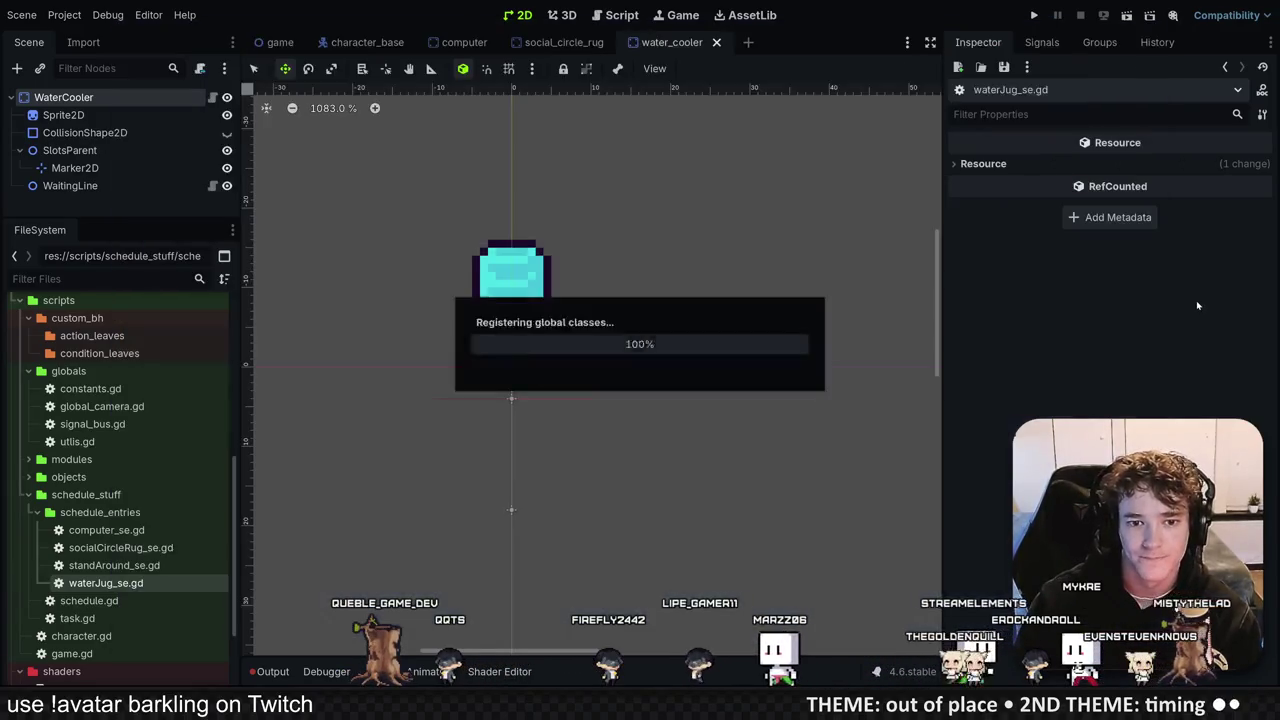
Step: Instance water_cooler.tscn under Objects, move it to the room's top middle, and save
click(278, 45)
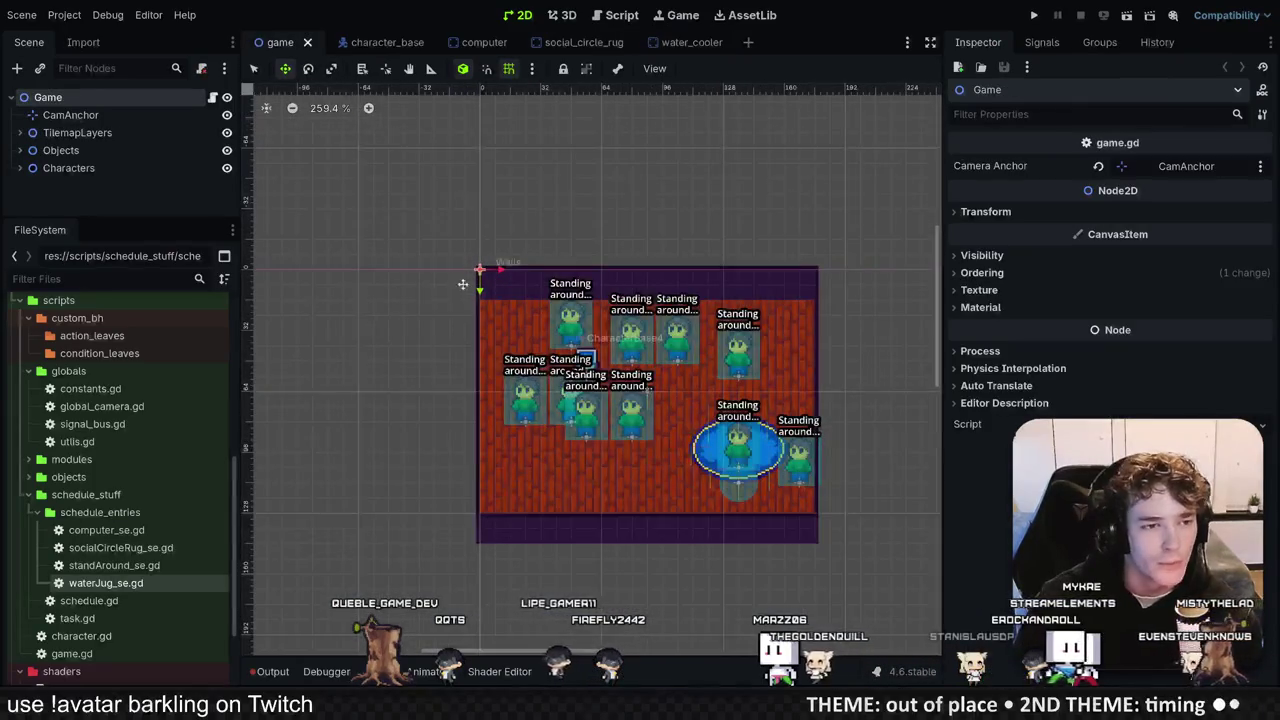
click(20, 150)
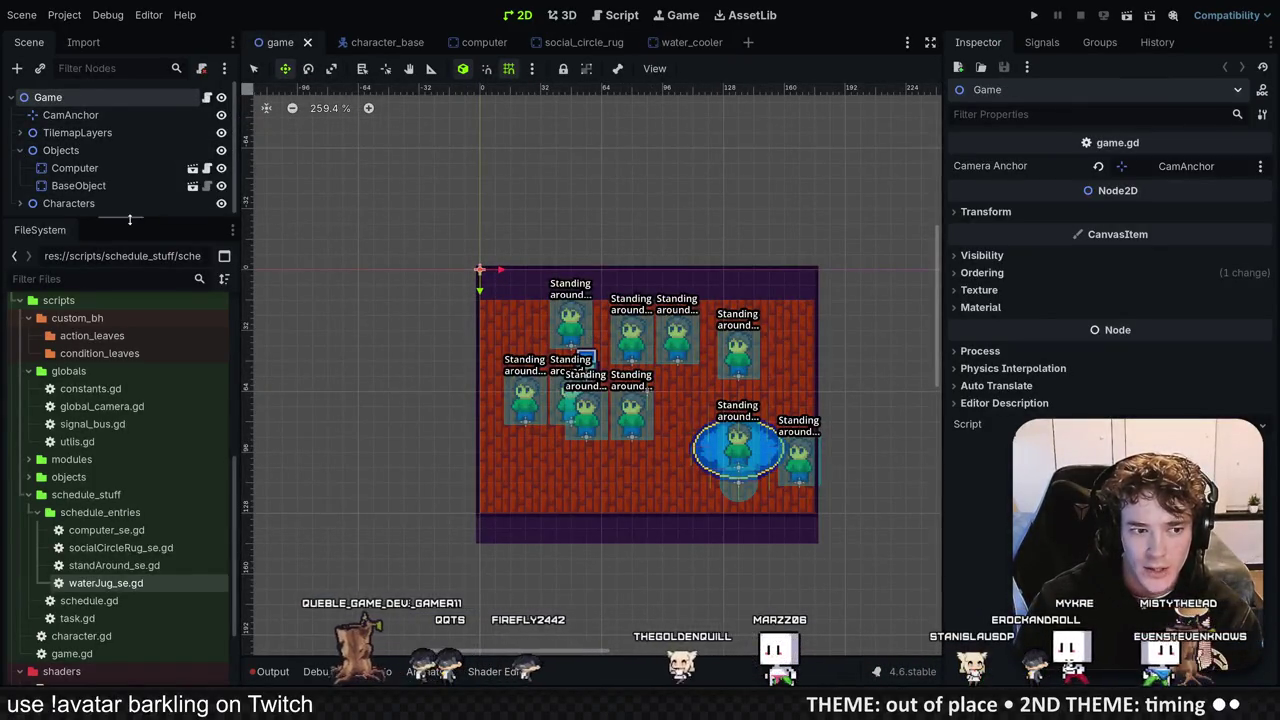
drag(131, 216, 131, 365)
click(60, 150)
click(40, 68)
text(wat)
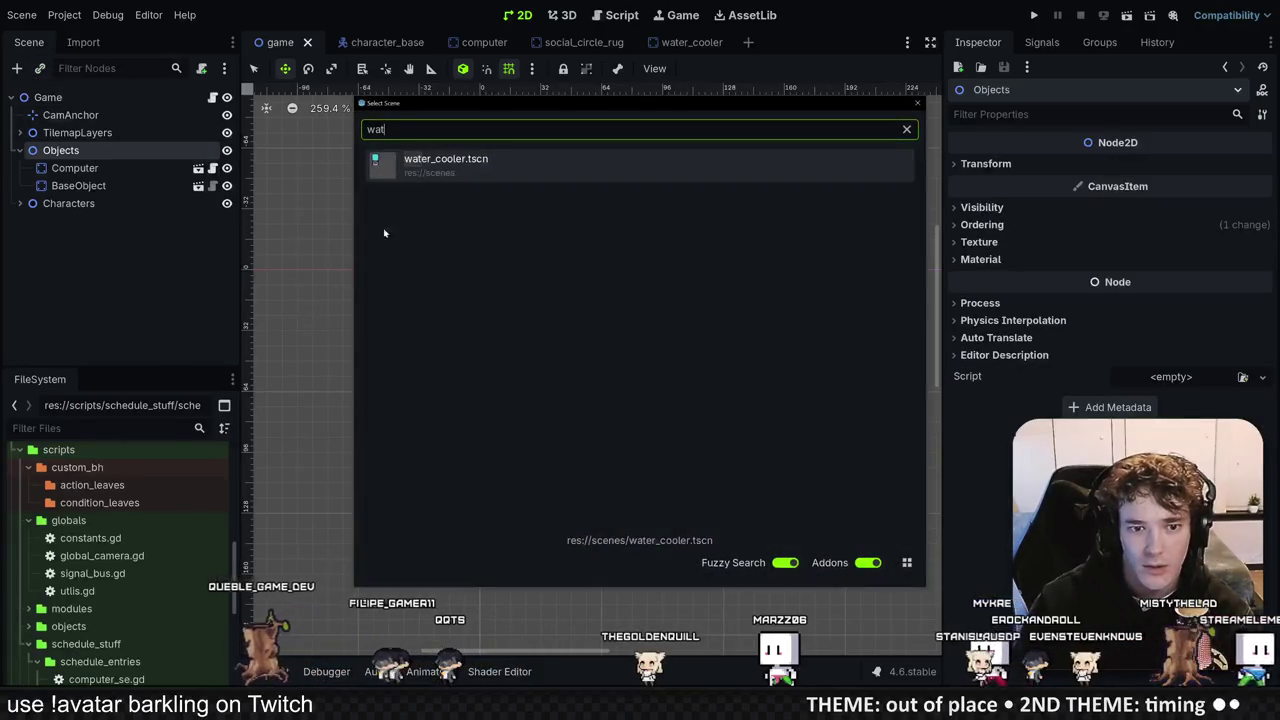
key(Return)
scroll(695, 360, up, 1)
scroll(695, 360, up, 1)
drag(406, 222, 709, 282)
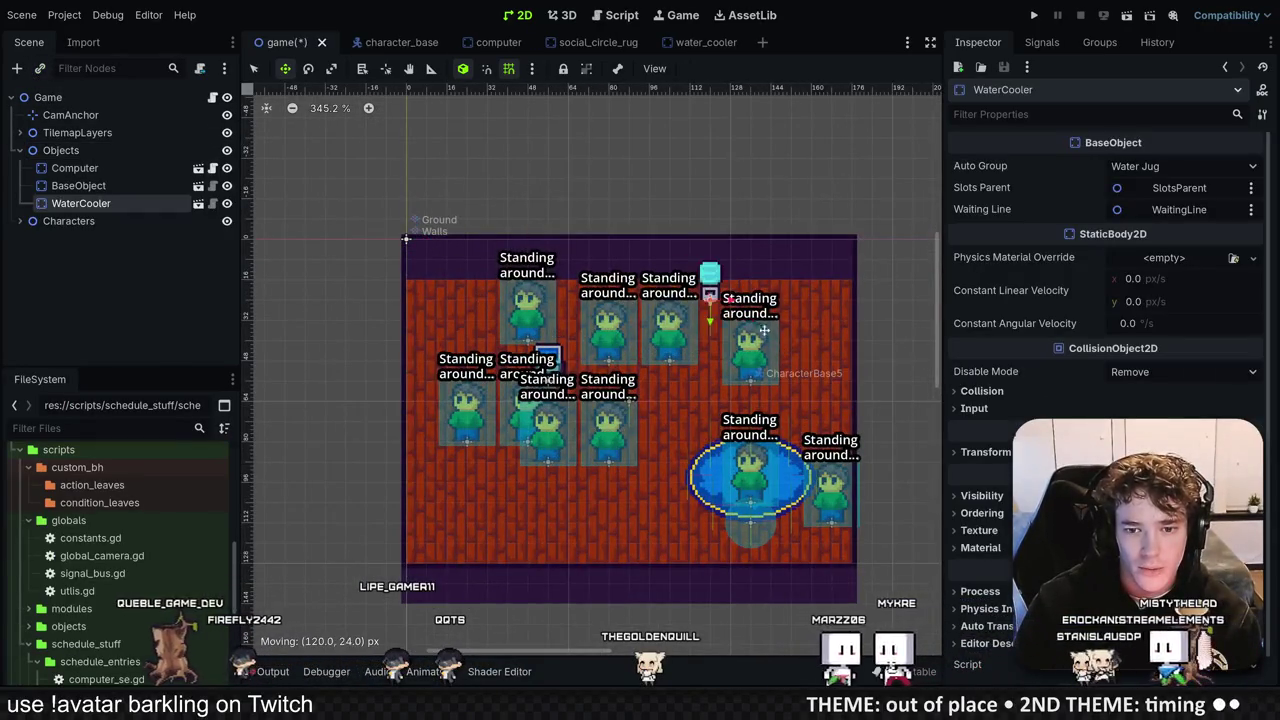
key(ctrl+s)
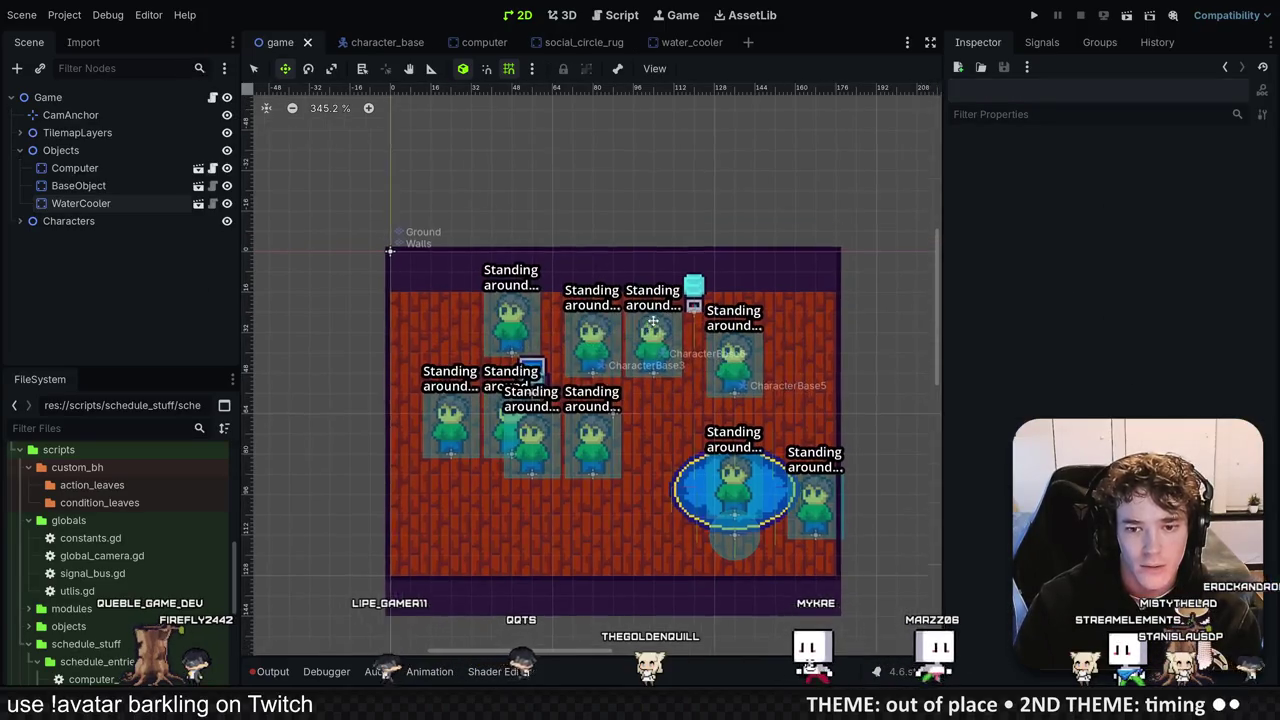
Step: Add an empty third task slot to CharacterBase3's Routine in the Inspector
click(75, 168)
click(20, 221)
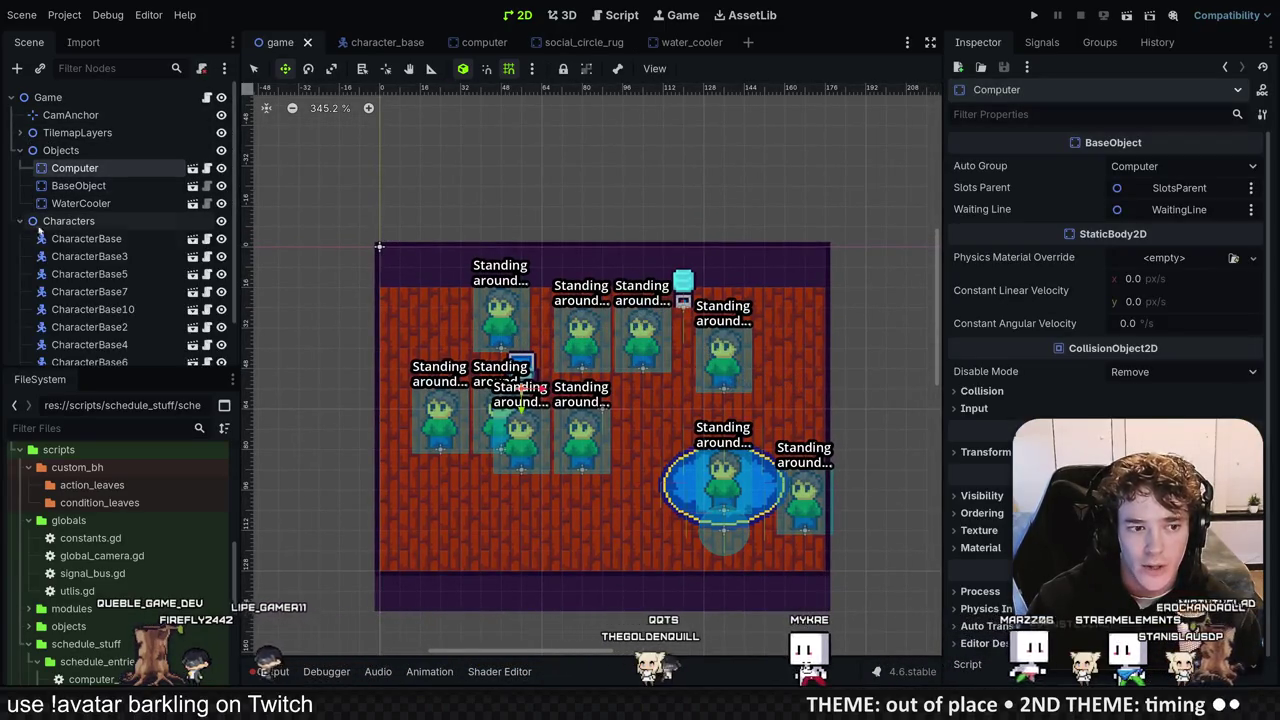
click(128, 256)
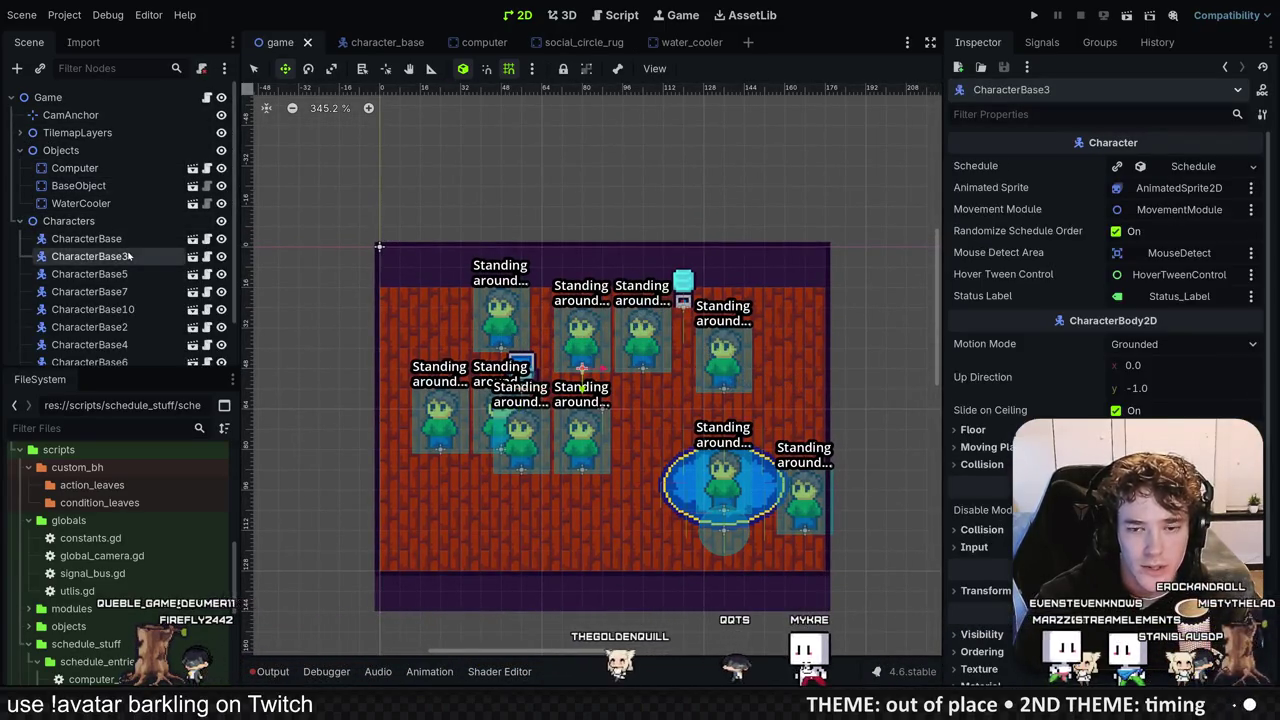
click(1160, 166)
click(1137, 189)
click(1137, 189)
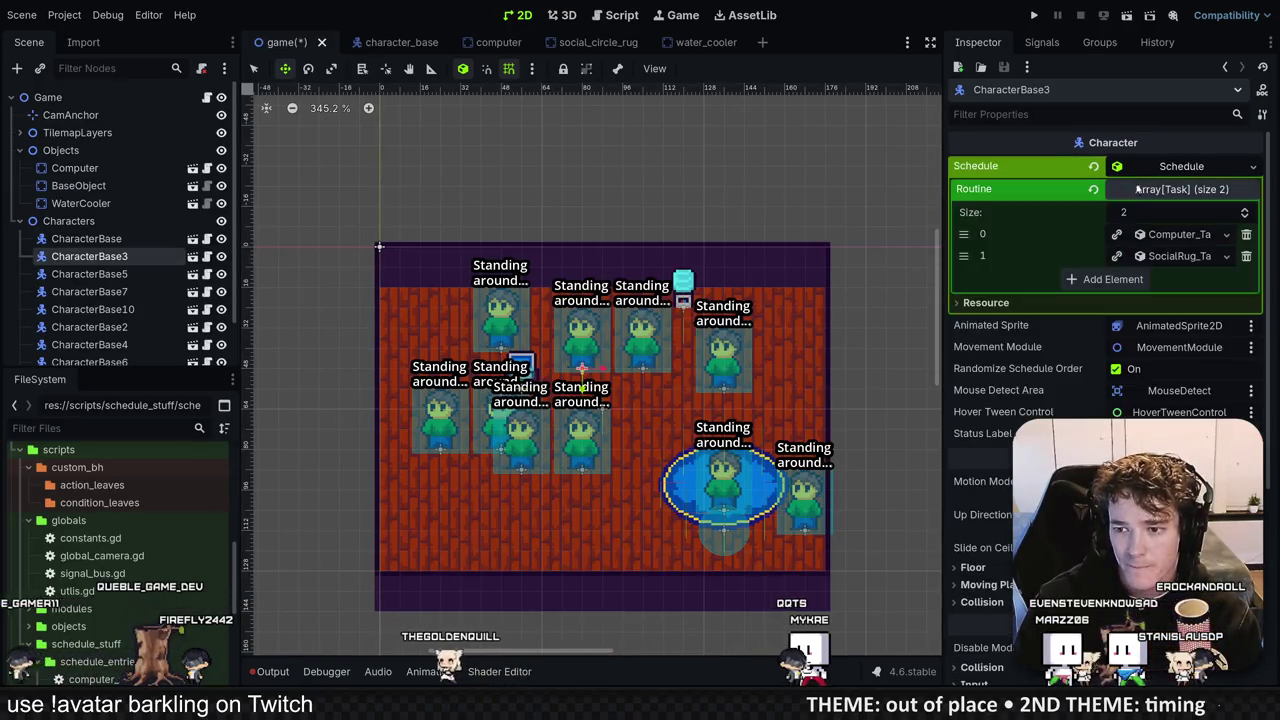
click(1110, 279)
click(1168, 279)
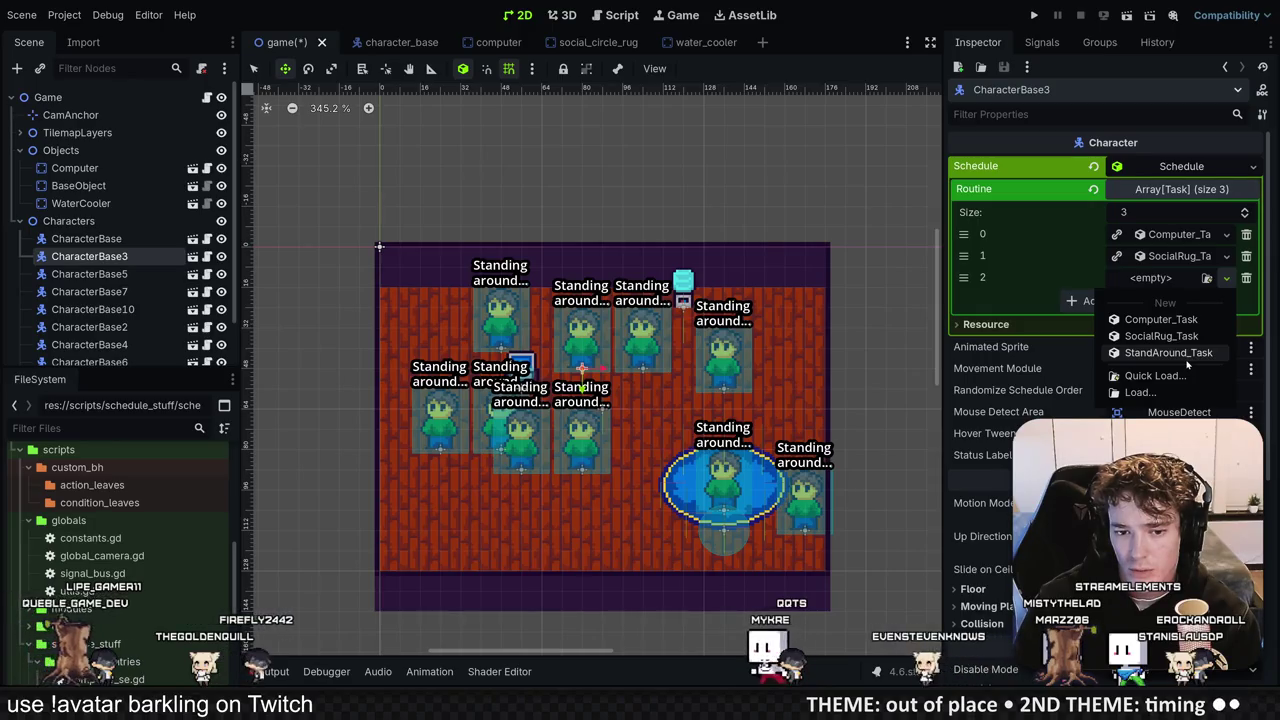
key(alt+Tab)
Step: Change line 1 of waterJug_se.gd to class_name WaterCooler_Task and save
click(352, 138)
double_click(433, 67)
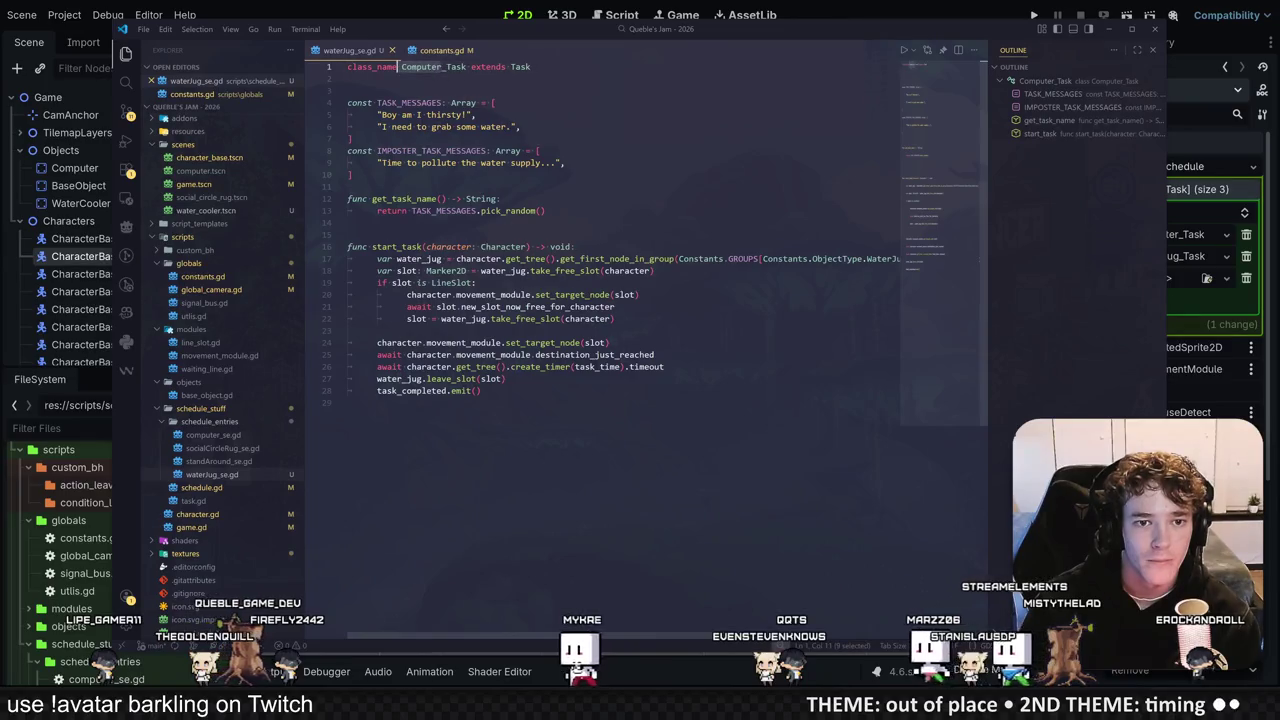
text(WaterCooler)
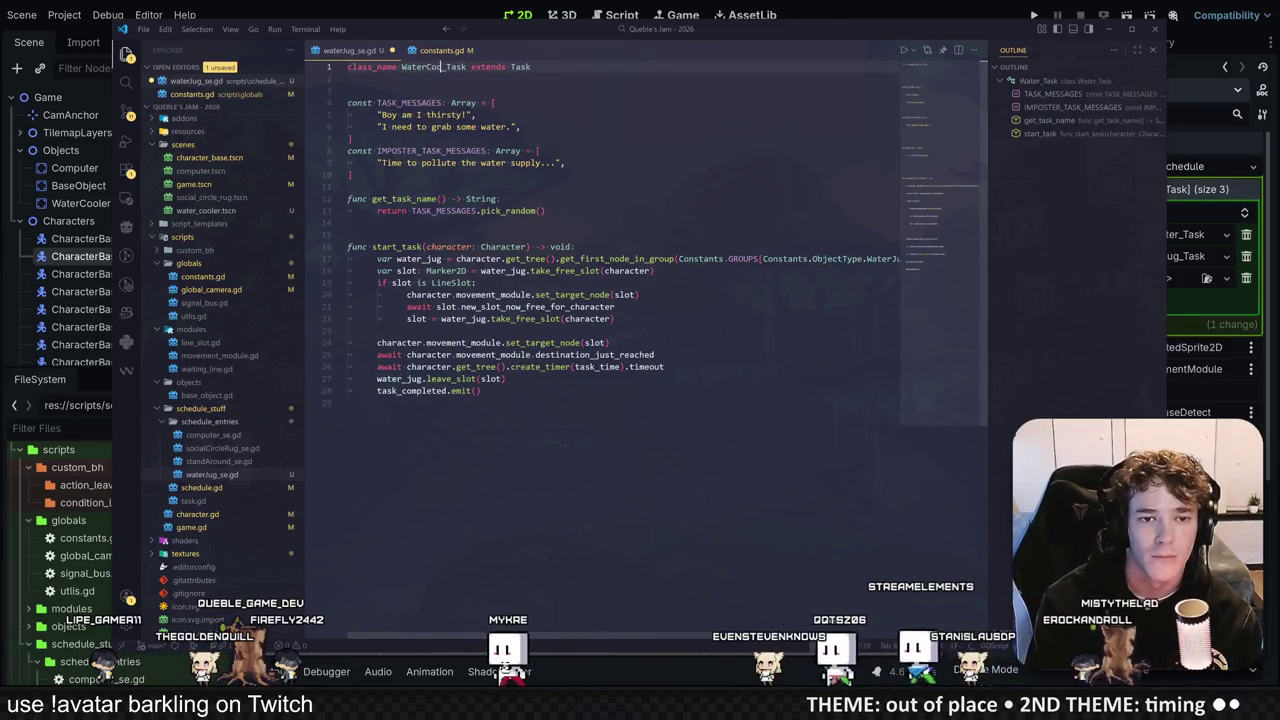
key(ctrl+s)
click(495, 102)
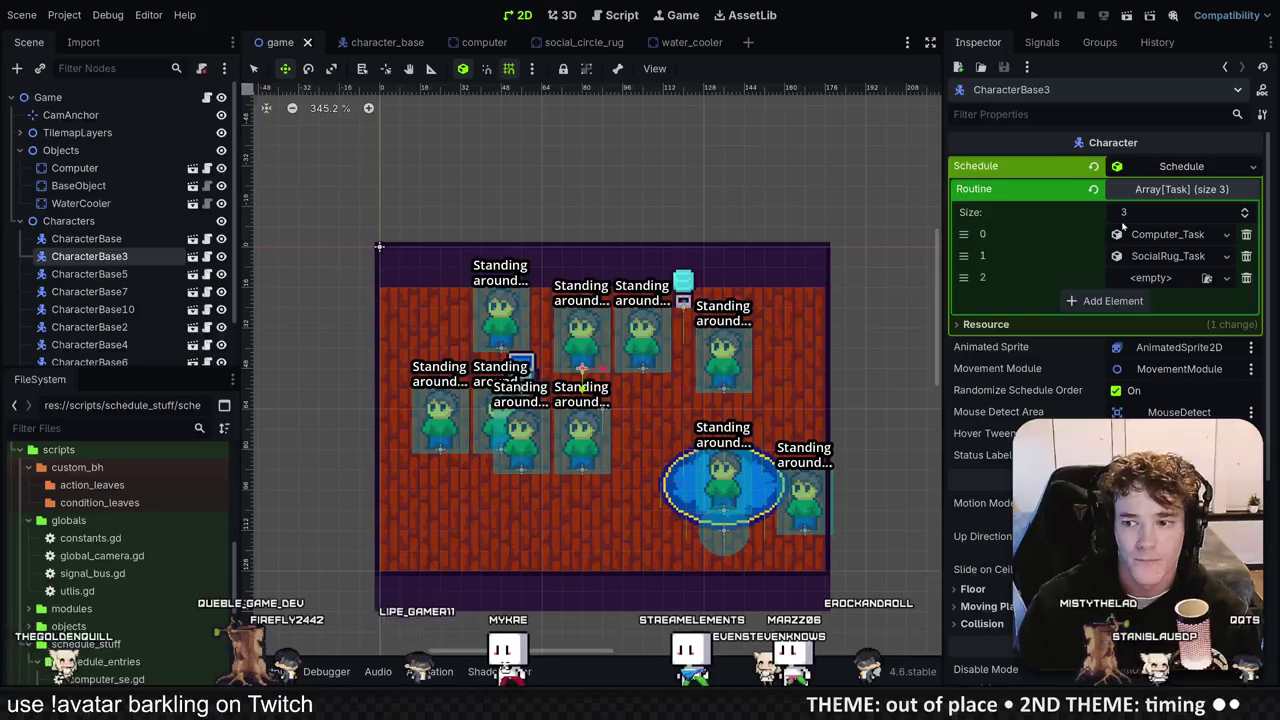
Step: Save the game scene and reload the project so the new WaterCooler_Task class registers
click(1164, 279)
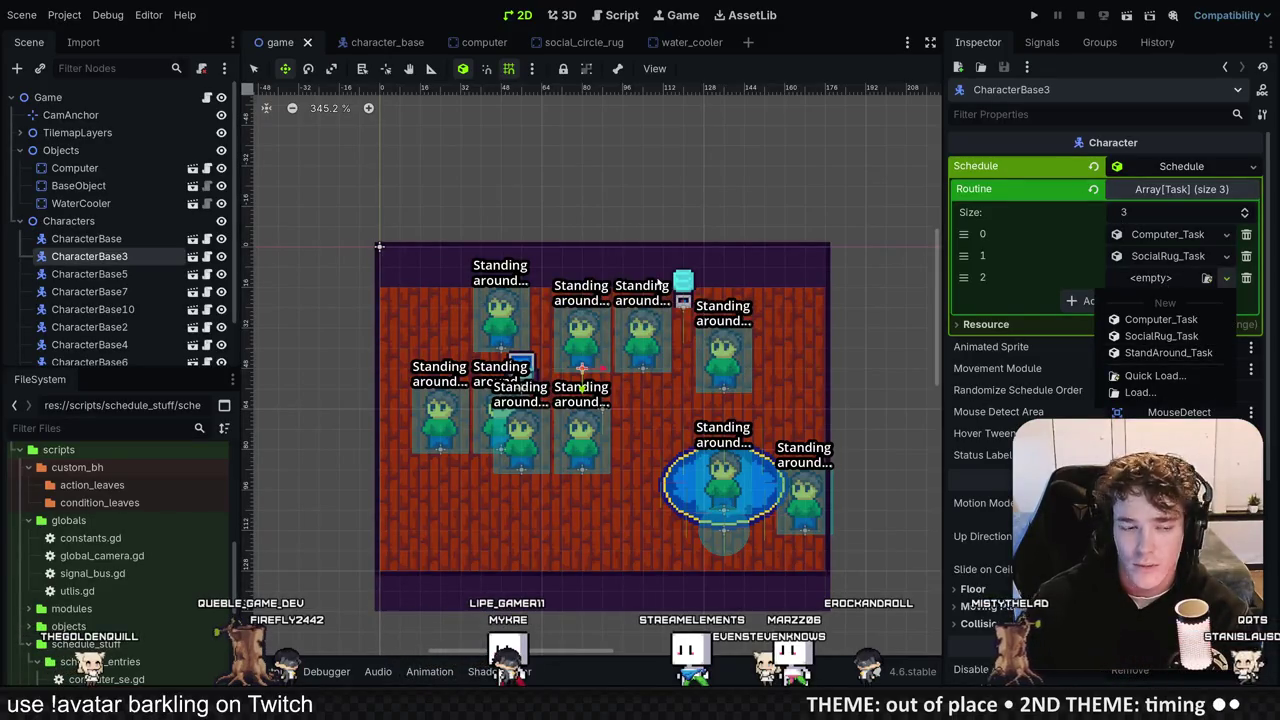
key(ctrl+s)
click(64, 14)
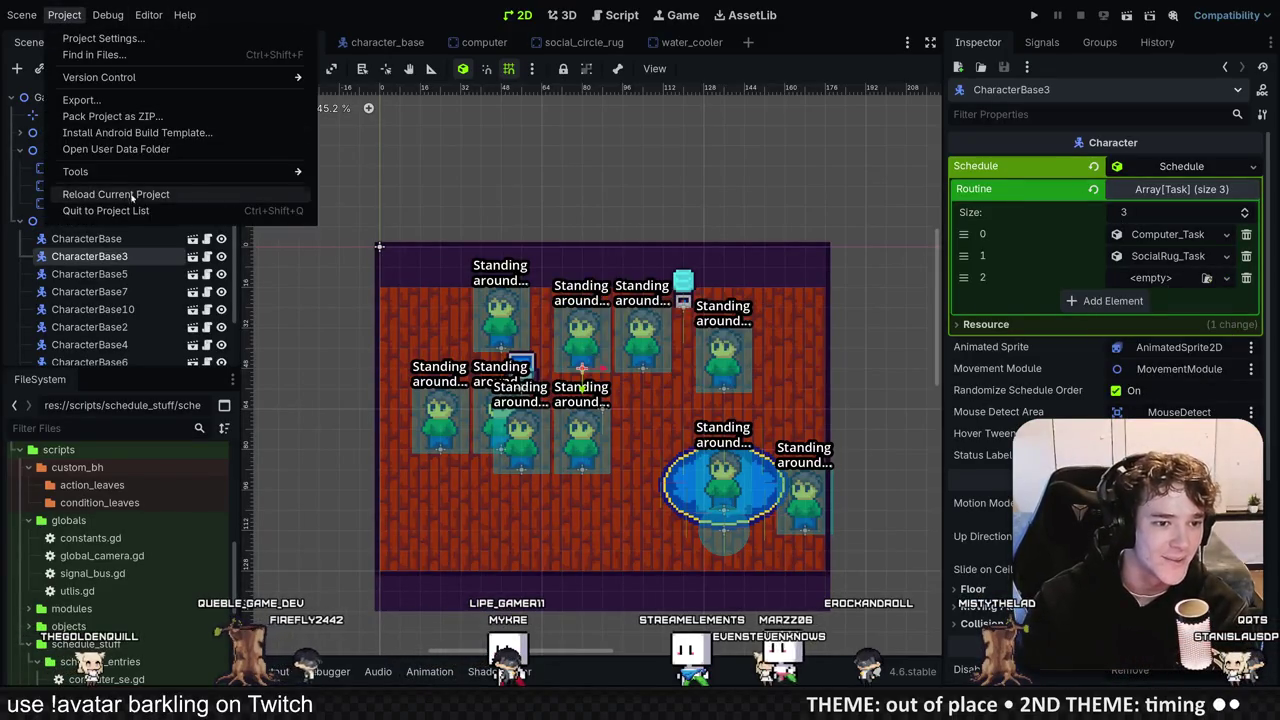
click(133, 195)
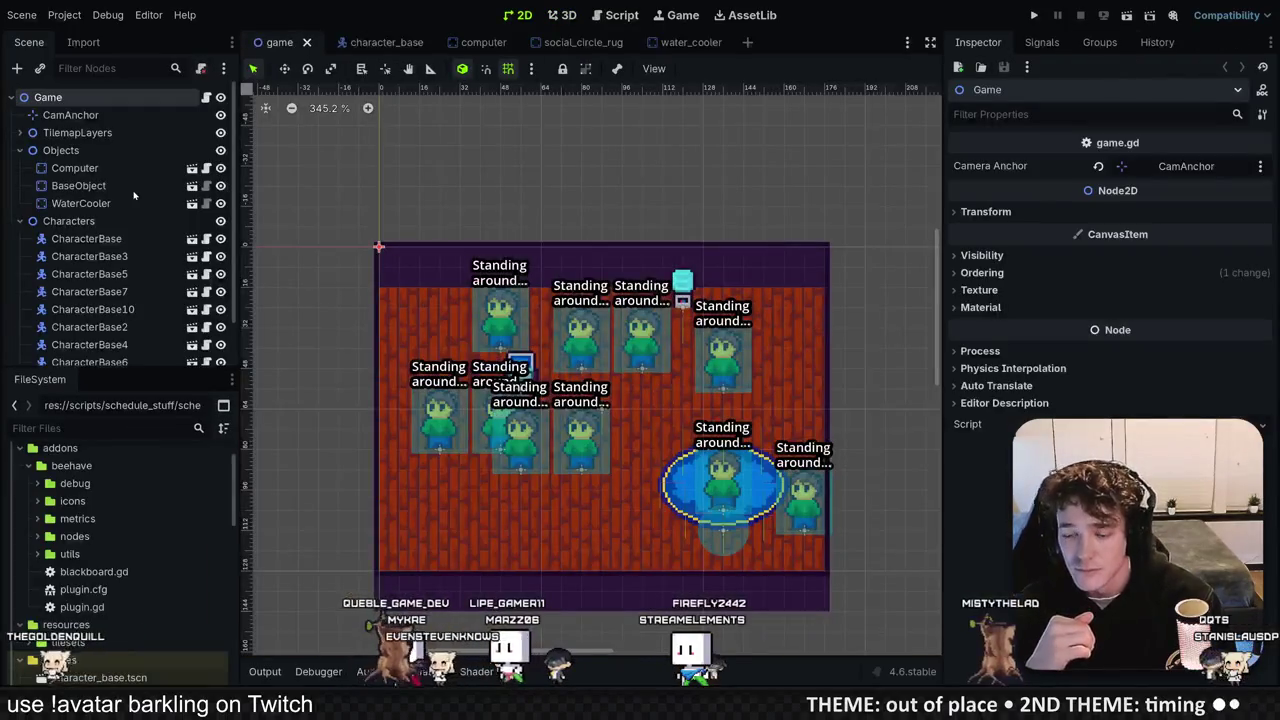
Step: Fill CharacterBase3's Routine slot 2 with a new WaterCooler_Task of Task Time 3.0 and save
click(160, 256)
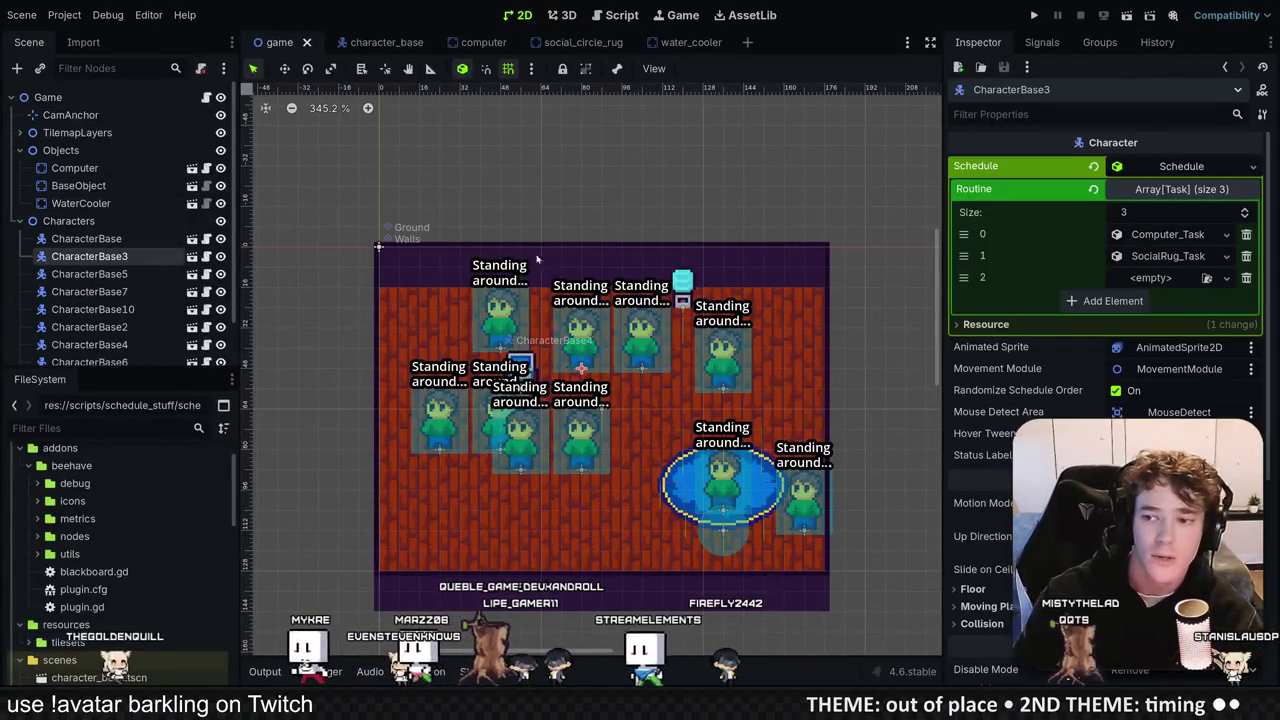
click(1151, 284)
click(1165, 370)
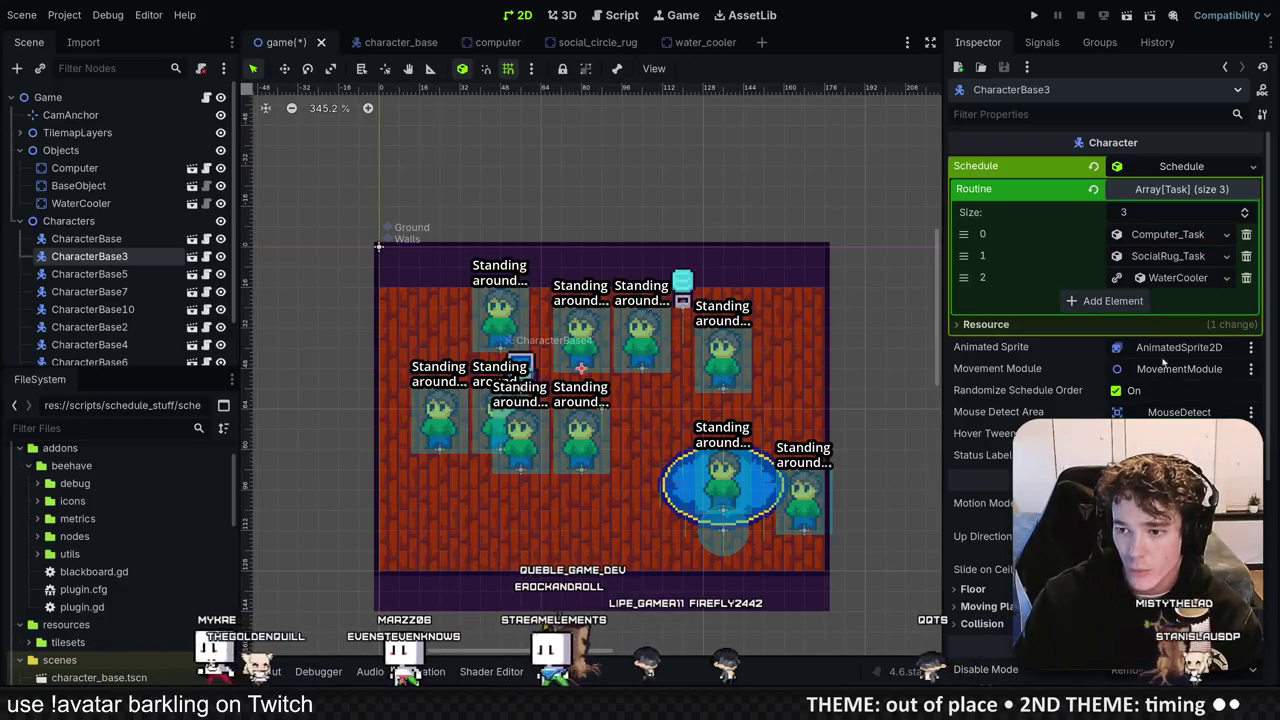
click(1170, 277)
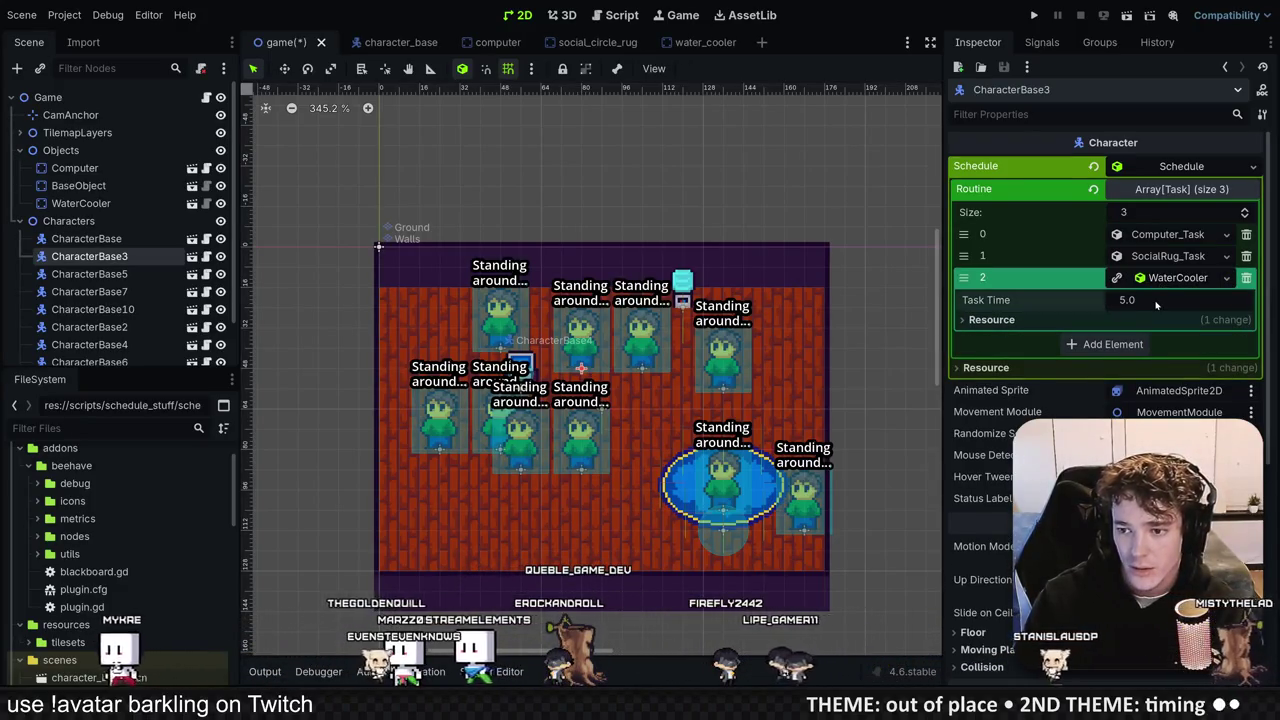
click(1127, 300)
key(ctrl+s)
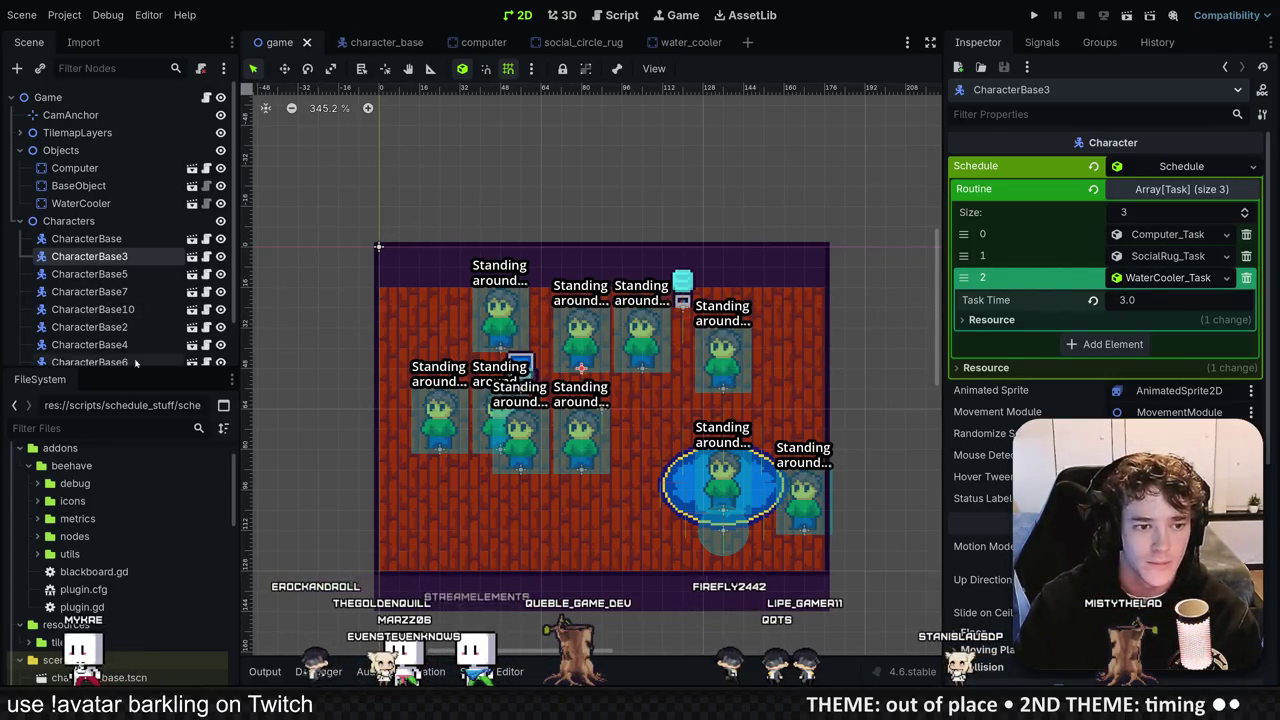
Step: Move WaterCooler_Task to the first routine step and run the game
drag(135, 366, 135, 402)
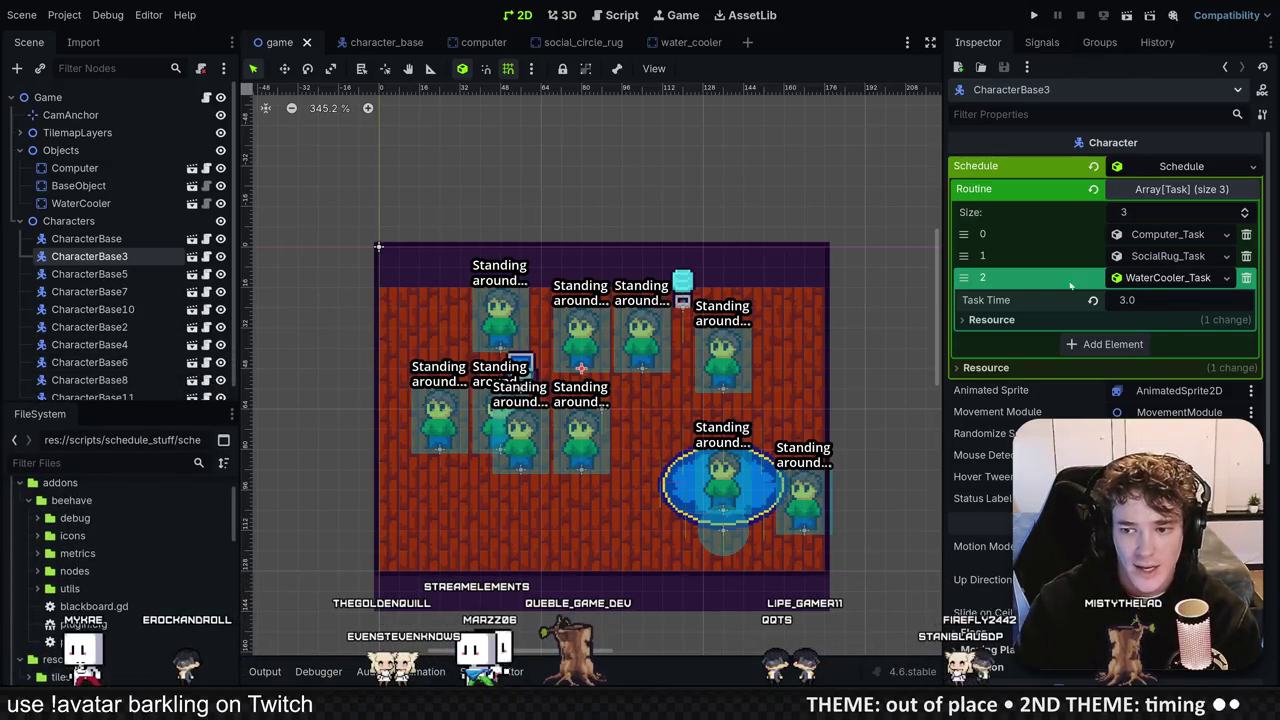
drag(958, 277, 958, 234)
click(1034, 15)
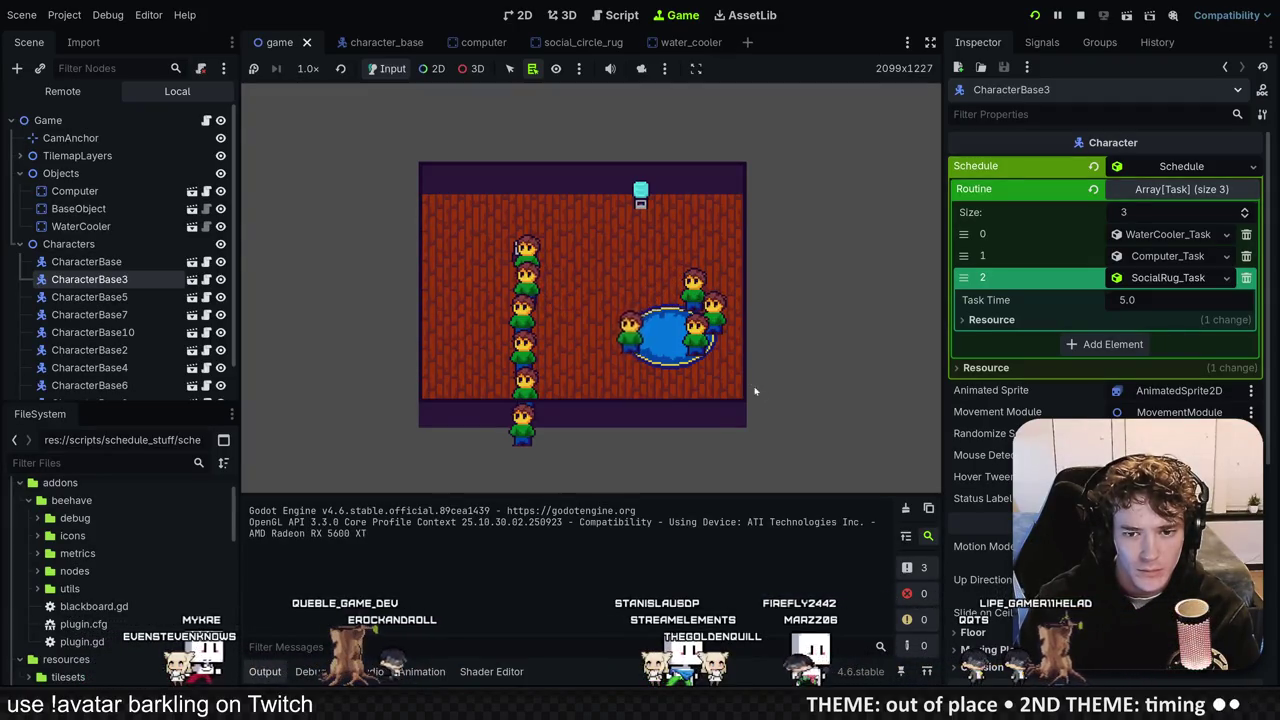
Step: Watch the characters' status bubbles as they walk their routines, then stop the game with F8
mouse_move(605, 365)
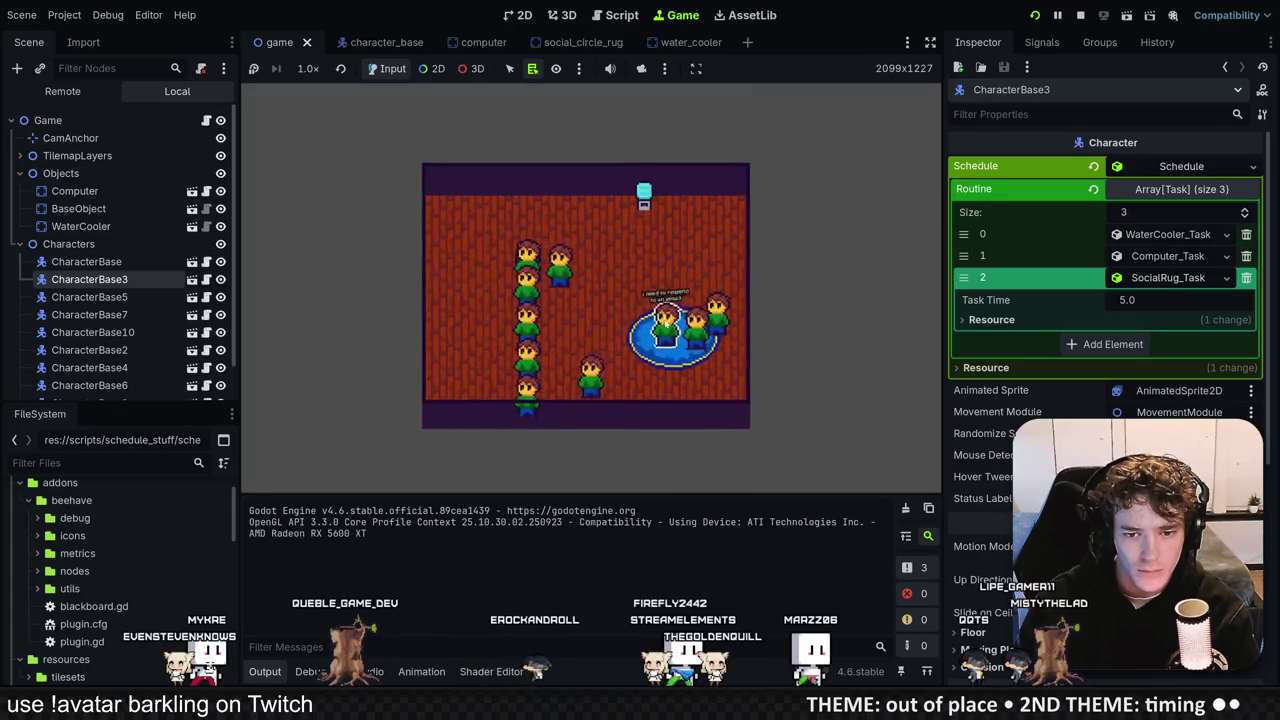
mouse_move(630, 280)
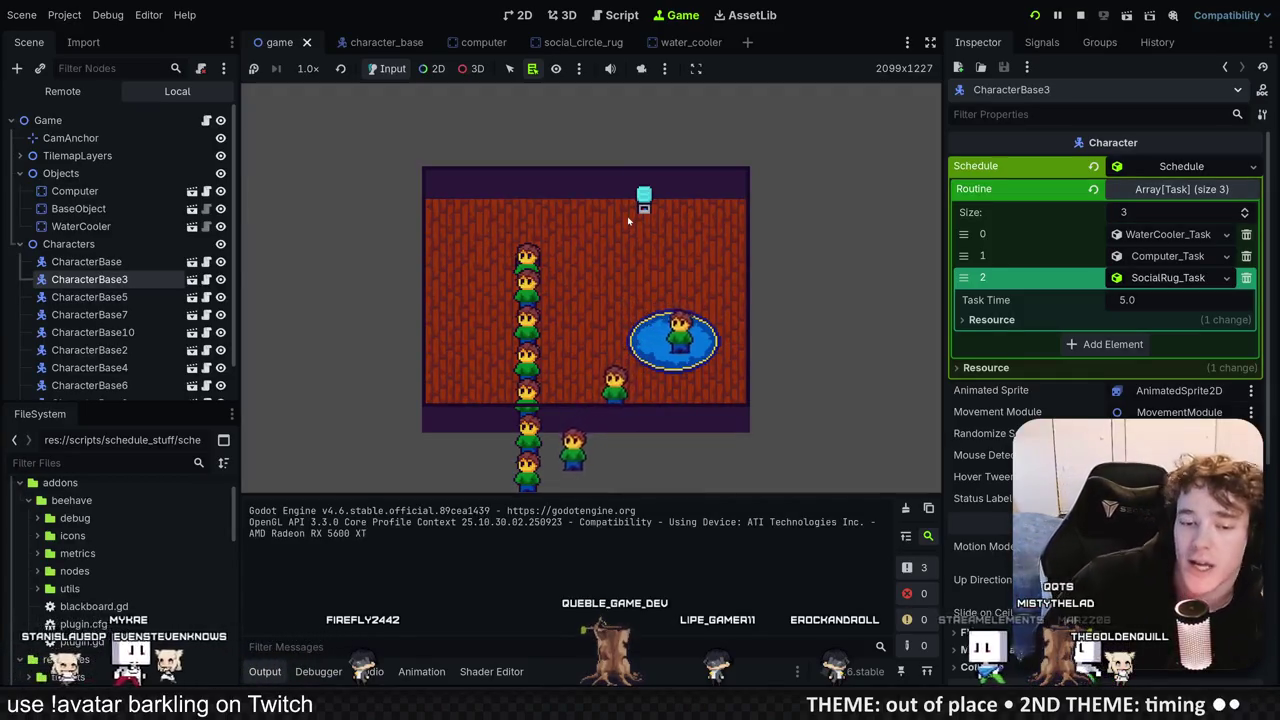
mouse_move(528, 262)
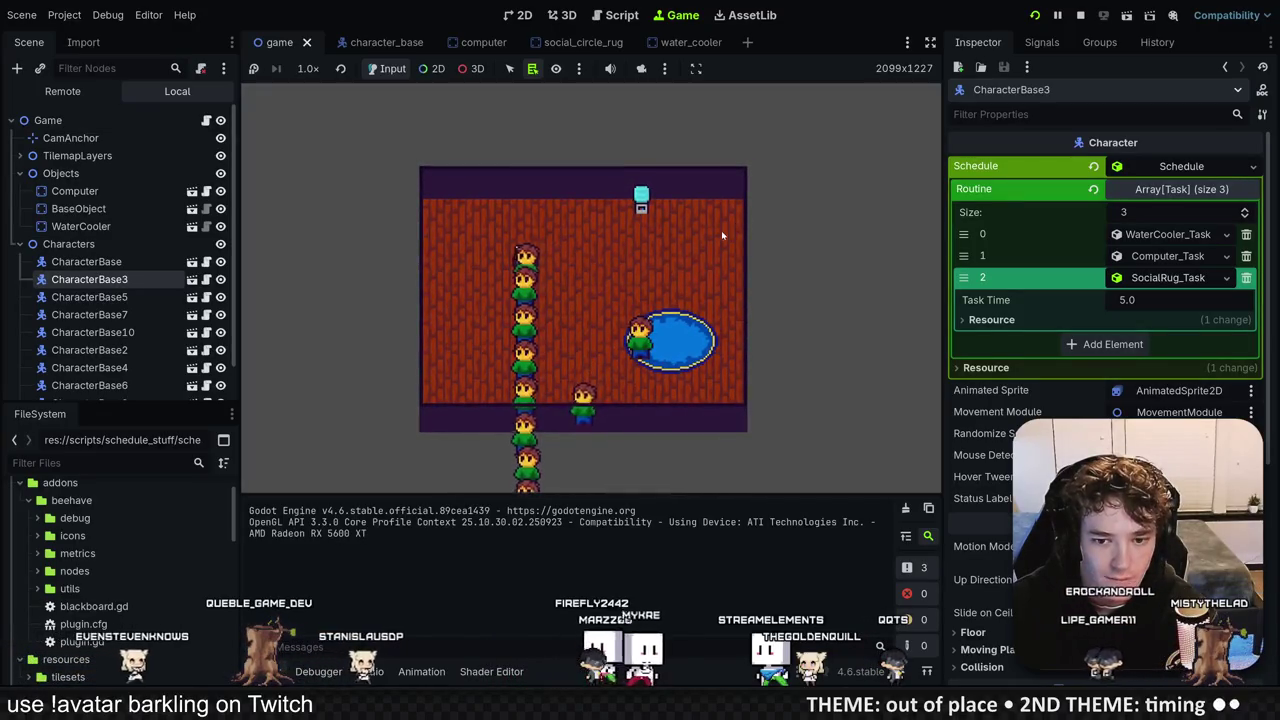
mouse_move(647, 346)
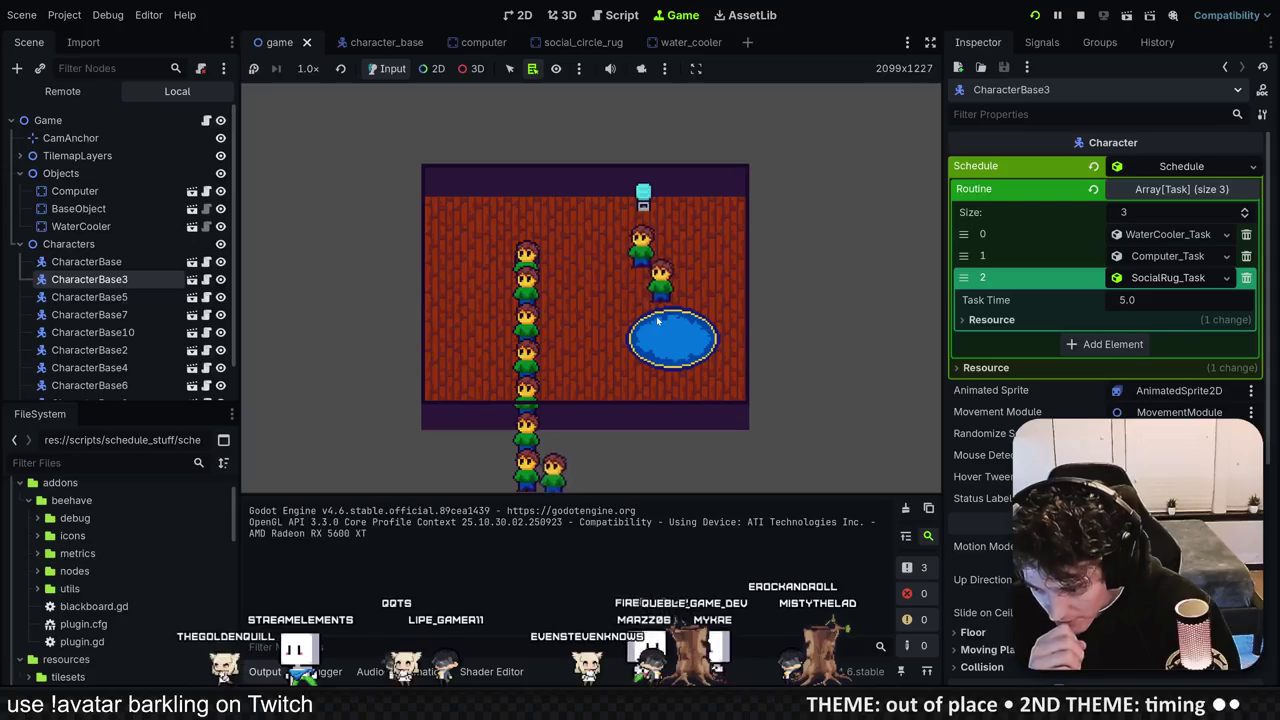
mouse_move(645, 205)
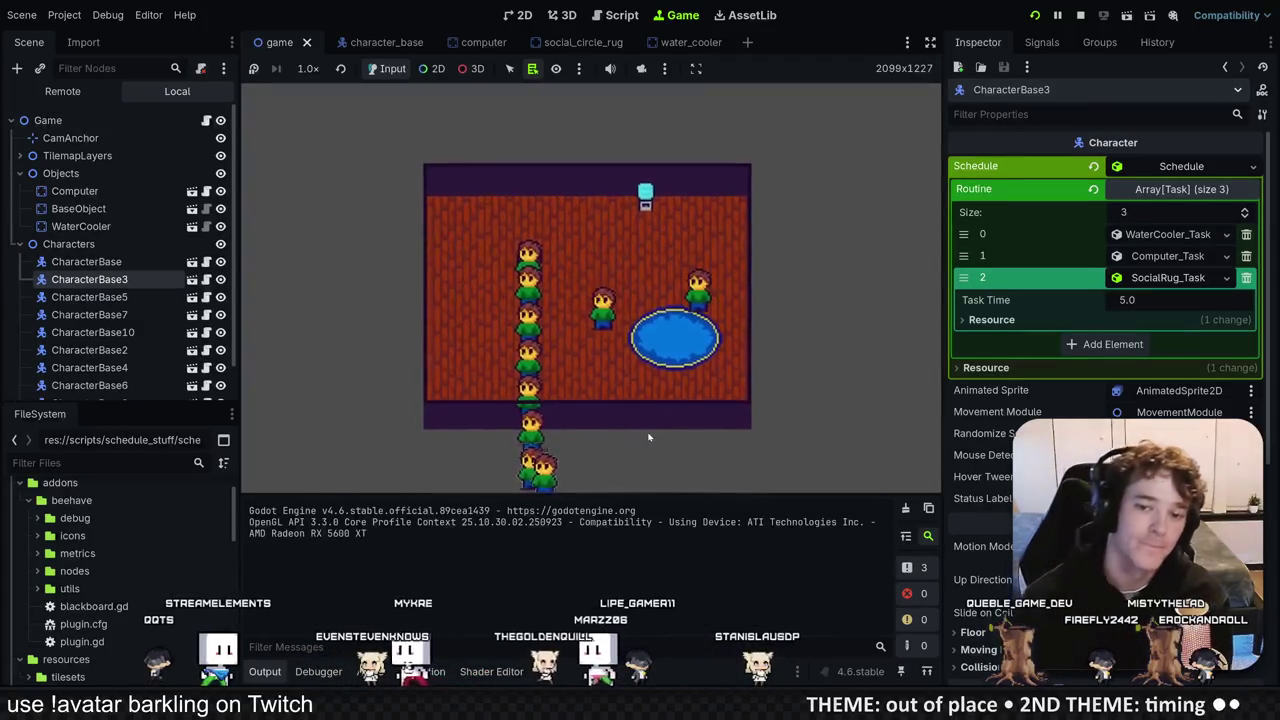
mouse_move(519, 301)
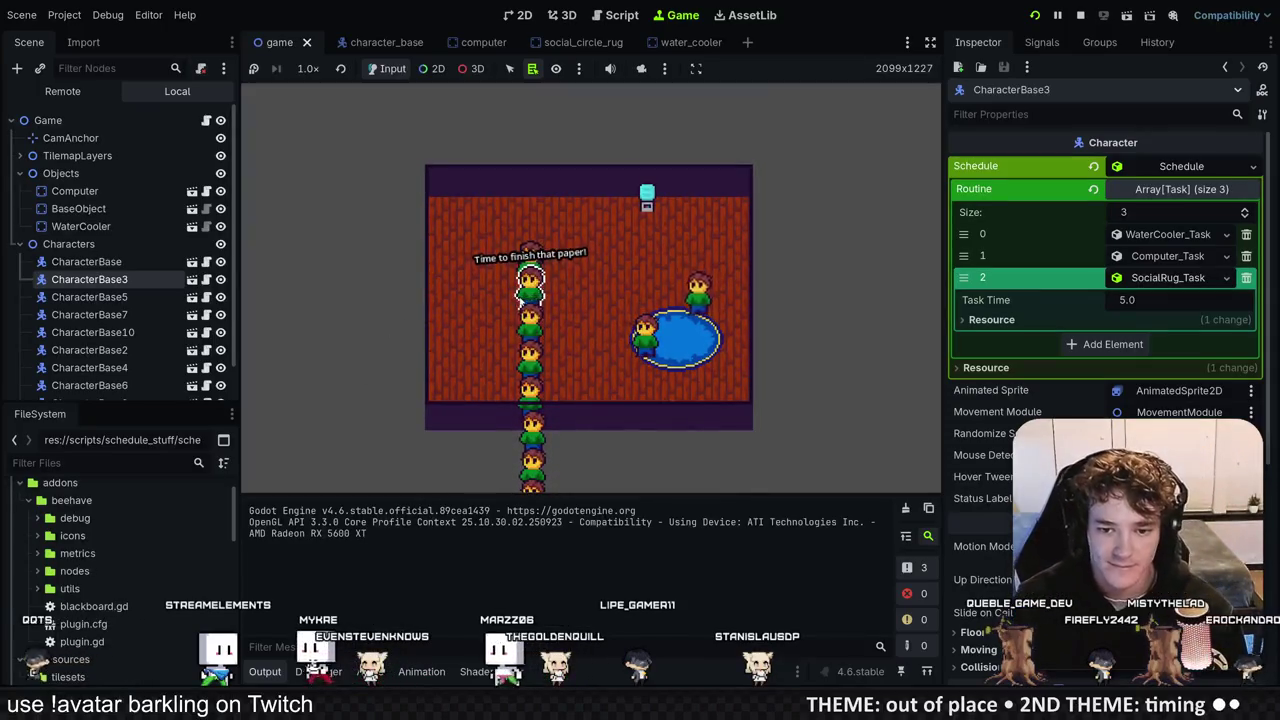
mouse_move(662, 319)
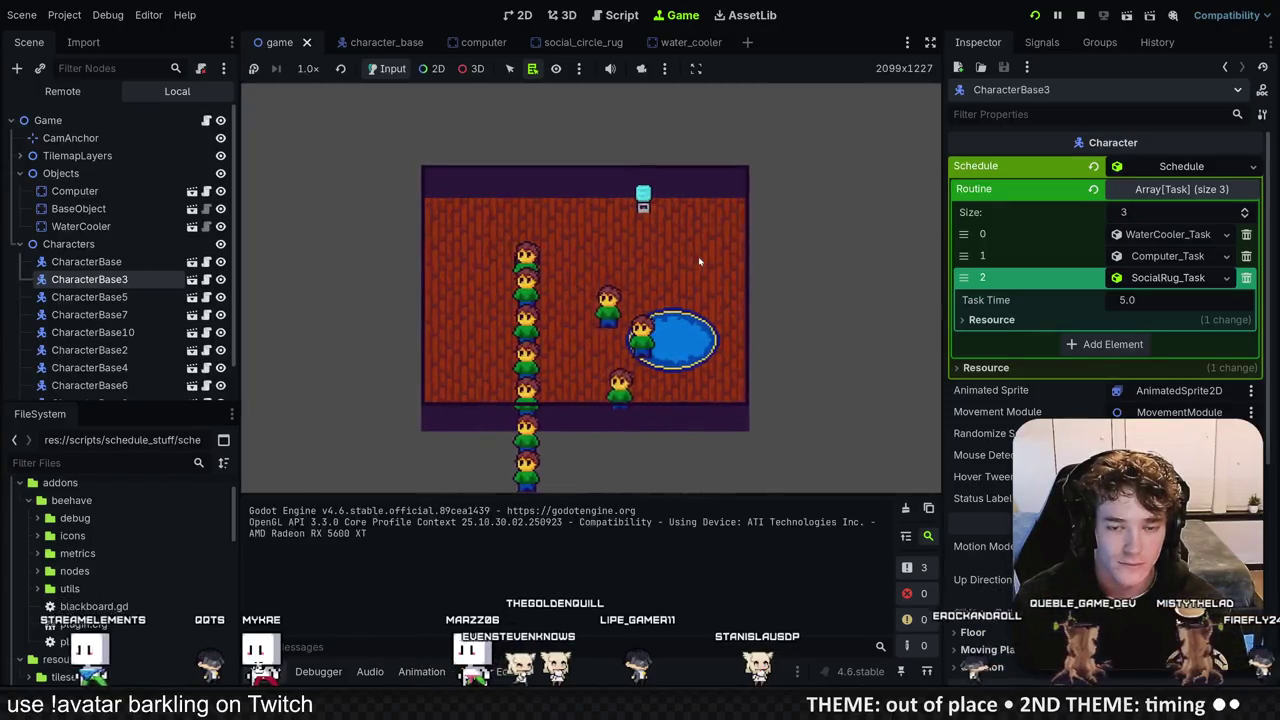
key(F8)
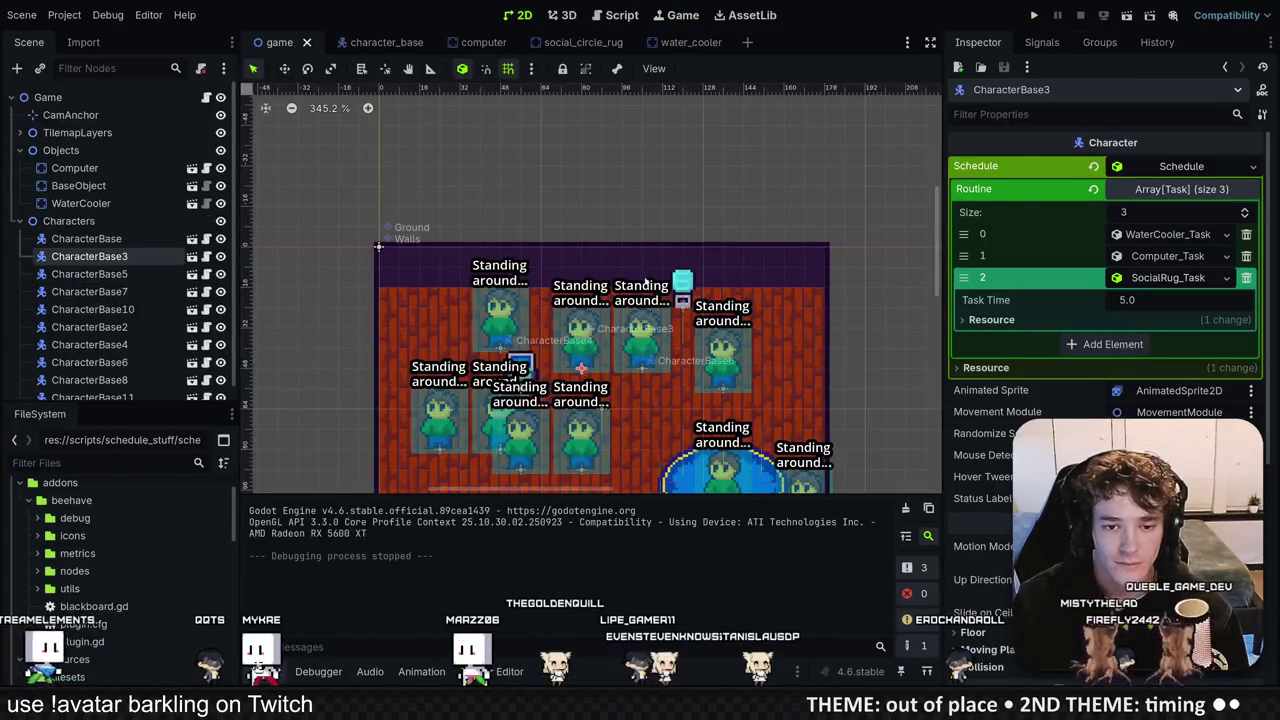
Step: Compare CharacterBase's and CharacterBase3's Routine arrays, then select the Walls TileMapLayer
scroll(600, 300, down, 2)
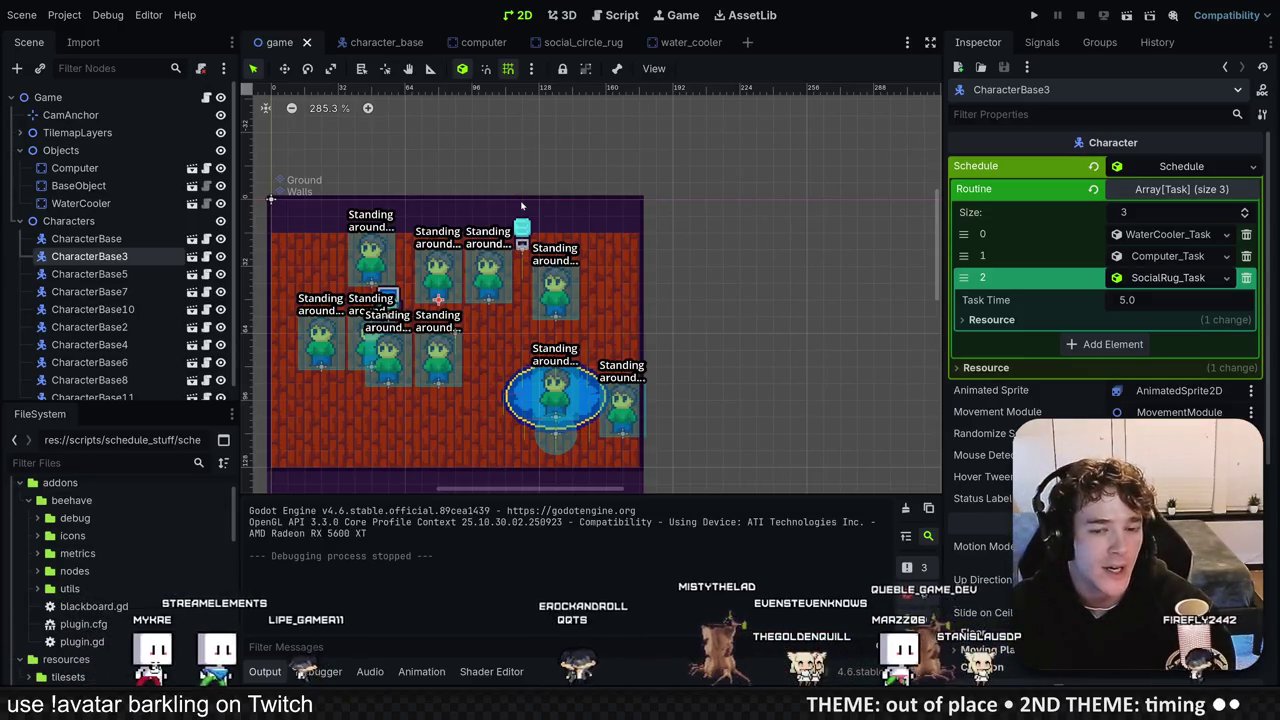
scroll(539, 227, up, 3)
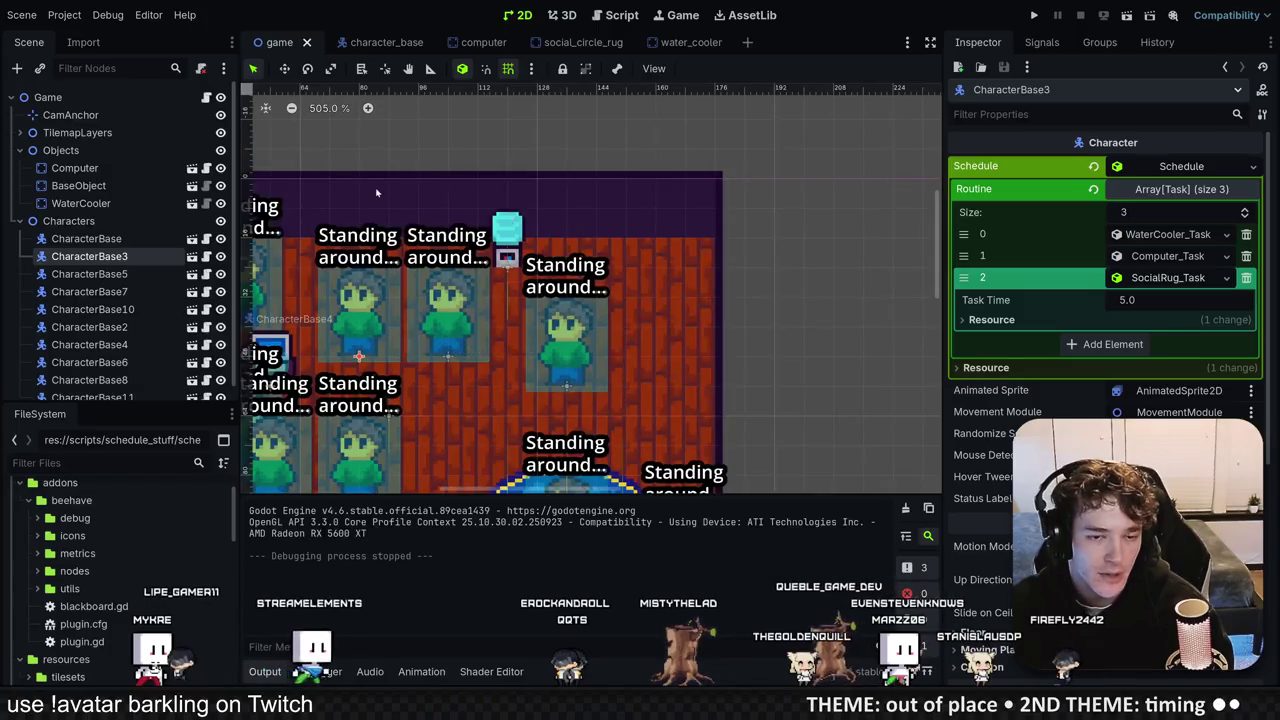
scroll(539, 262, down, 4)
scroll(539, 262, left, 2)
double_click(113, 238)
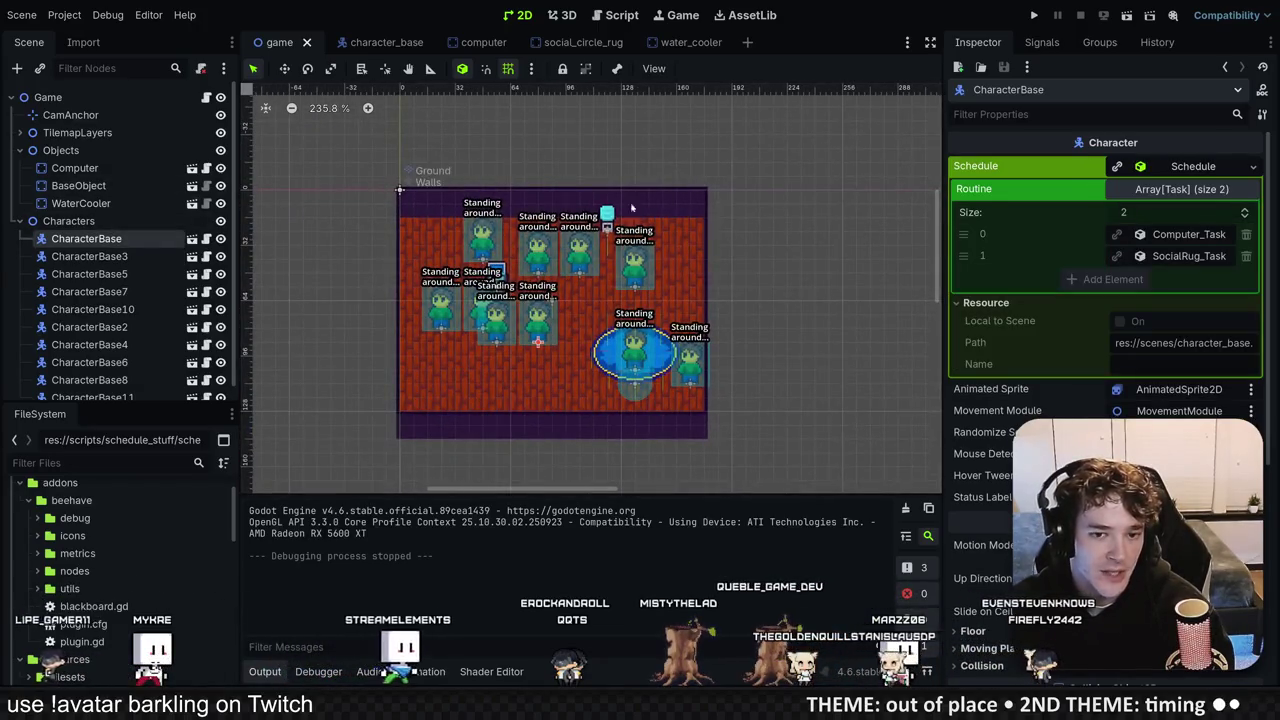
scroll(604, 288, down, 2)
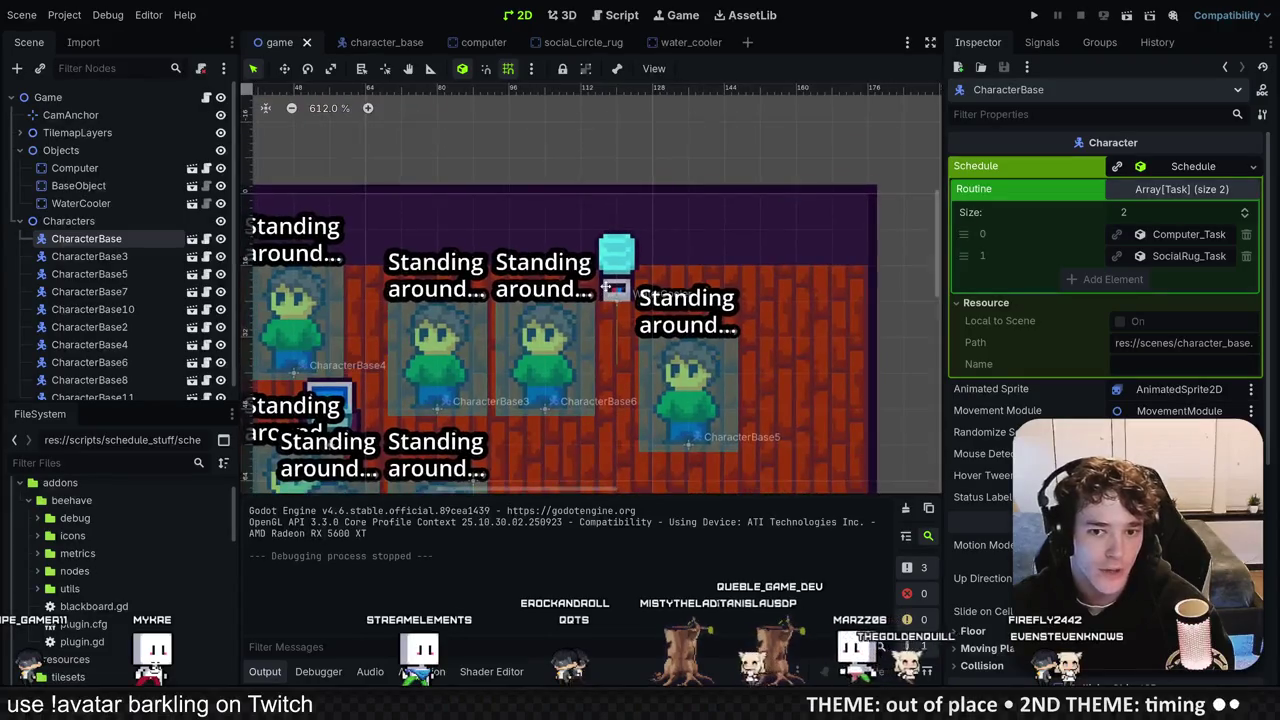
scroll(640, 200, down, 2)
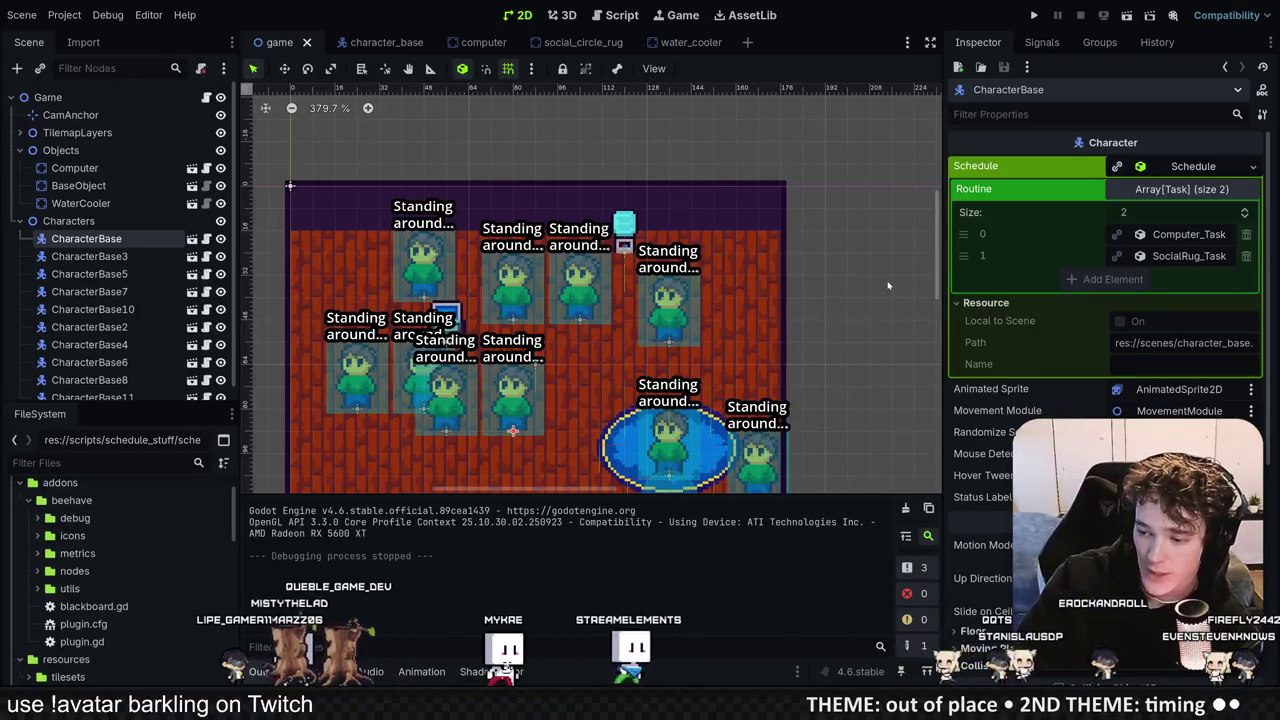
scroll(584, 296, down, 4)
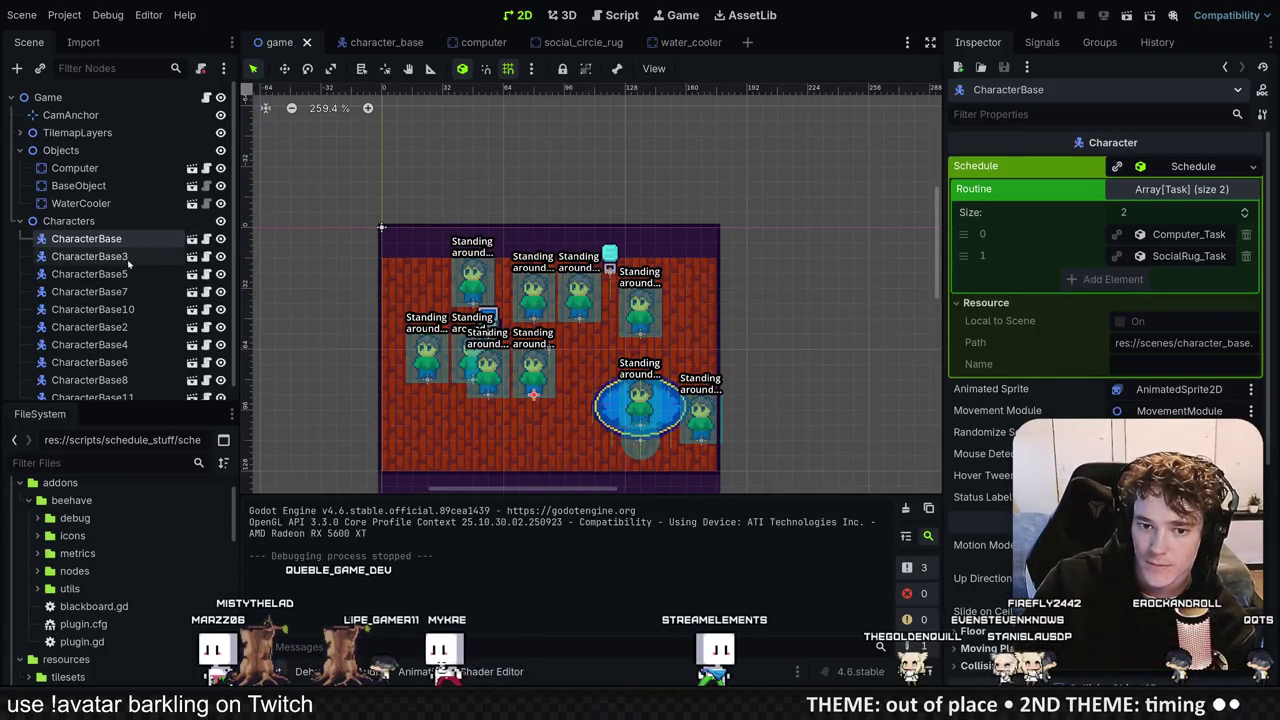
click(90, 256)
click(667, 213)
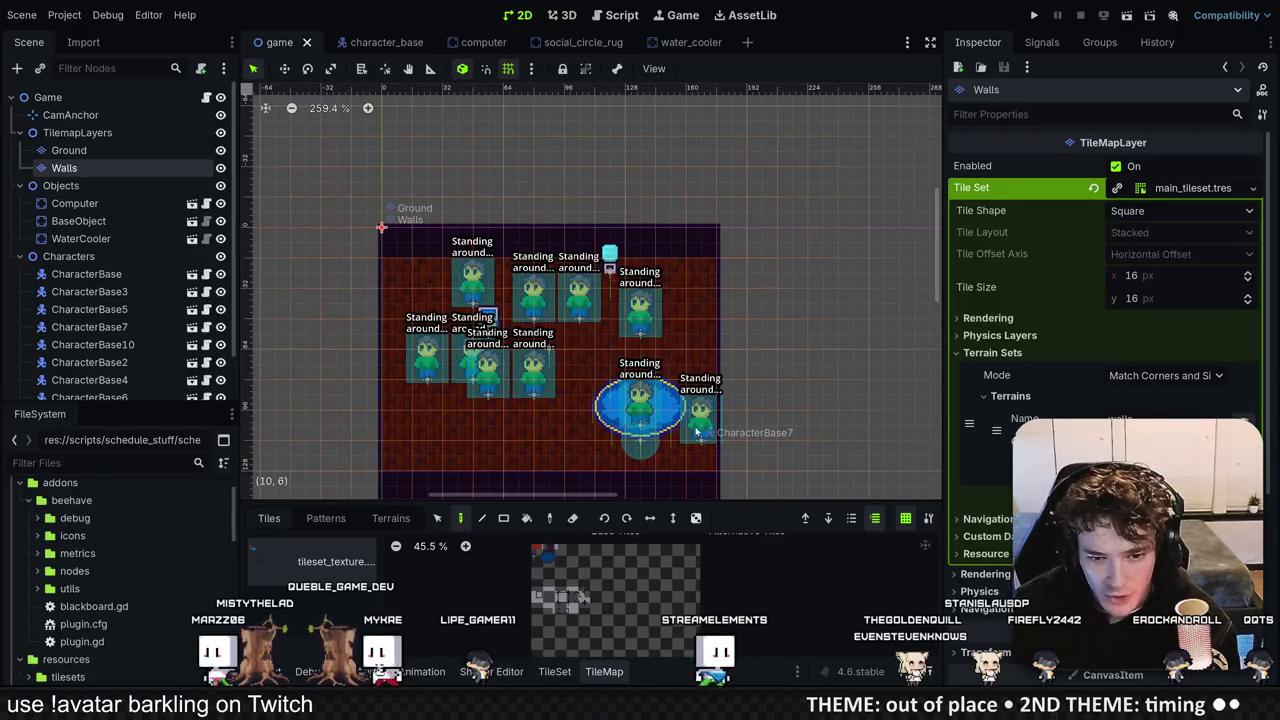
Step: Select the Game root node to display its properties in the Inspector
click(133, 103)
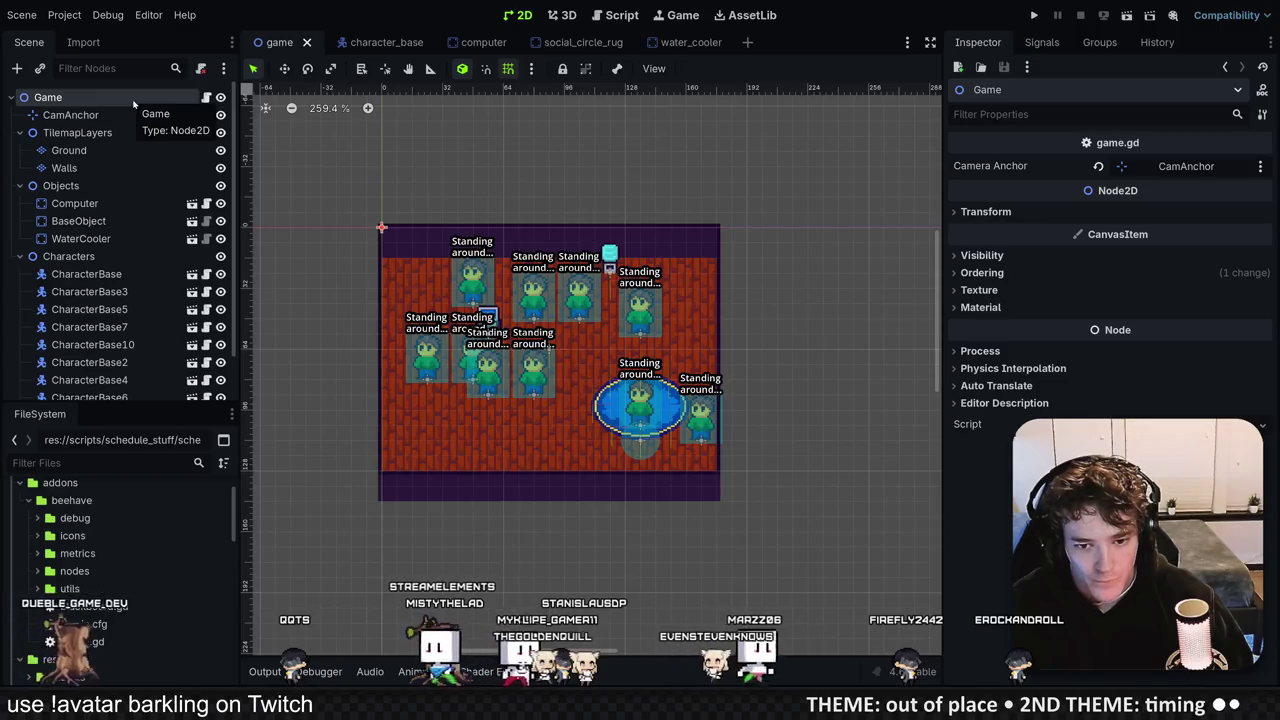
scroll(682, 412, up, 4)
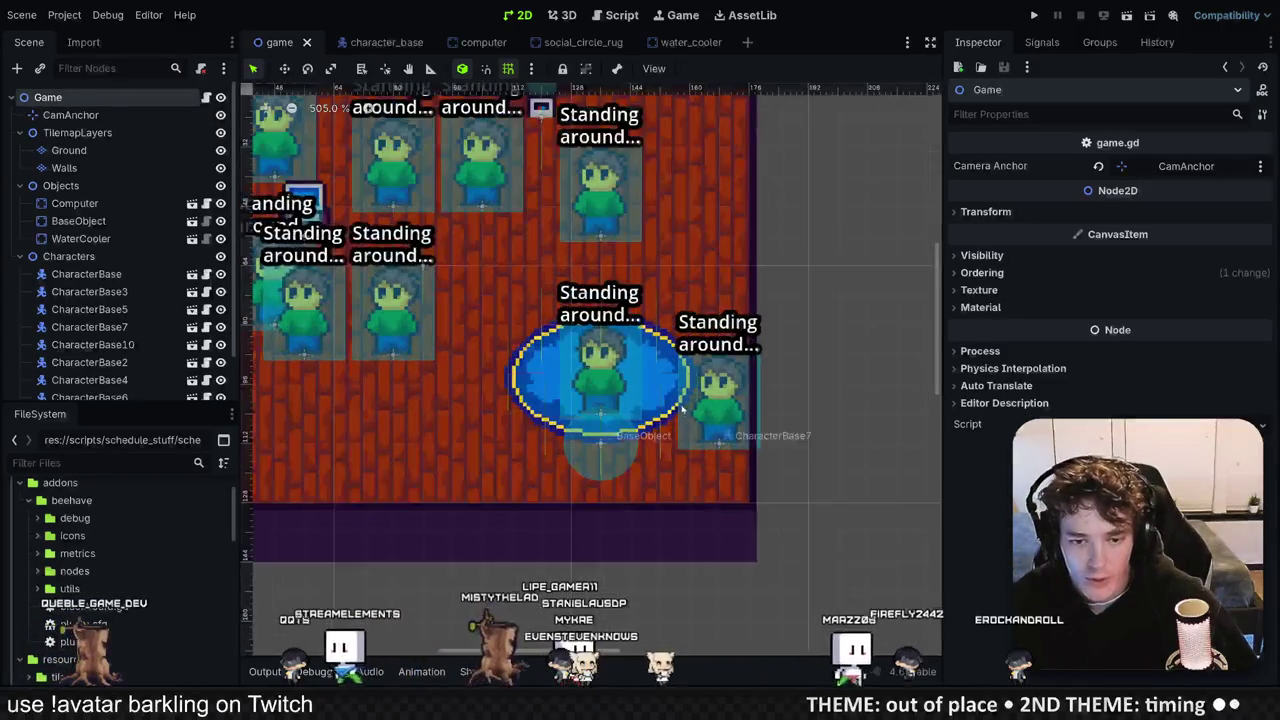
scroll(682, 408, up, 1)
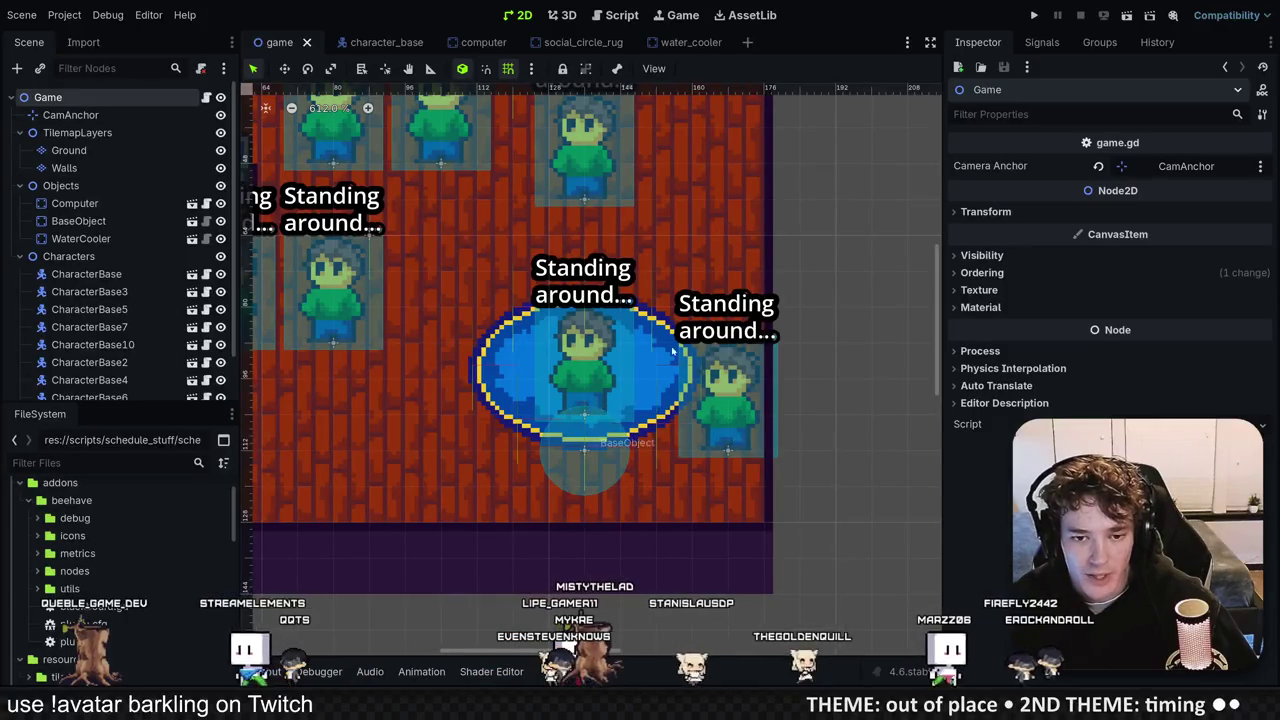
scroll(690, 380, down, 1)
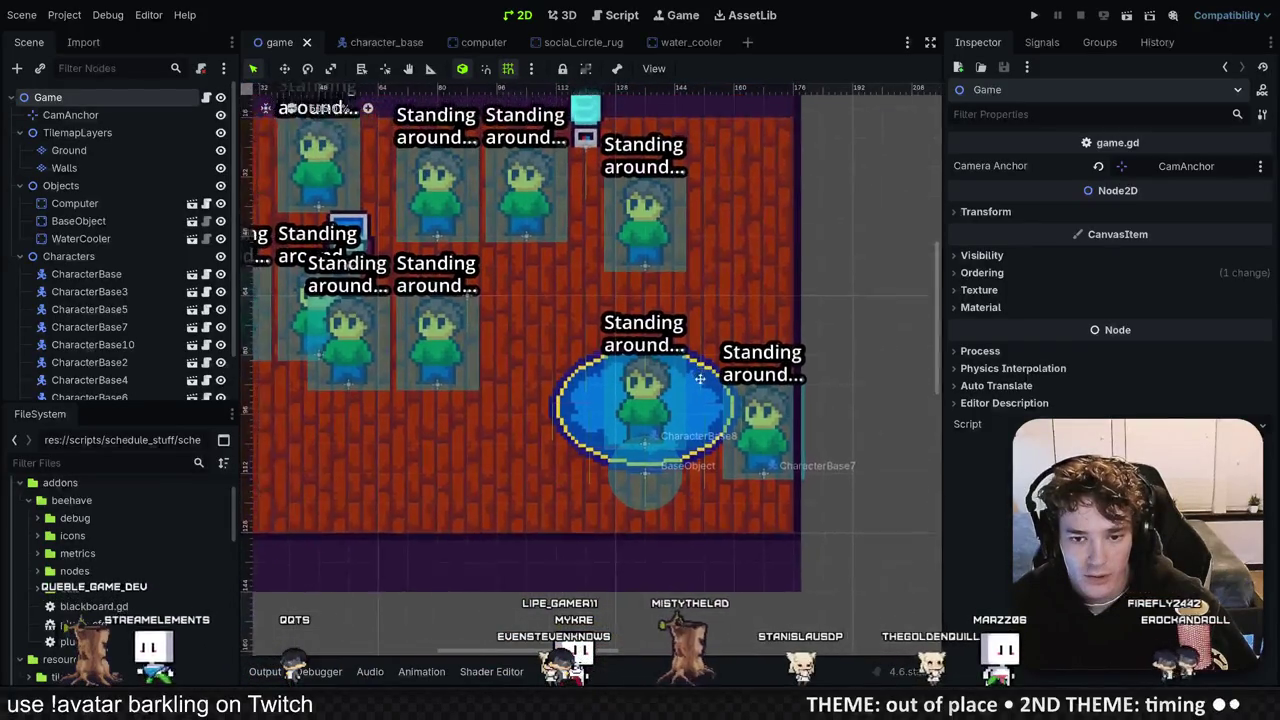
drag(698, 374, 714, 410)
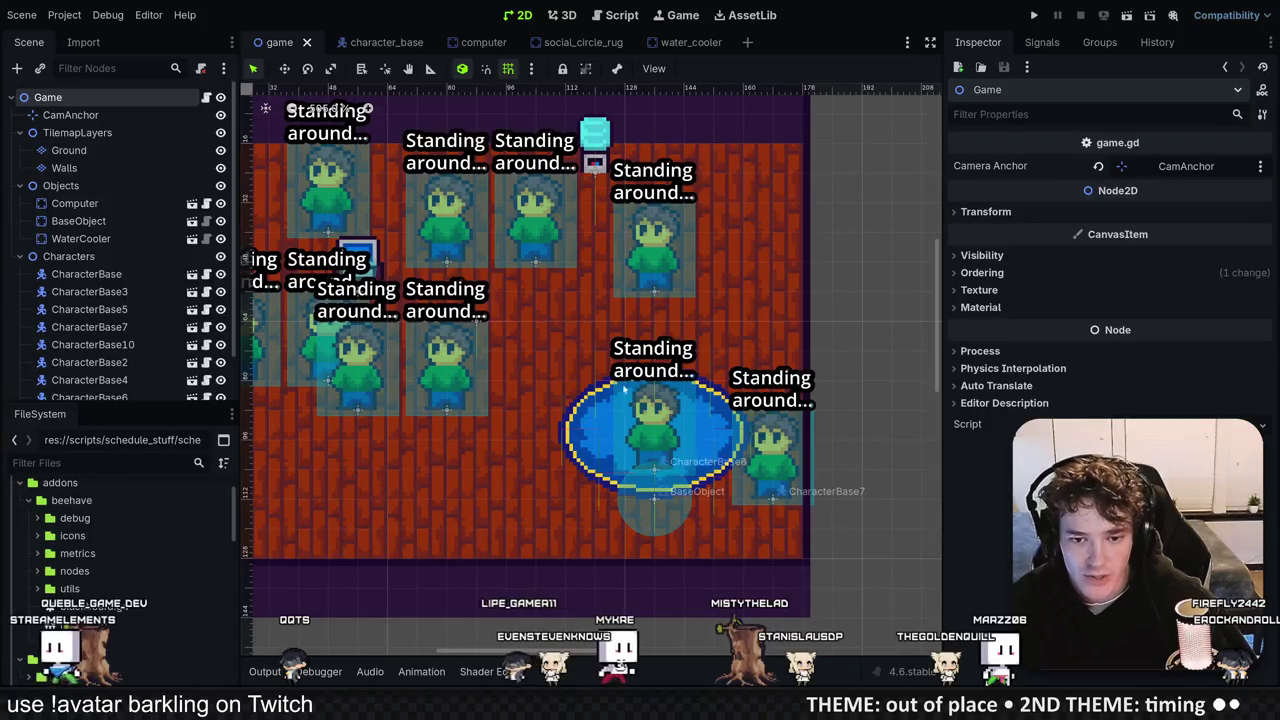
scroll(651, 393, down, 2)
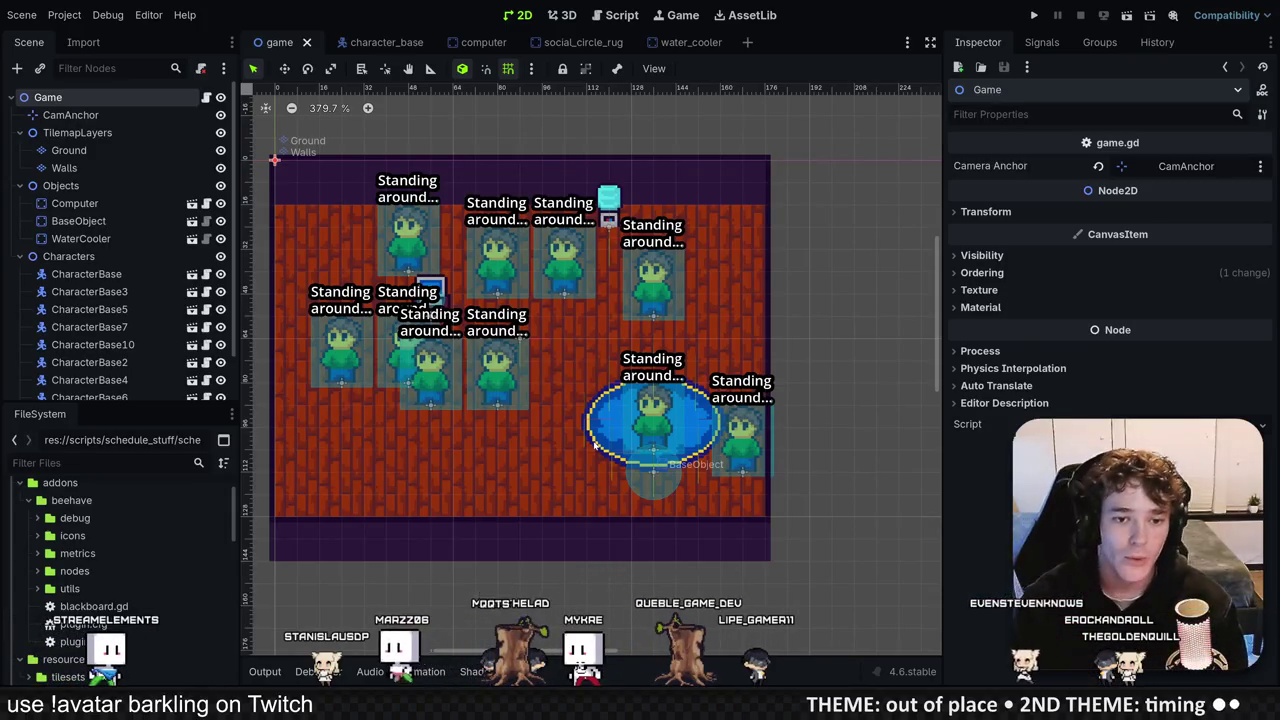
click(1035, 15)
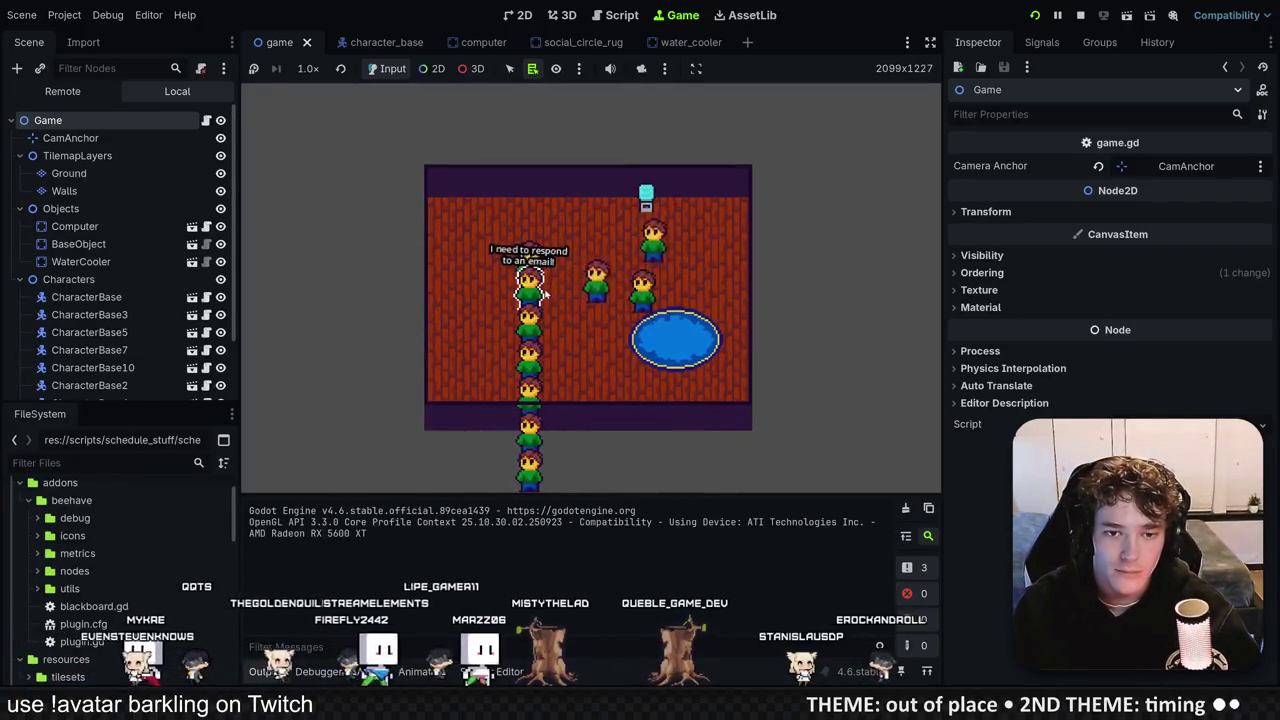
mouse_move(622, 335)
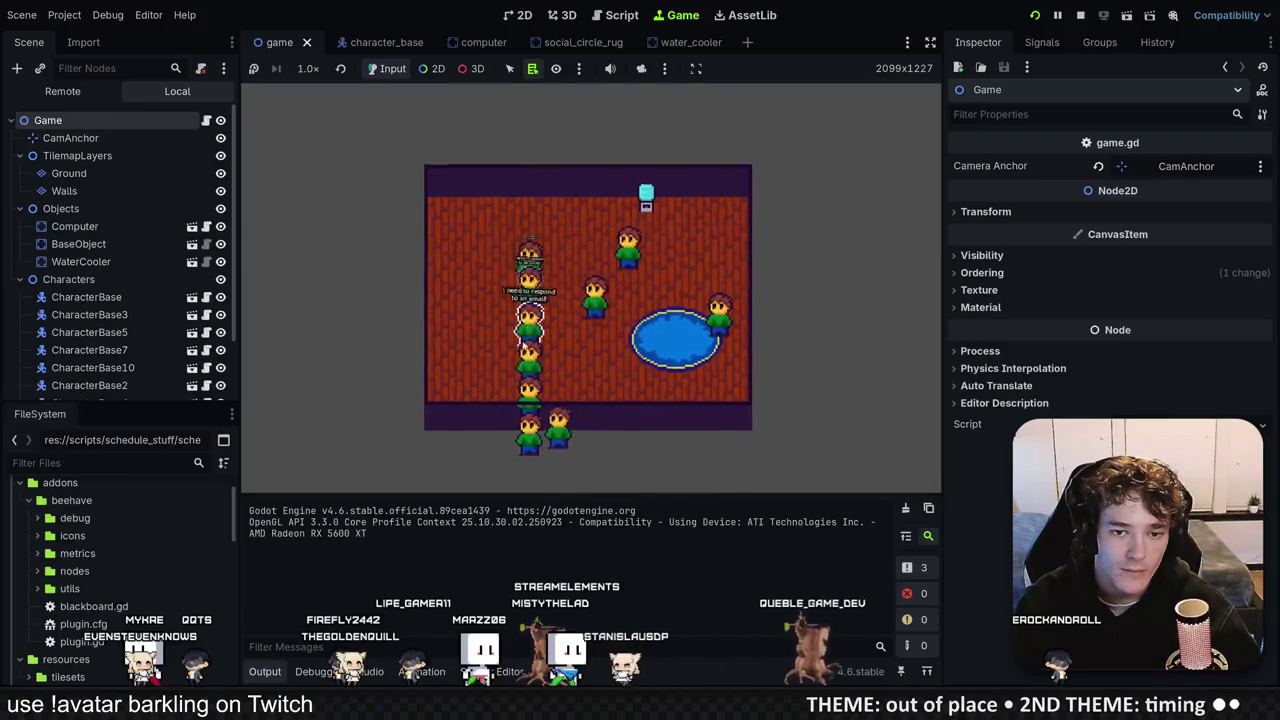
key(F8)
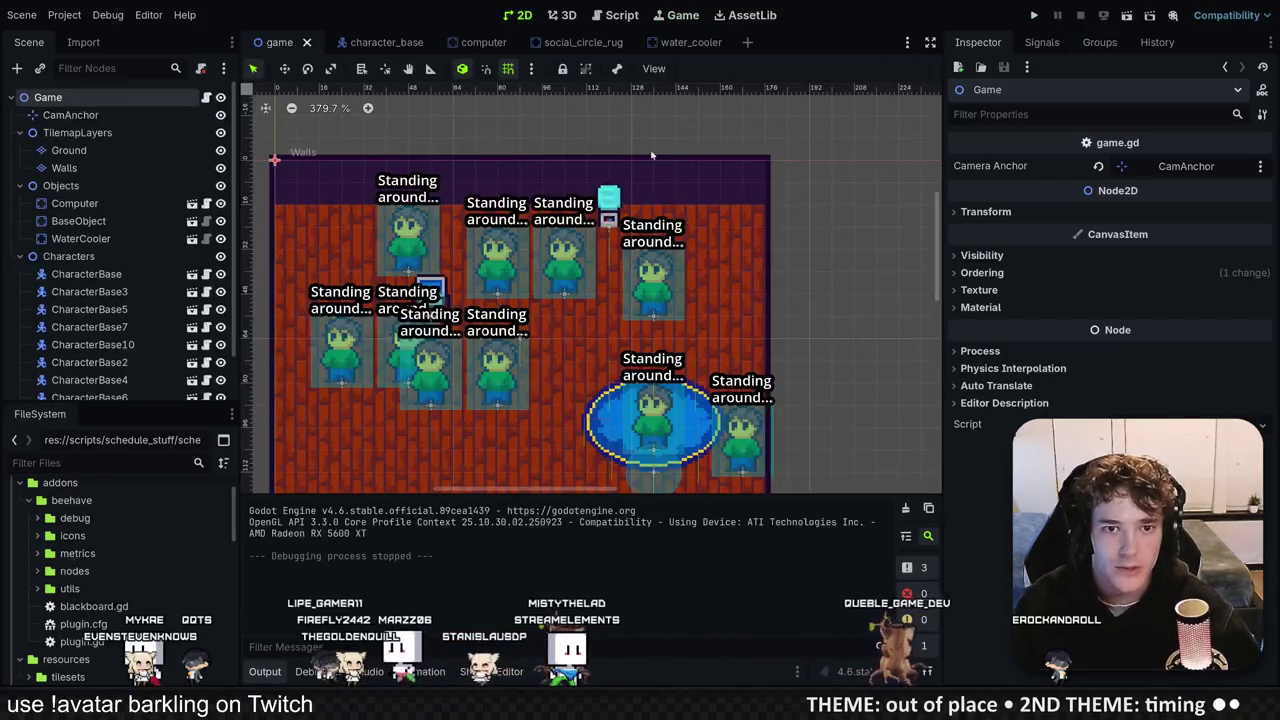
Step: In character_base, give MovementModule Arrival Tolerance 1.0 and Speed 12000, then save
click(386, 42)
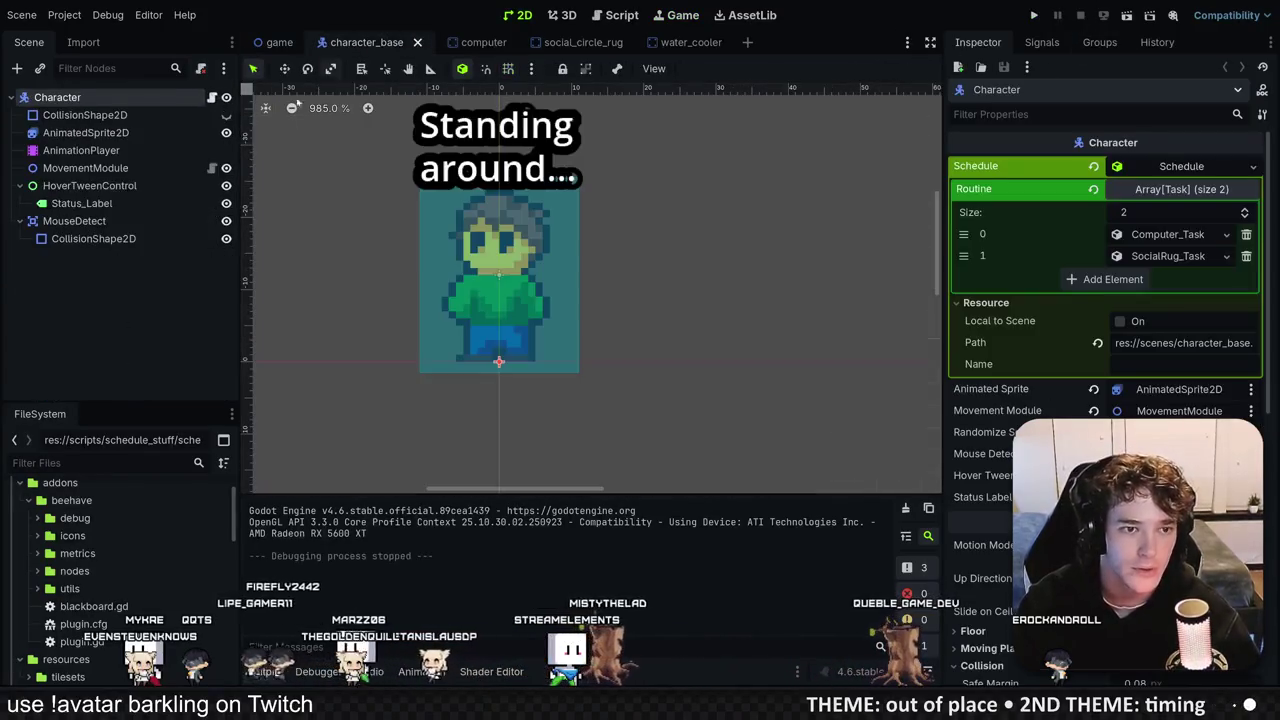
click(85, 168)
click(1132, 209)
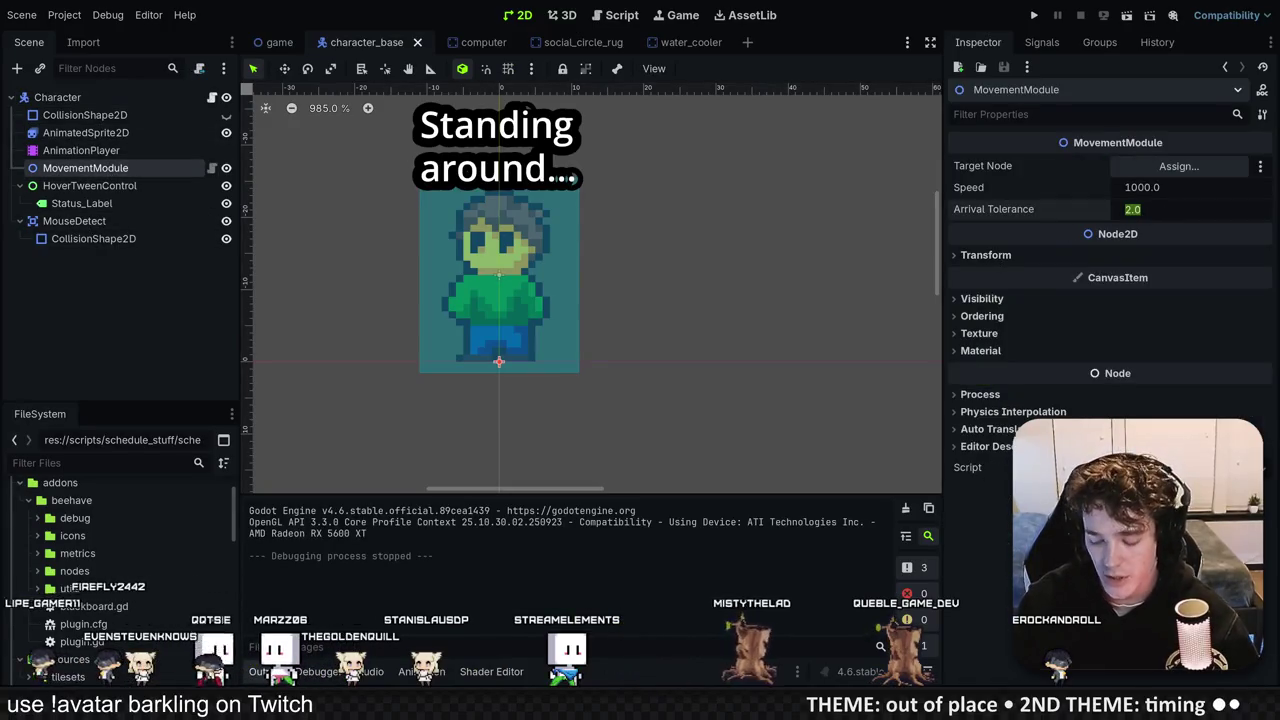
text(1)
key(Return)
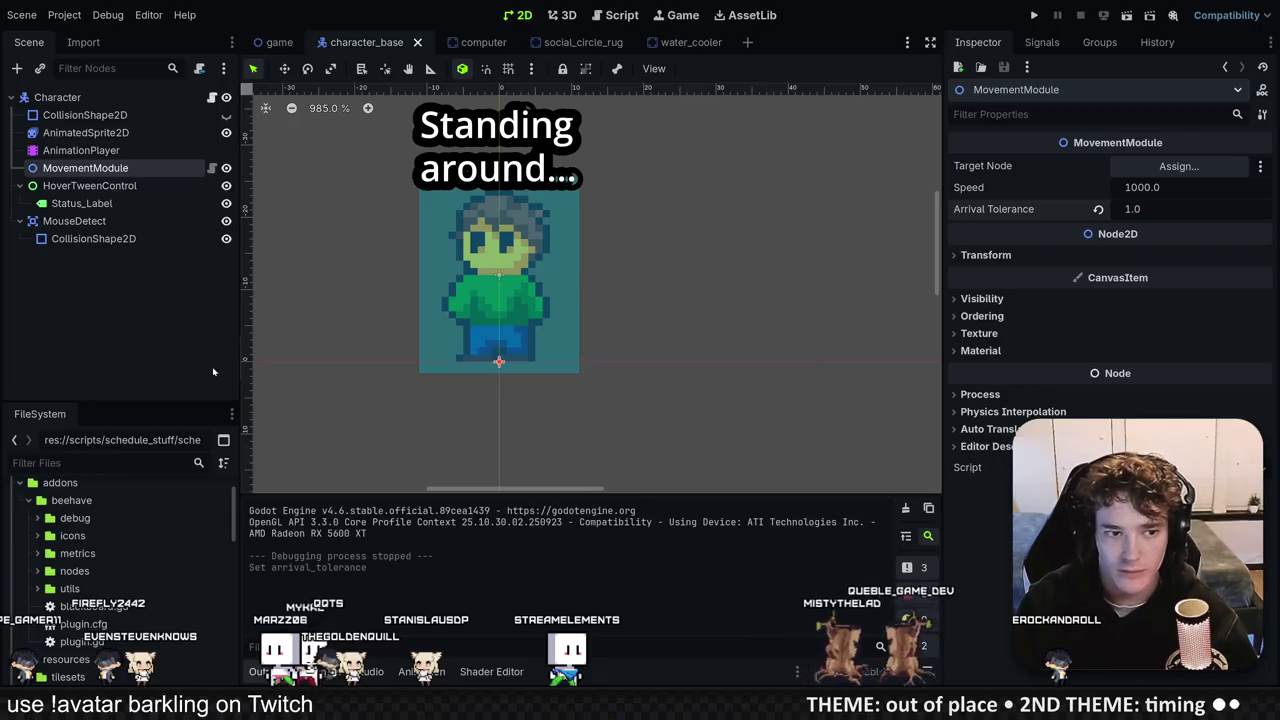
click(1155, 190)
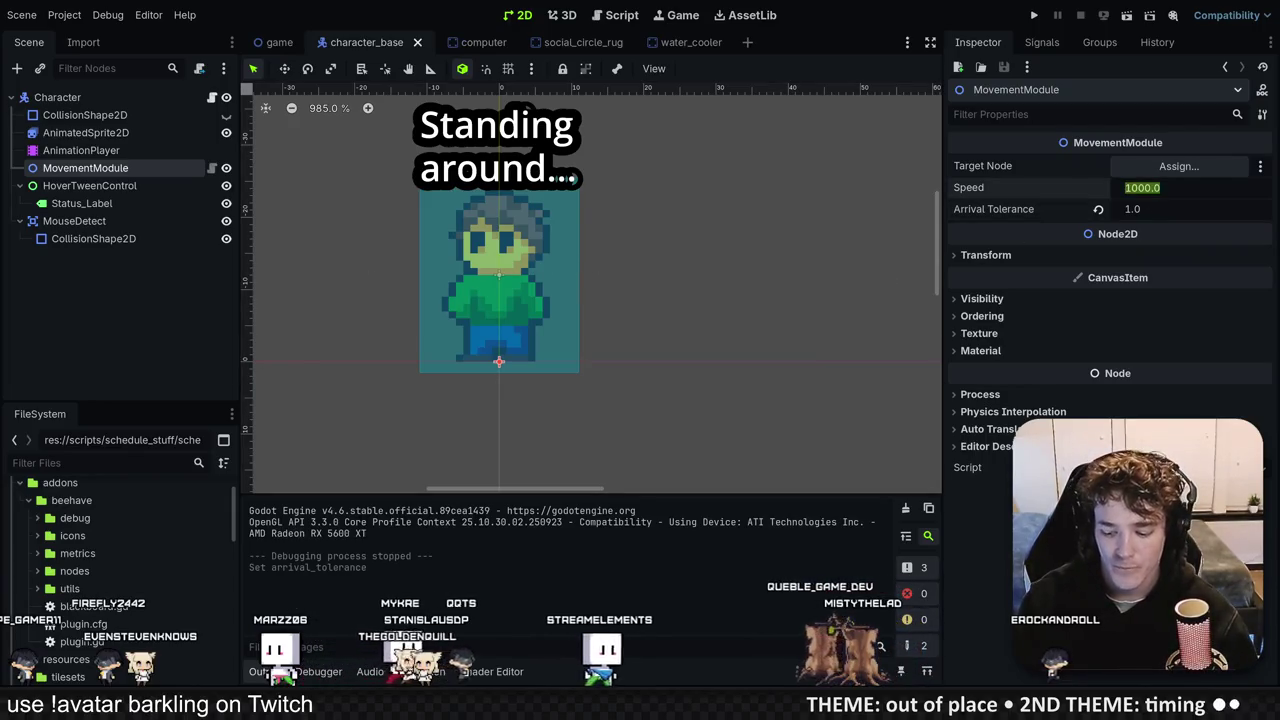
text(12000)
key(Return)
key(ctrl+s)
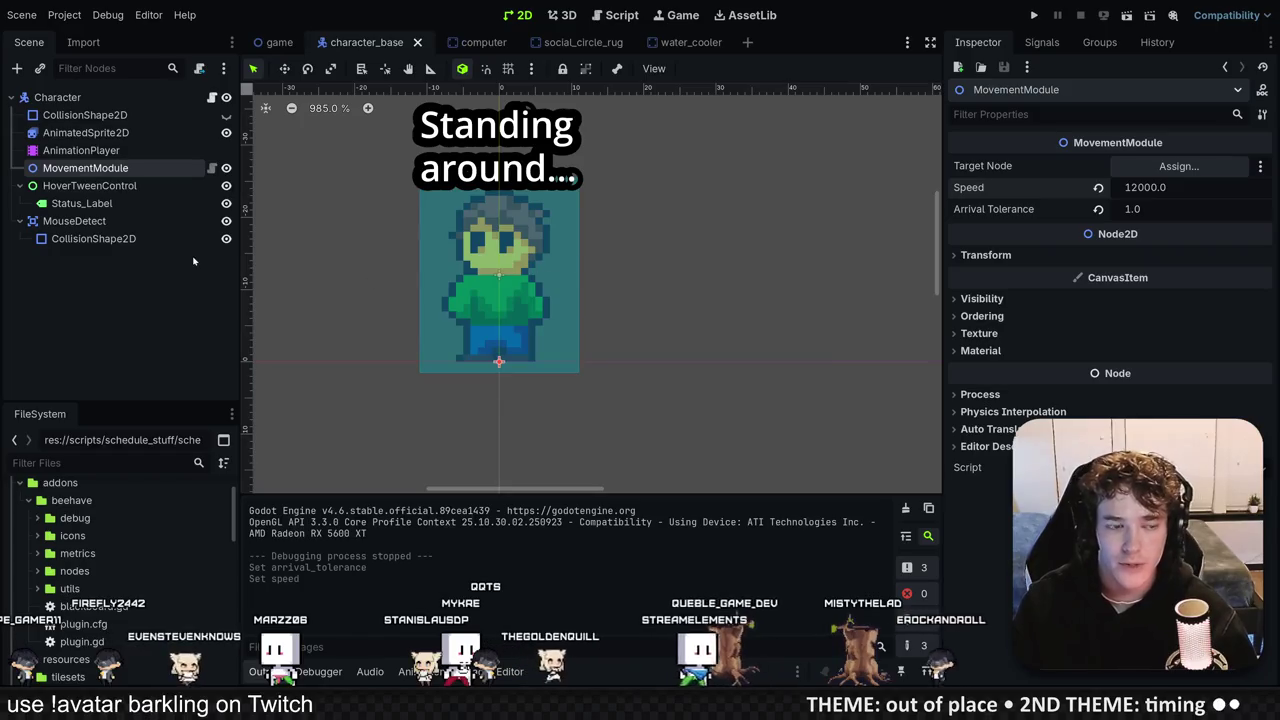
Step: Check the AnimationPlayer's playback options, test-run and stop the game, and reselect MovementModule
click(93, 148)
click(93, 150)
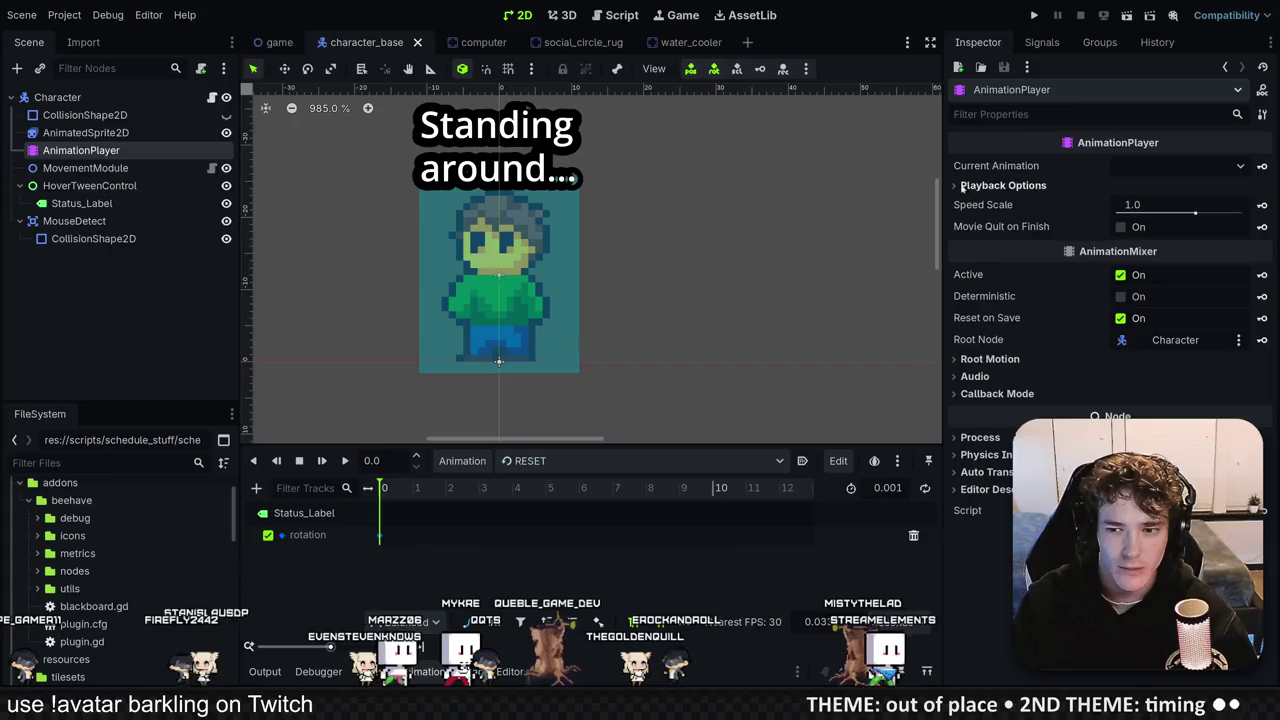
click(956, 186)
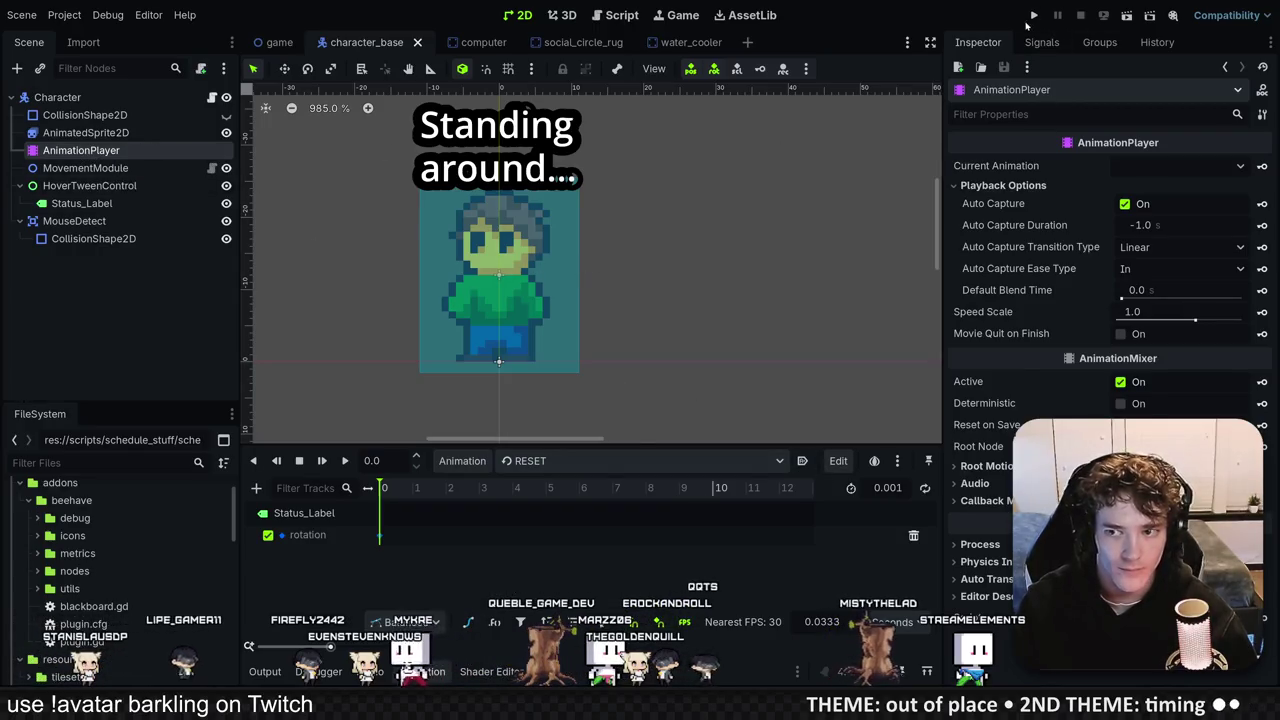
click(1035, 18)
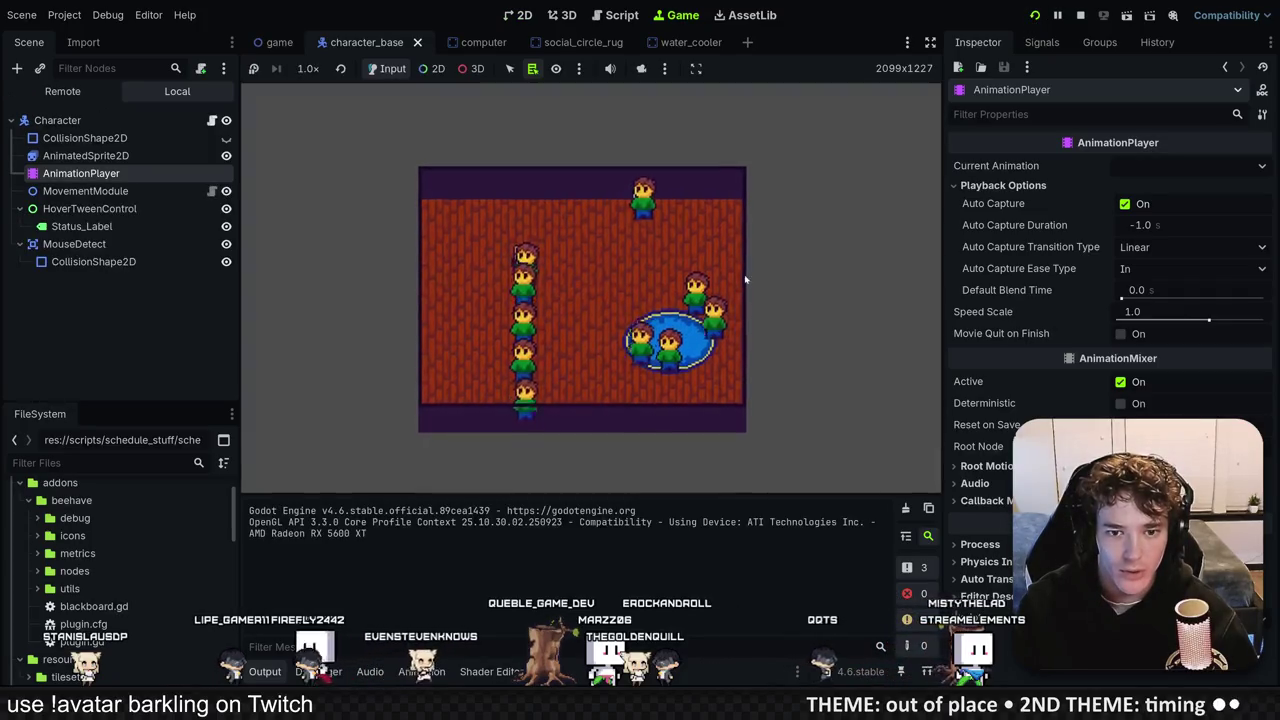
click(1081, 16)
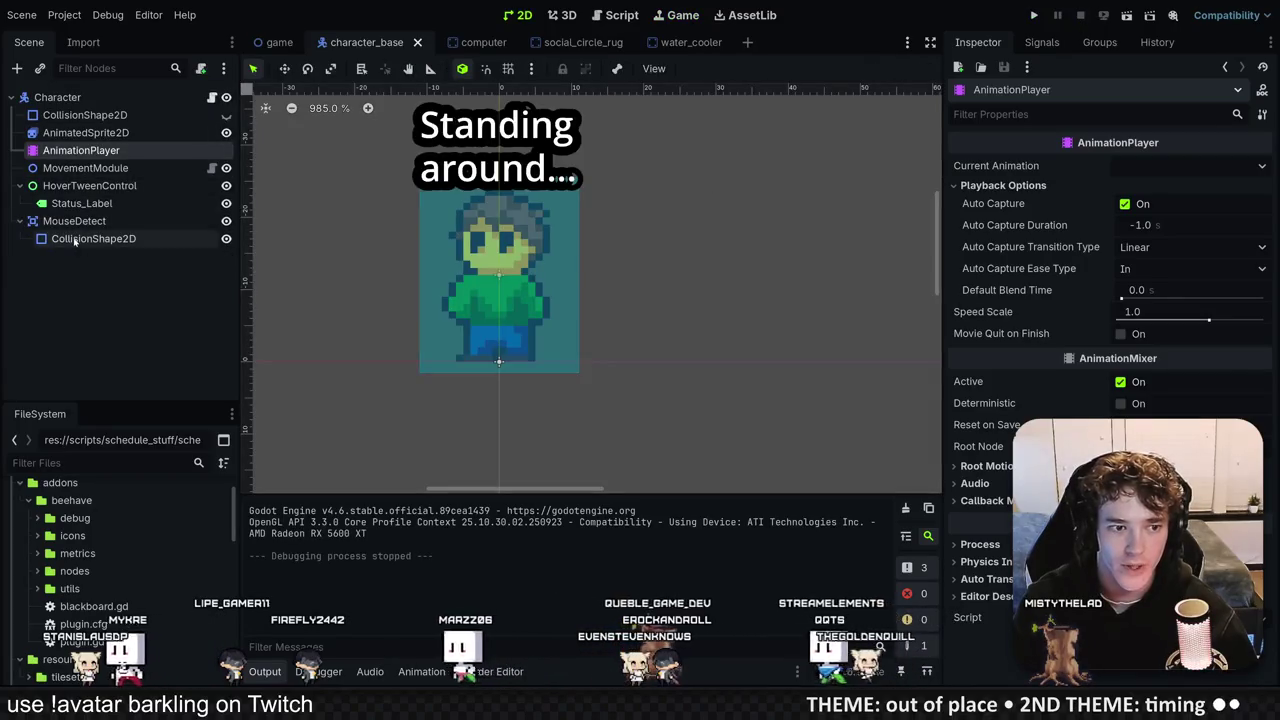
click(85, 168)
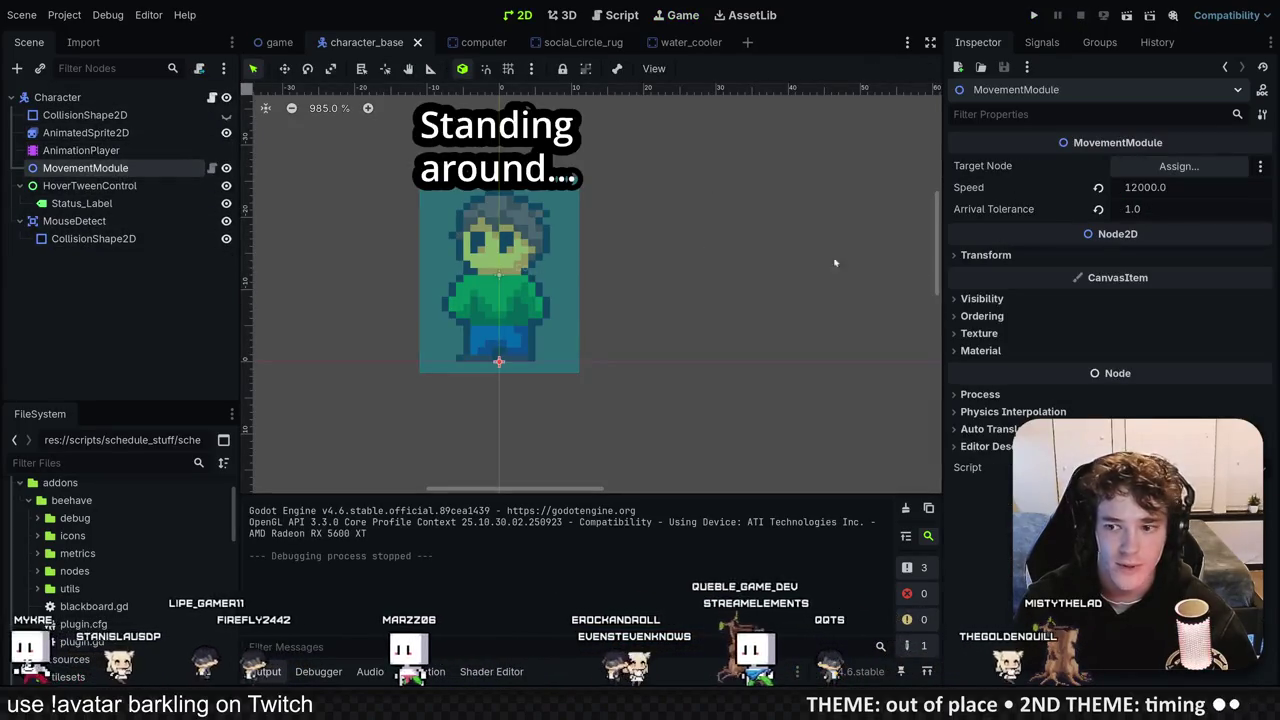
Step: Set MovementModule Speed to 1200, then save, run and stop the game
click(1145, 187)
text(1200)
key(Return)
key(F5)
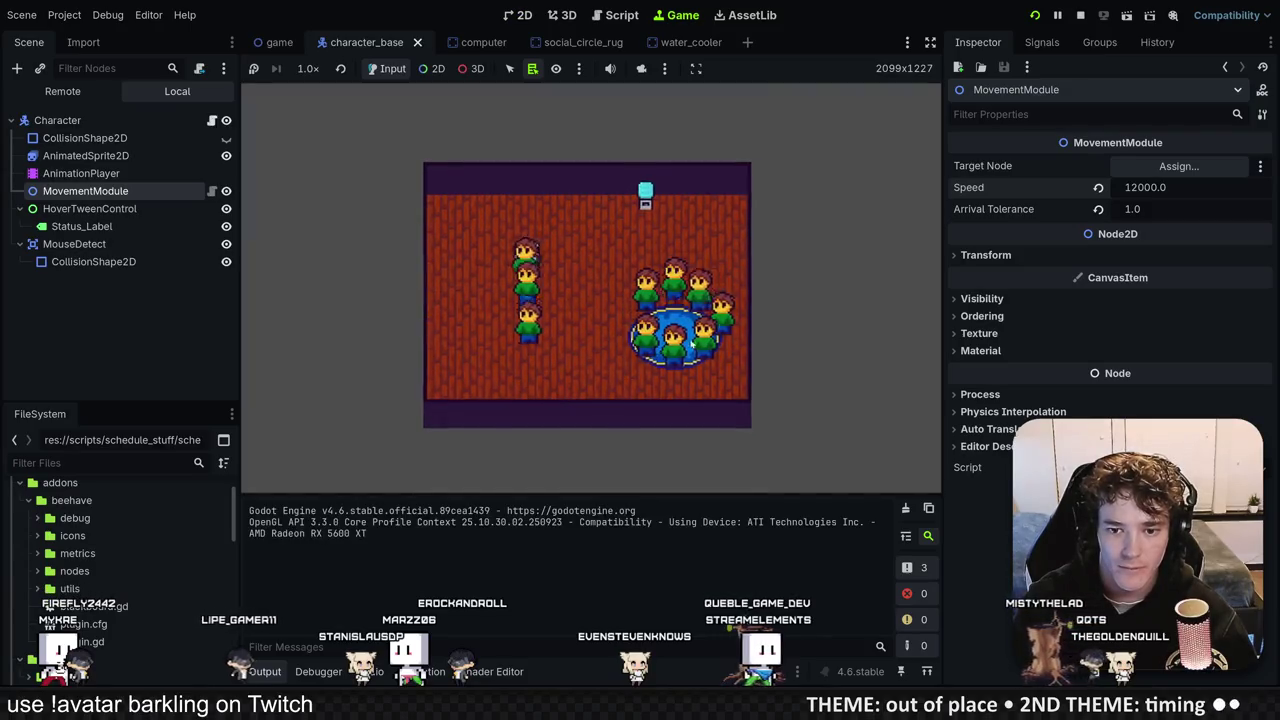
key(F8)
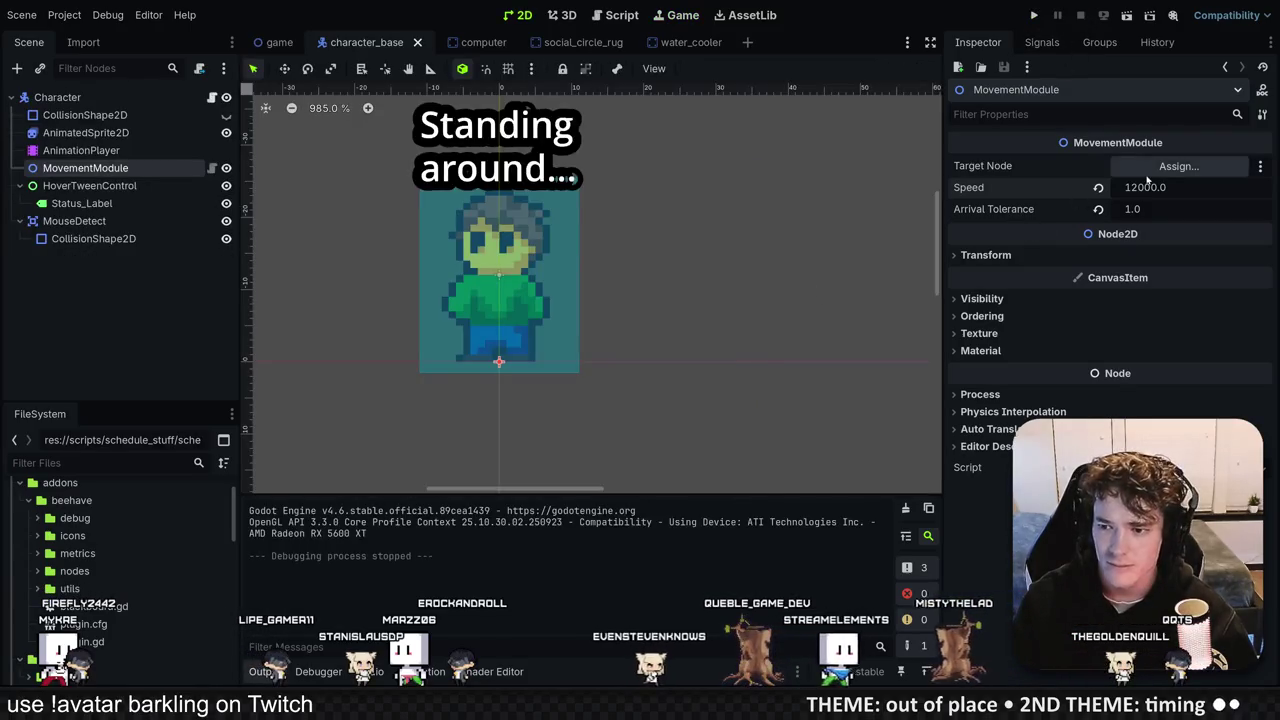
Step: Run the office scene again to watch the slower characters, then open the movement module script
click(1179, 166)
click(760, 84)
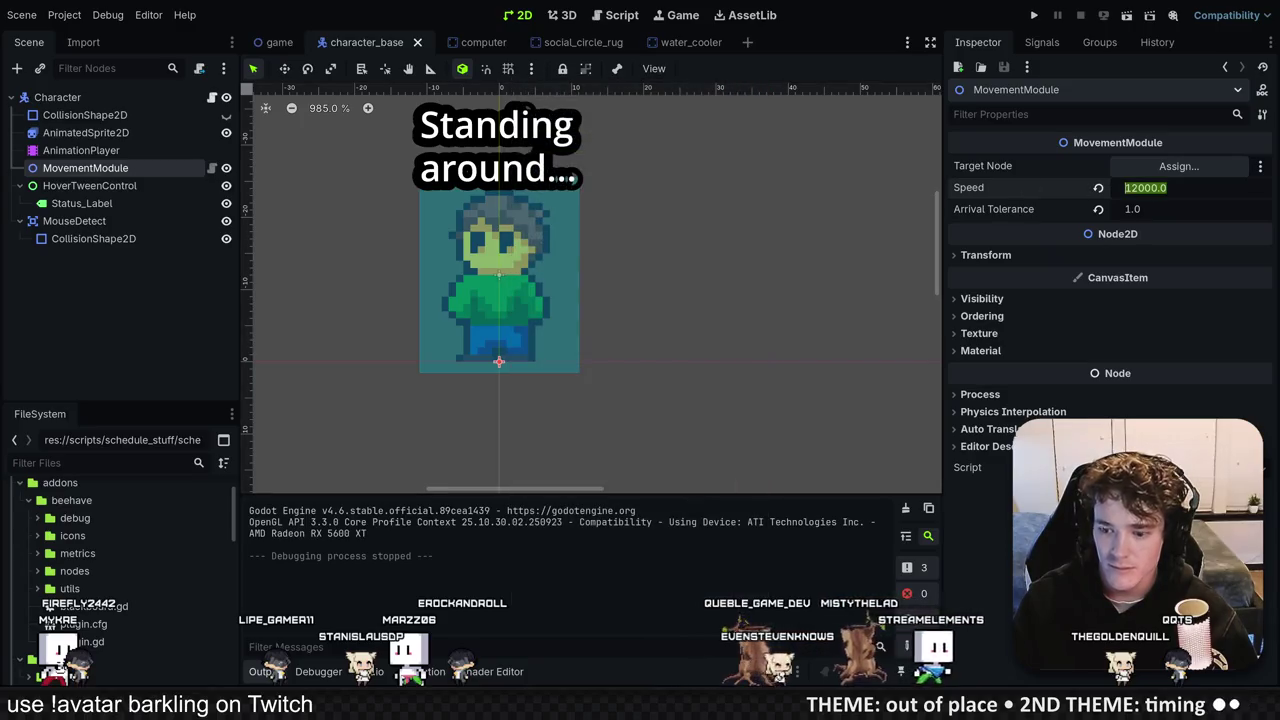
key(F5)
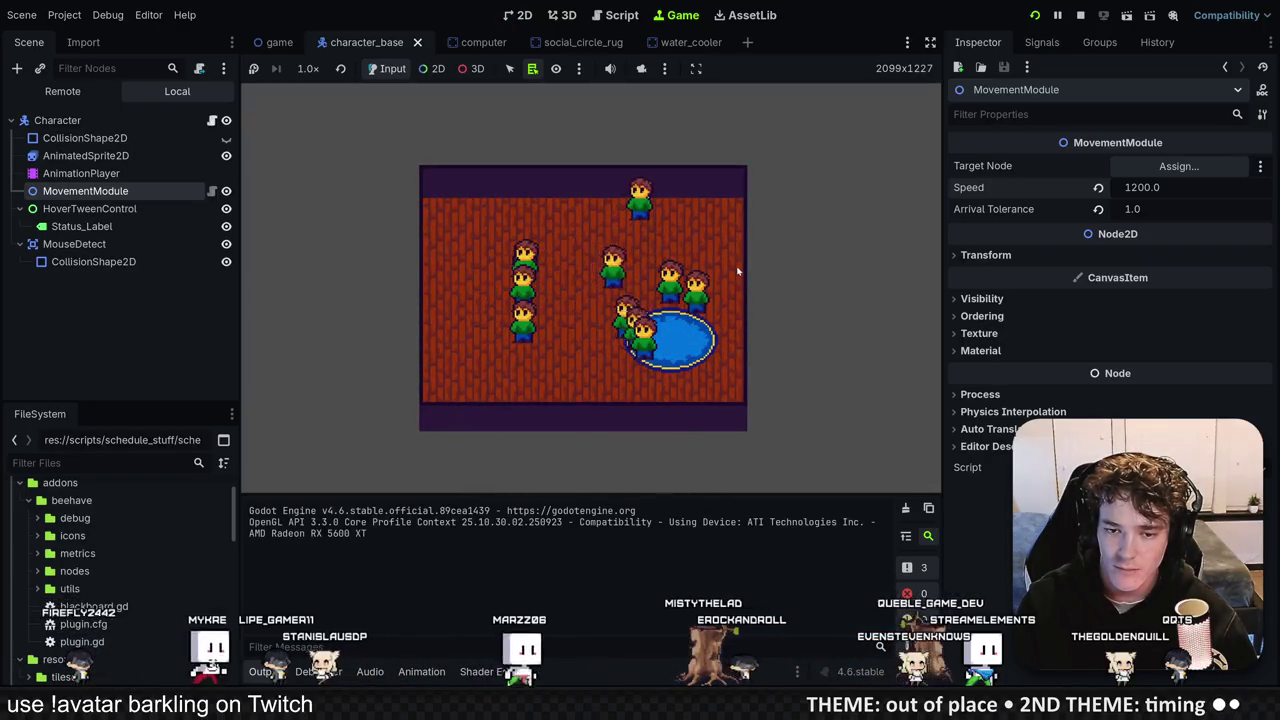
mouse_move(706, 297)
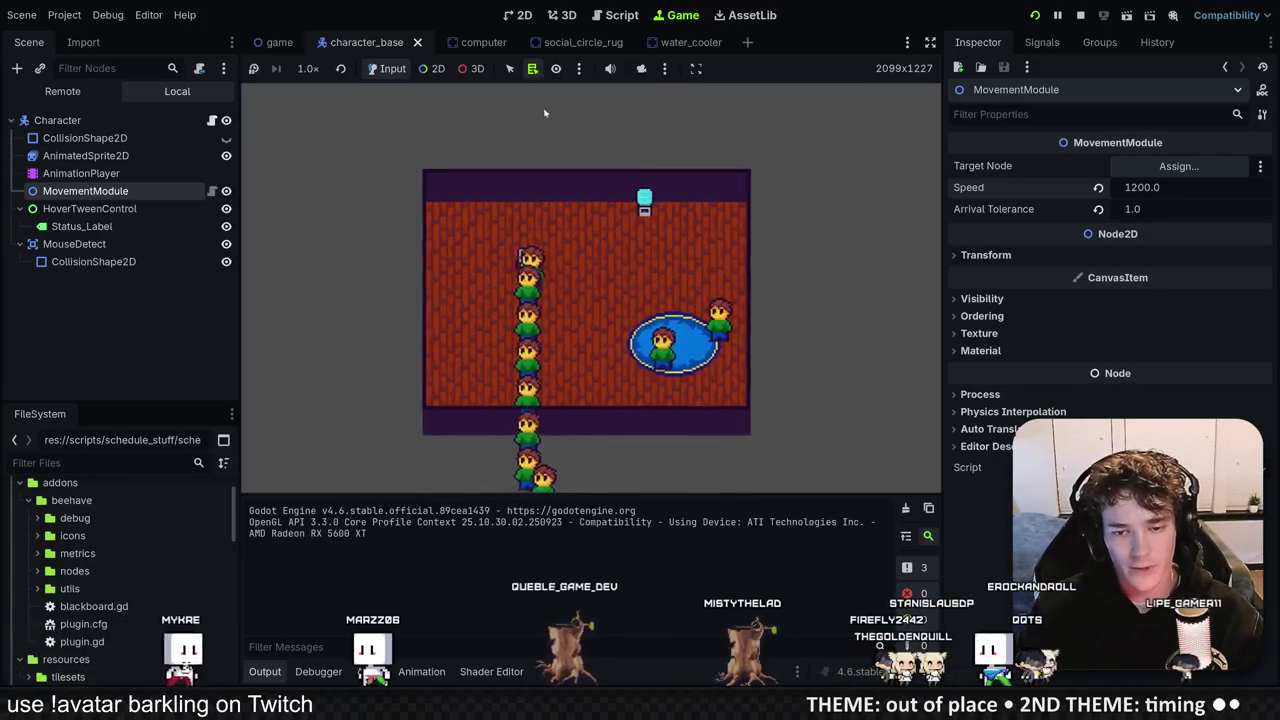
mouse_move(565, 277)
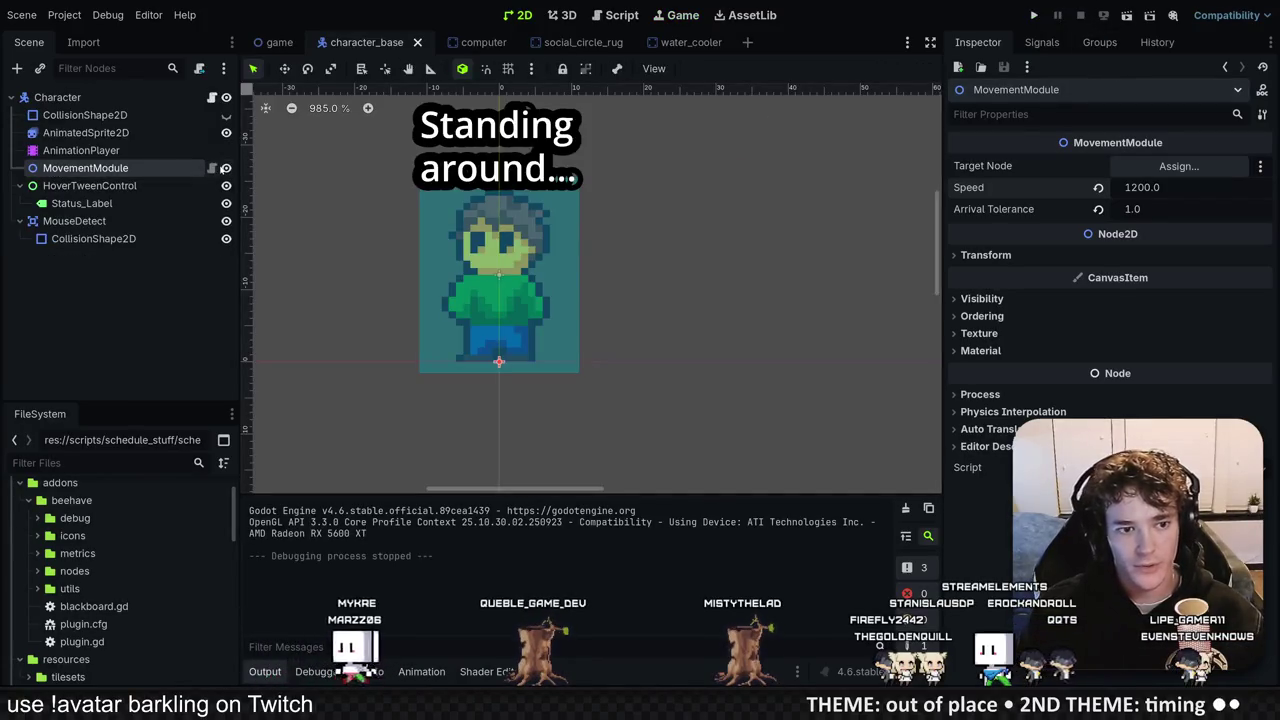
click(211, 168)
Step: Replace pass in _ready() with speed += randi_range(-100, 100) in movement_module.gd
click(545, 138)
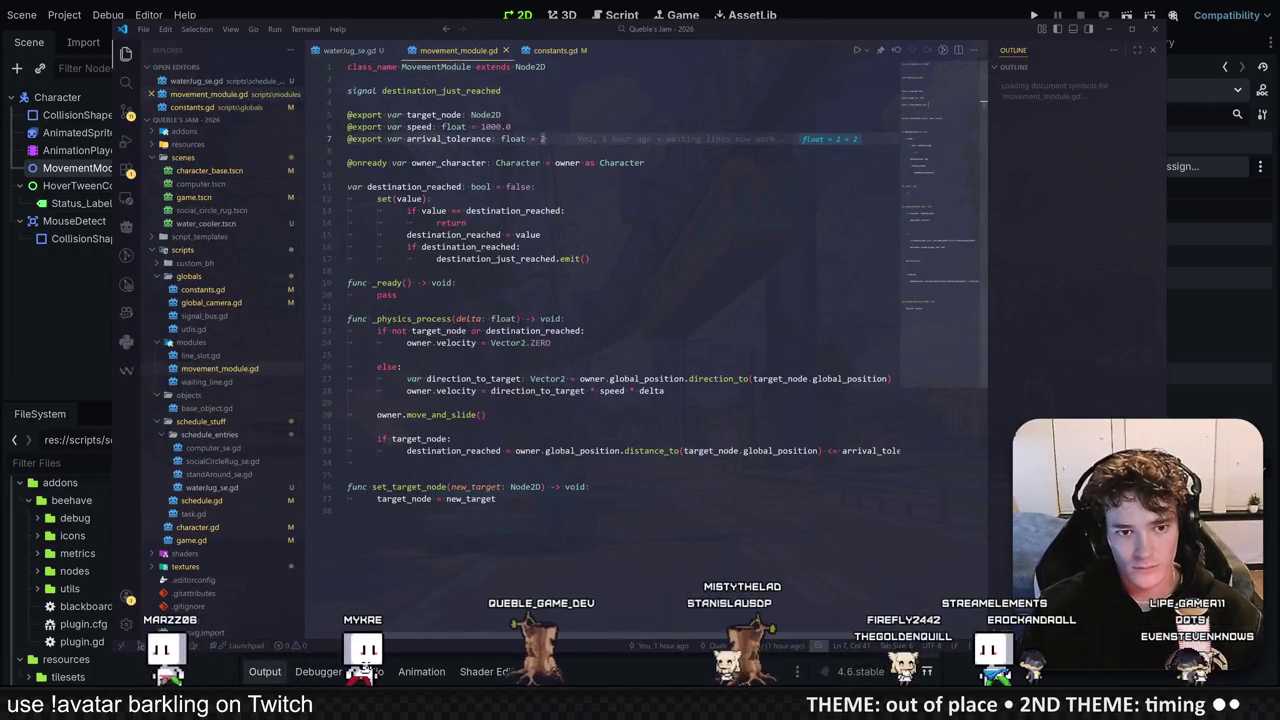
click(348, 174)
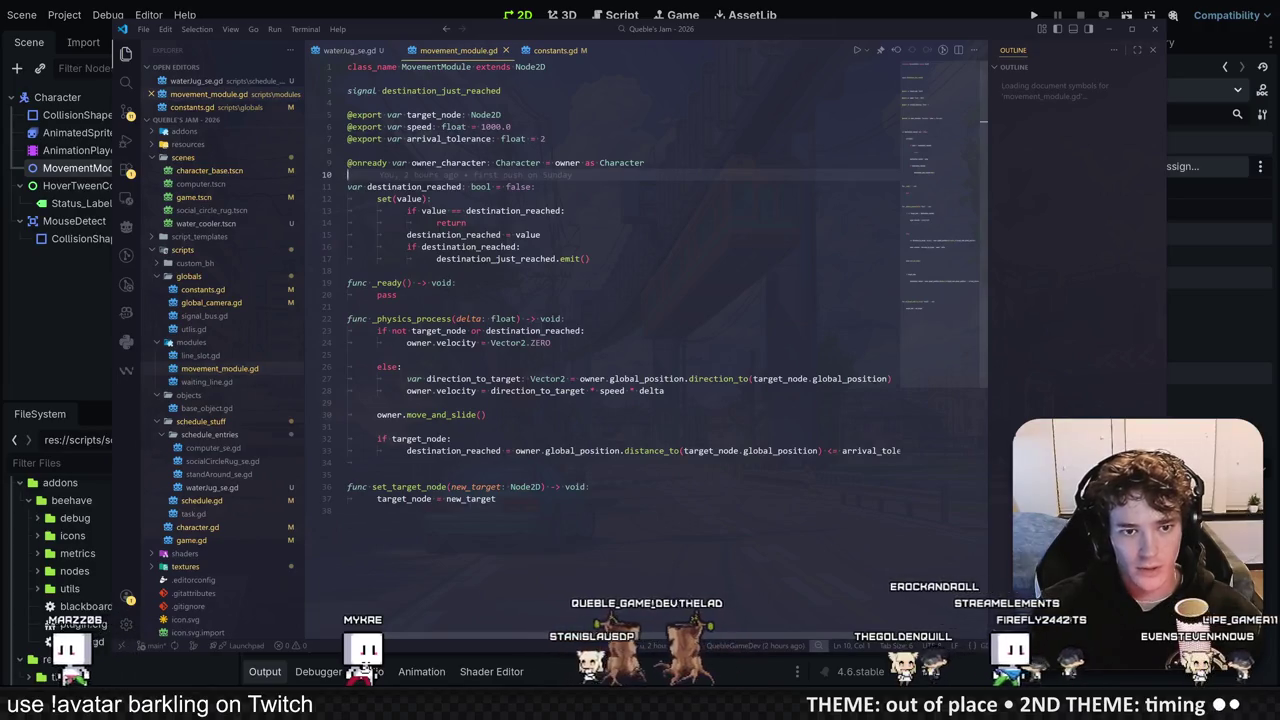
double_click(386, 294)
text(speed +=)
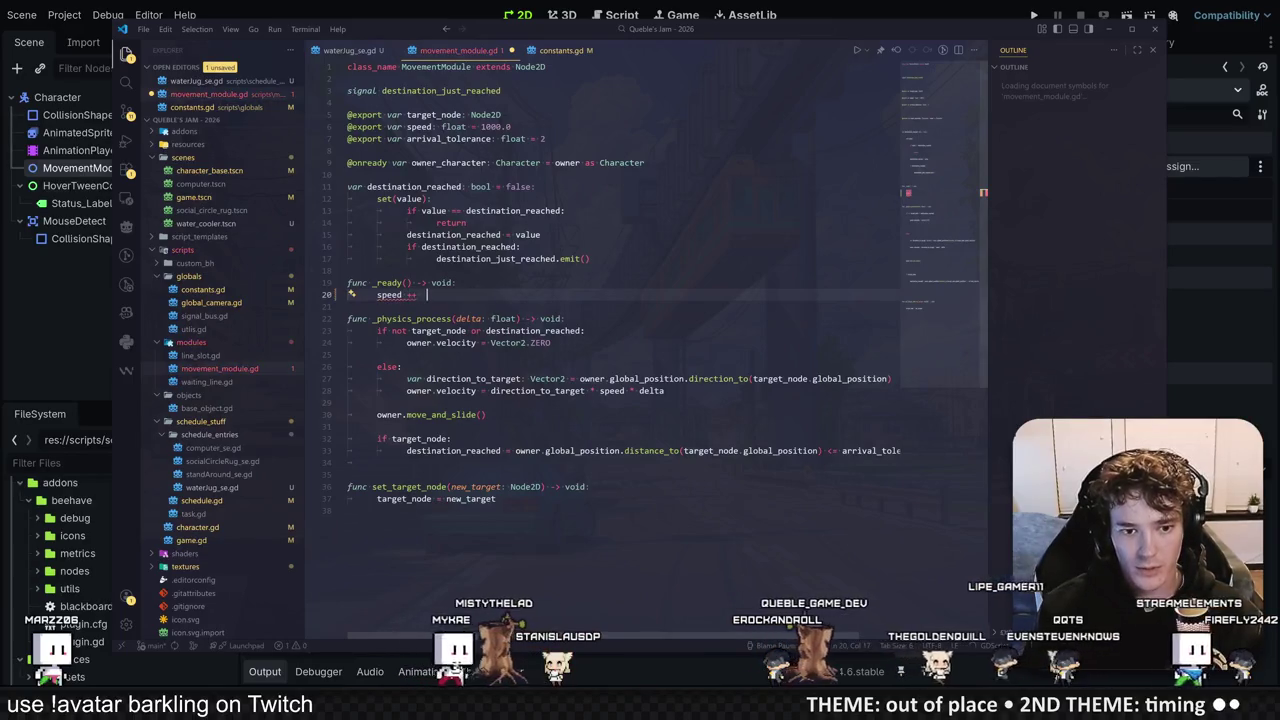
key(BackSpace)
key(BackSpace)
key(BackSpace)
text(*=)
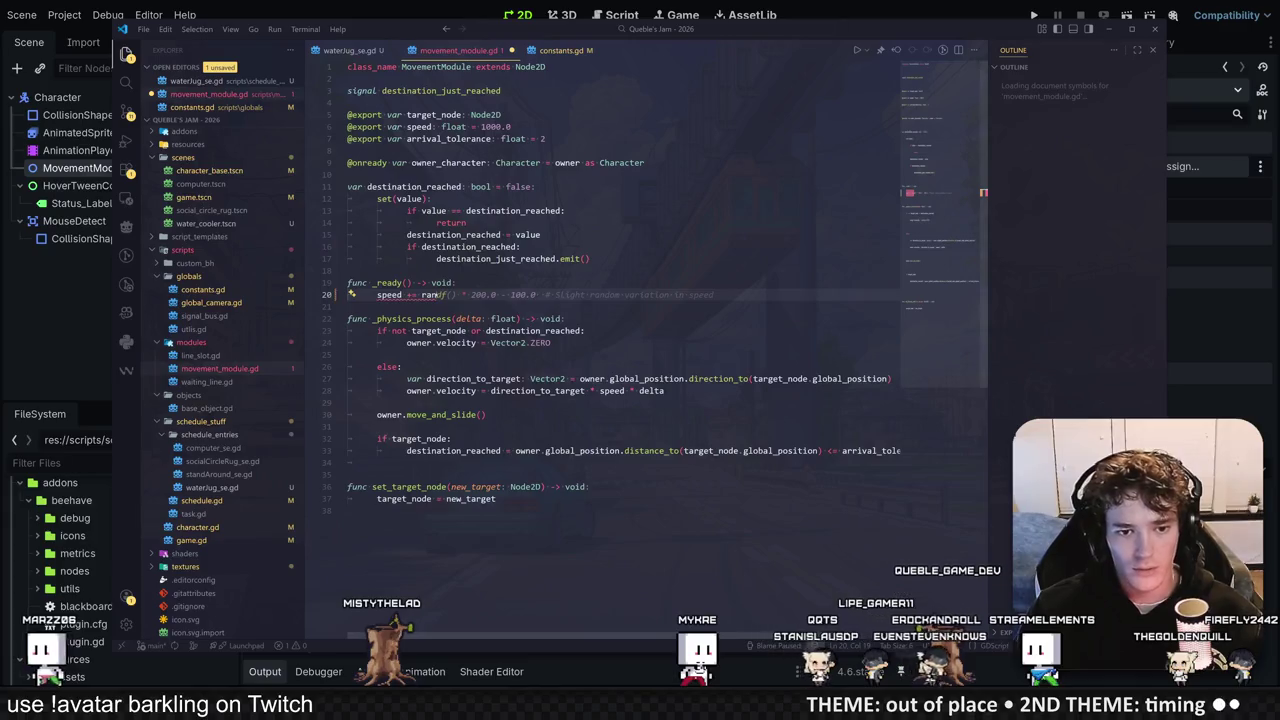
mouse_move(430, 295)
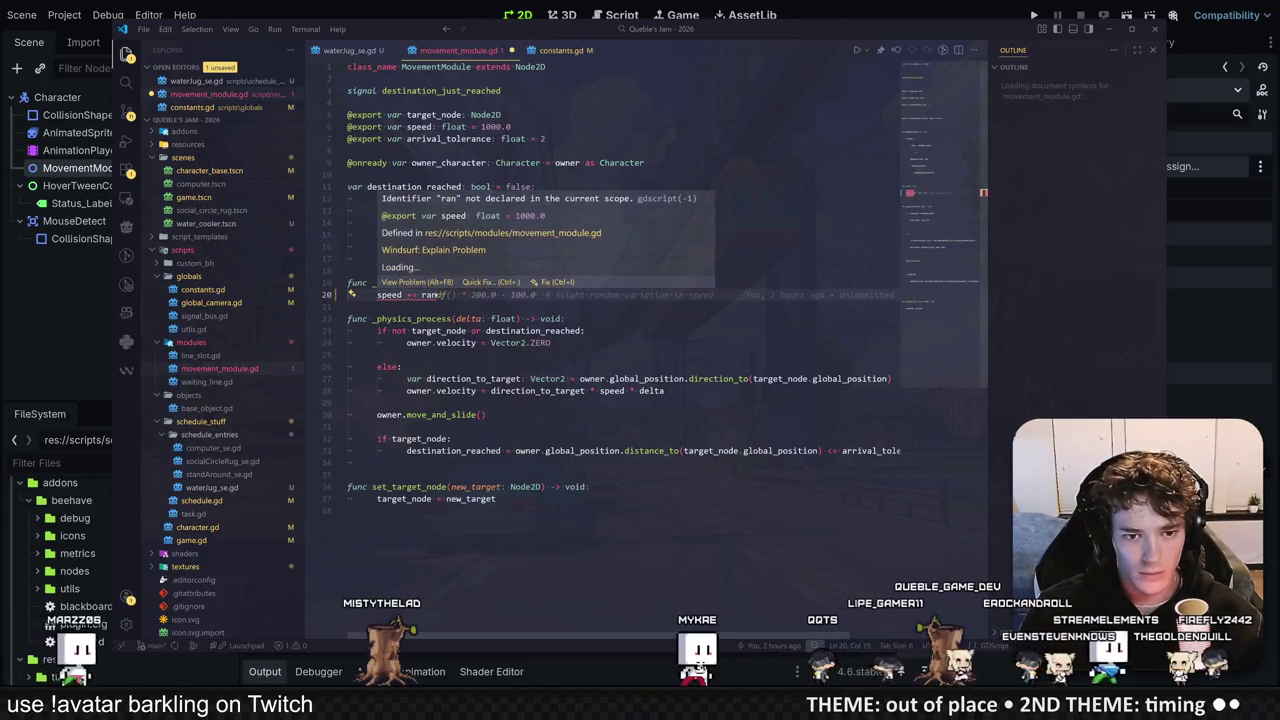
text(a)
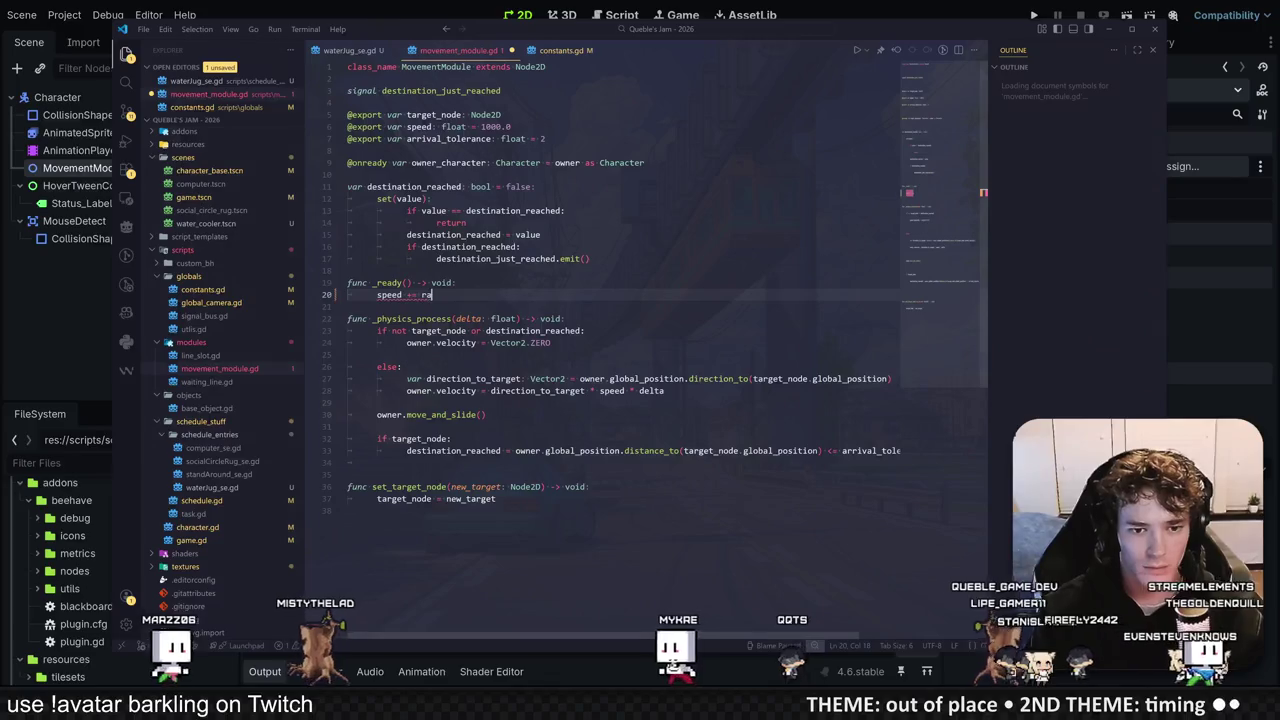
text(ndf_range()
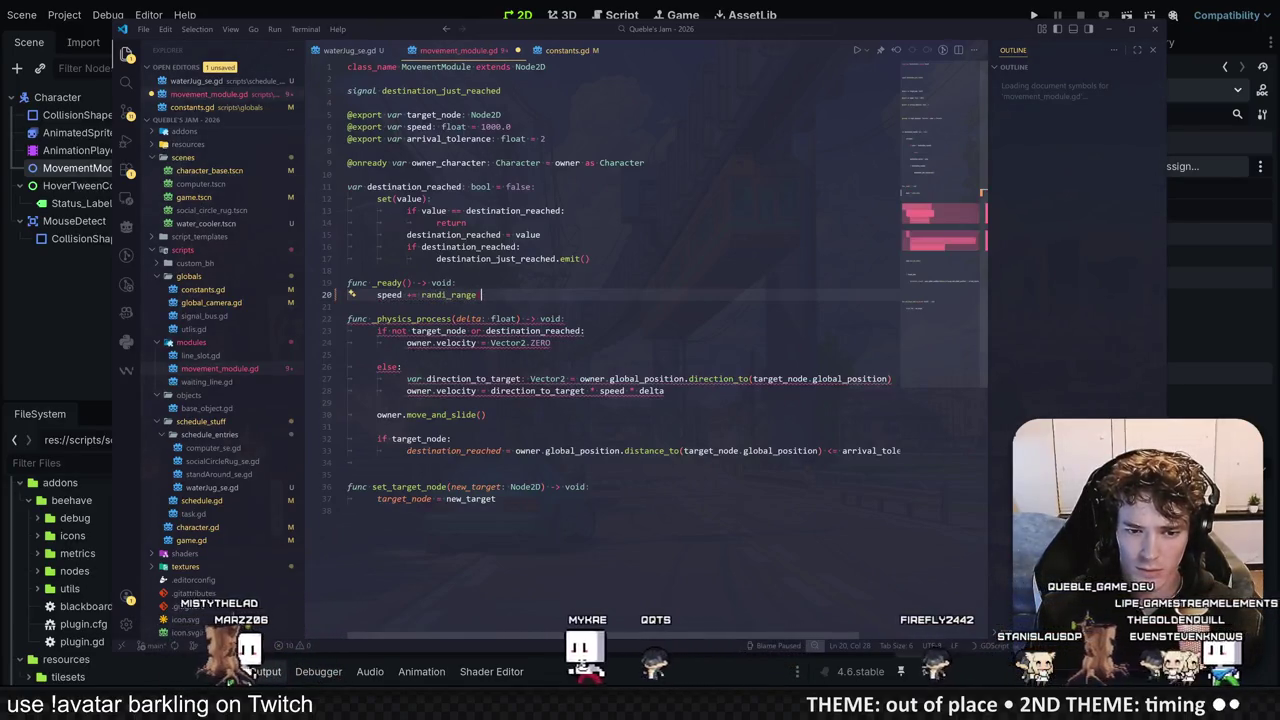
key(Tab)
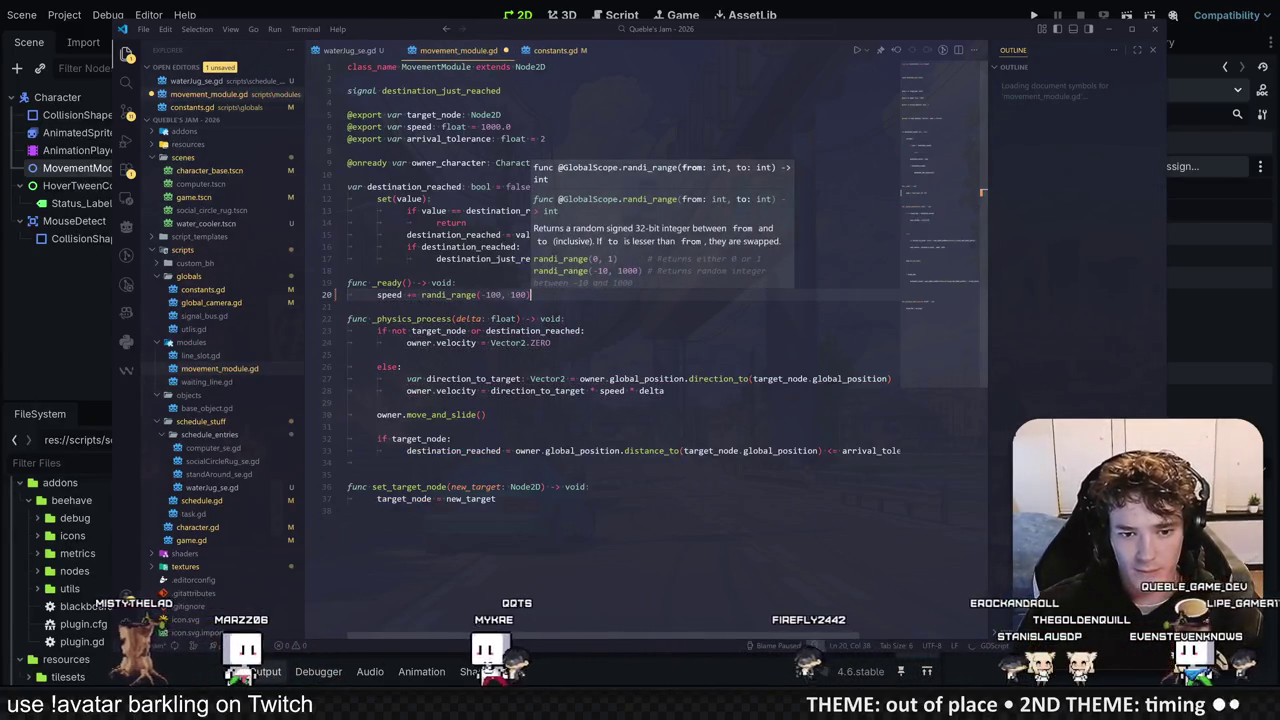
click(431, 198)
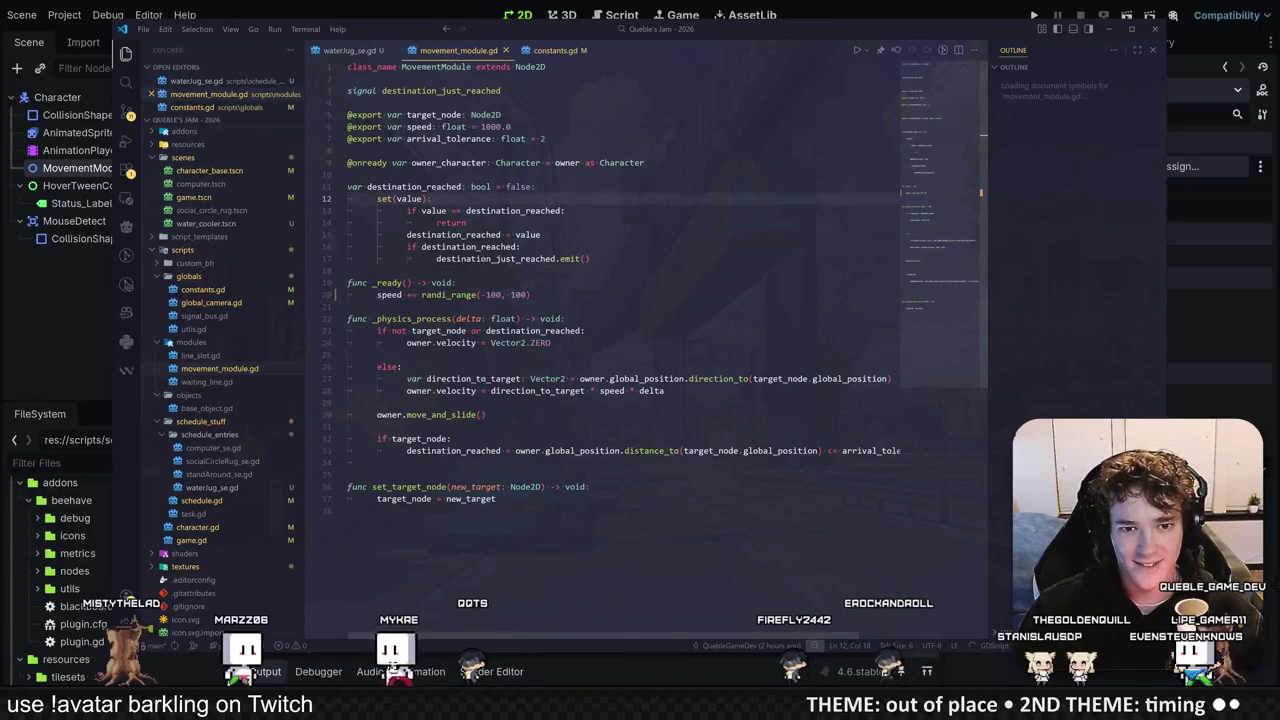
key(alt+Tab)
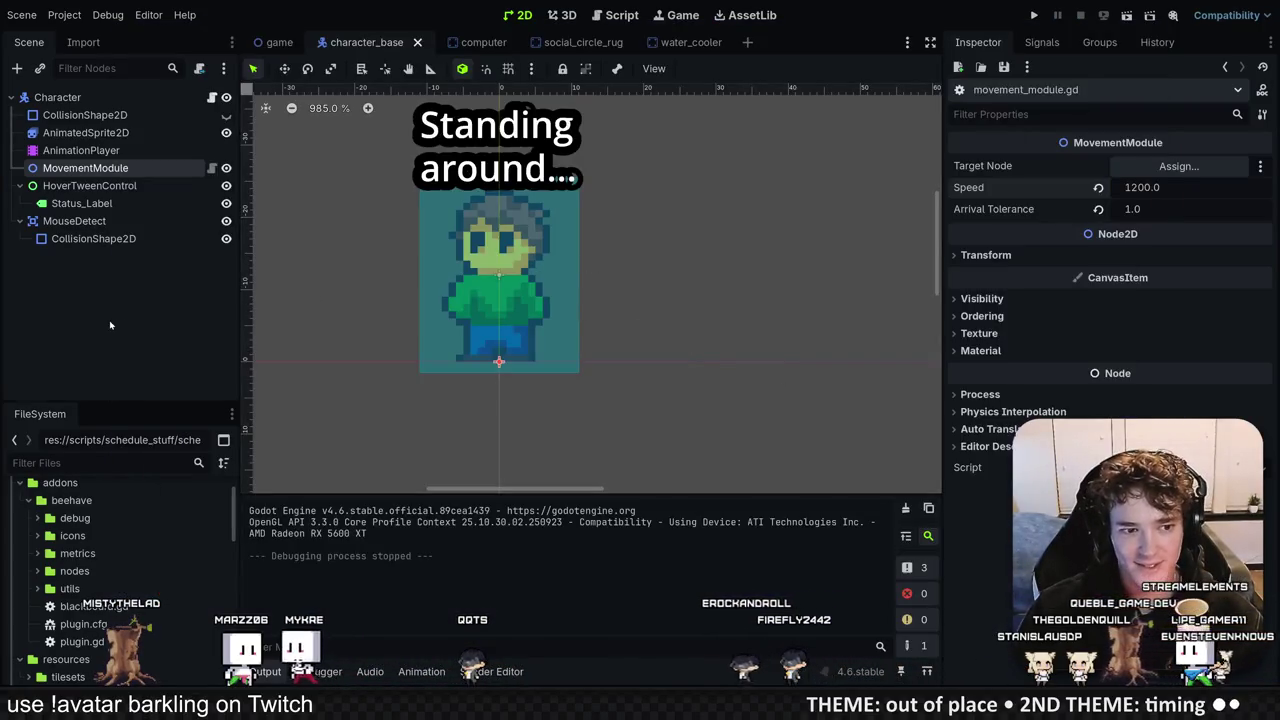
Step: Save the character_base scene and run the game to test the random walking speeds
key(ctrl+s)
key(alt+Tab)
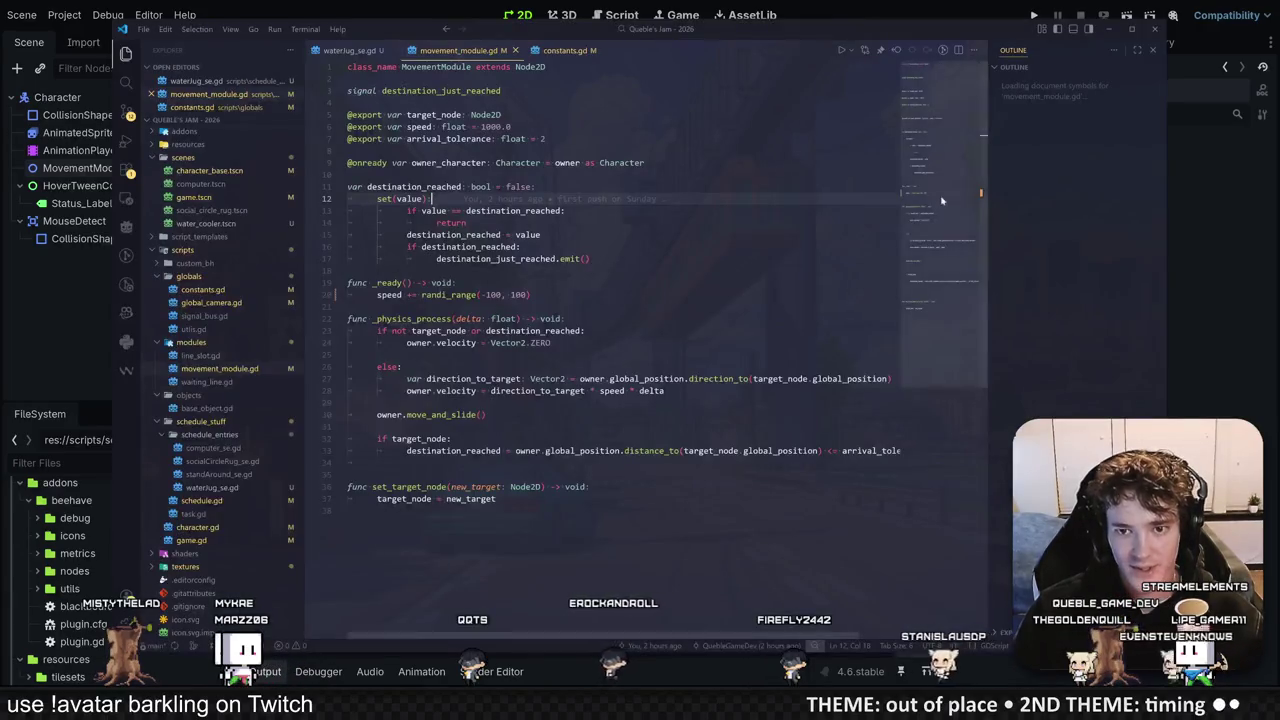
click(1153, 29)
click(212, 168)
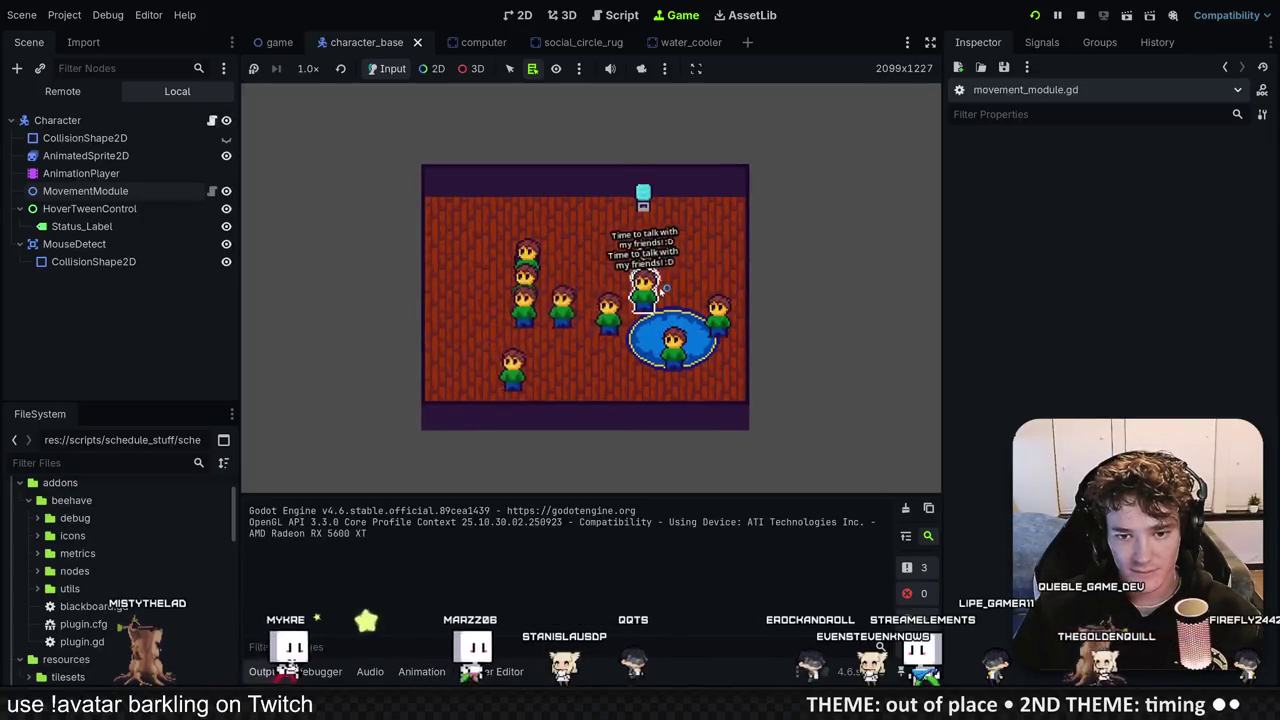
Step: Check the walking characters' status labels, then stop the running game
mouse_move(534, 324)
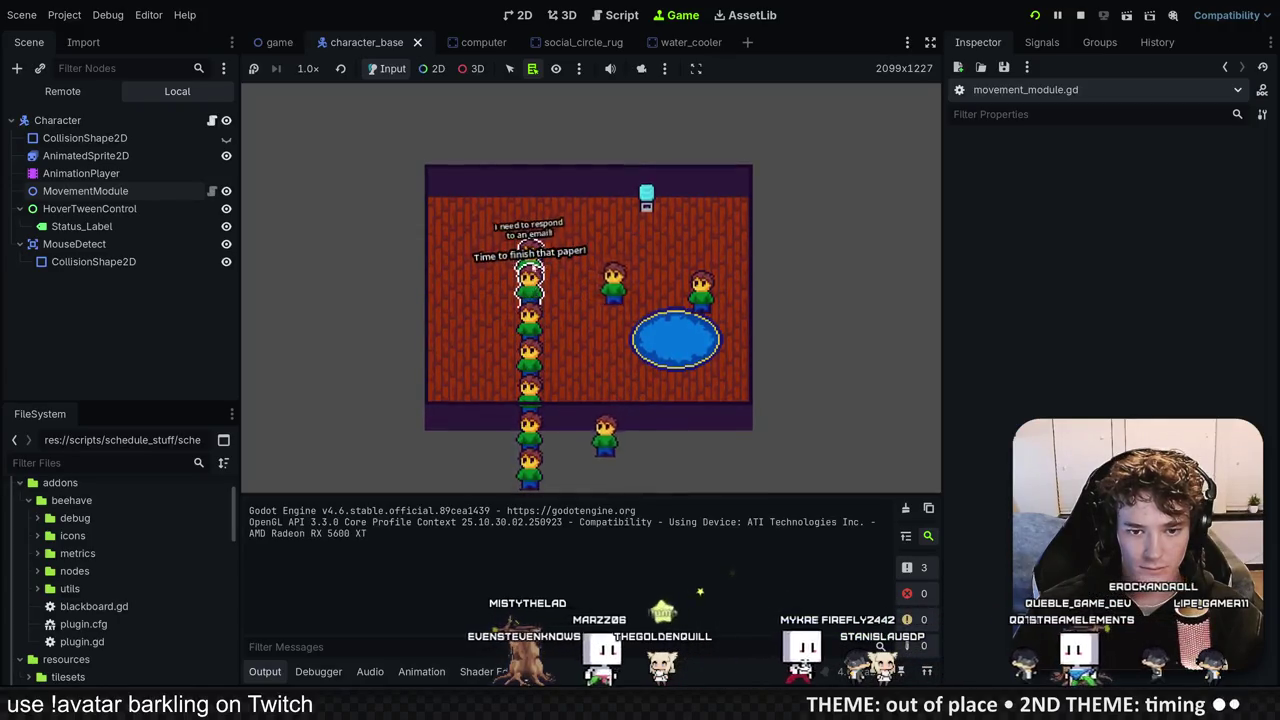
mouse_move(696, 312)
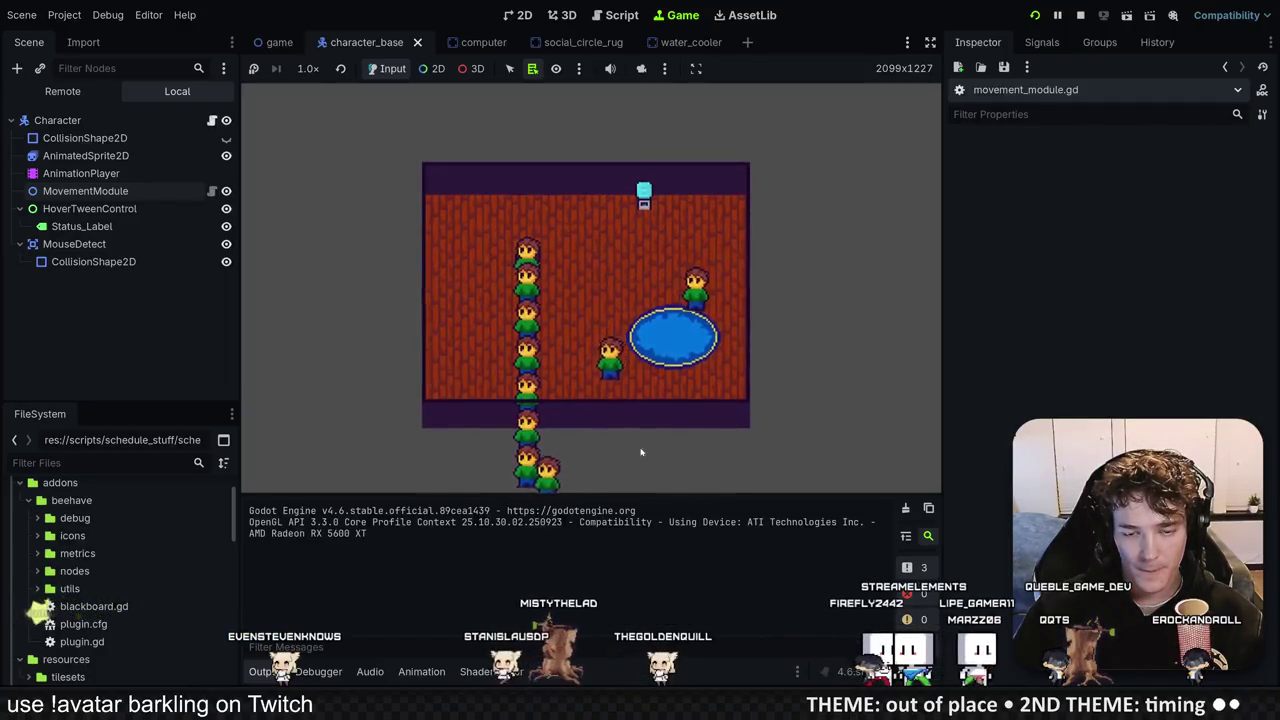
mouse_move(560, 280)
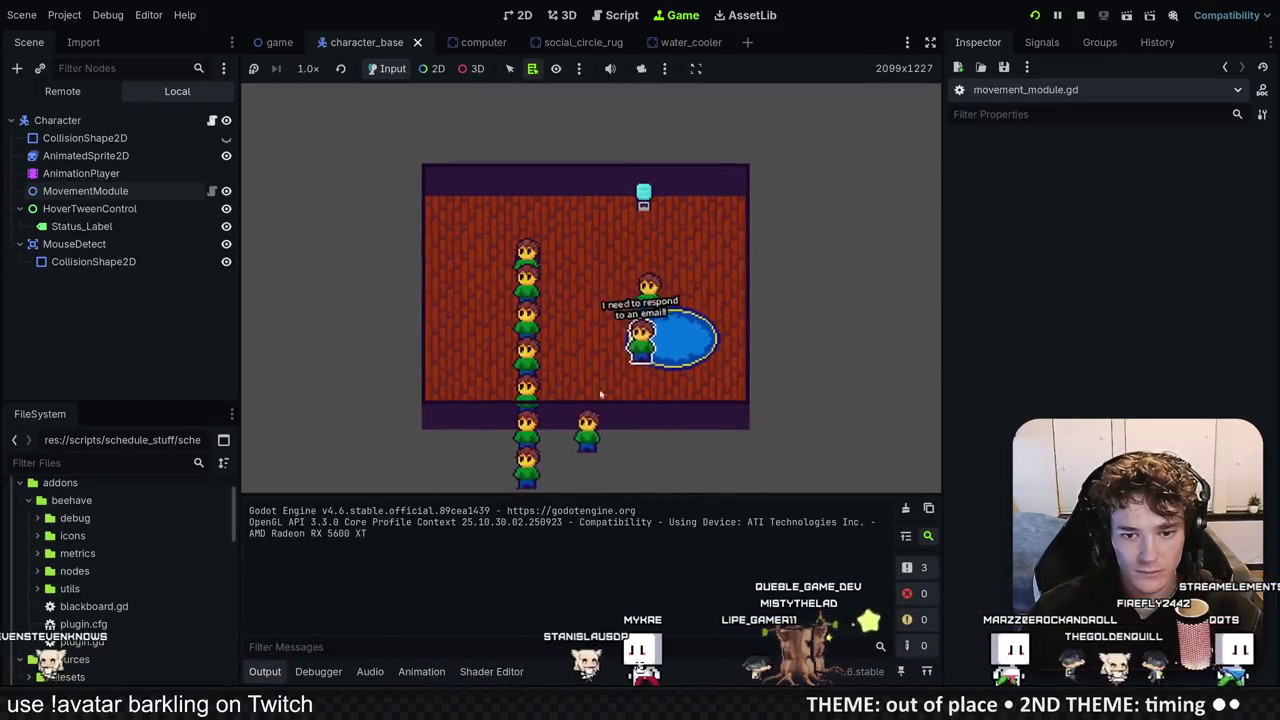
mouse_move(513, 290)
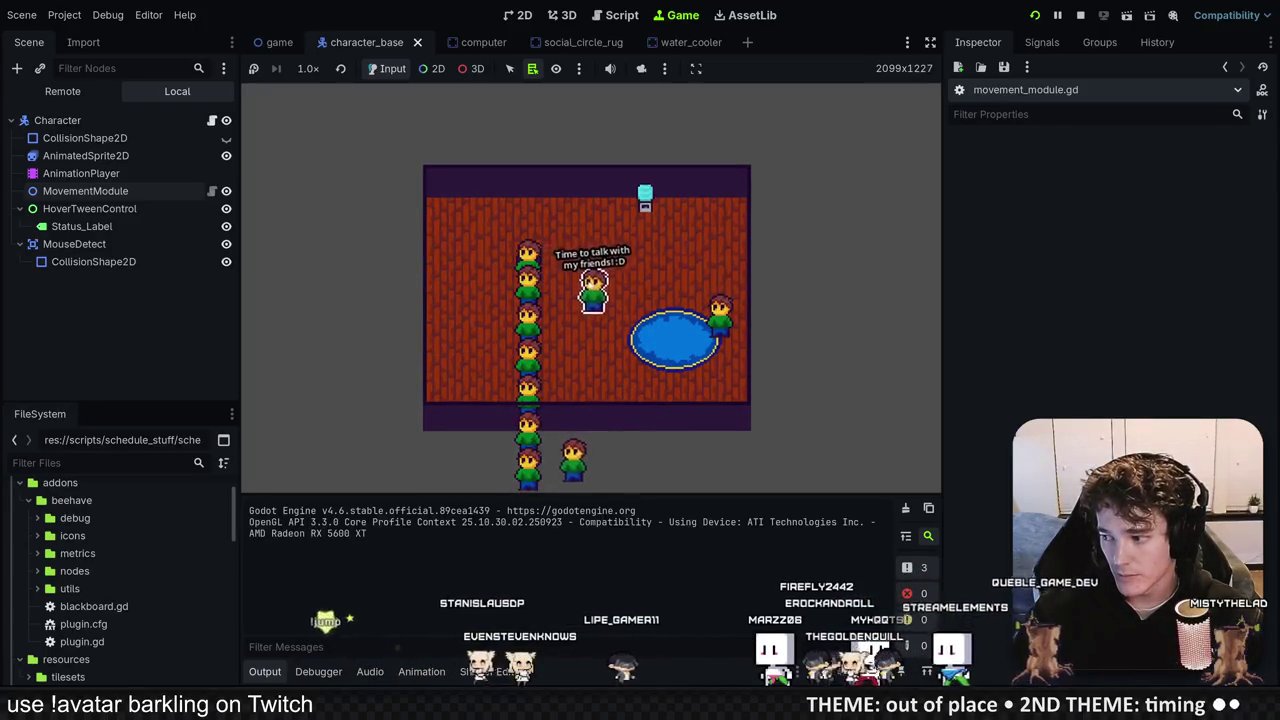
mouse_move(532, 258)
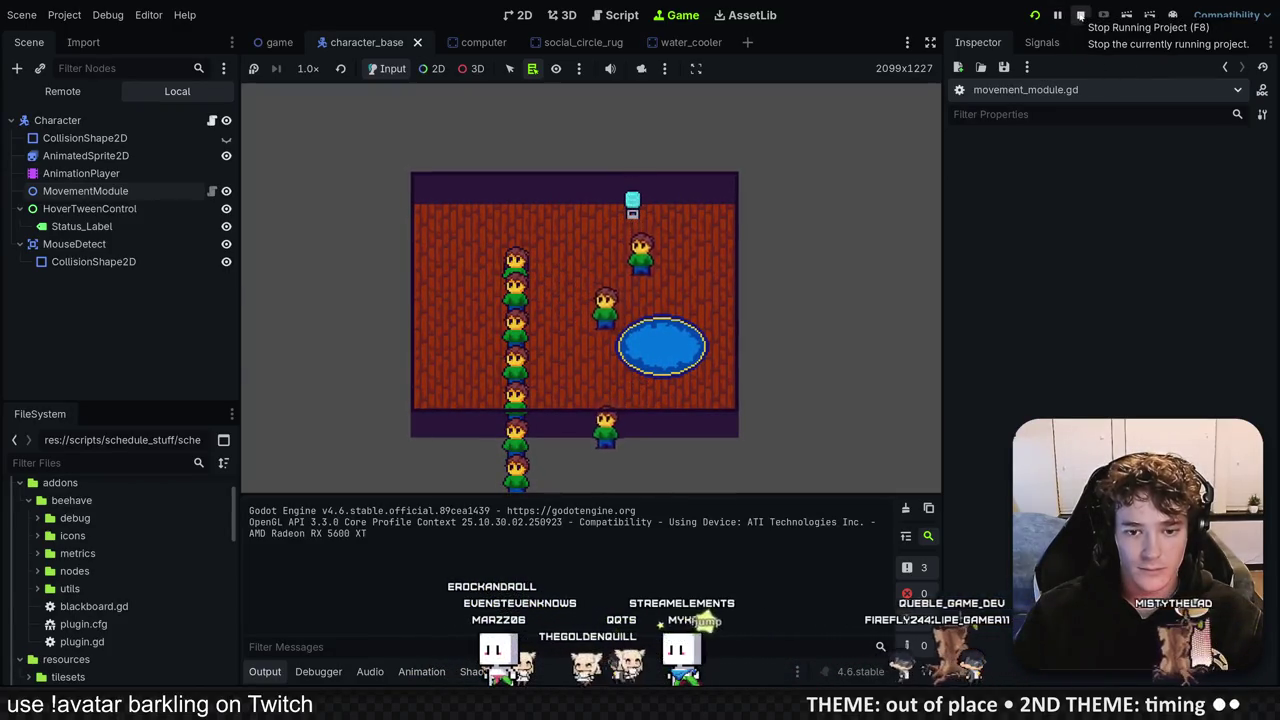
click(1080, 15)
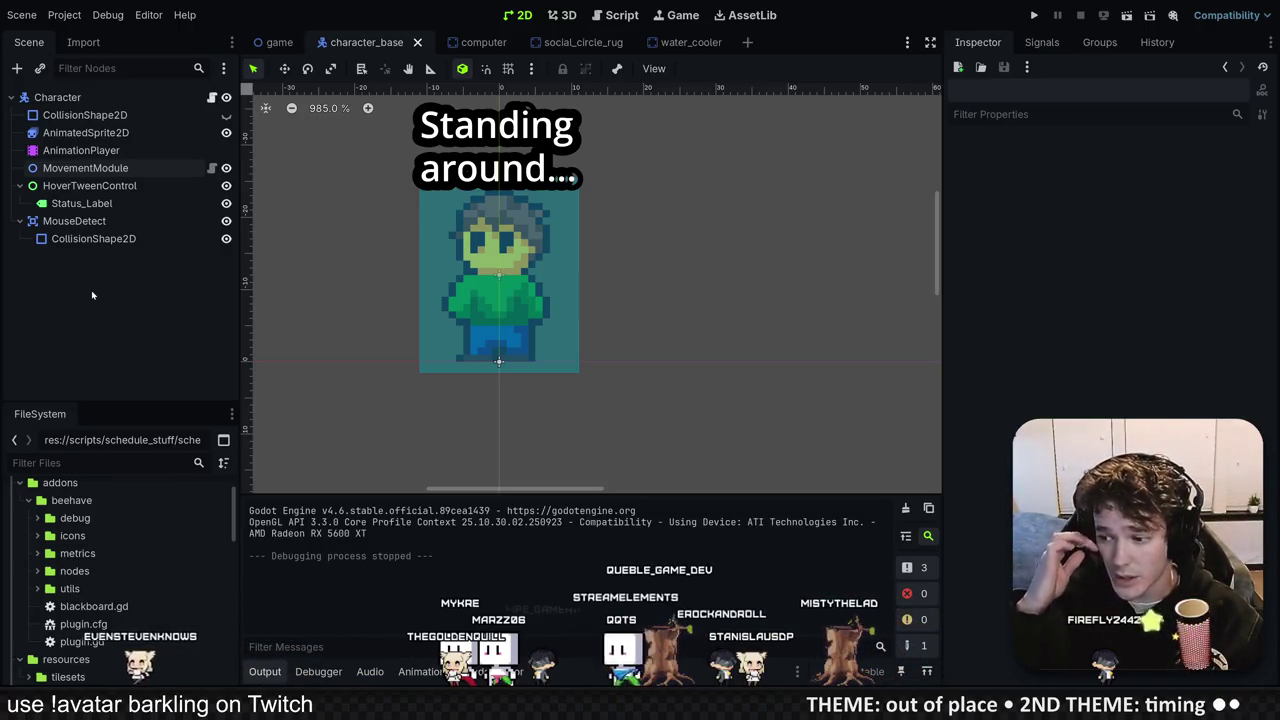
Step: Shorten the animation panel slightly and duplicate the AnimationPlayer node
click(85, 168)
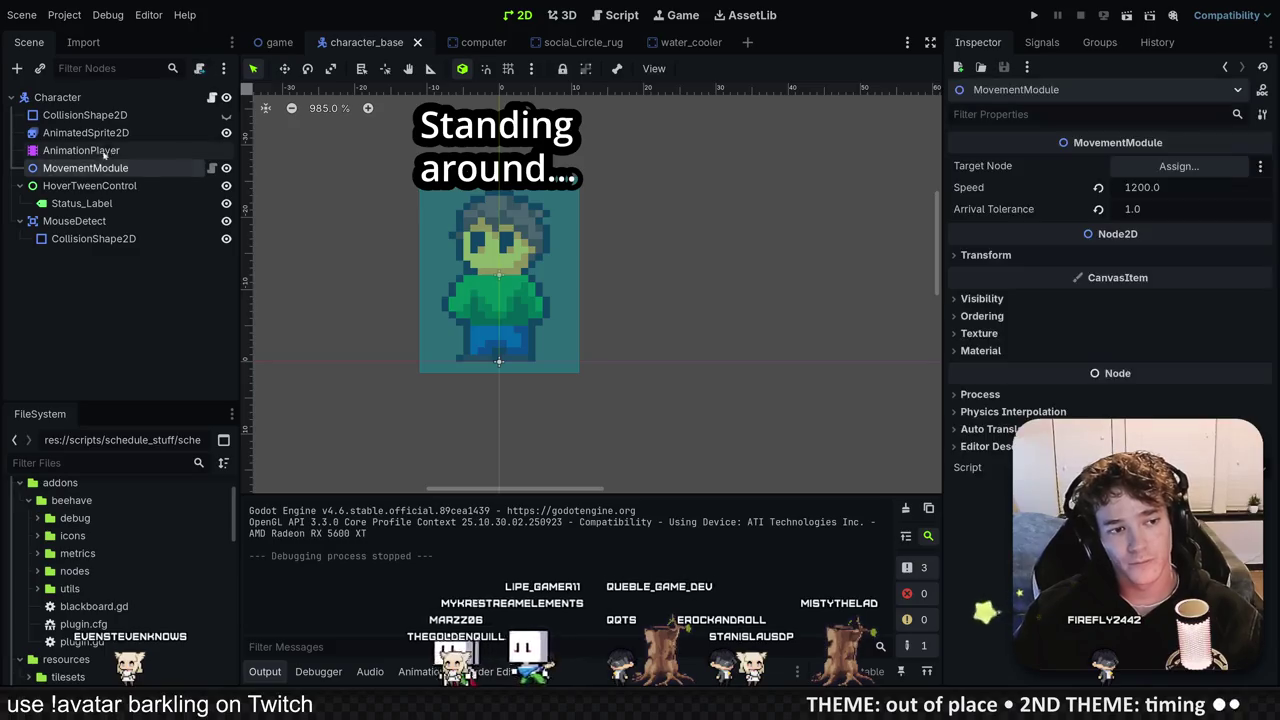
click(80, 150)
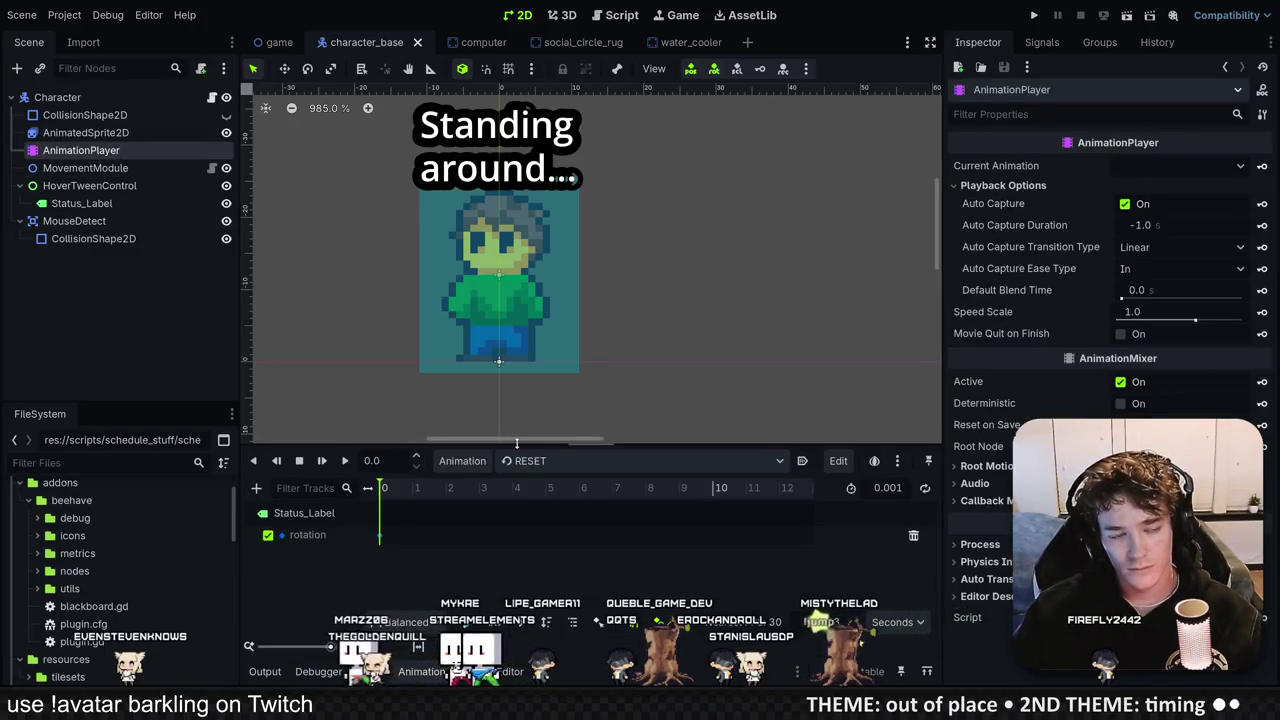
drag(517, 445, 522, 462)
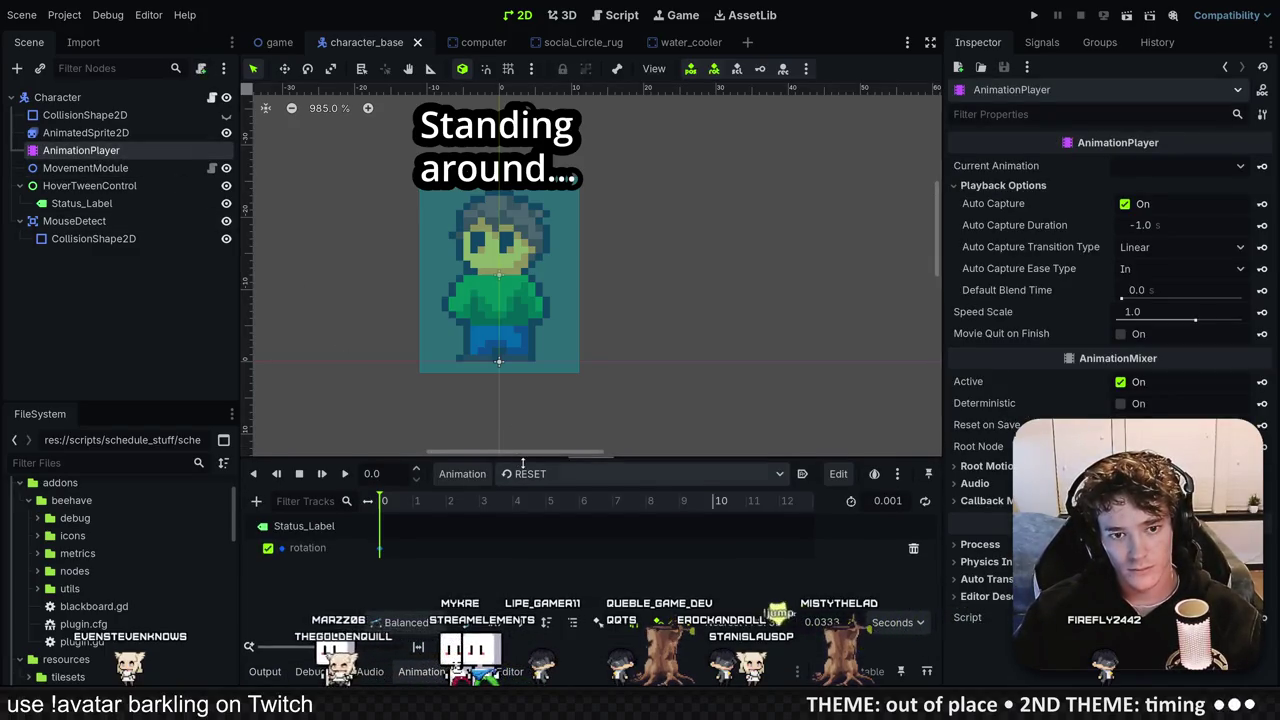
key(ctrl+d)
Step: Rename the original animation player to Label_AnimPlayer
double_click(122, 150)
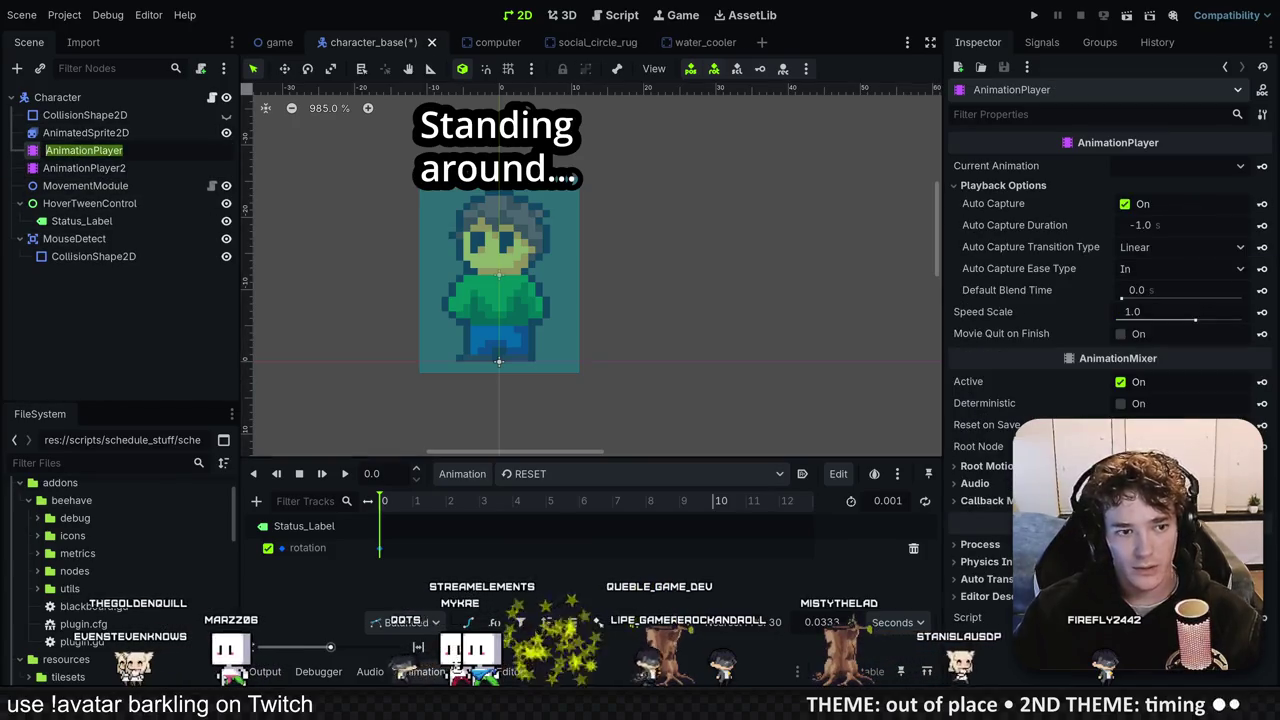
text(Lable_)
key(BackSpace)
key(BackSpace)
key(BackSpace)
text(el_A)
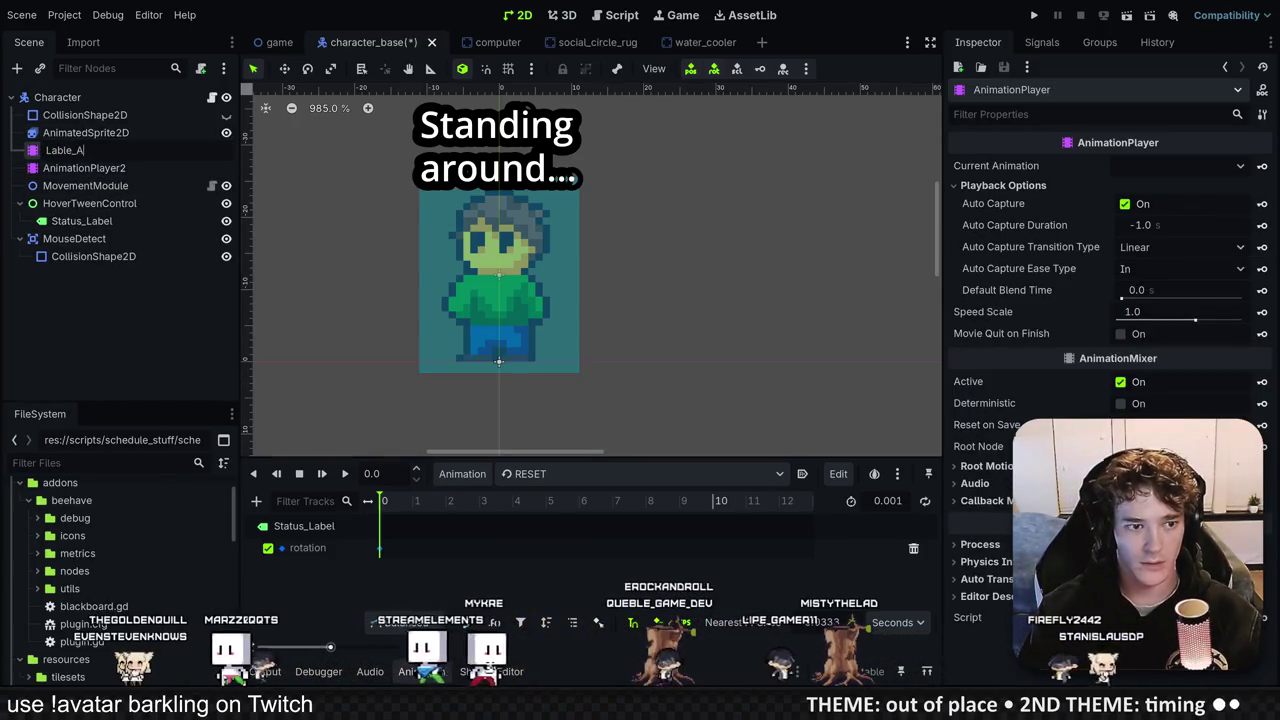
text(nimPlayer)
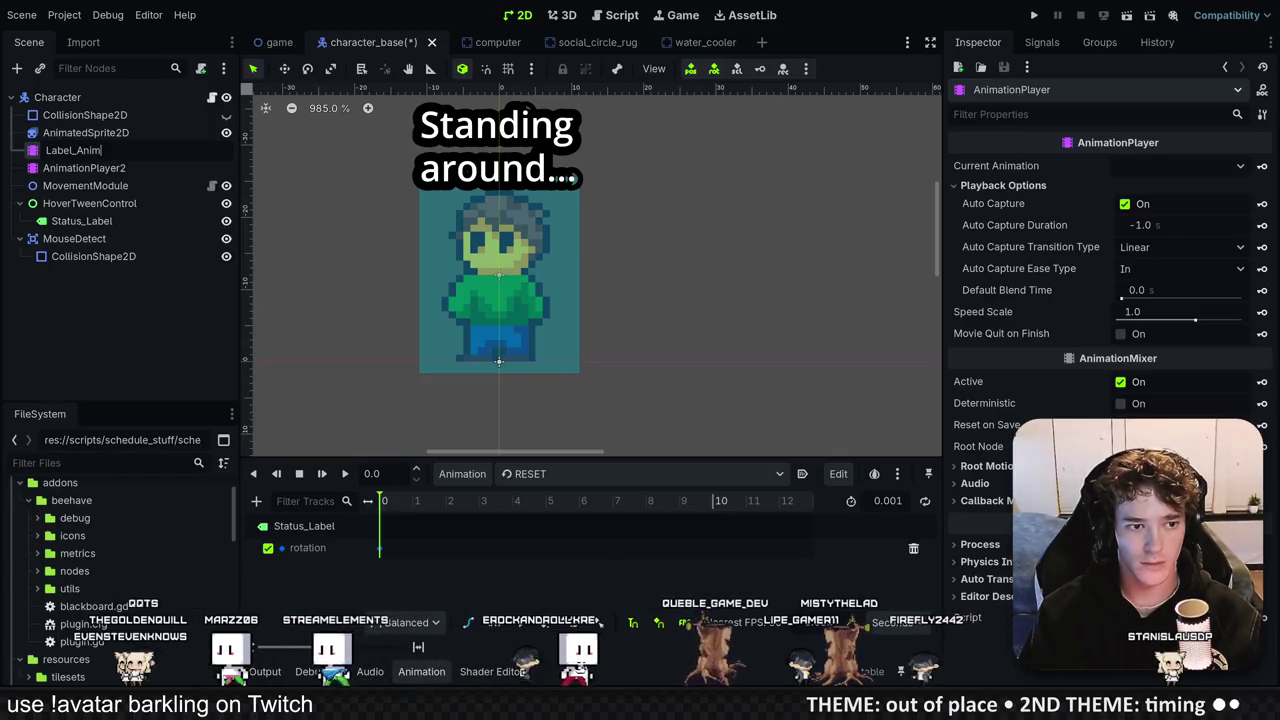
key(Return)
Step: Rename the duplicate to Character_AnimPlayer and save the character_base scene
double_click(90, 168)
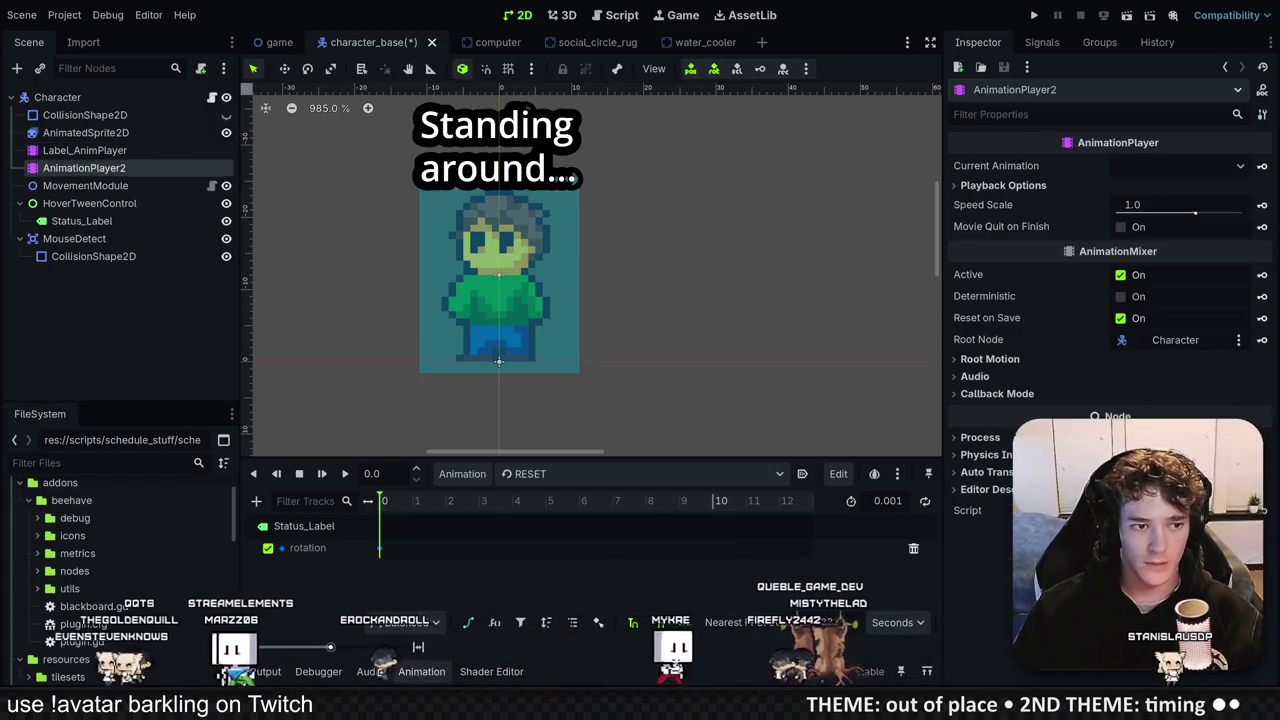
text(Character)
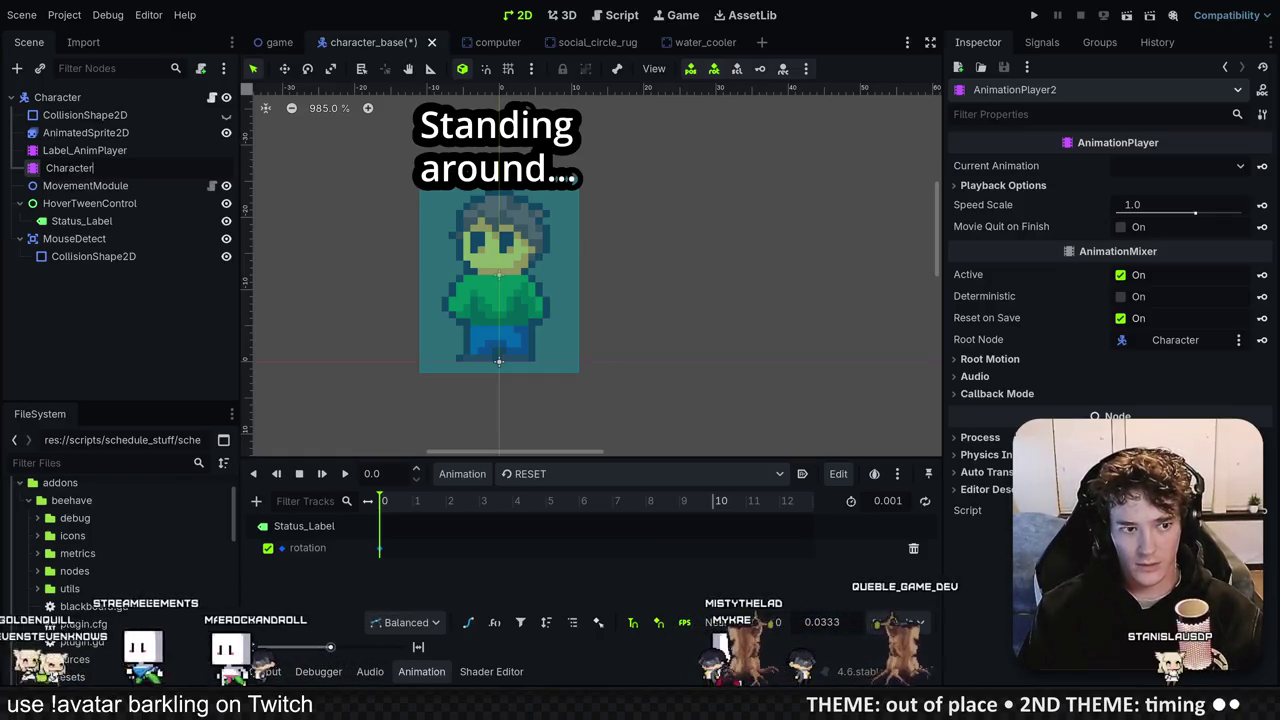
text(_AnimPlayer)
key(Return)
key(ctrl+s)
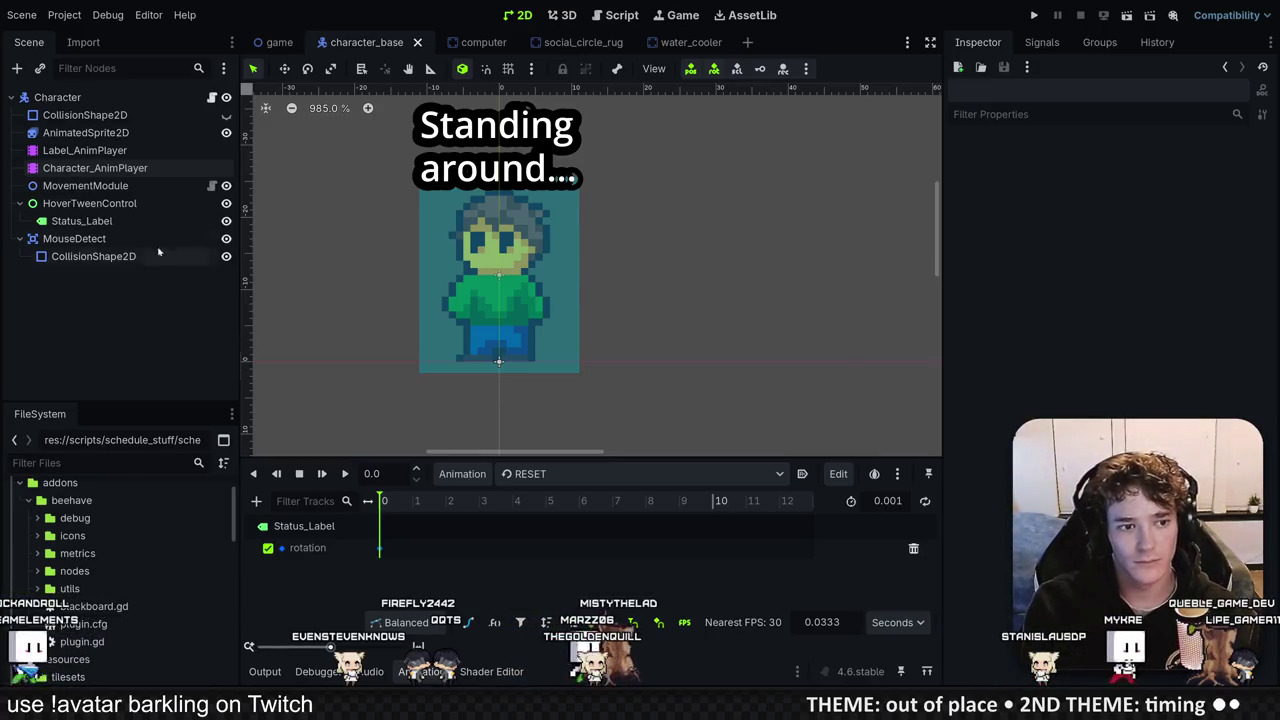
click(150, 172)
Step: Create a new animation named walk on Character_AnimPlayer
click(462, 473)
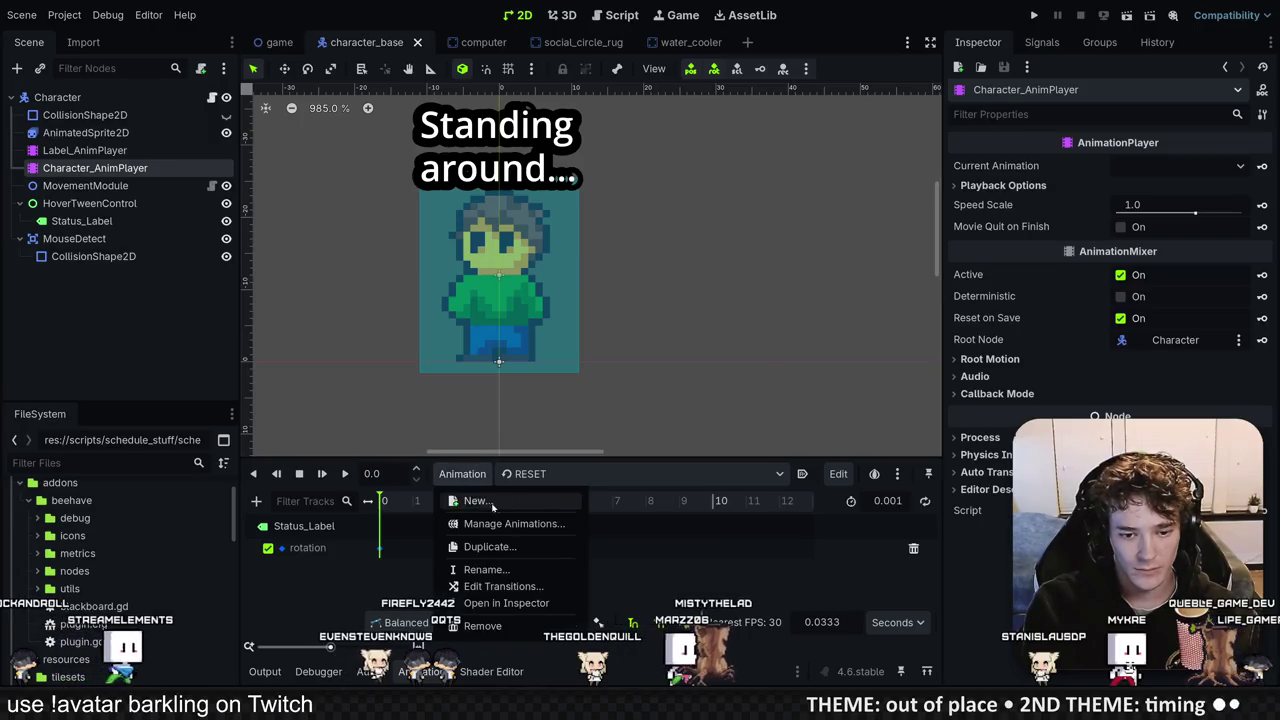
click(470, 500)
text(walk)
key(Return)
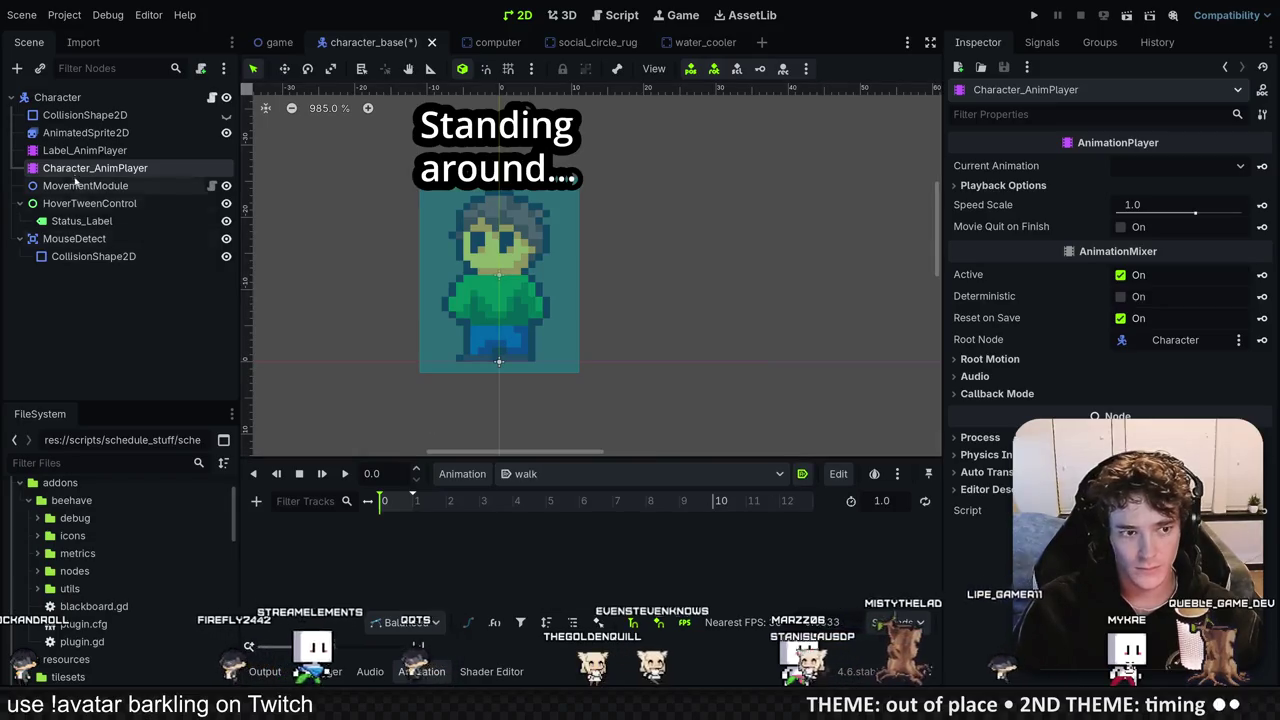
Step: Move the walk animation's playhead to 0.5 seconds and select the character sprite
click(86, 132)
click(85, 150)
click(95, 168)
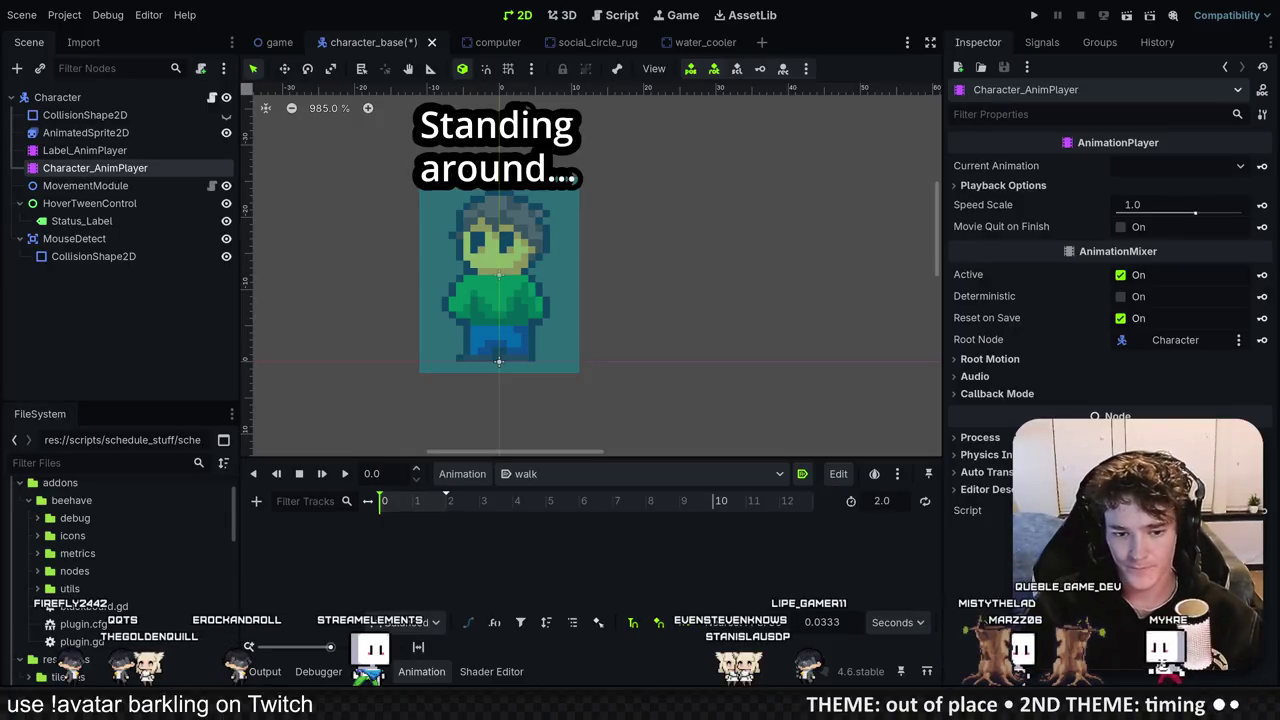
ctrl+scroll(465, 515, up, 3)
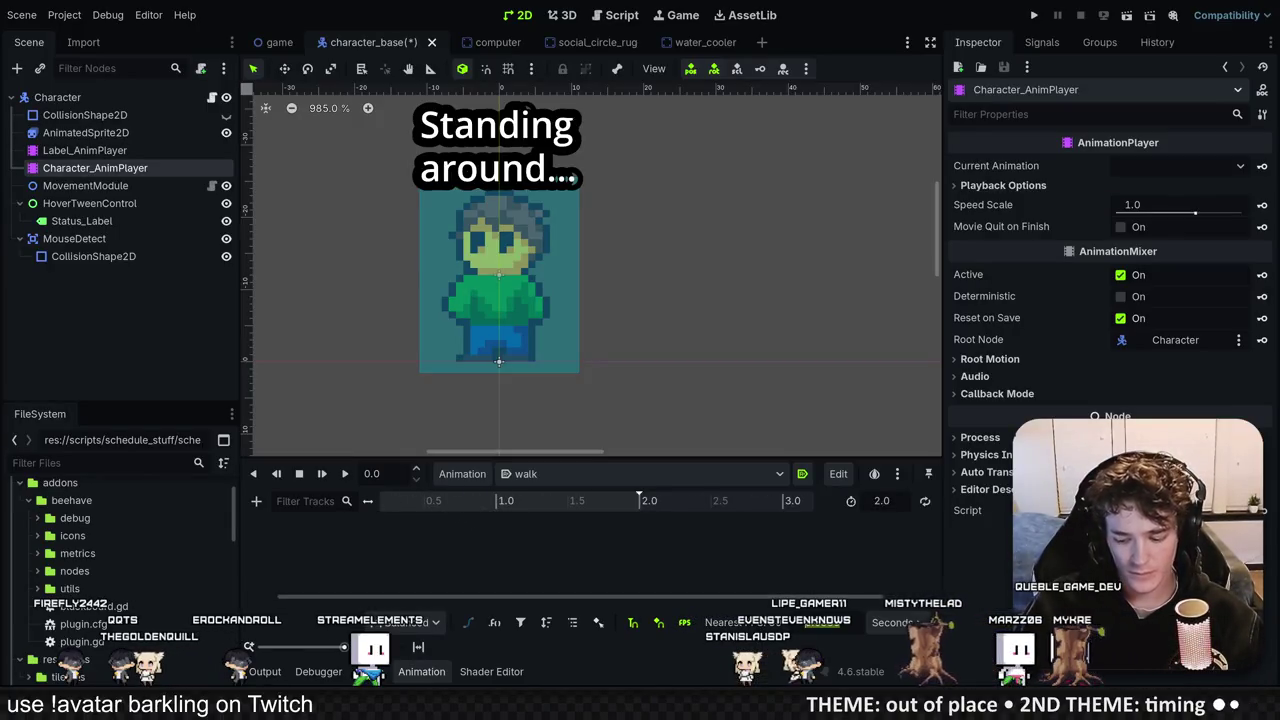
drag(640, 500, 380, 500)
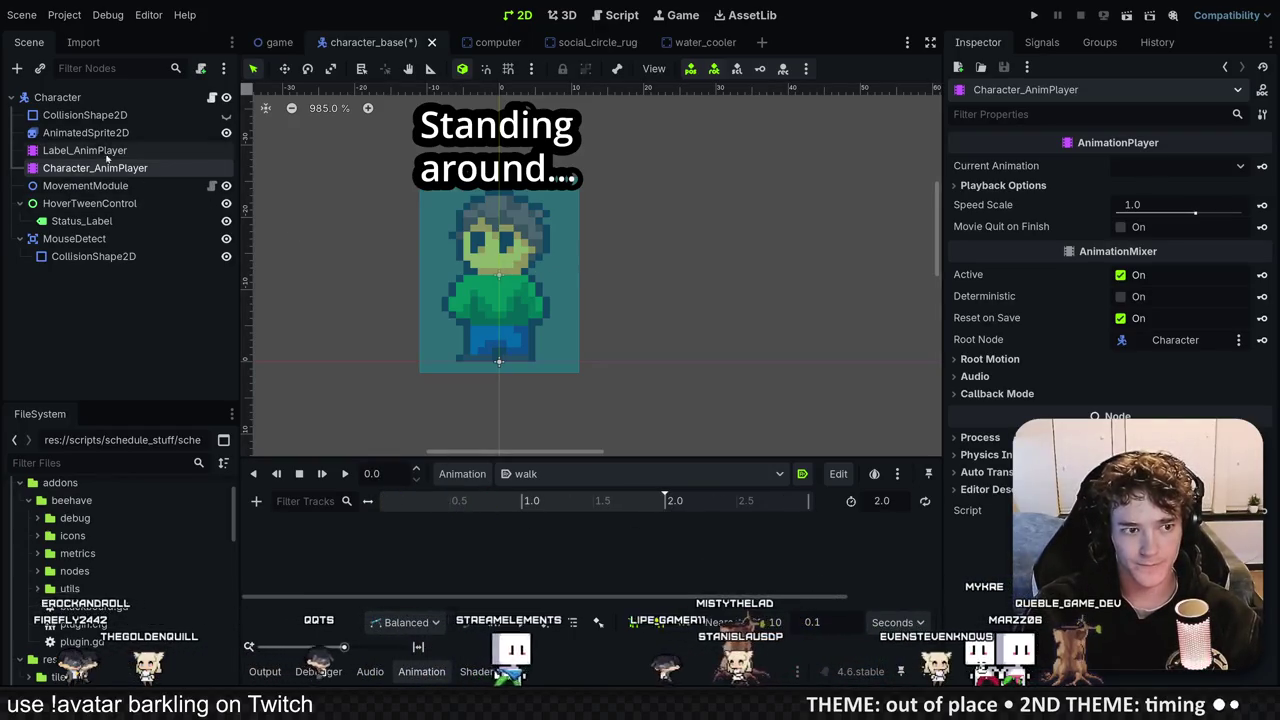
click(86, 132)
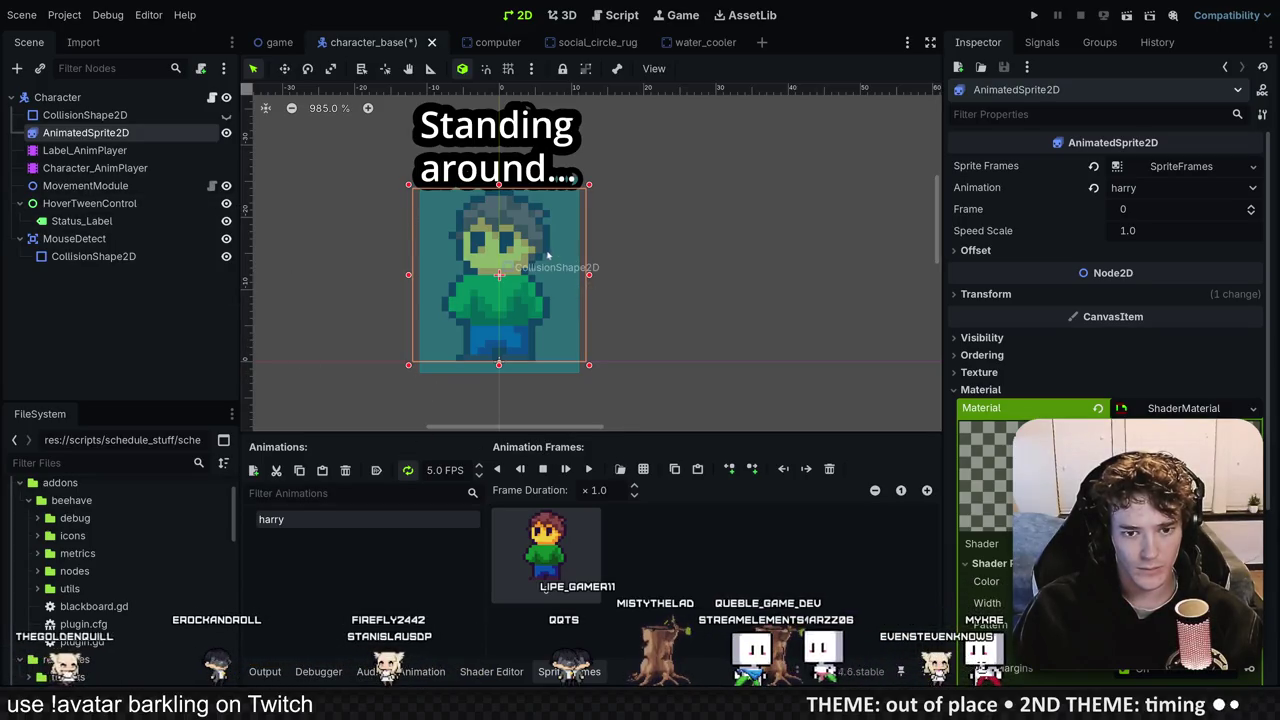
Step: Rotate the AnimatedSprite2D about -2 degrees with the Rotate tool for a walking lean
key(e)
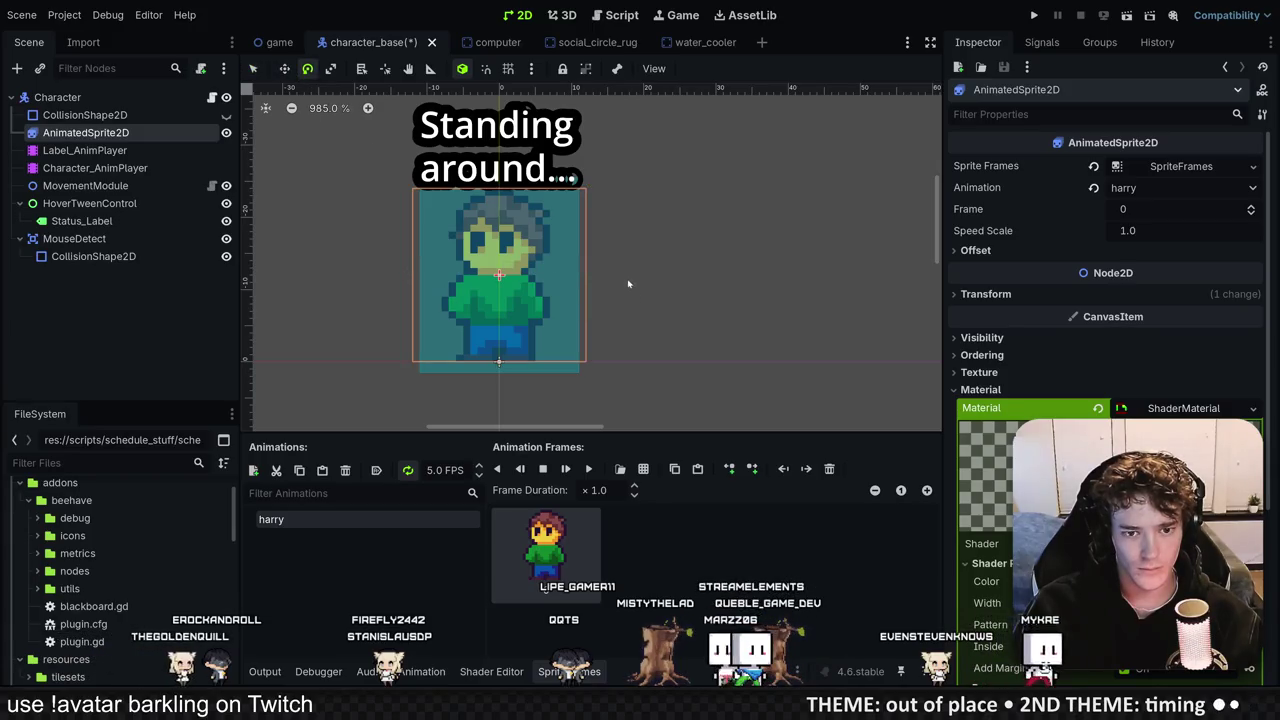
drag(626, 268, 626, 264)
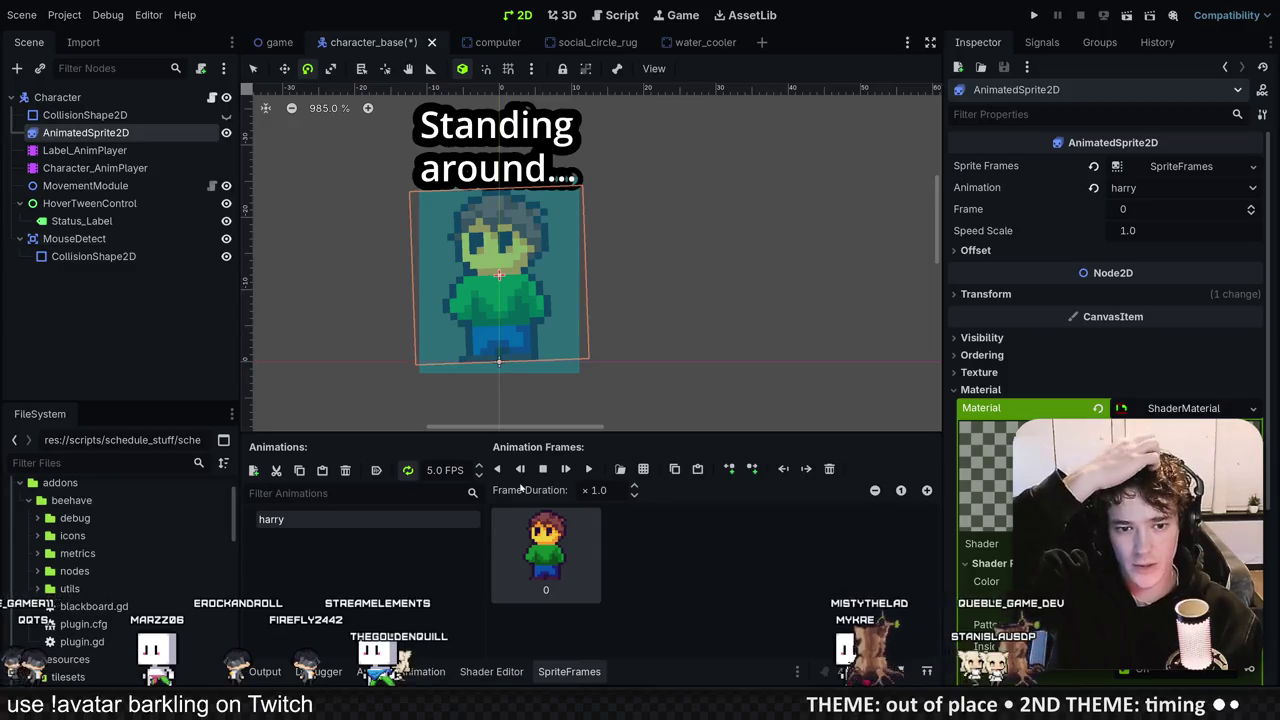
click(110, 168)
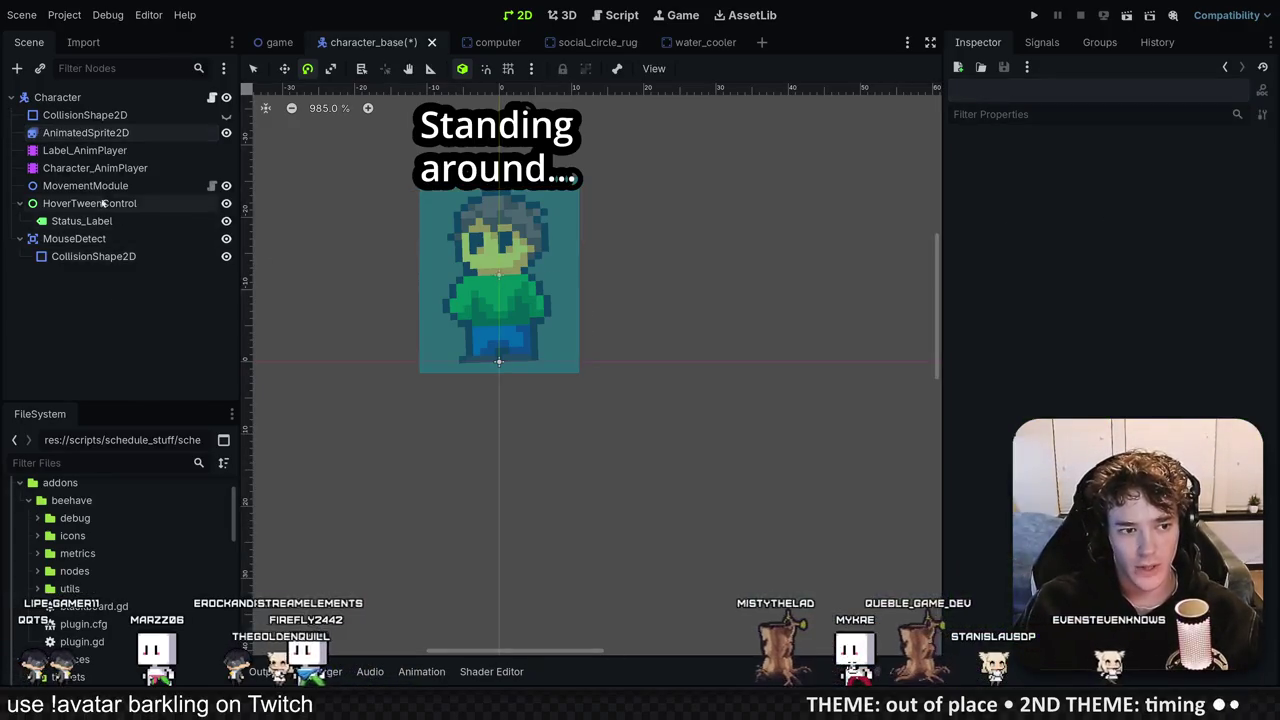
Step: Delete Character_AnimPlayer and revert the sprite's rotation to 0°, keeping its position
key(Delete)
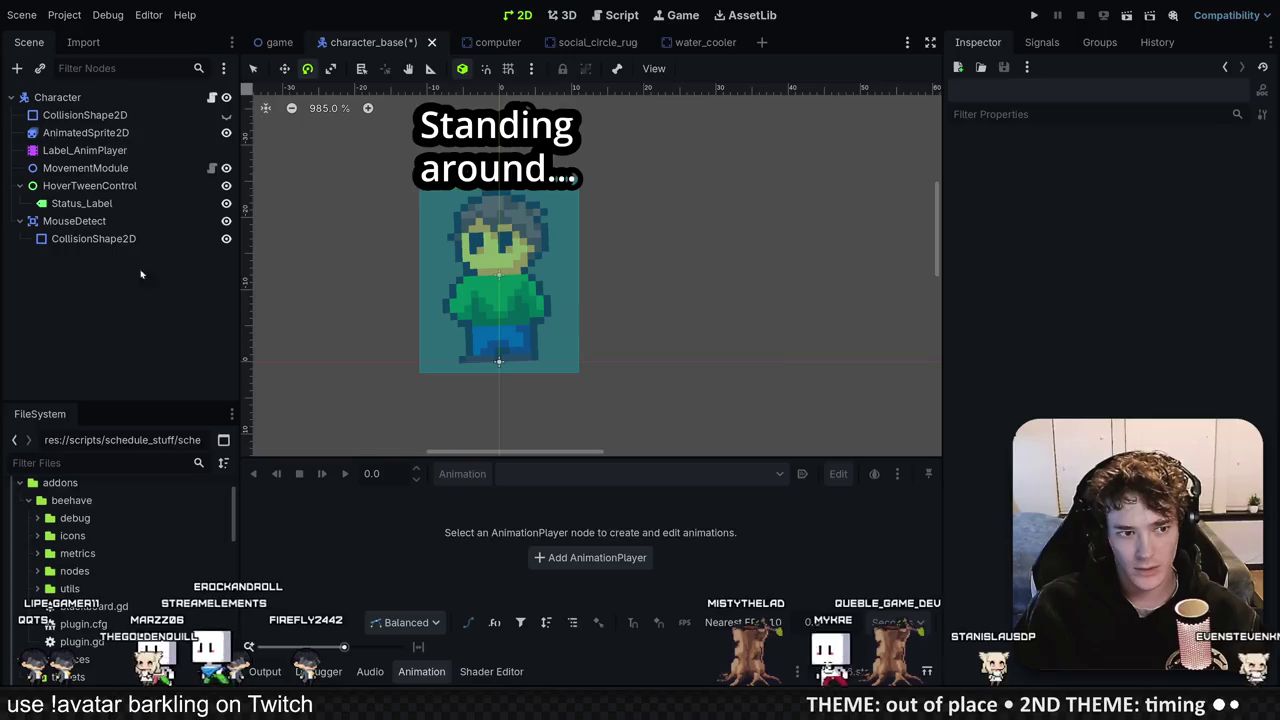
click(102, 136)
click(960, 293)
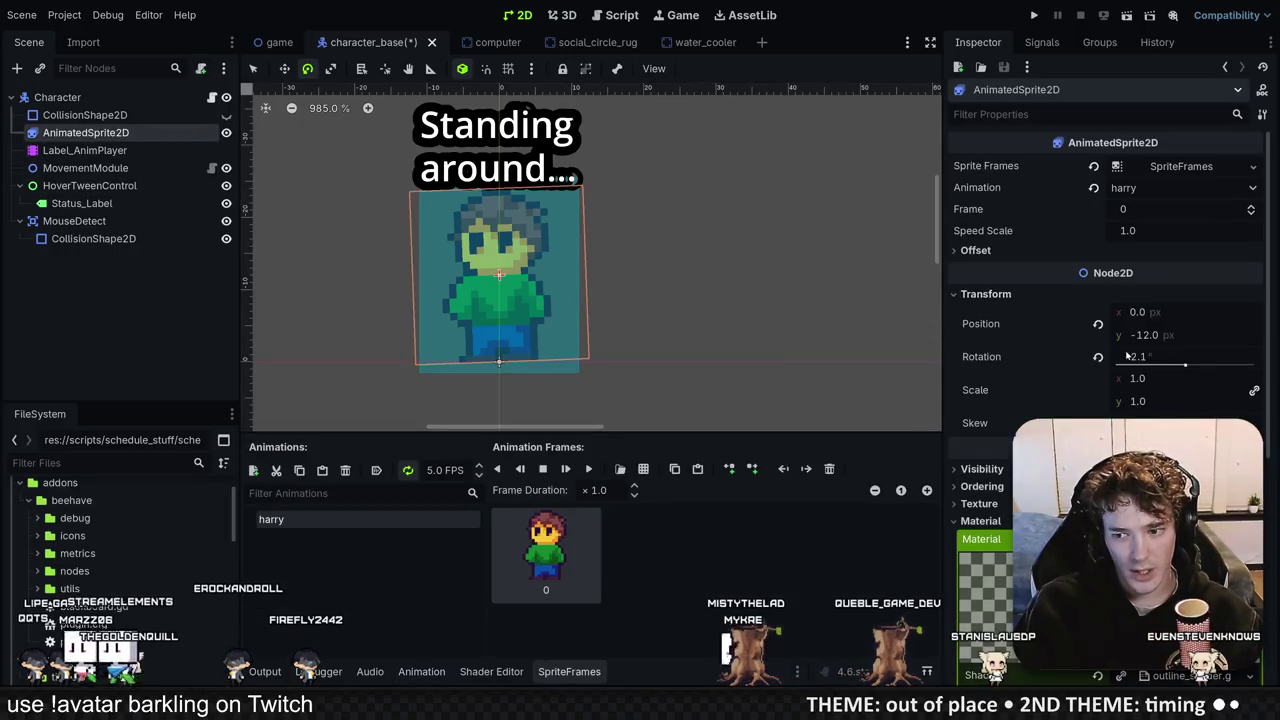
click(1098, 326)
key(ctrl+z)
click(1098, 357)
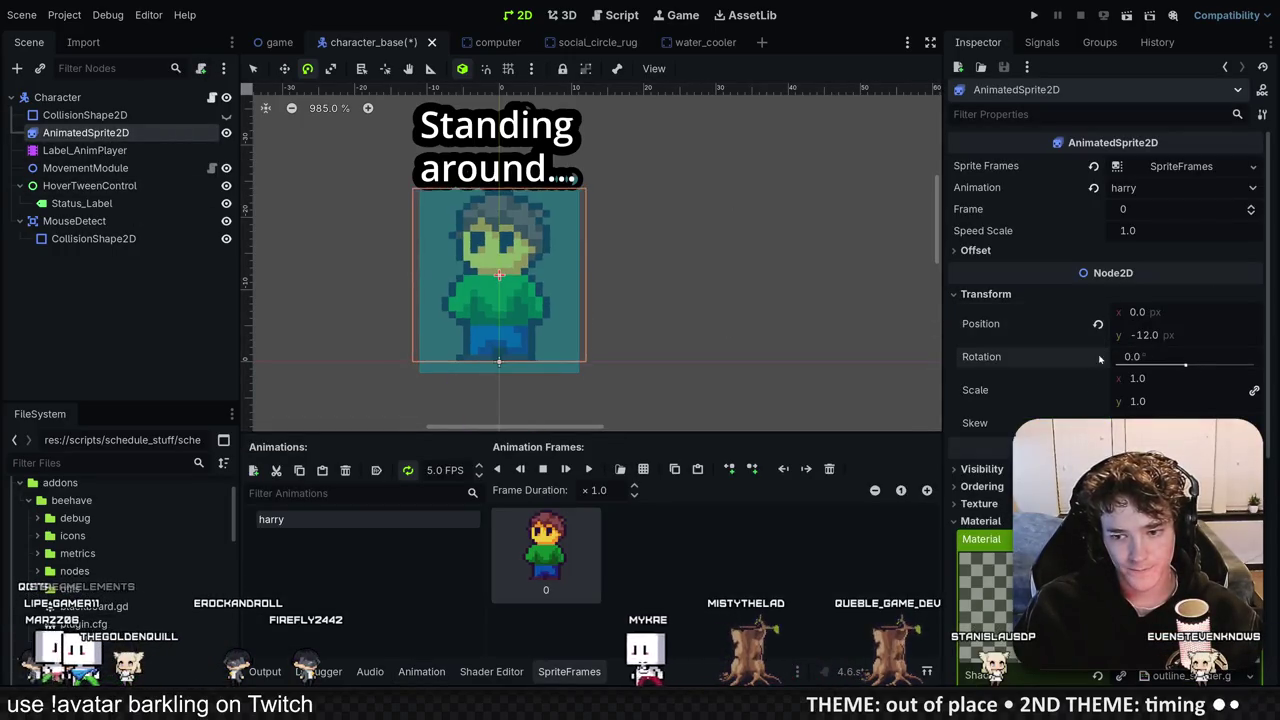
click(152, 297)
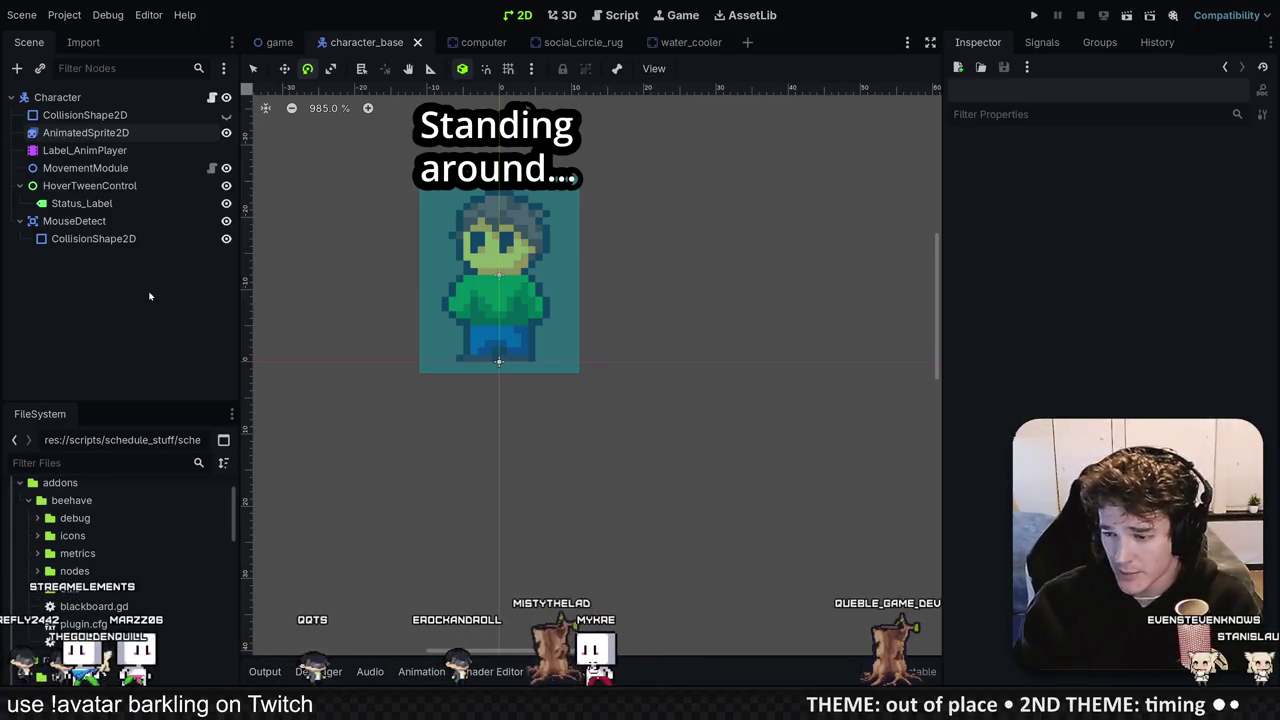
drag(499, 355, 529, 400)
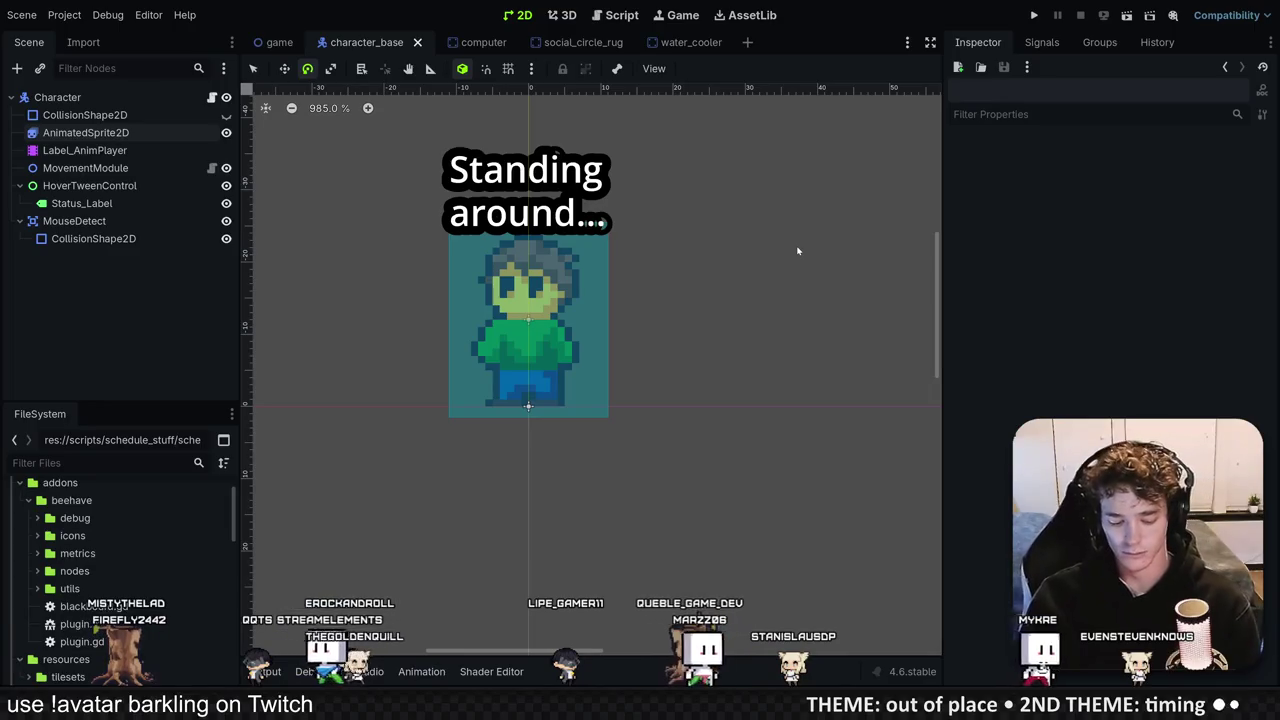
Step: Restore Character_AnimPlayer, reset the sprite's rotation to 0° again, and save the scene
key(ctrl+s)
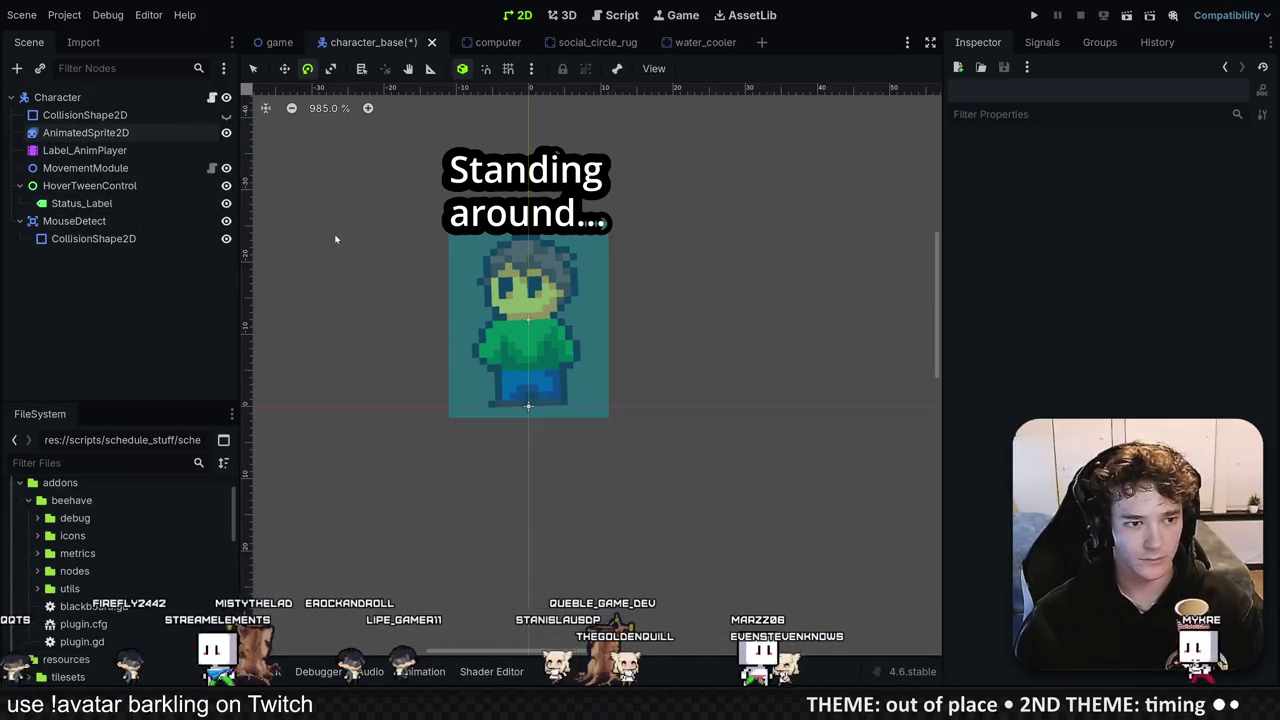
key(ctrl+z)
click(113, 169)
click(85, 132)
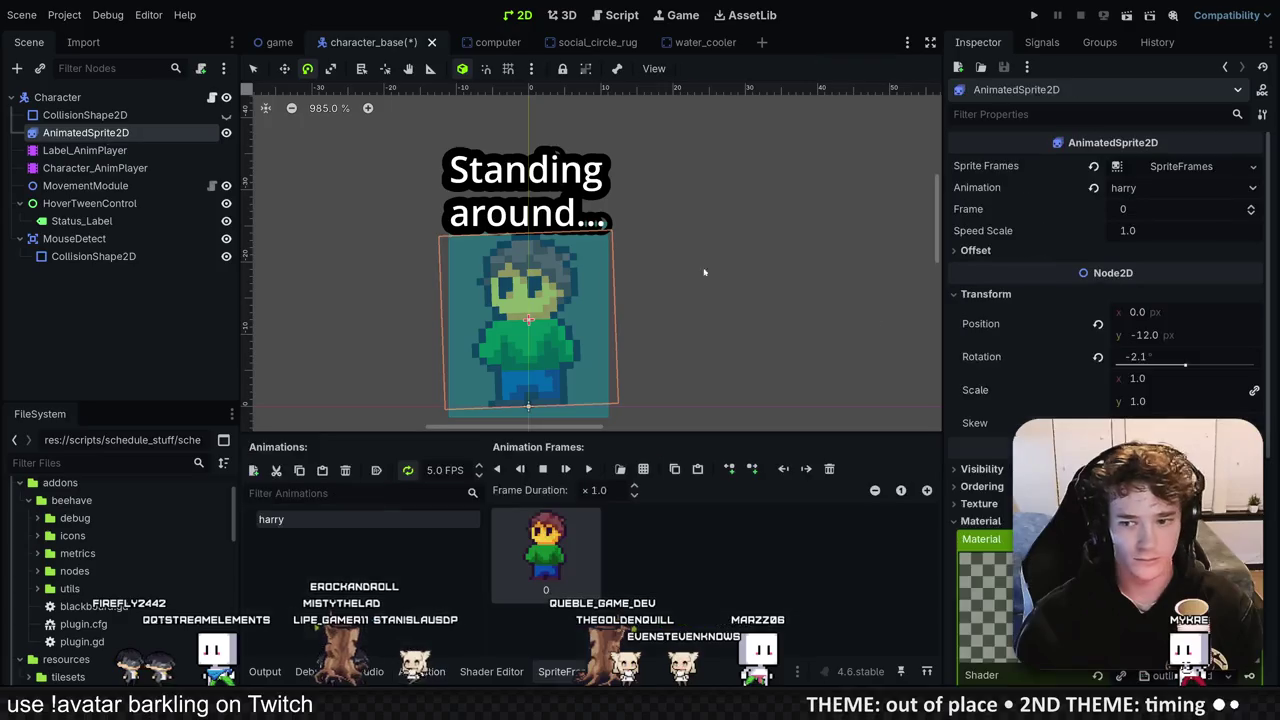
click(1098, 358)
key(ctrl+s)
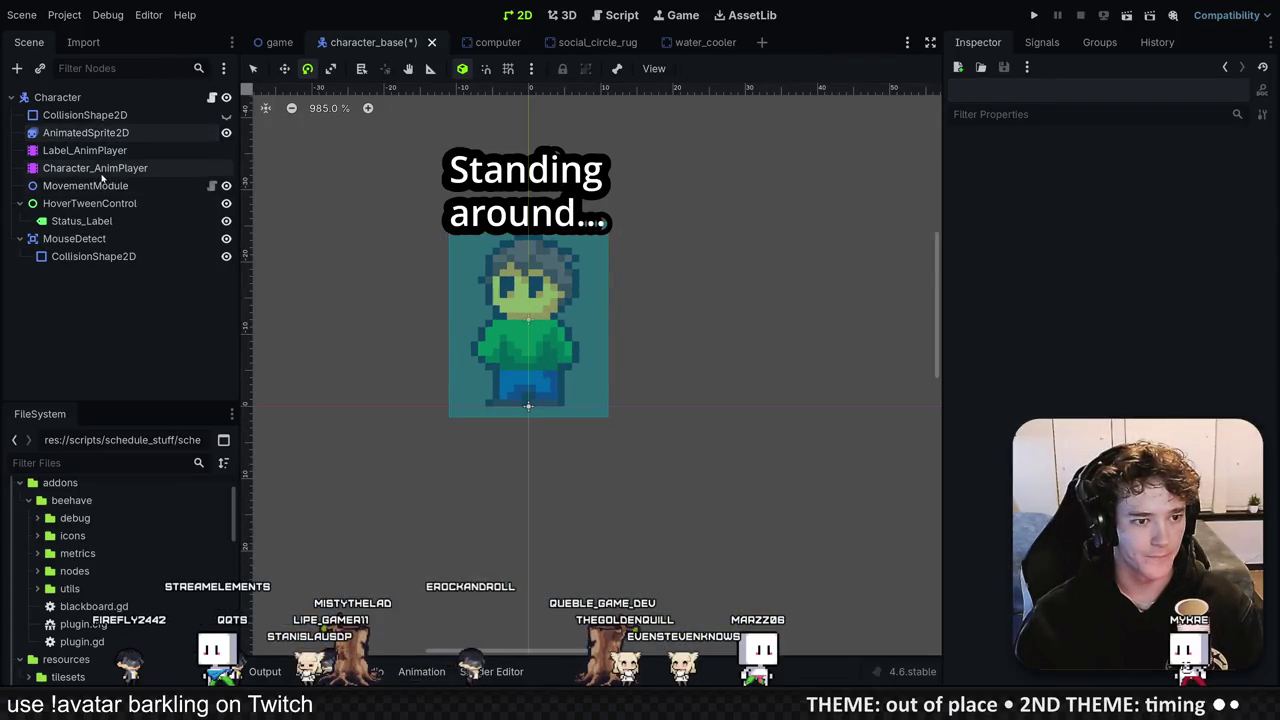
Step: Add a Node2D named AnimTarget under the Character root and save the scene
click(95, 168)
click(58, 97)
key(ctrl+a)
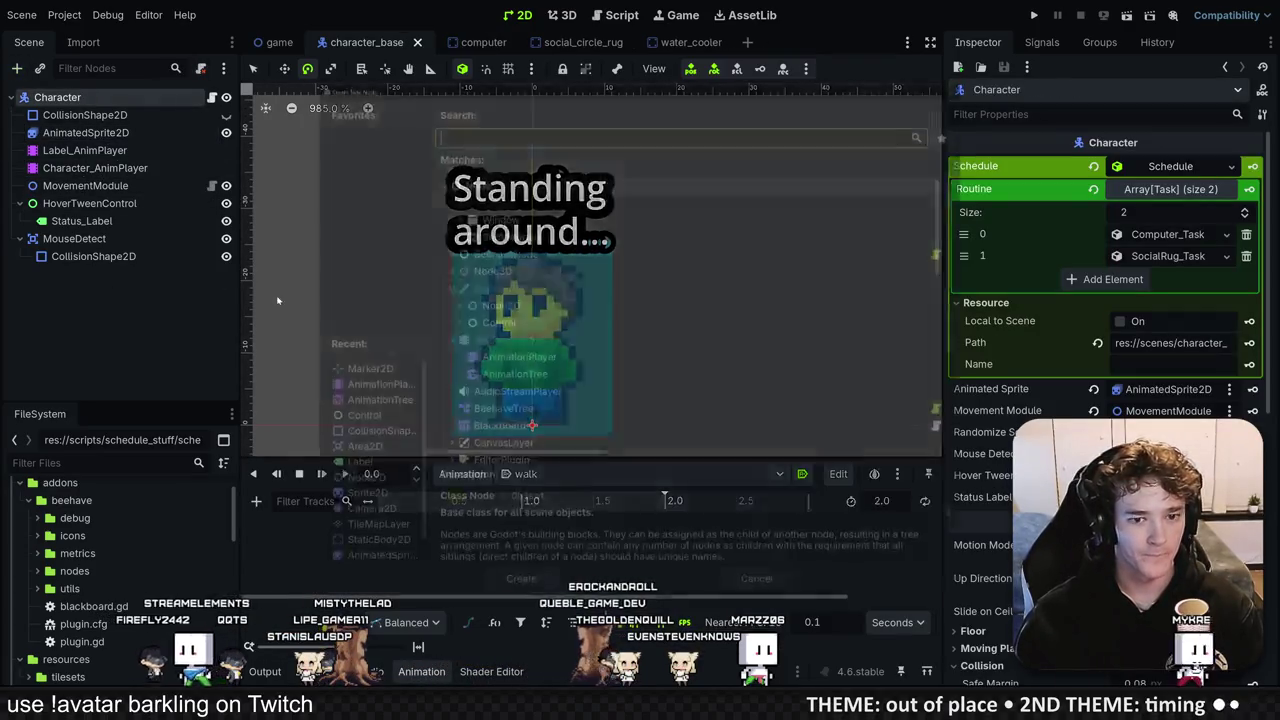
text(node)
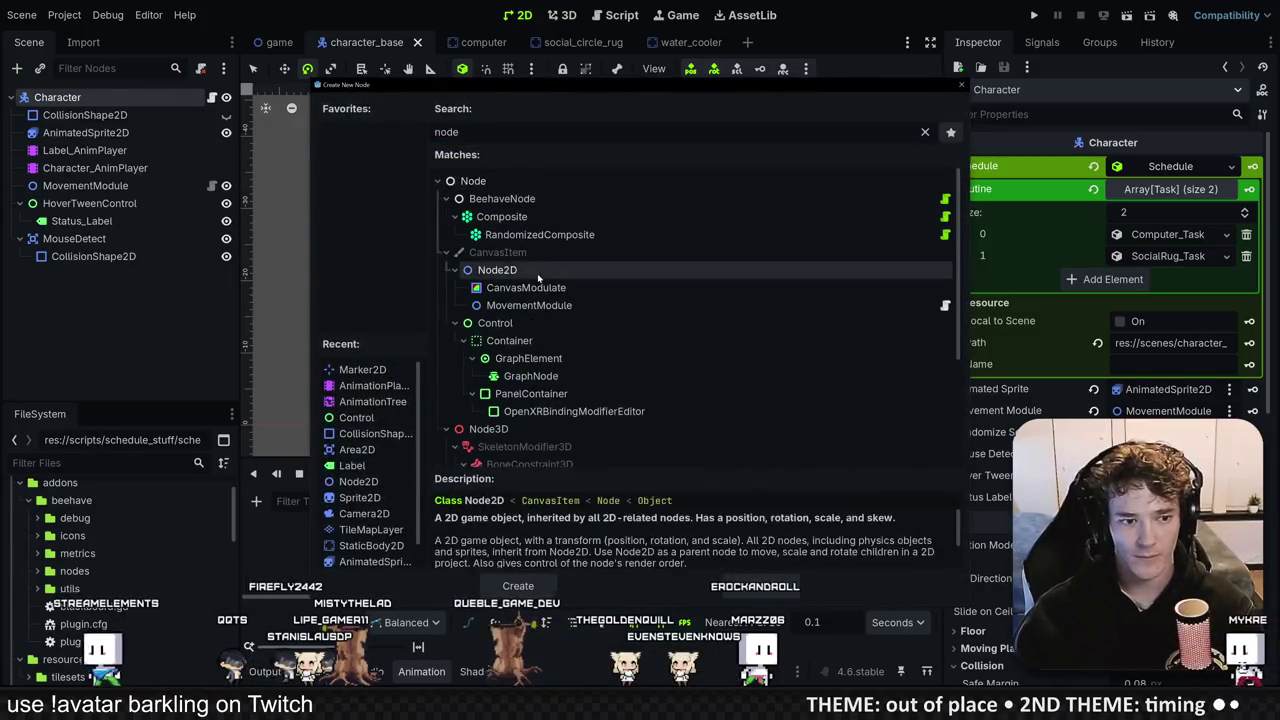
double_click(537, 273)
text(Anim)
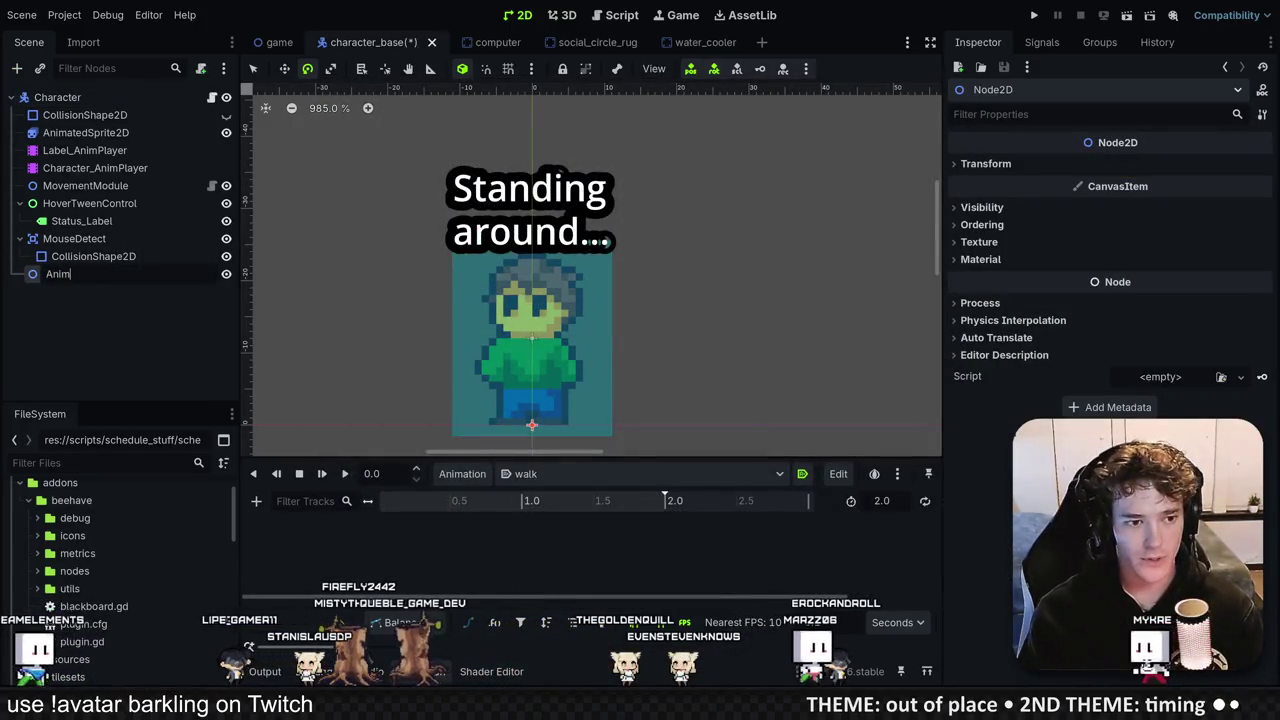
text(Target)
key(Return)
key(ctrl+s)
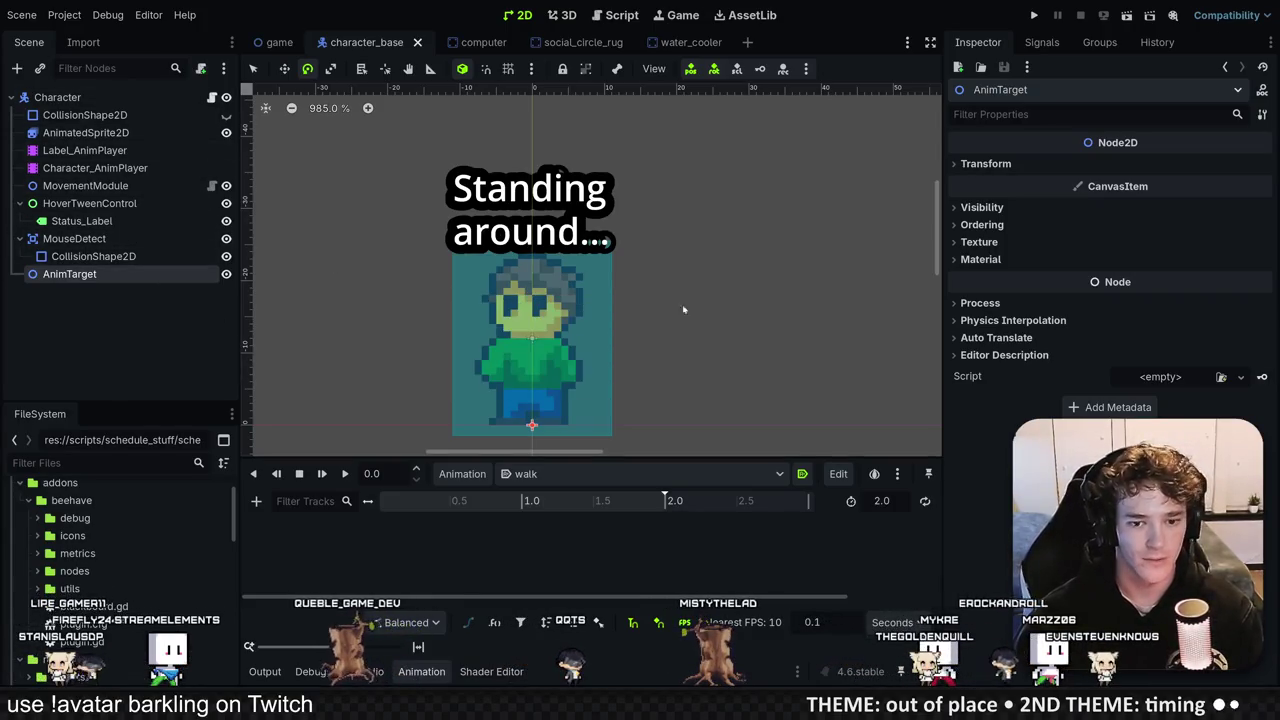
scroll(551, 340, down, 2)
key(w)
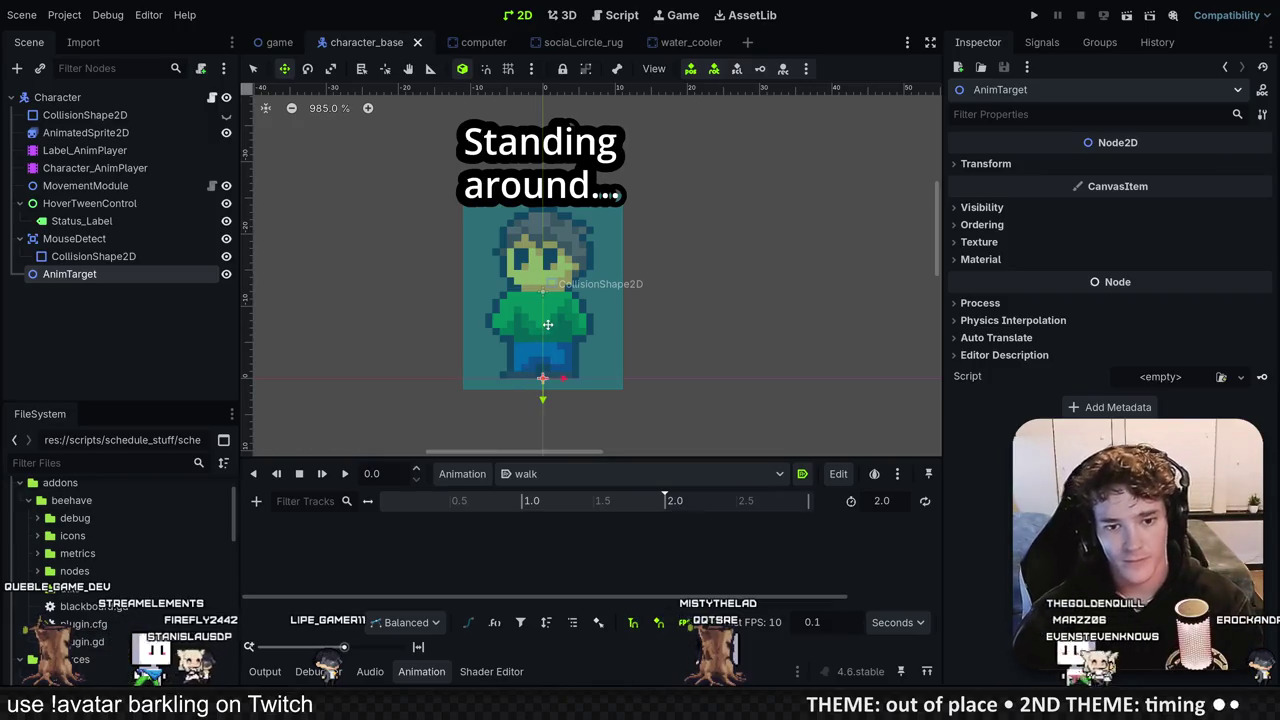
Step: Snap AnimTarget onto the character's feet pivot
scroll(575, 363, down, 5)
drag(575, 363, 569, 333)
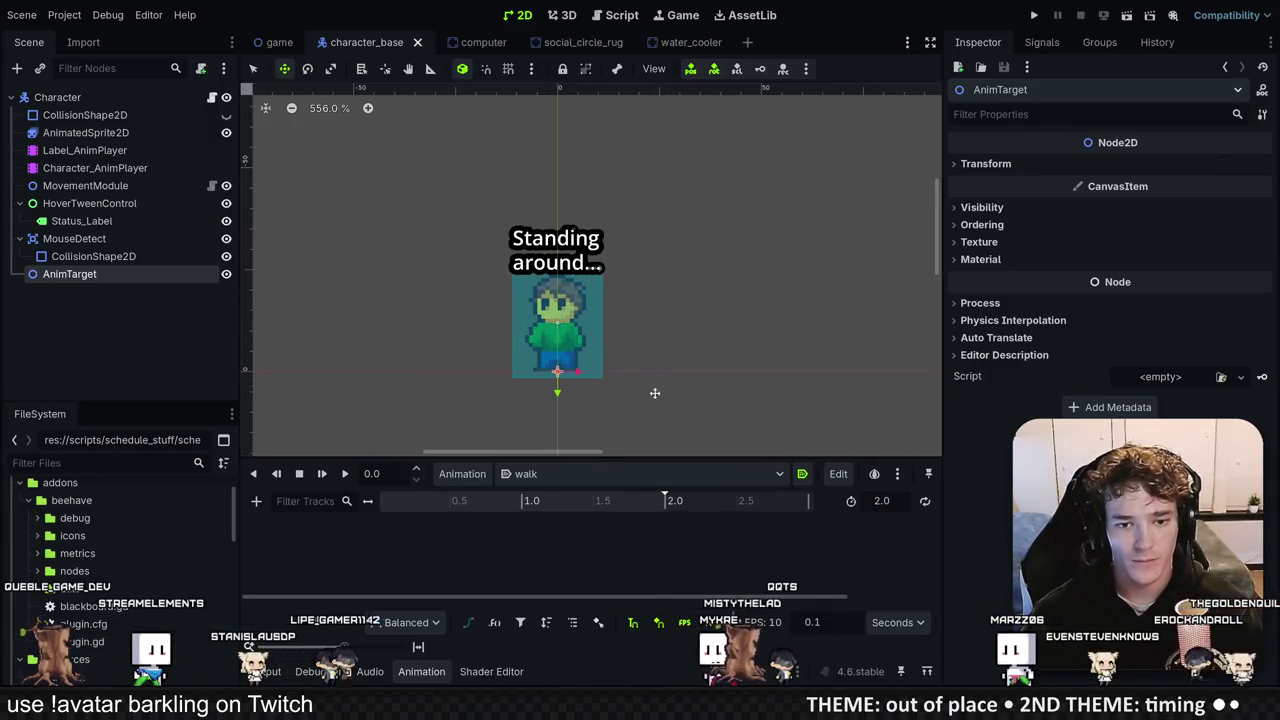
scroll(578, 363, up, 7)
drag(565, 296, 533, 345)
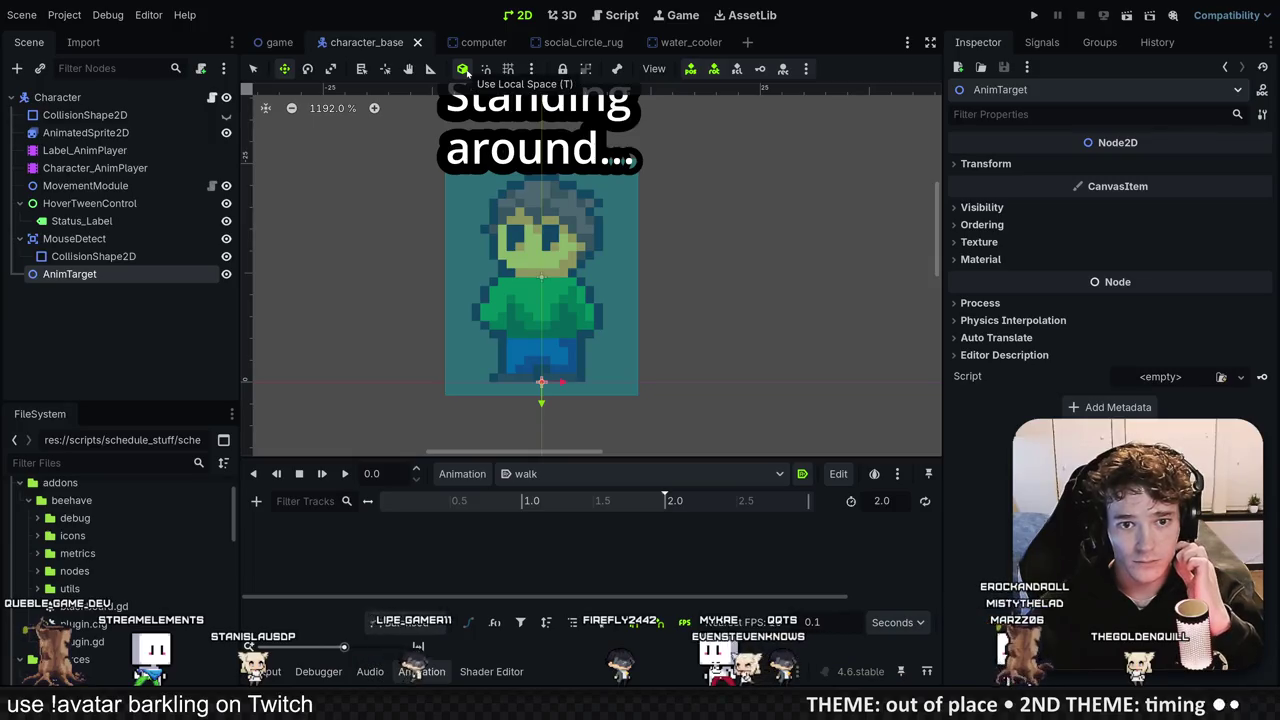
click(532, 69)
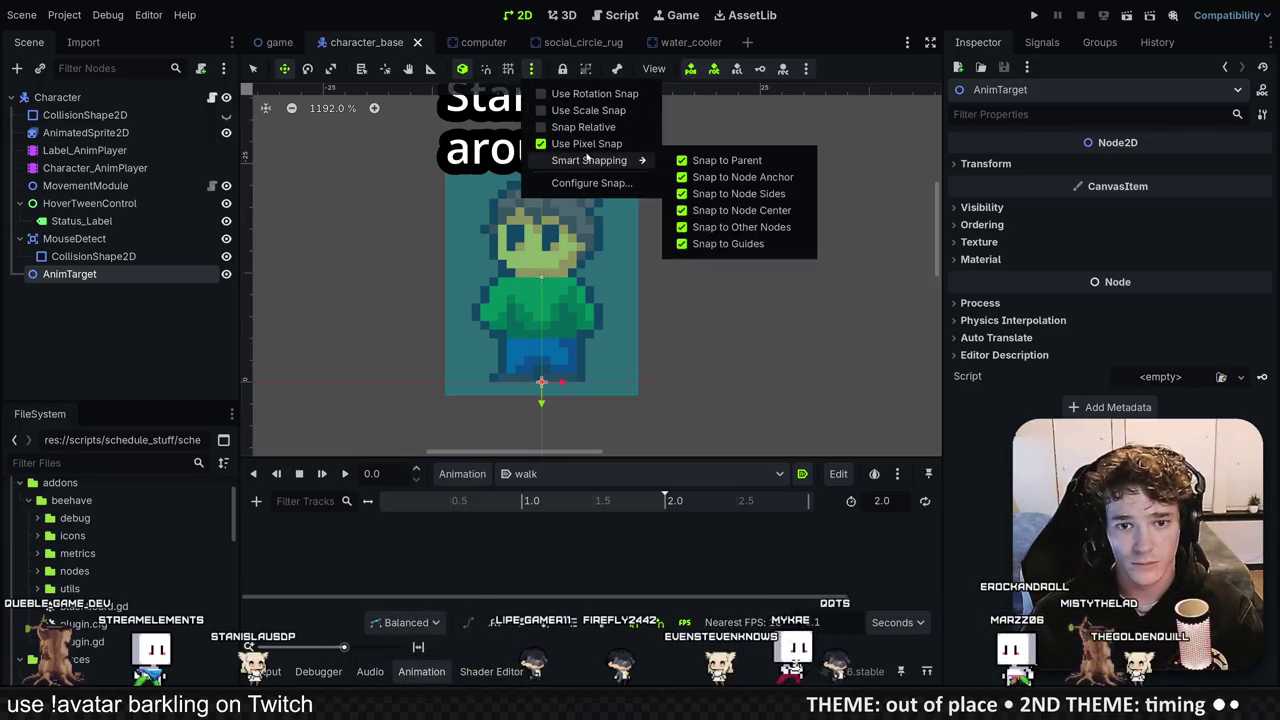
click(533, 328)
drag(504, 276, 538, 330)
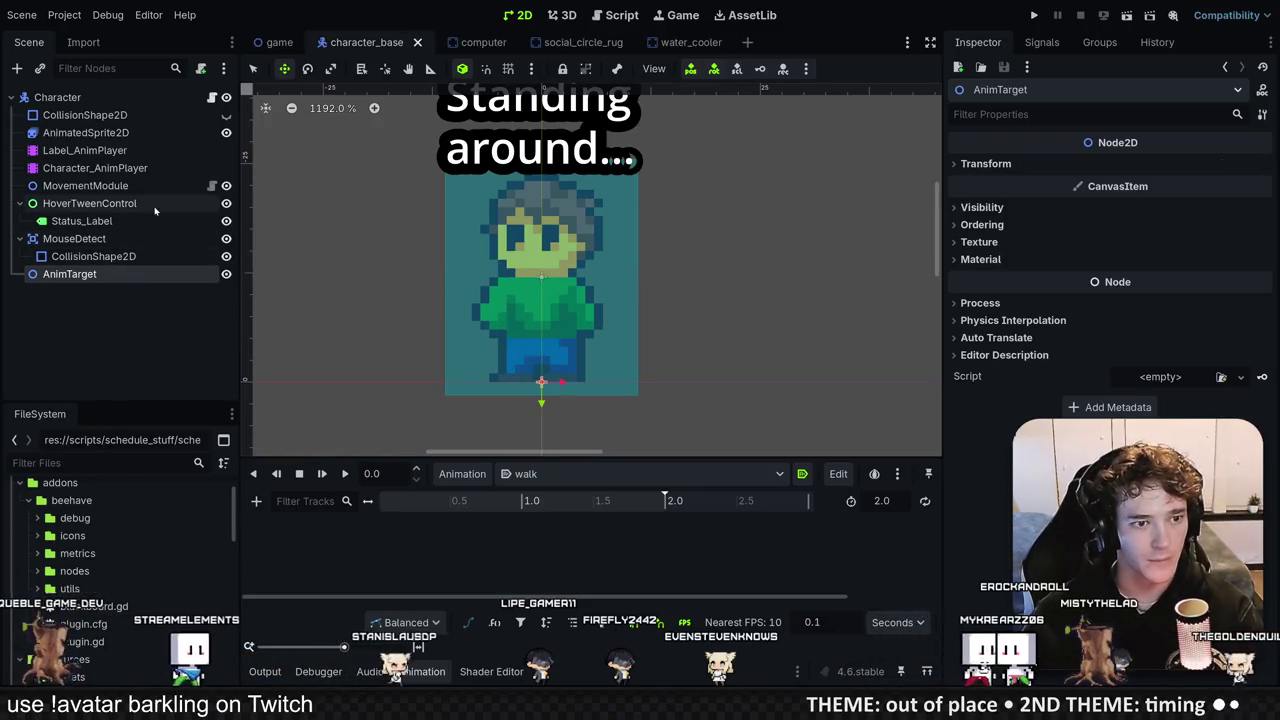
Step: In the walk animation, move the 0.4 s position:x key to 0.3 s and the 1.4 s key to 1.3 s
click(120, 168)
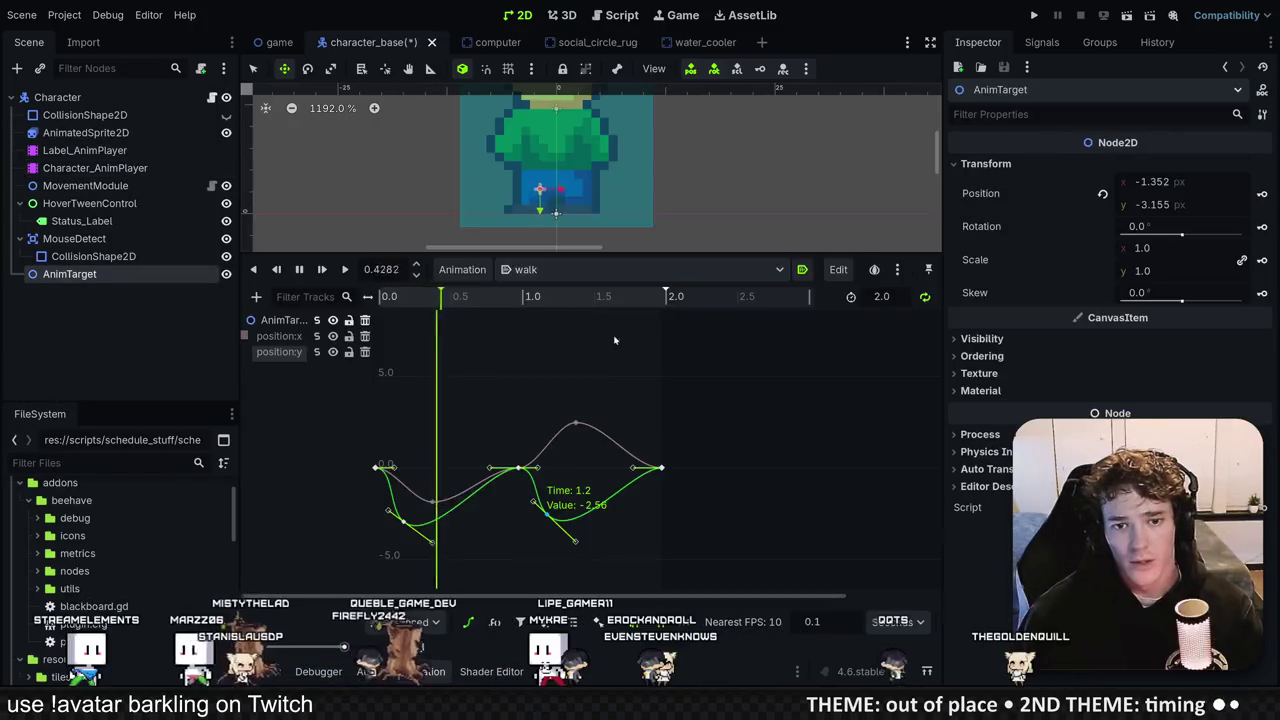
click(433, 500)
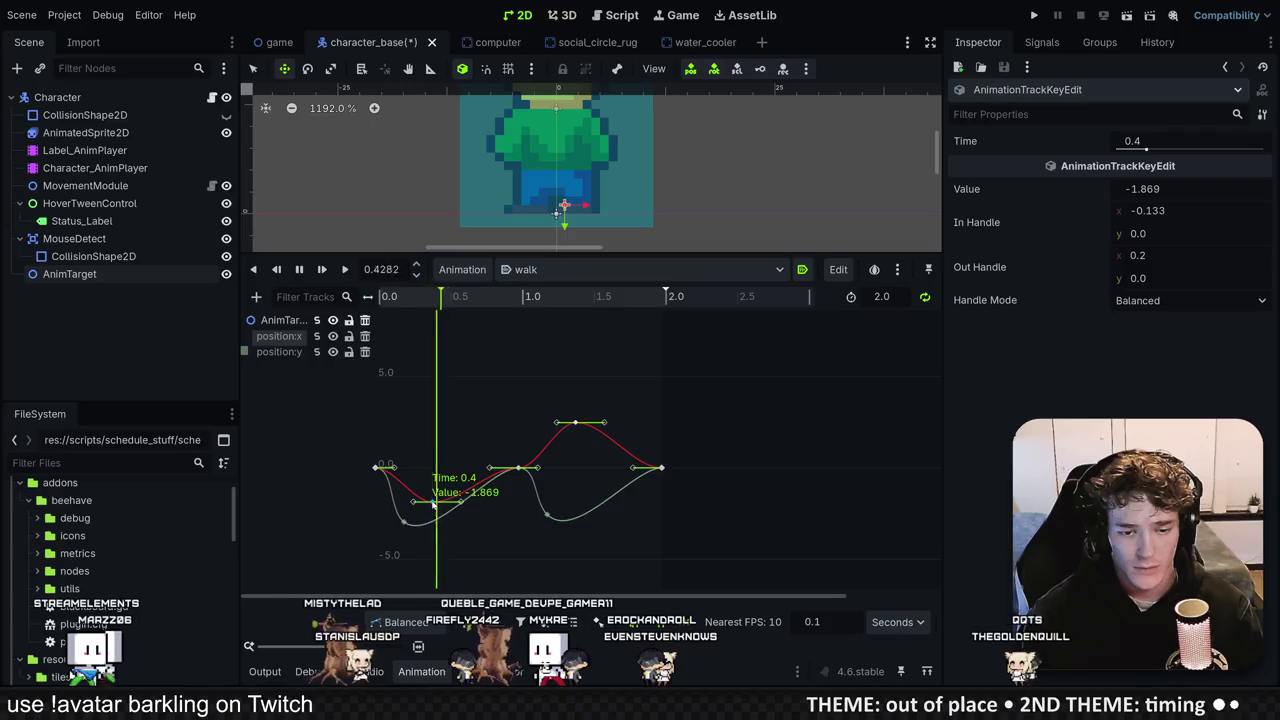
drag(433, 503, 419, 508)
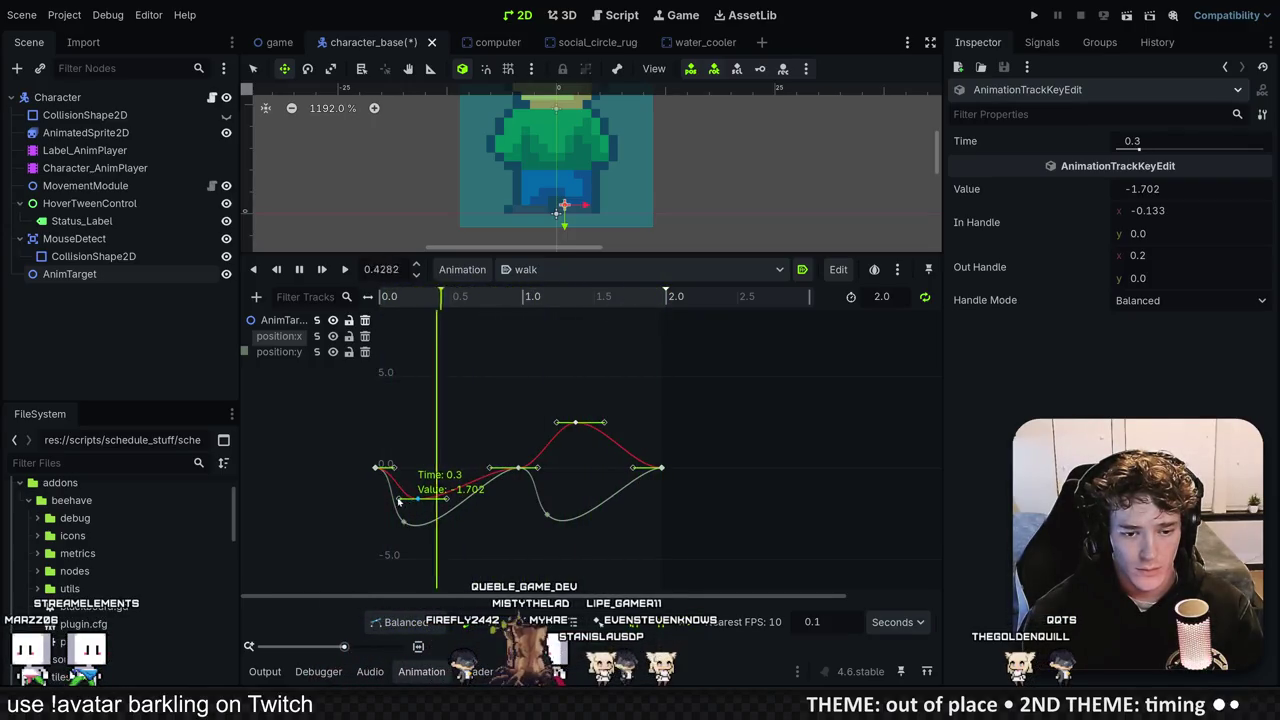
click(65, 274)
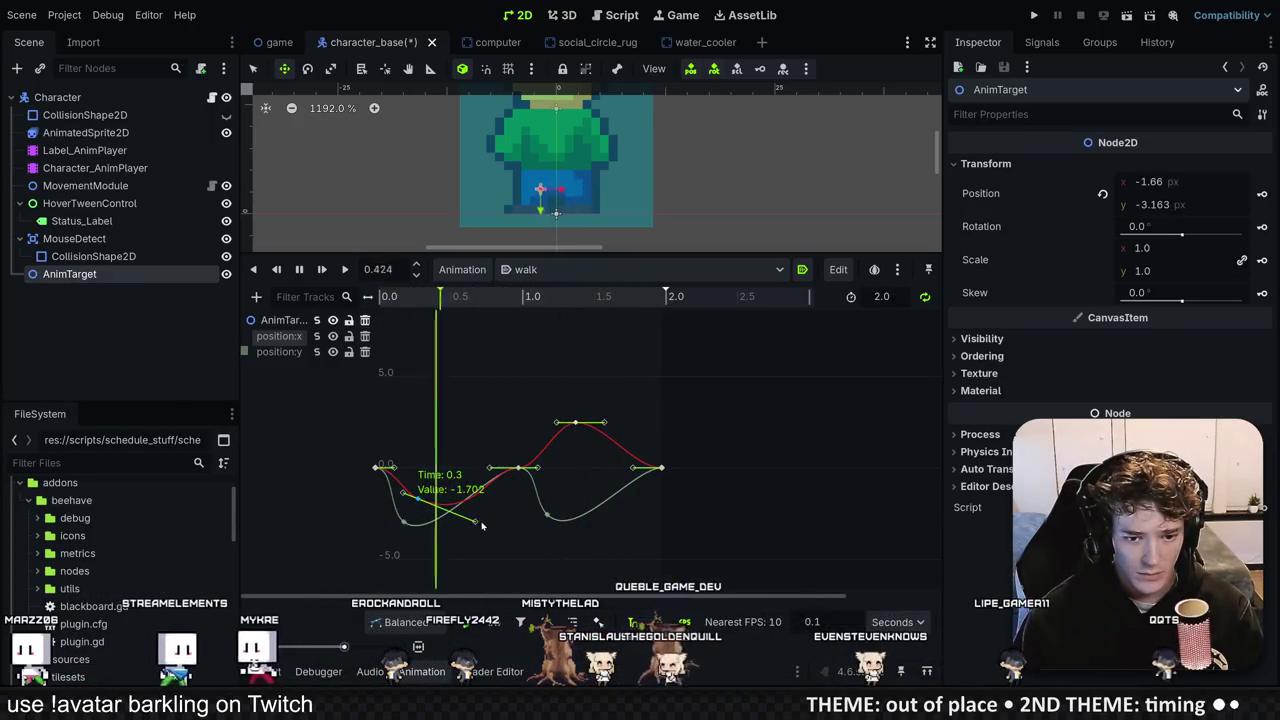
click(576, 423)
mouse_move(576, 424)
mouse_down()
mouse_move(561, 439)
mouse_move(621, 420)
mouse_up()
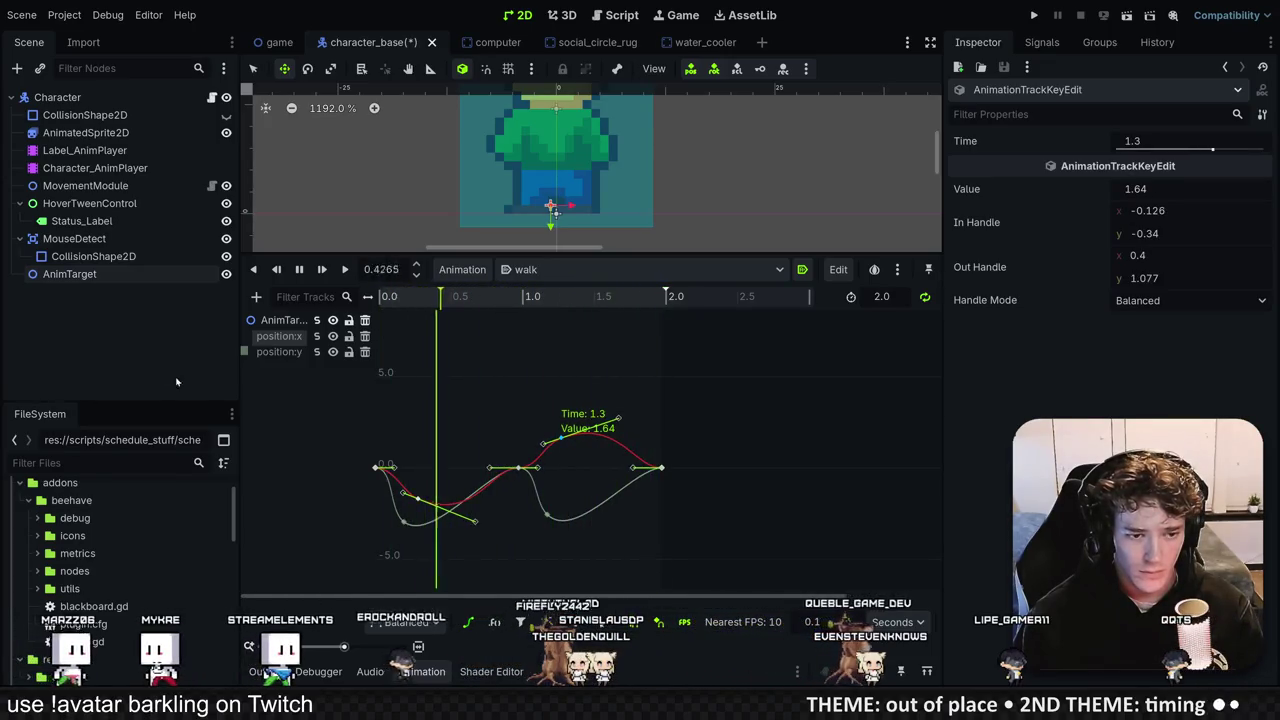
click(70, 274)
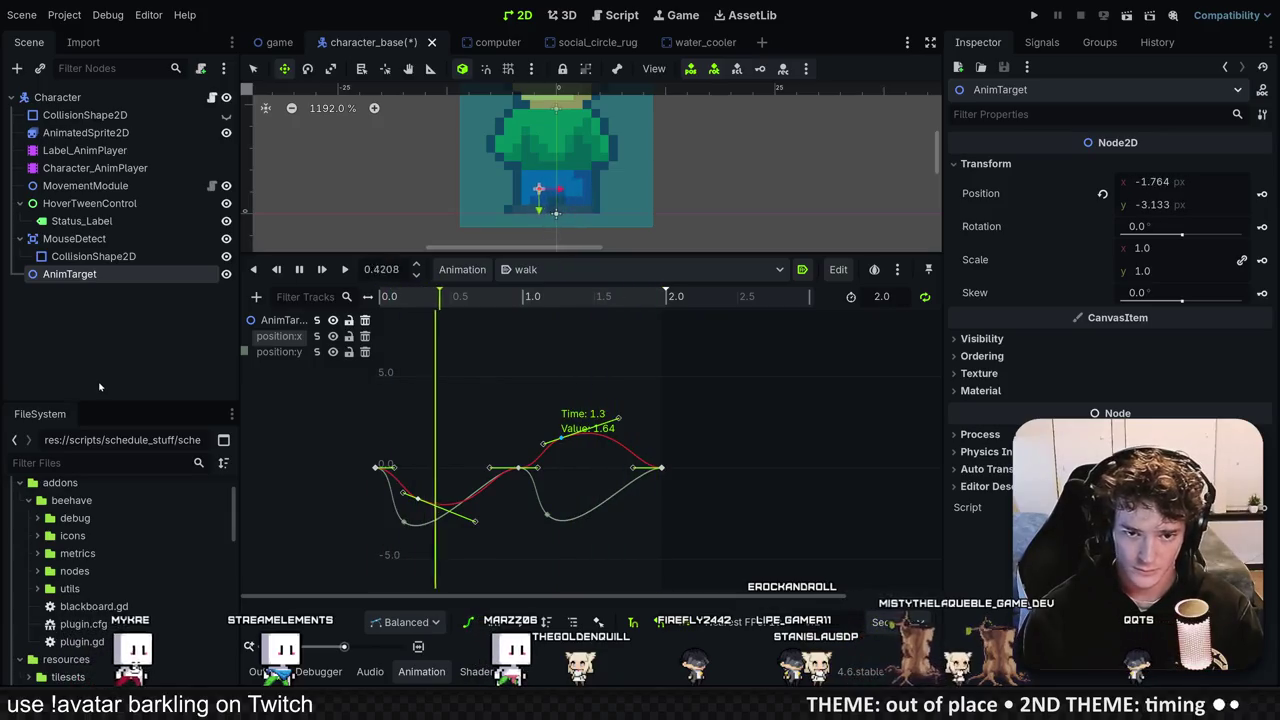
Step: Save the character_base scene and open the MovementModule's movement_module.gd script
drag(597, 253, 597, 437)
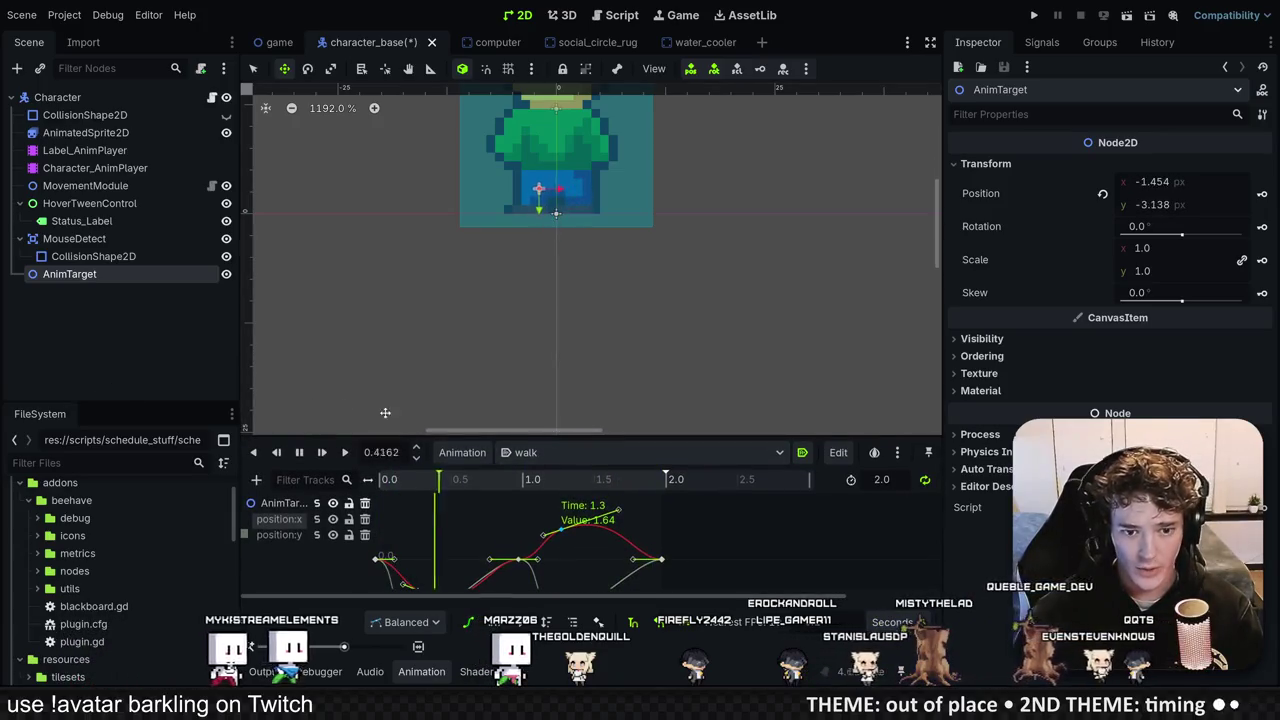
scroll(591, 389, up, 3)
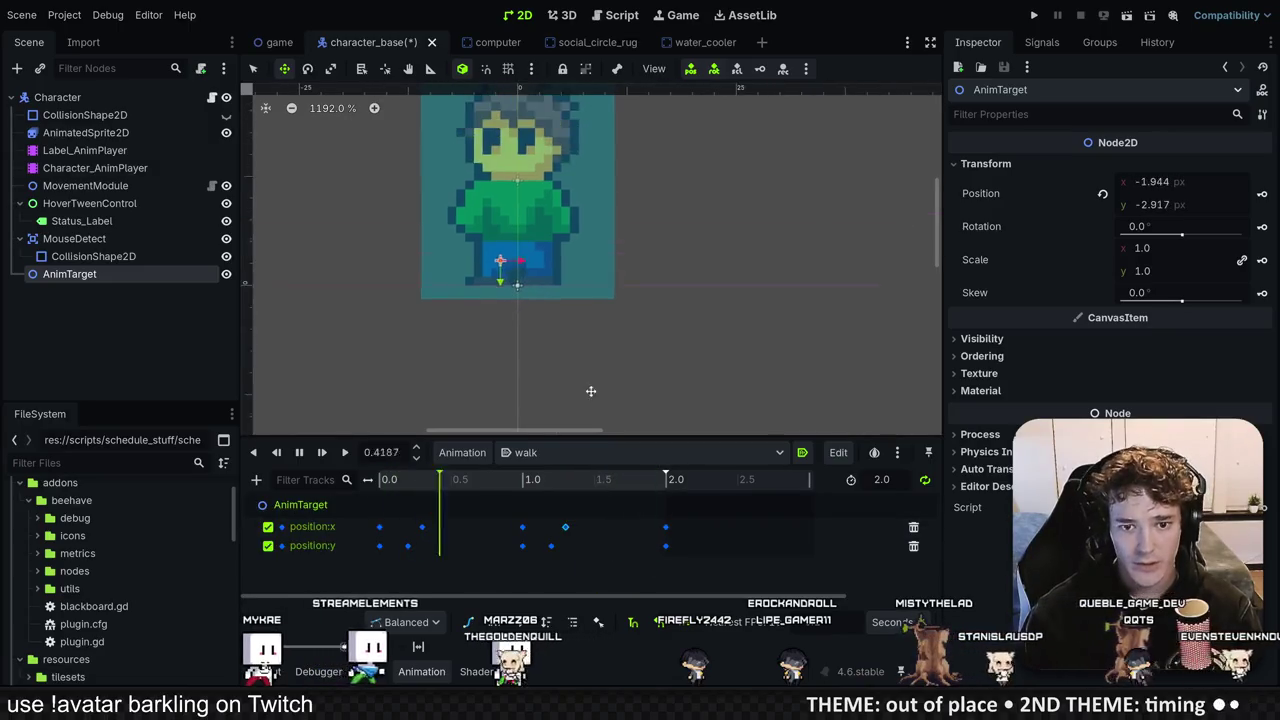
key(ctrl+s)
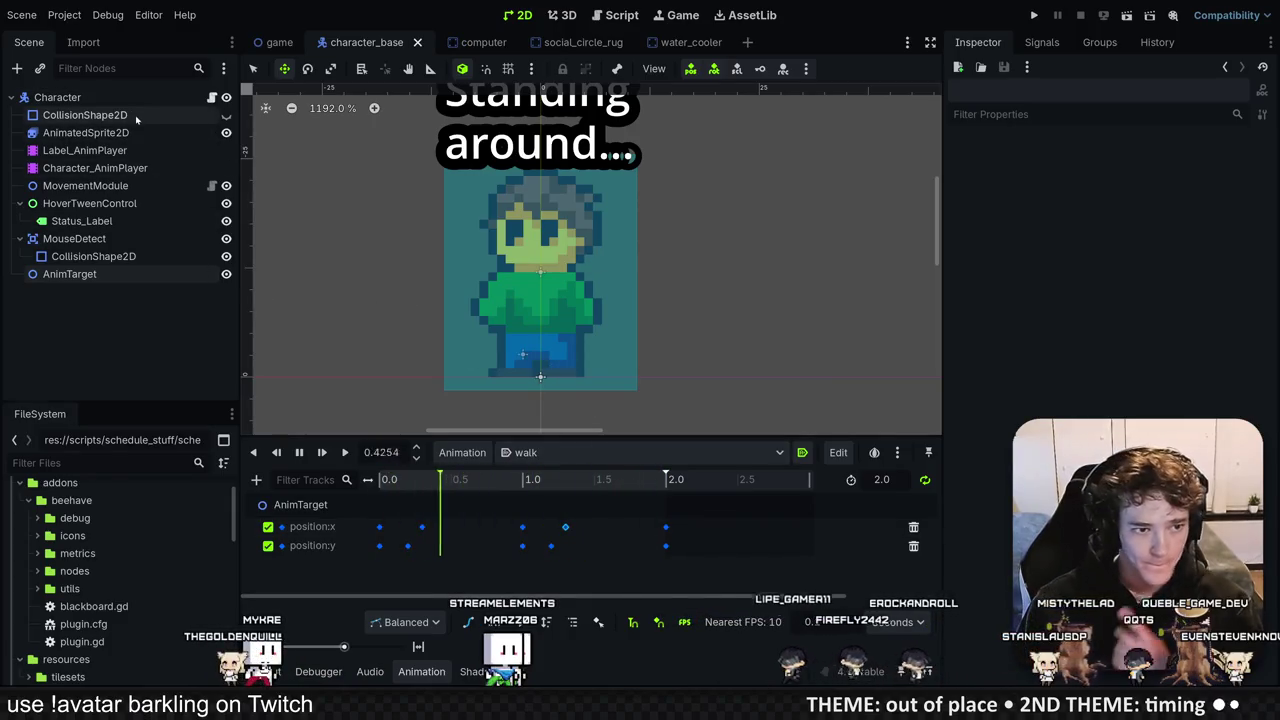
click(133, 186)
click(211, 186)
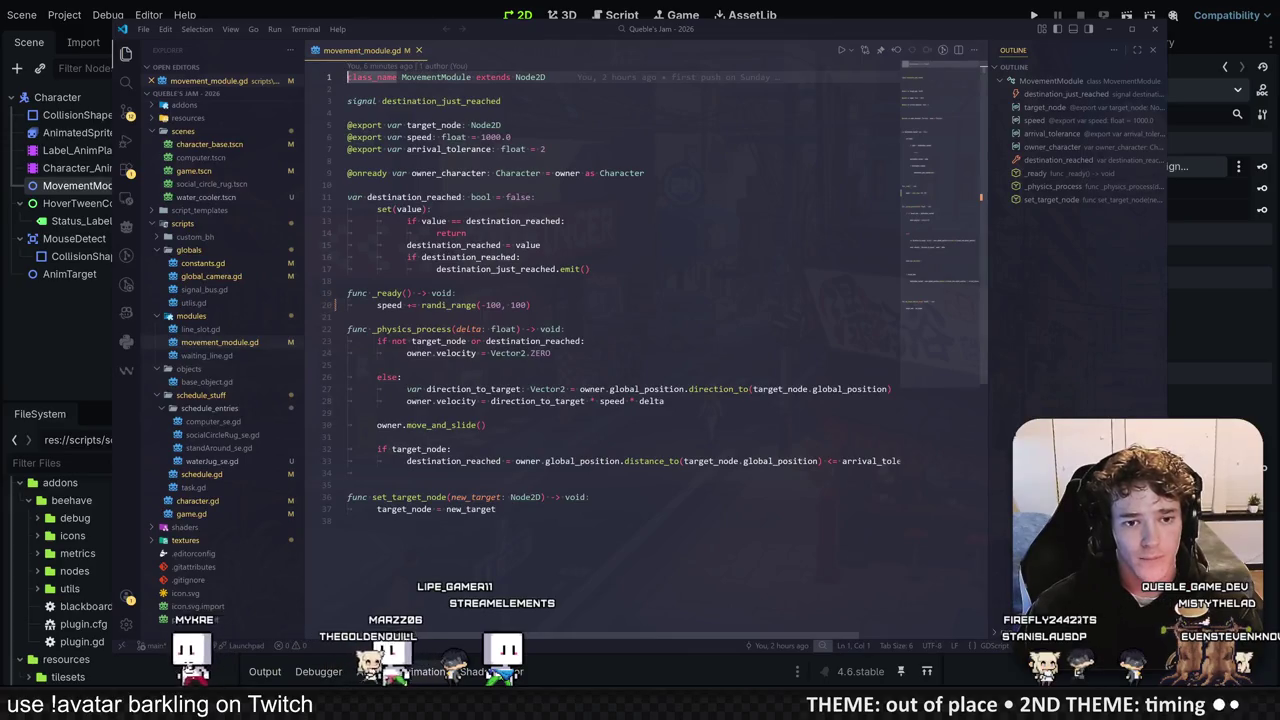
key(alt+Tab)
click(200, 105)
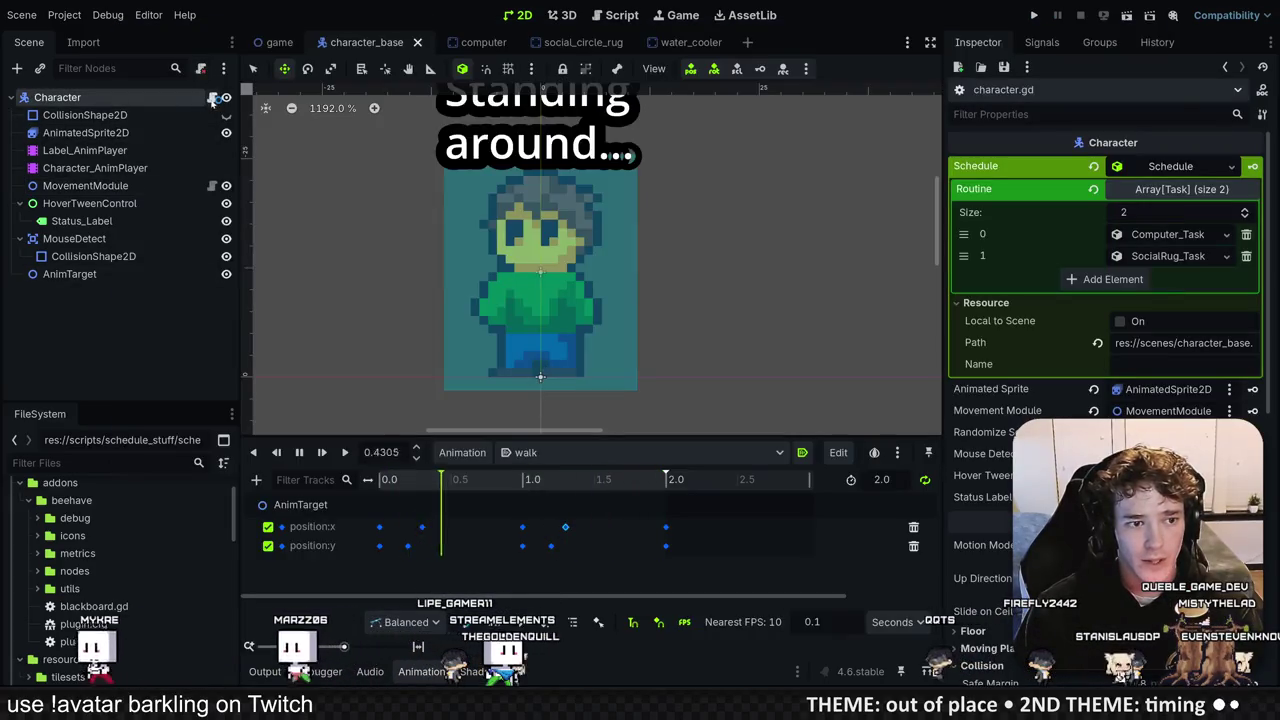
click(212, 98)
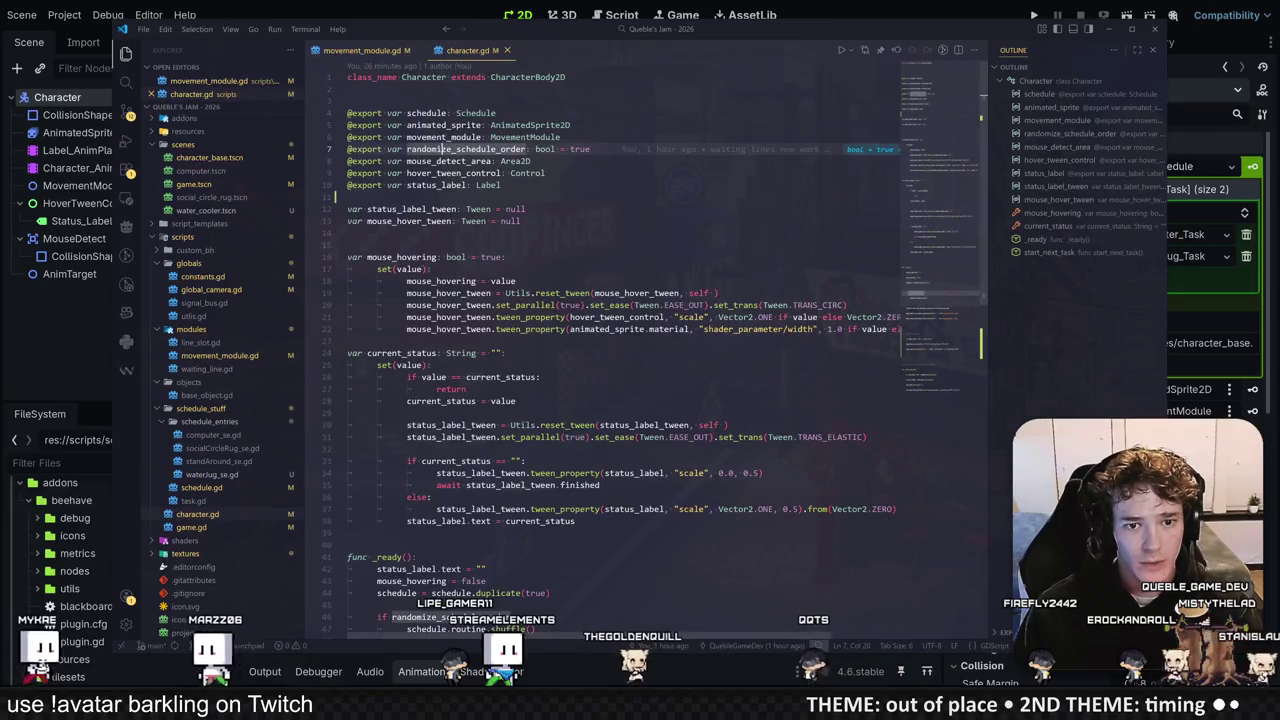
double_click(444, 125)
scroll(620, 330, down, 9)
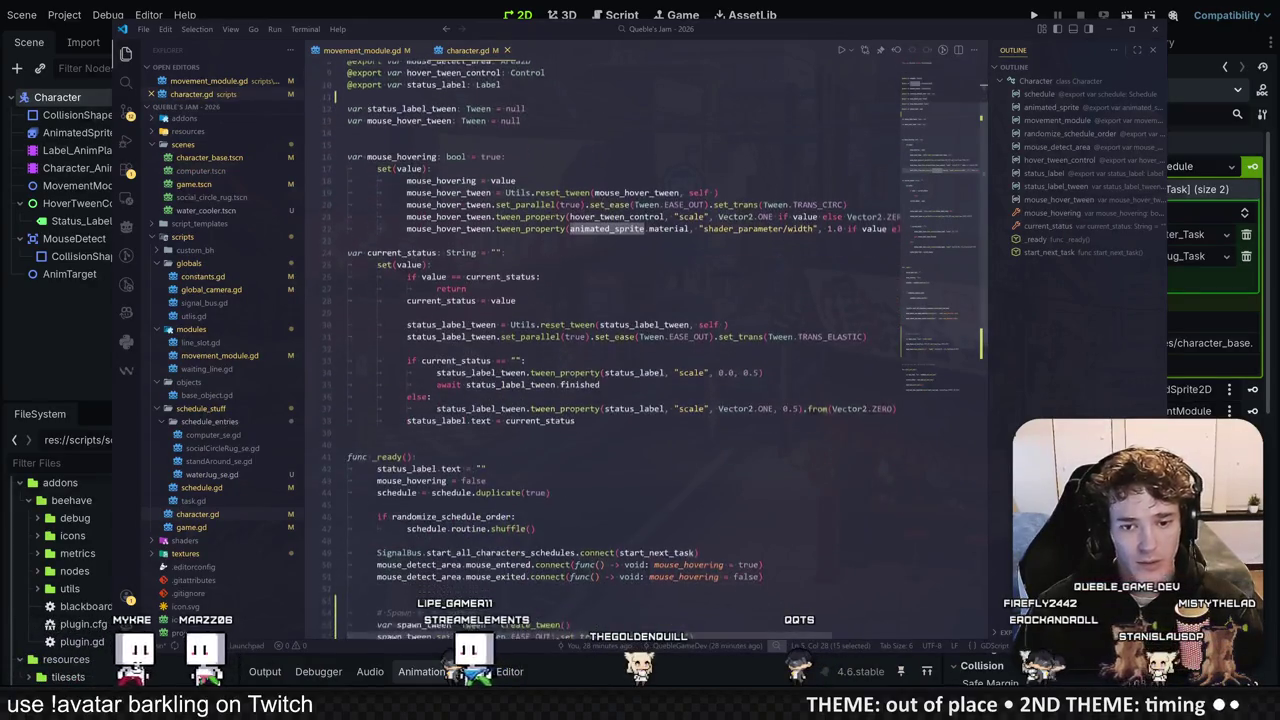
scroll(620, 330, up, 9)
key(End)
key(Return)
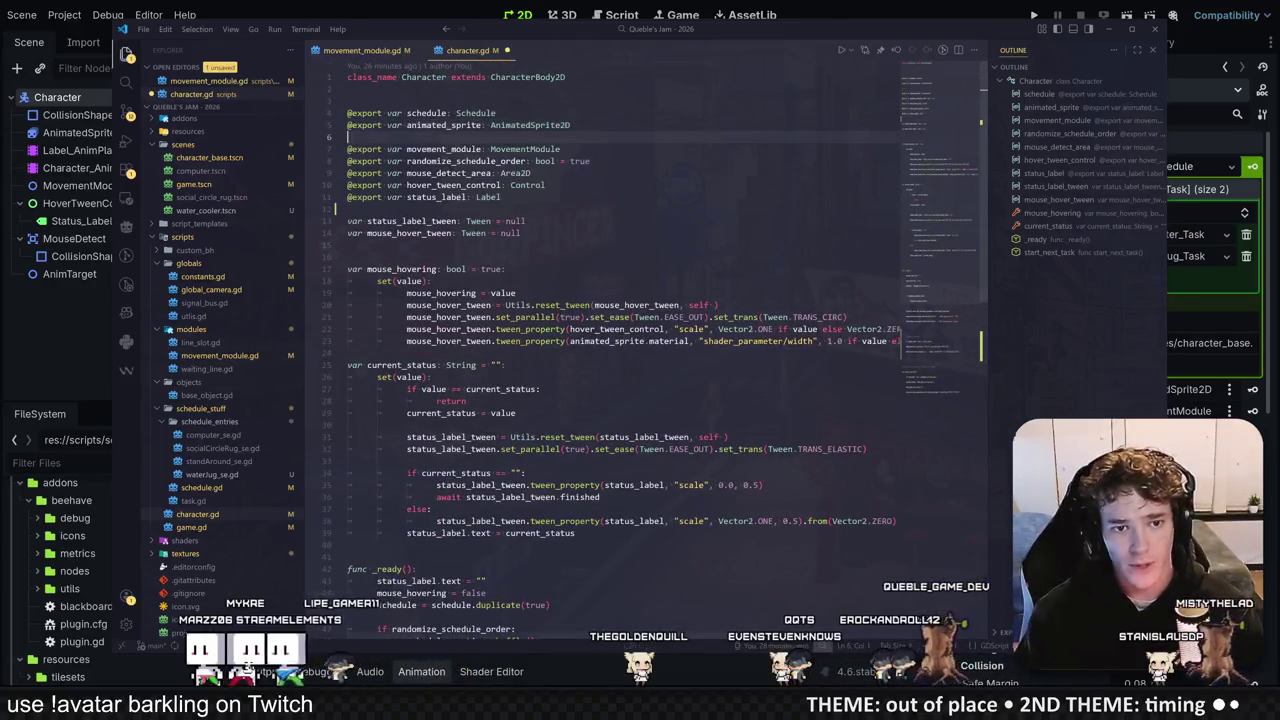
text(@export var a)
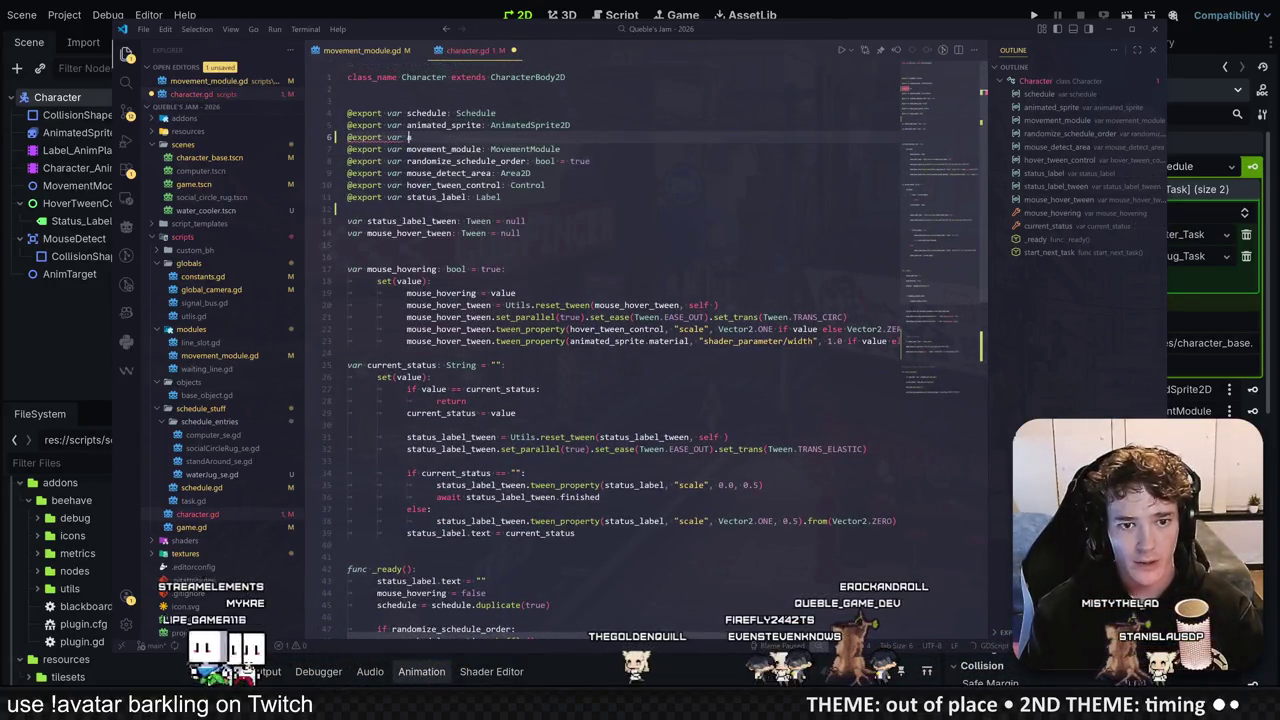
text(nim_targ)
key(Tab)
Step: Assign the AnimTarget node to the Character's Anim Target Node property in the Inspector
key(alt+Tab)
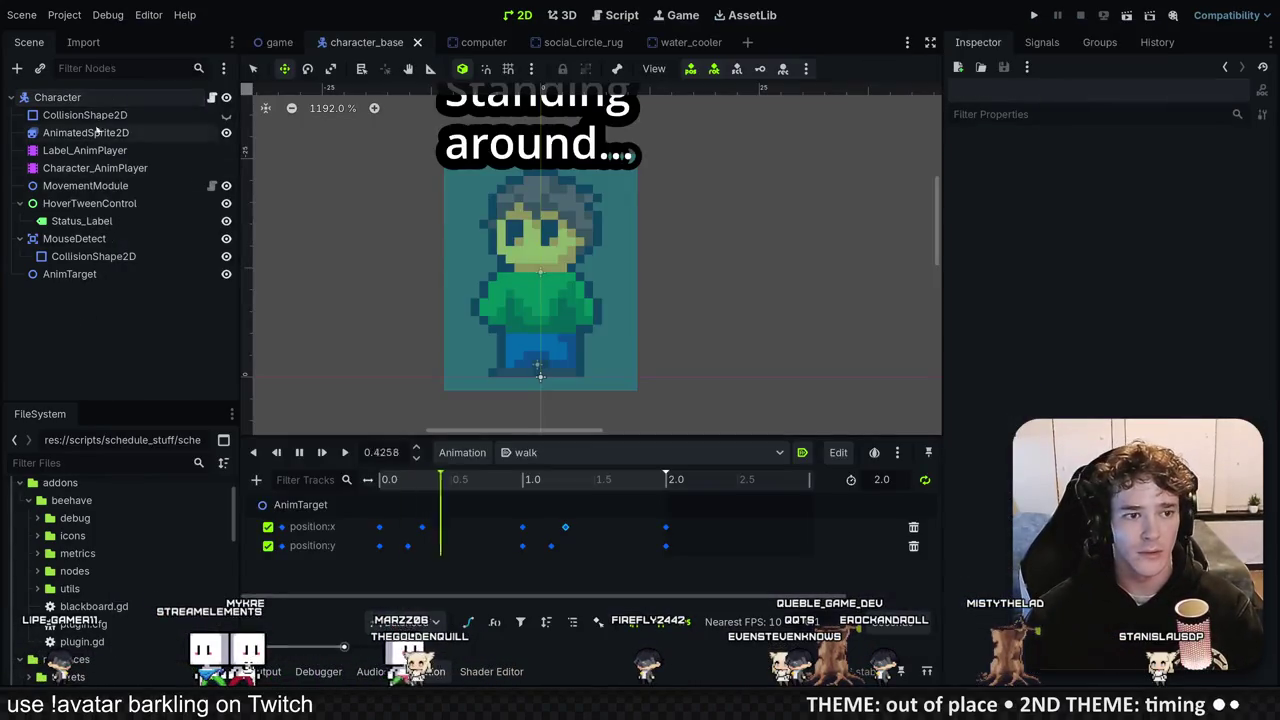
click(1135, 412)
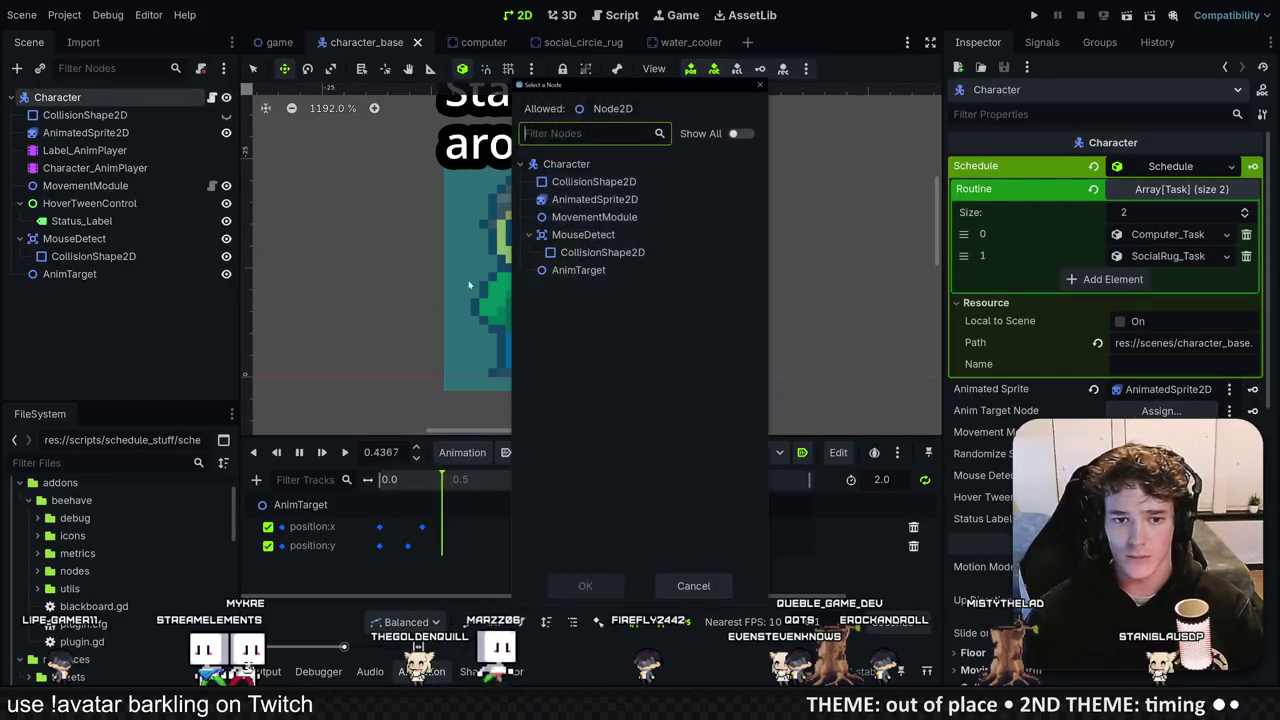
double_click(590, 270)
key(alt+Tab)
scroll(600, 350, down, 10)
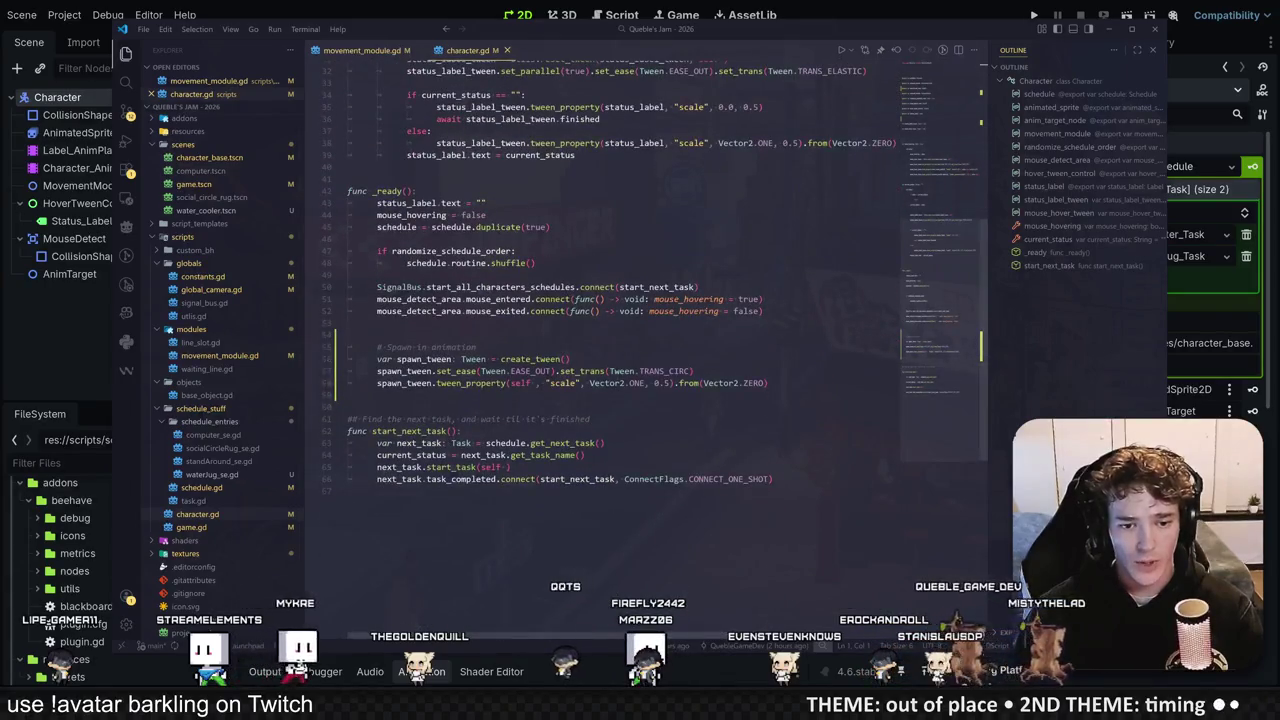
key(Return)
key(Return)
Step: Write a _process(delta) function setting position = lerp(position, anim_target_node.position, delta)
text(func _pro)
key(Return)
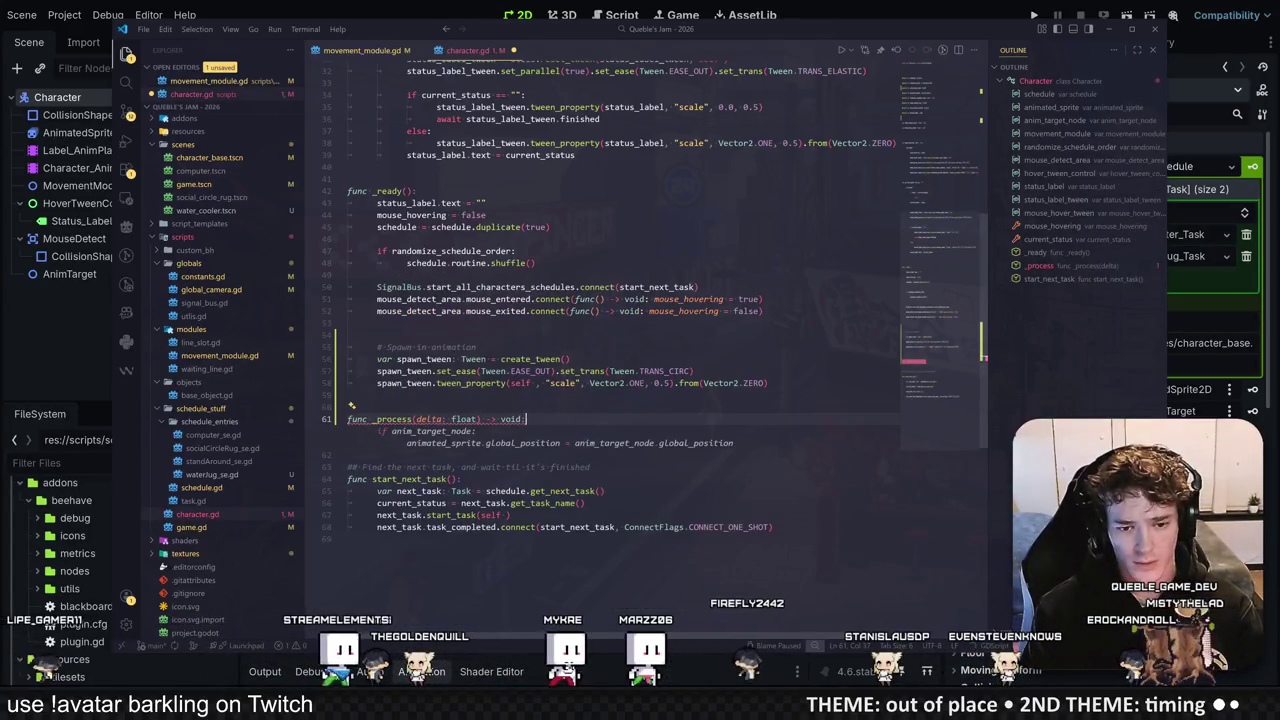
key(Return)
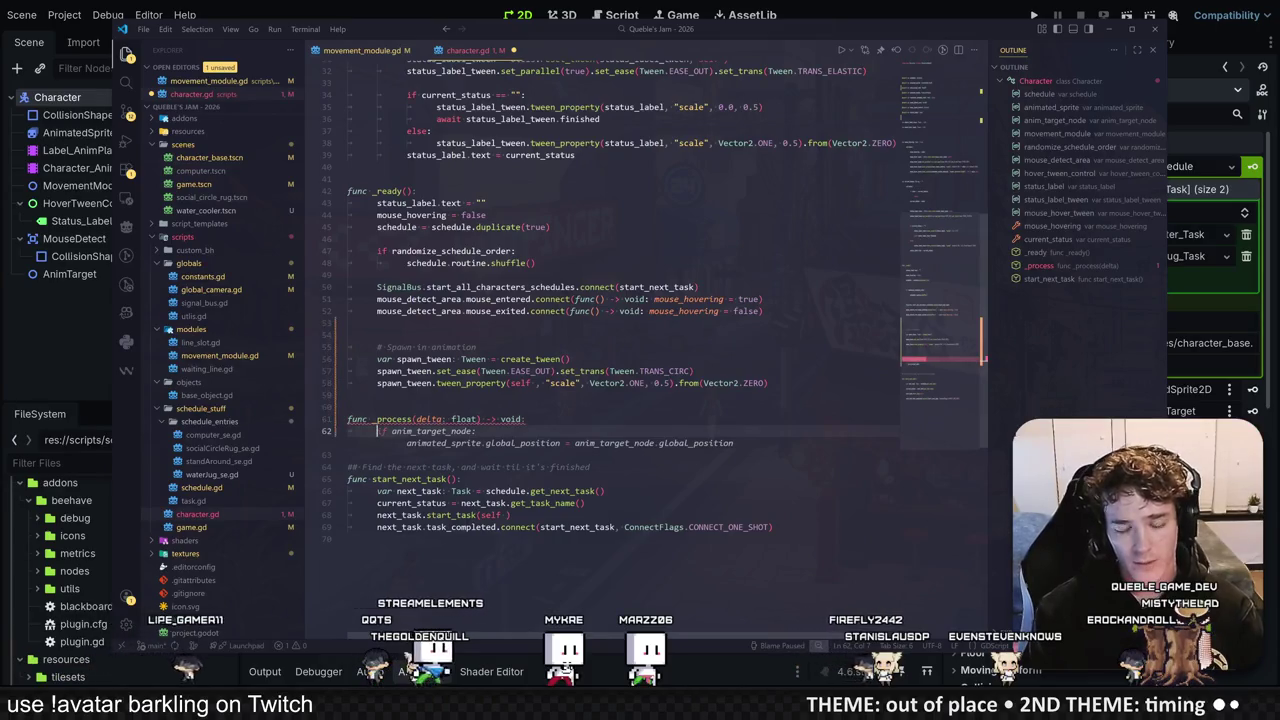
text(poso)
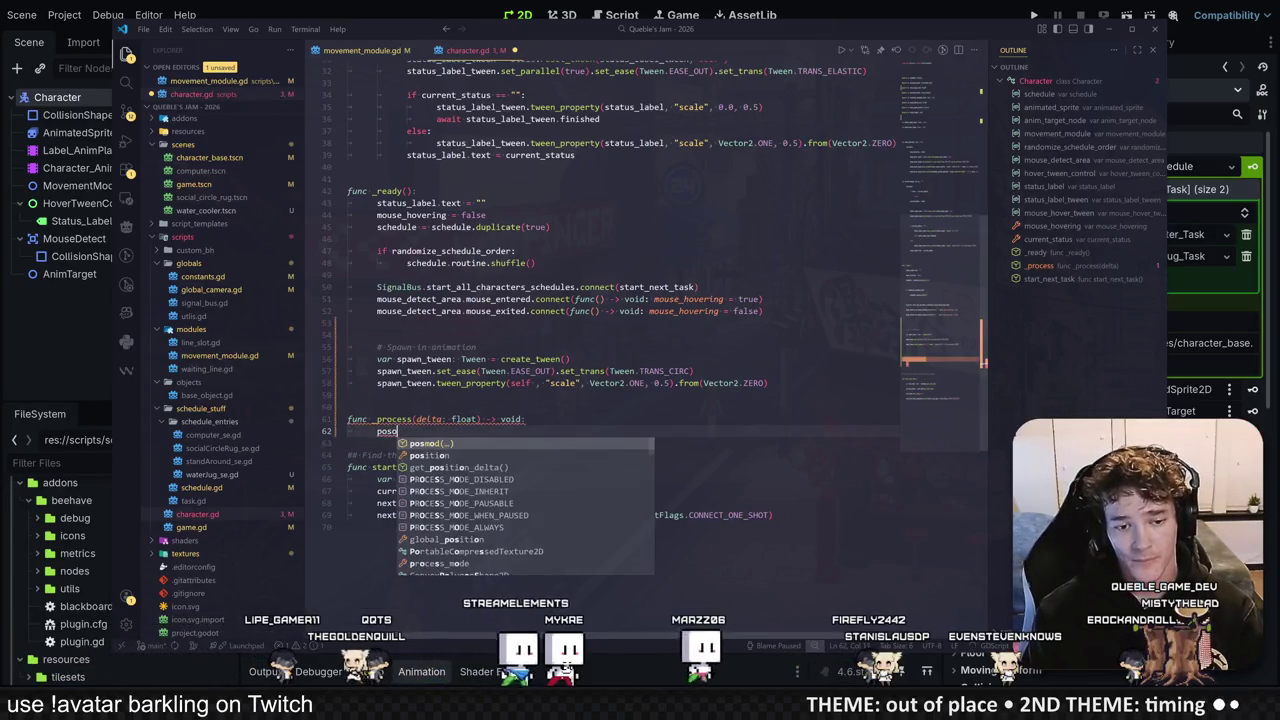
key(Down)
key(Return)
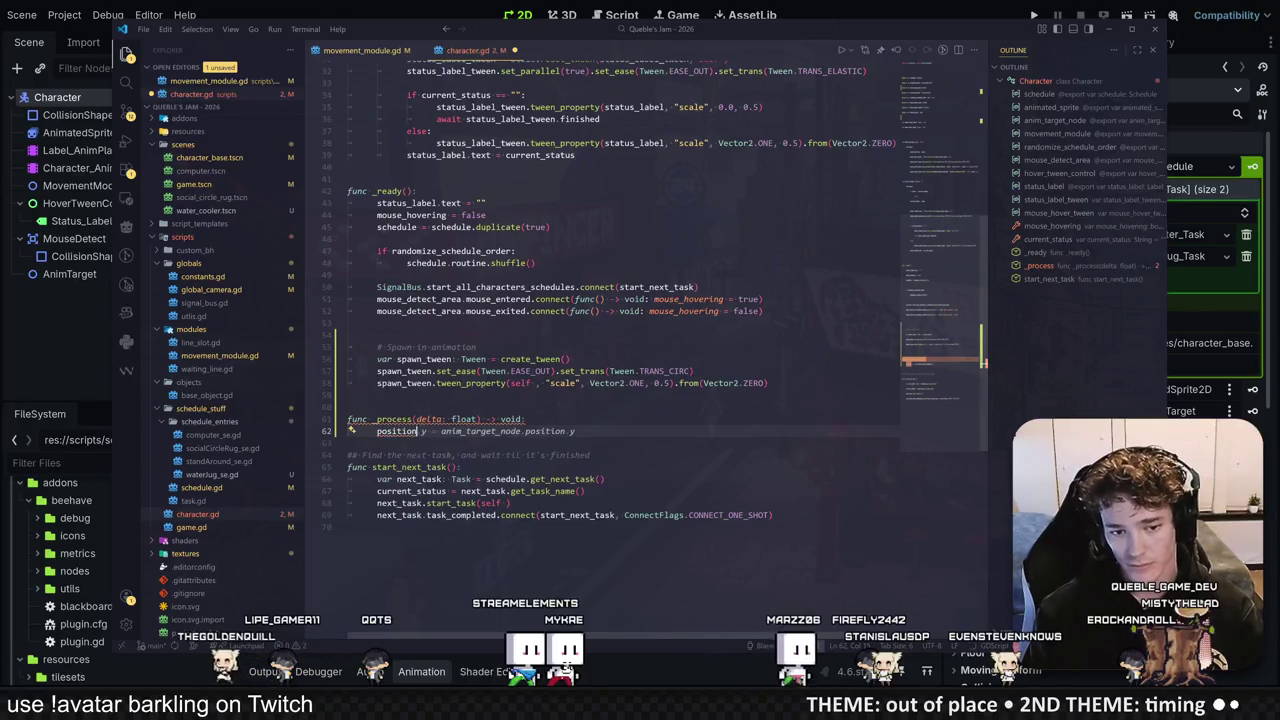
text( = )
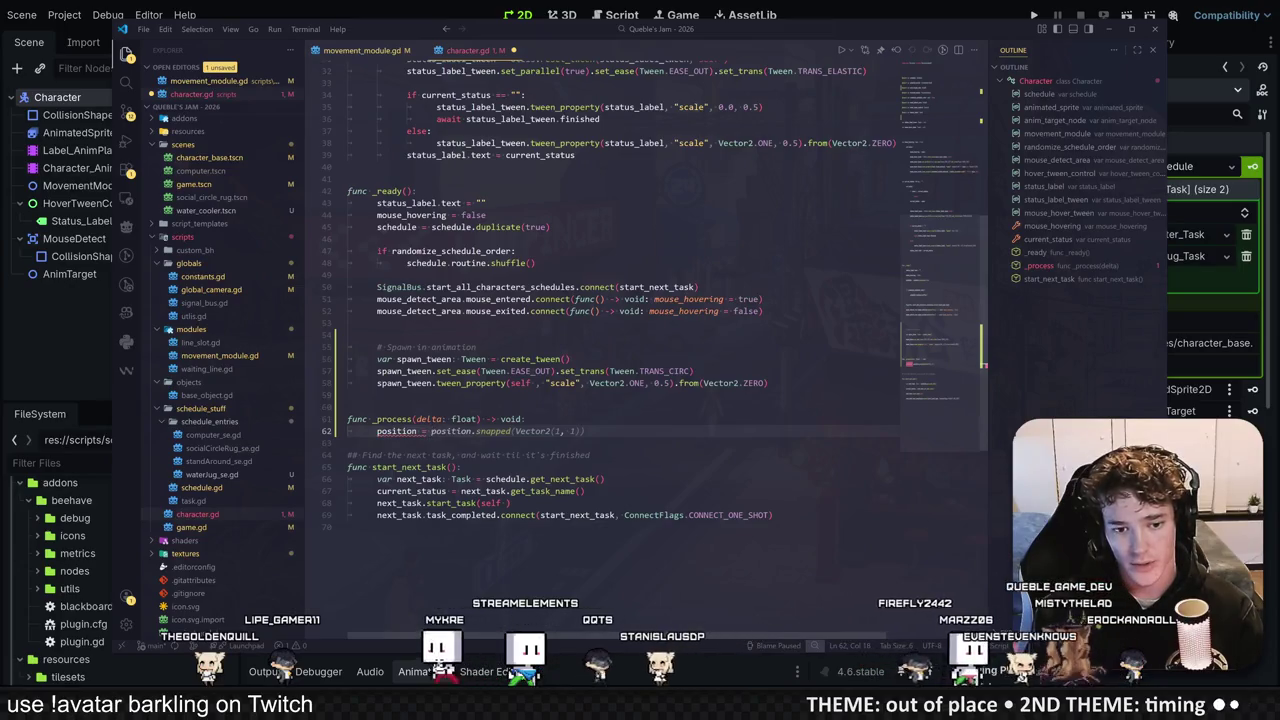
text(lerp)
key(Escape)
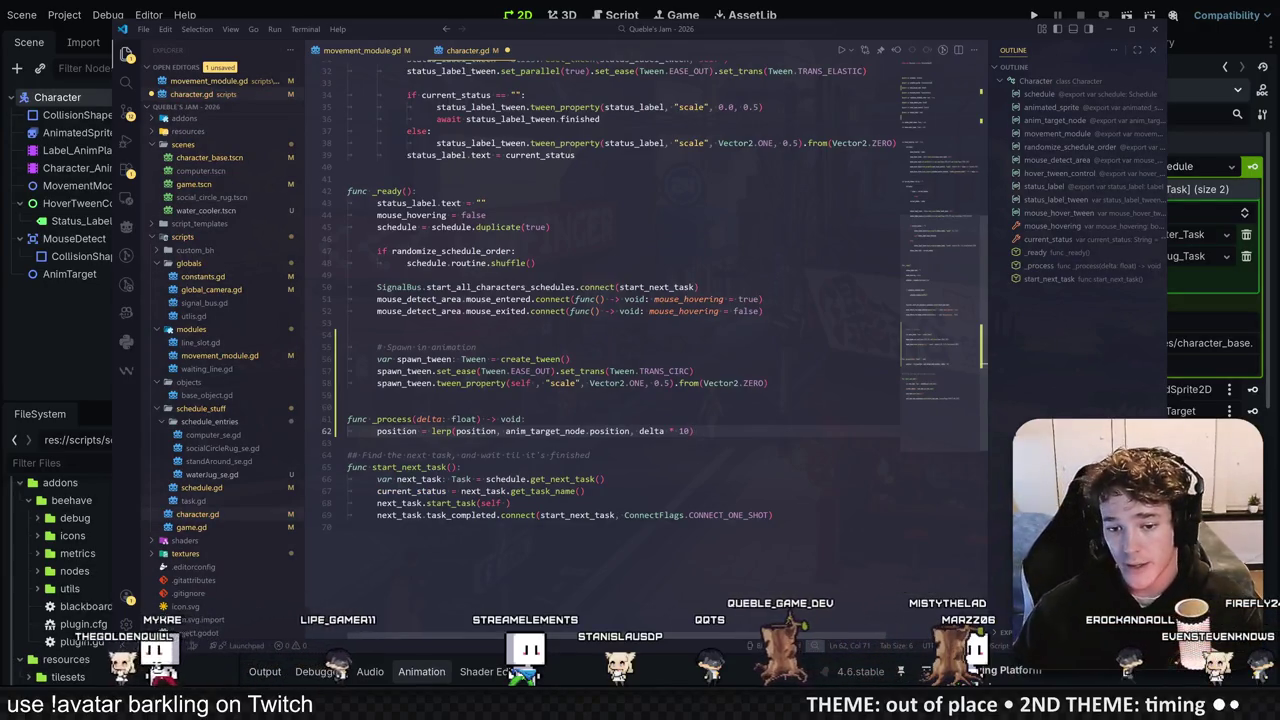
Step: Replace the lerp weight with velocity.length() divided by a value and save character.gd
drag(678, 431, 640, 431)
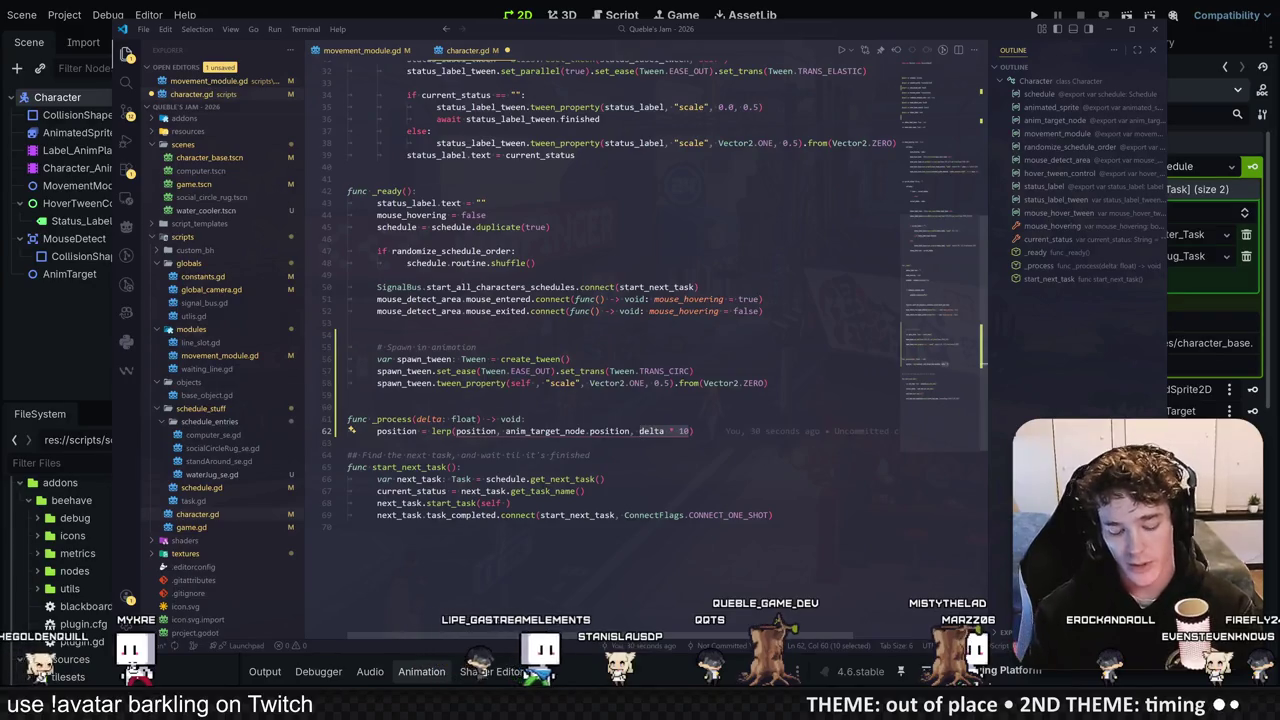
text(ve)
key(Return)
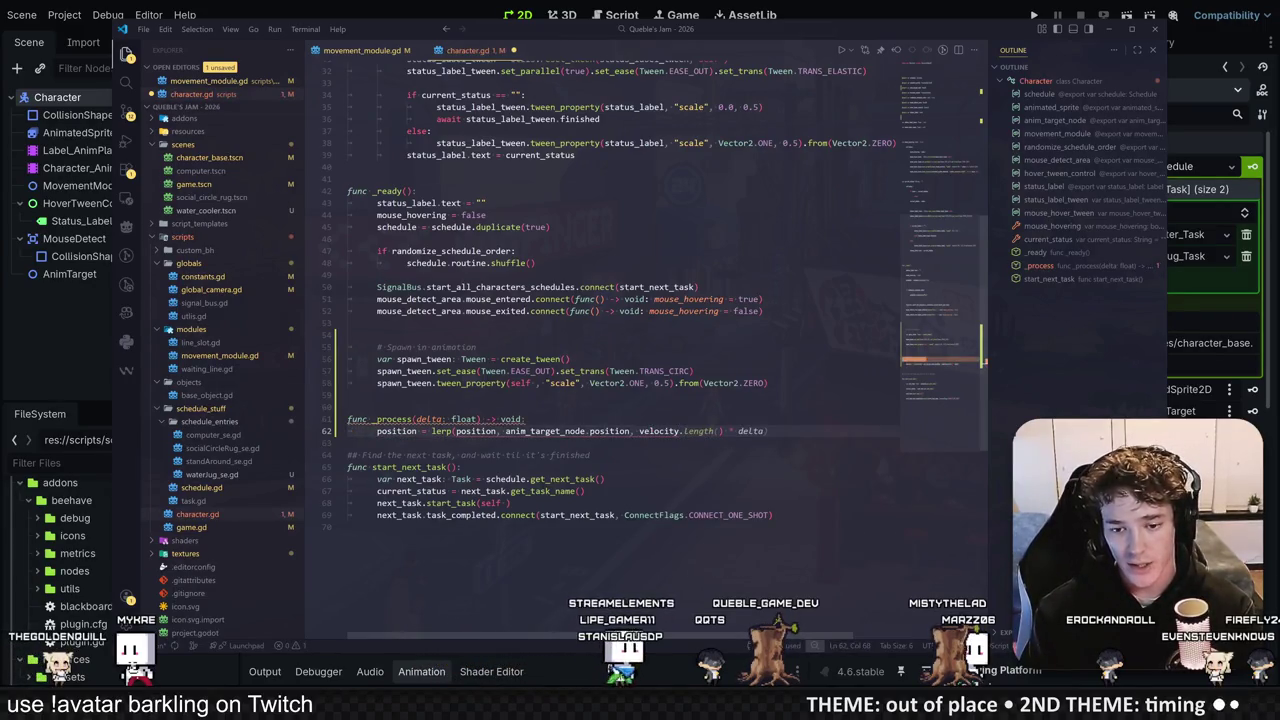
click(725, 431)
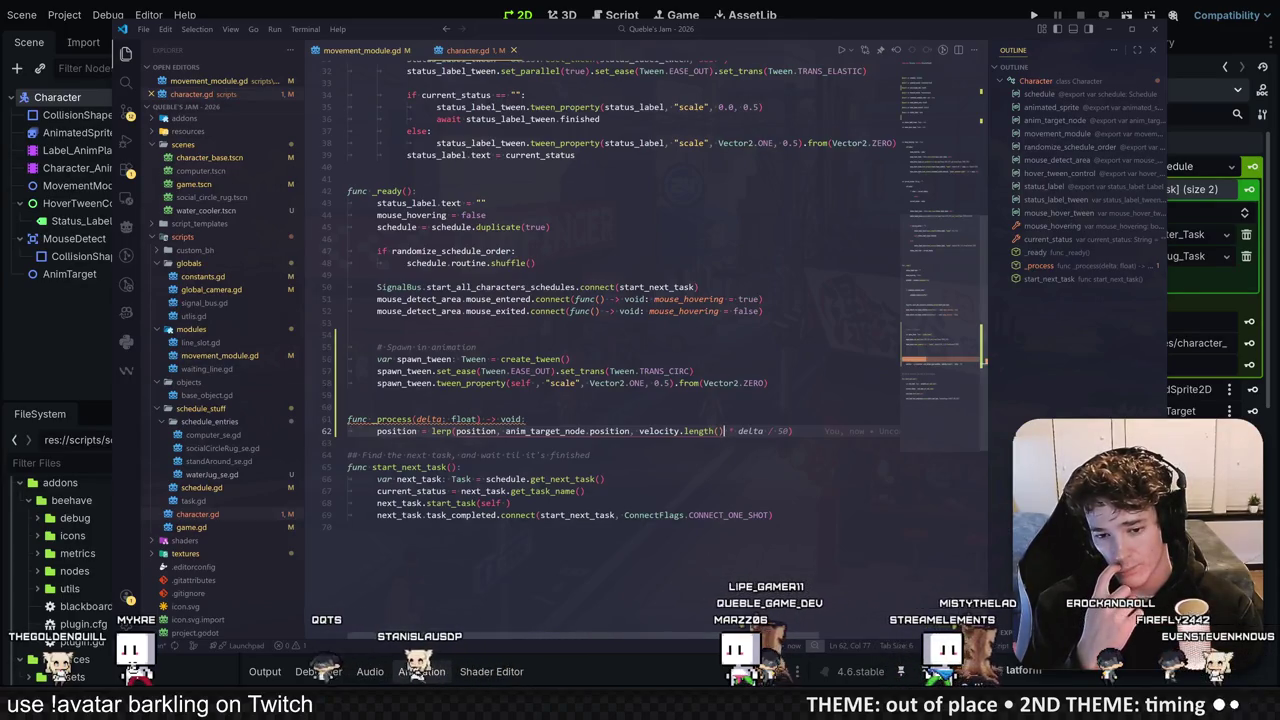
text(/)
key(ctrl+s)
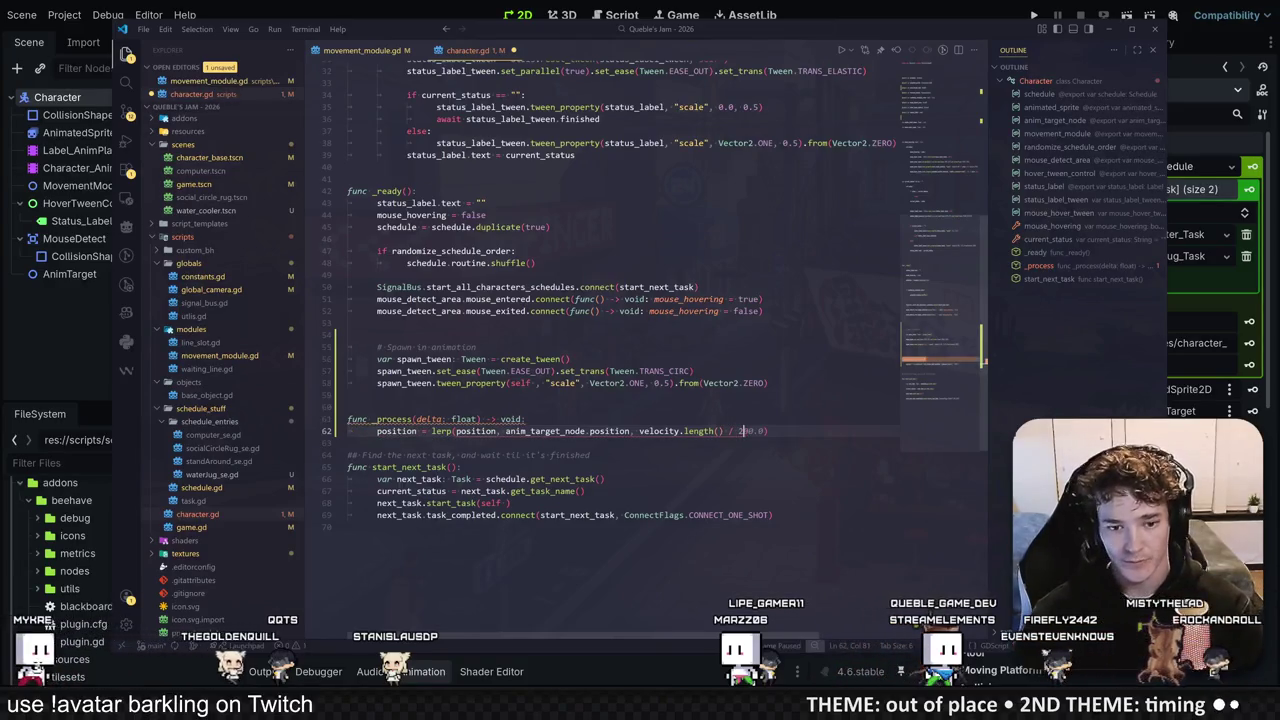
click(694, 371)
click(62, 310)
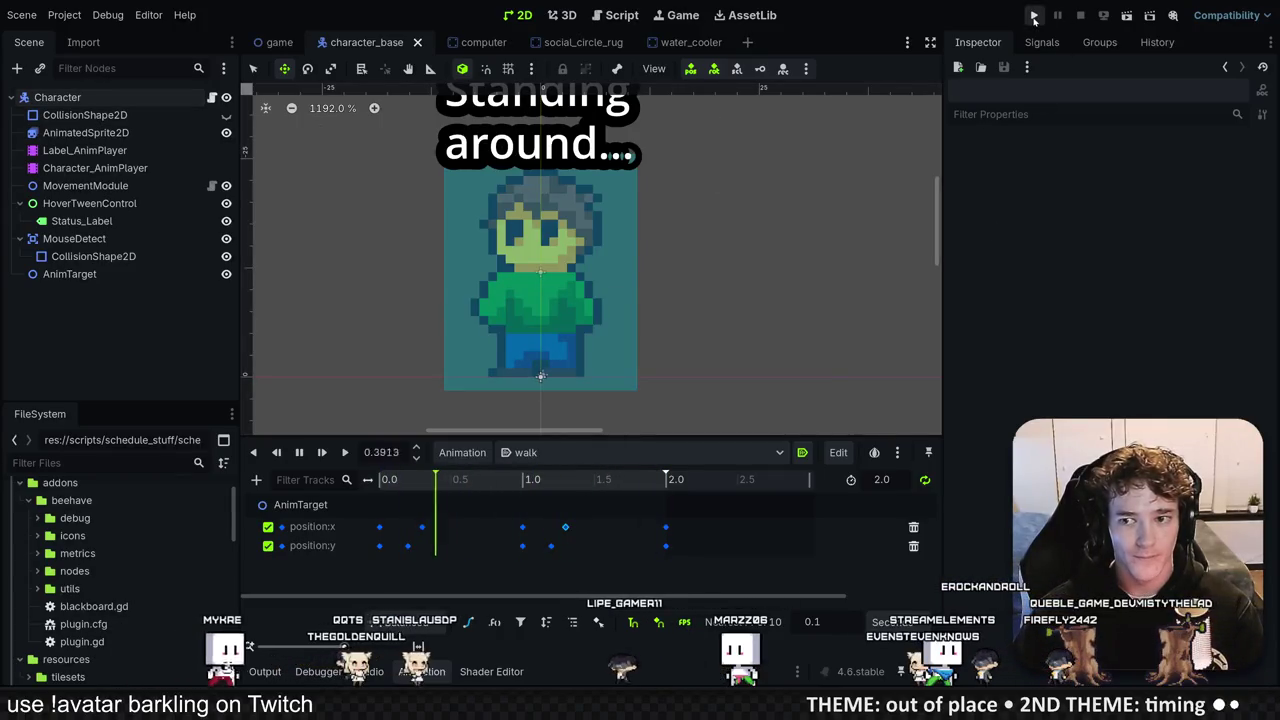
click(1034, 15)
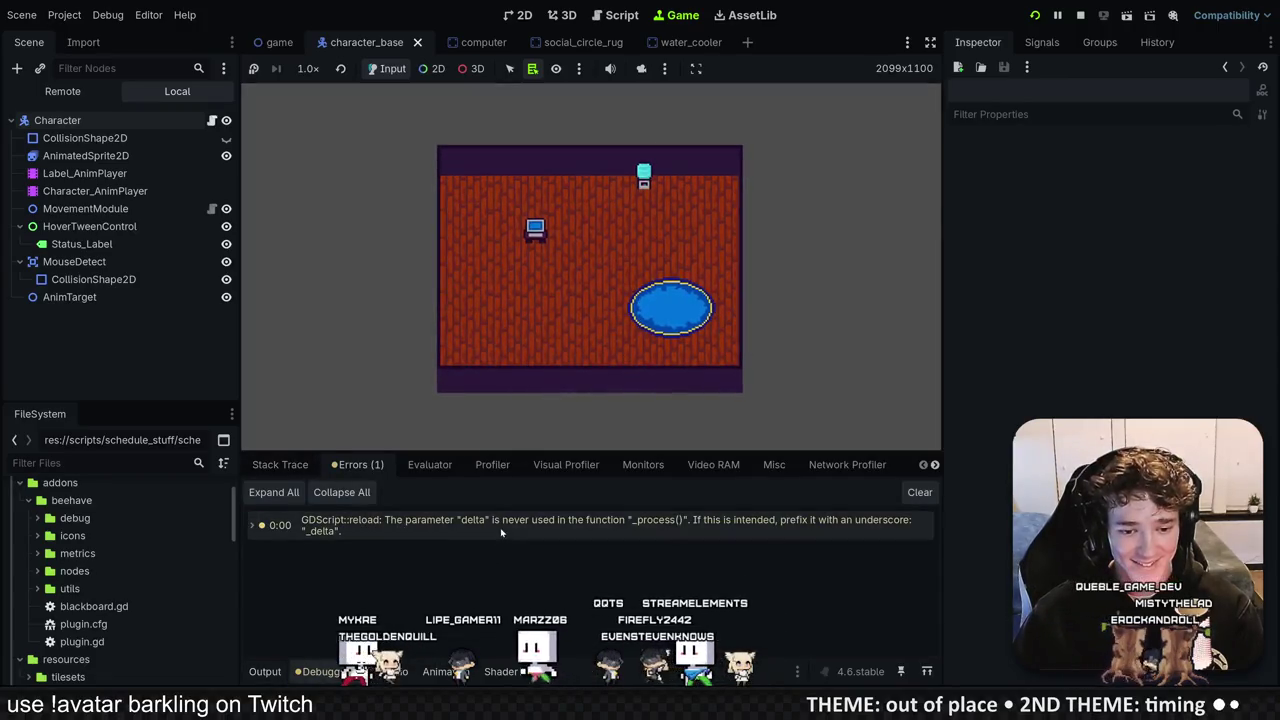
key(F8)
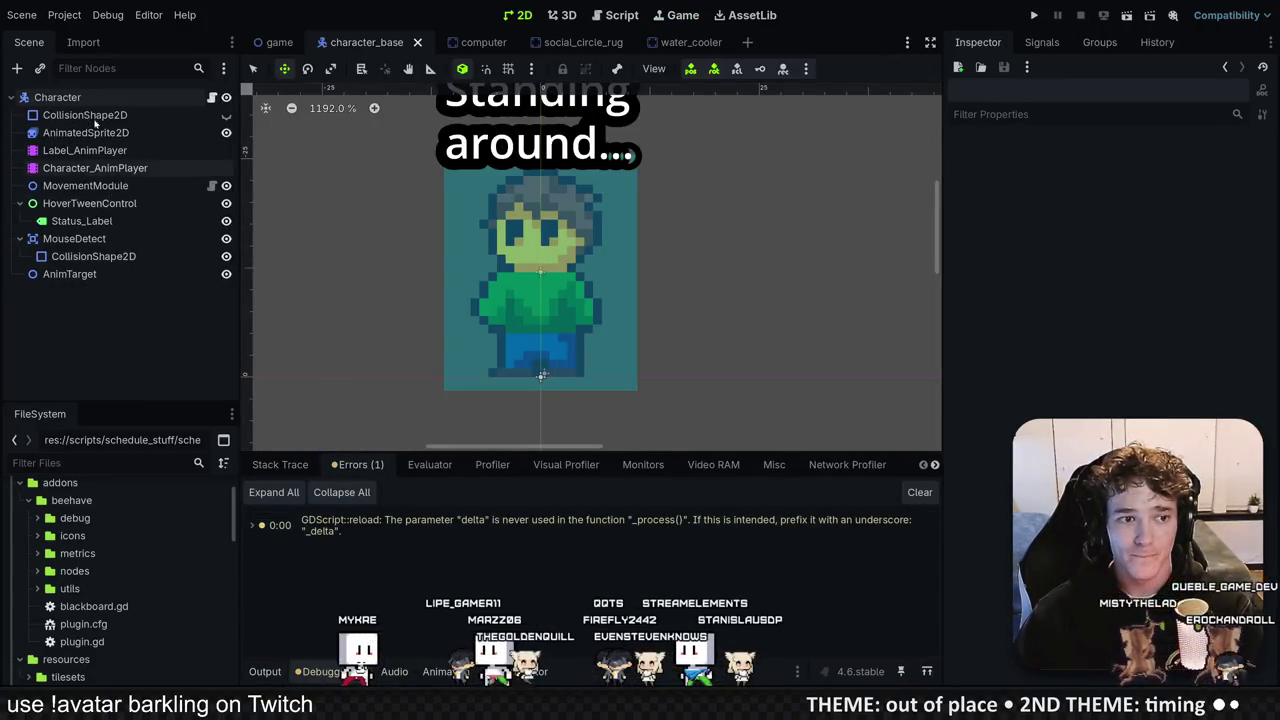
key(alt+Tab)
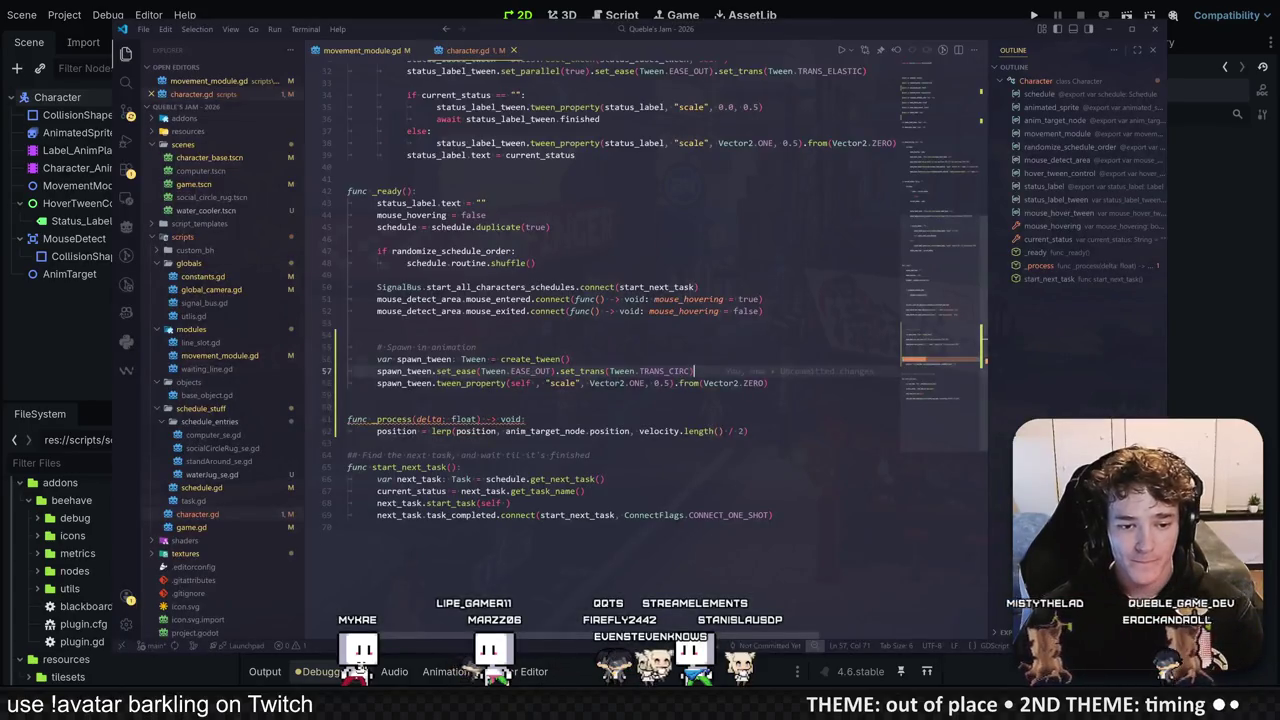
text(lob)
key(Tab)
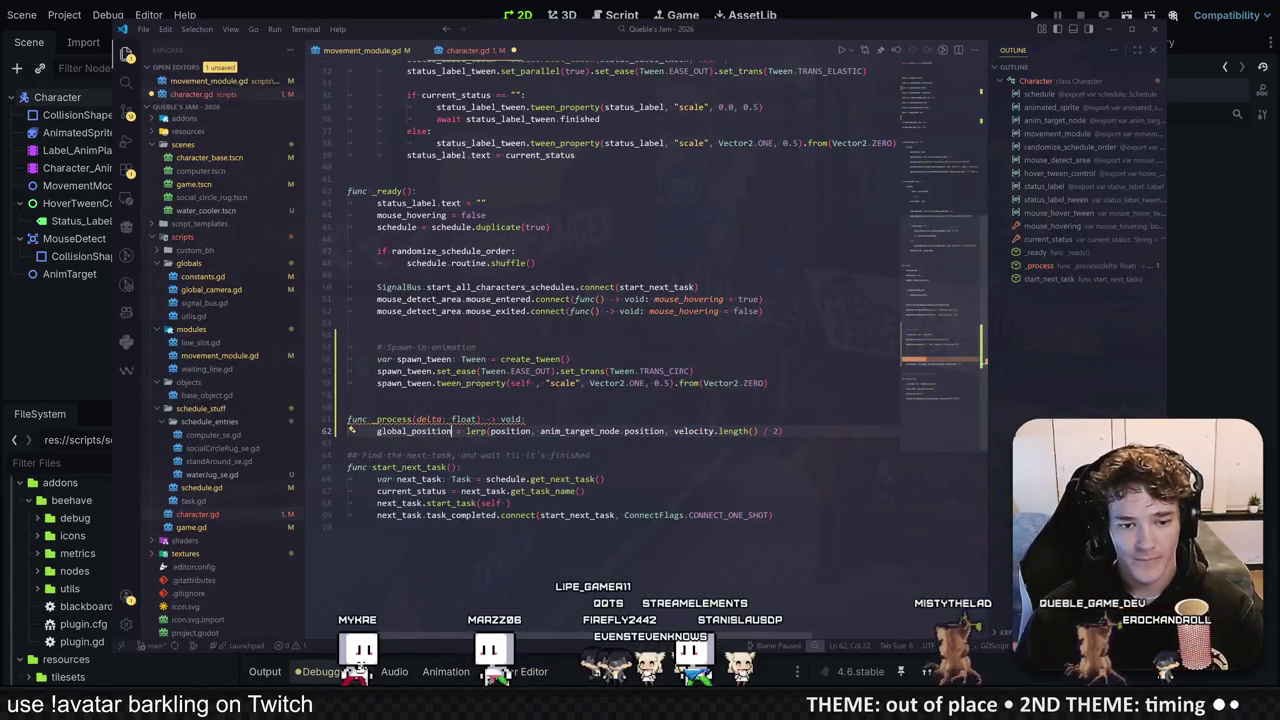
click(467, 431)
text(global_)
click(624, 431)
text(global_)
click(348, 395)
key(ctrl+s)
key(alt+Tab)
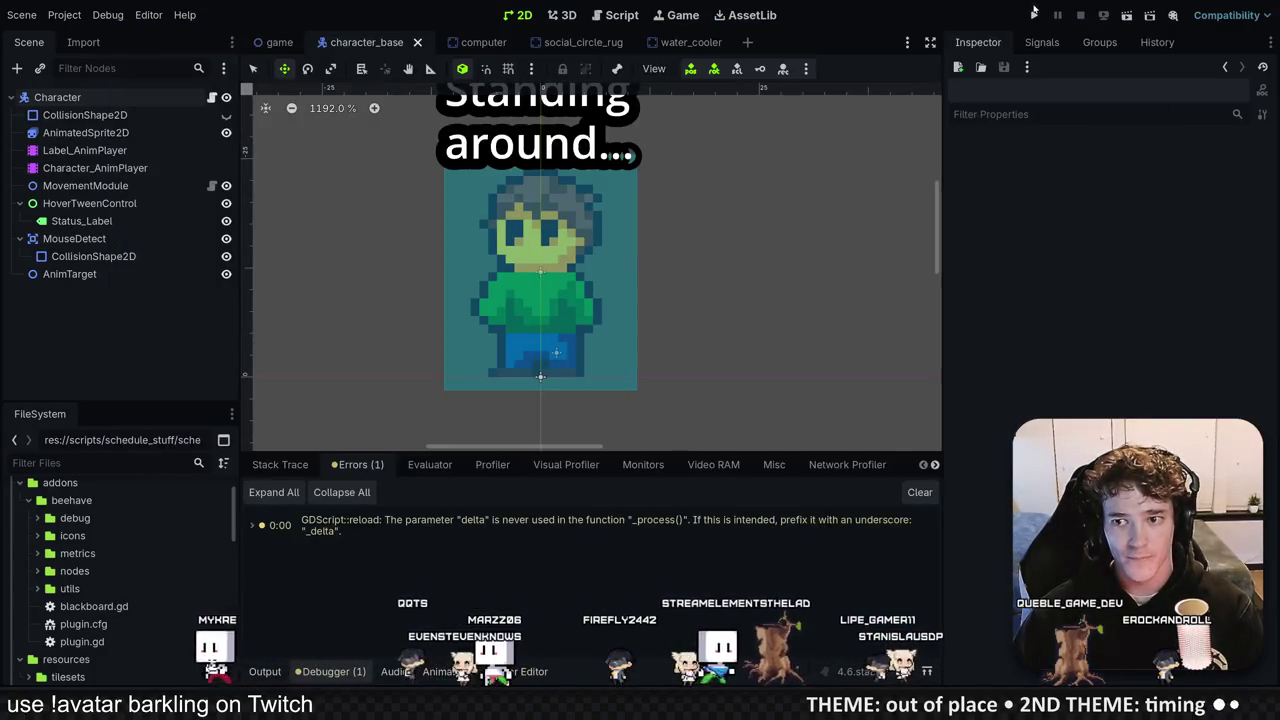
key(F5)
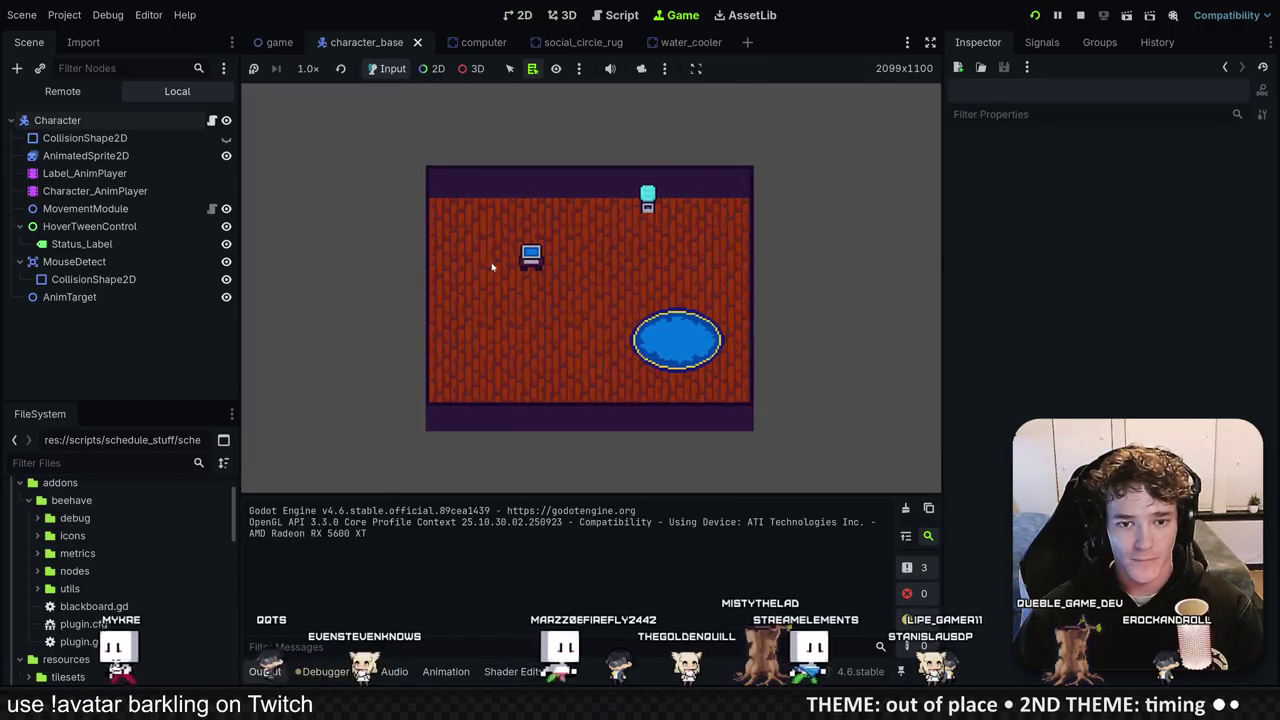
key(F8)
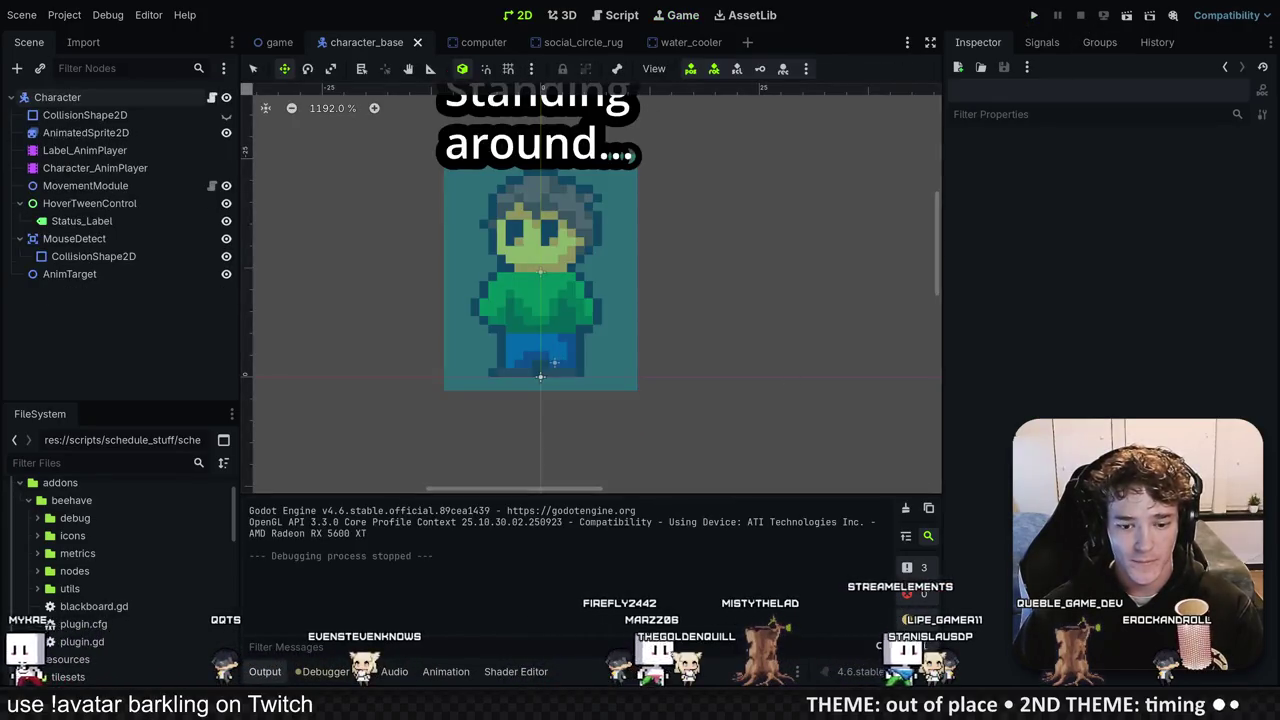
key(alt+Tab)
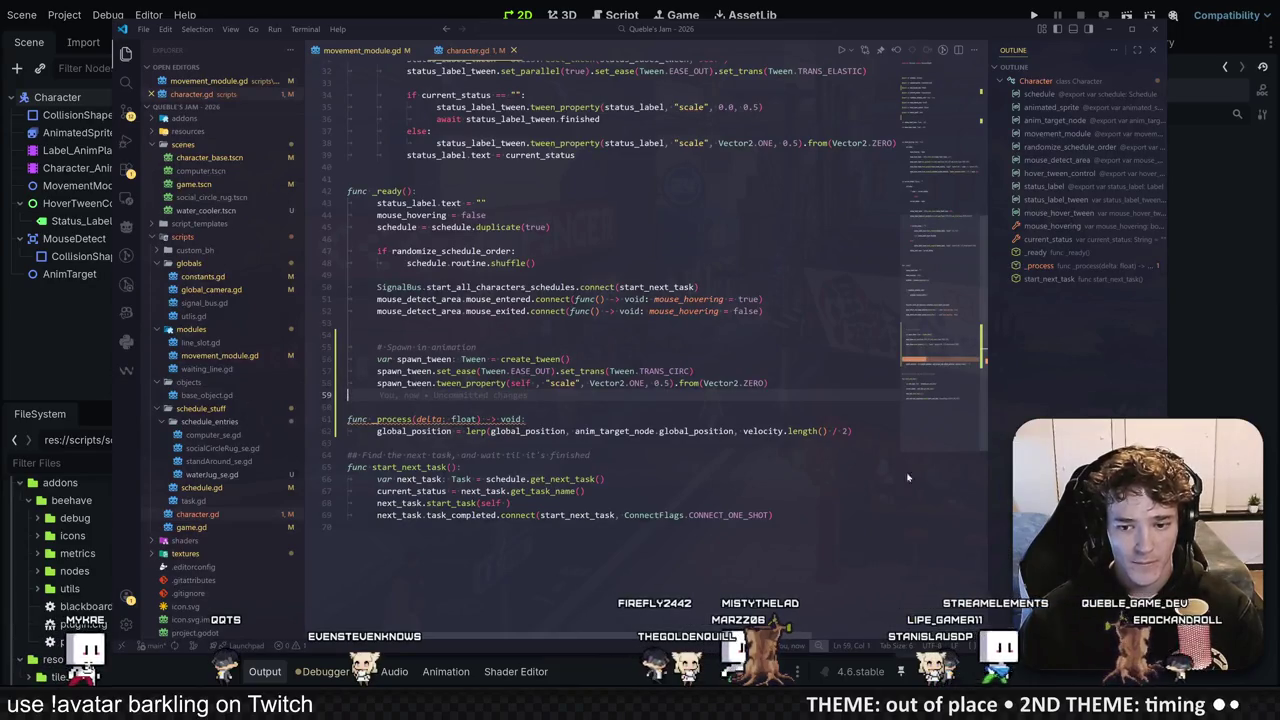
Step: Edit the lerp divisor on line 62, then playtest the game and stop it
click(797, 431)
text(1000.0)
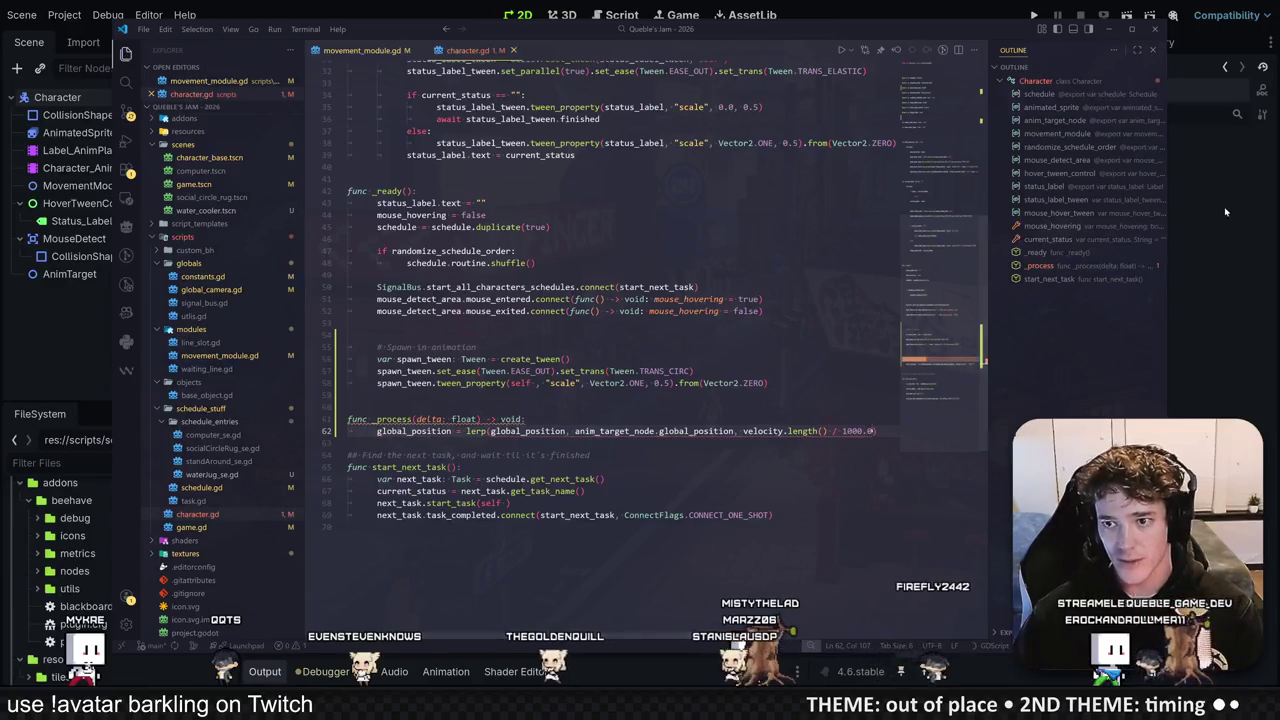
key(alt+Tab)
key(F5)
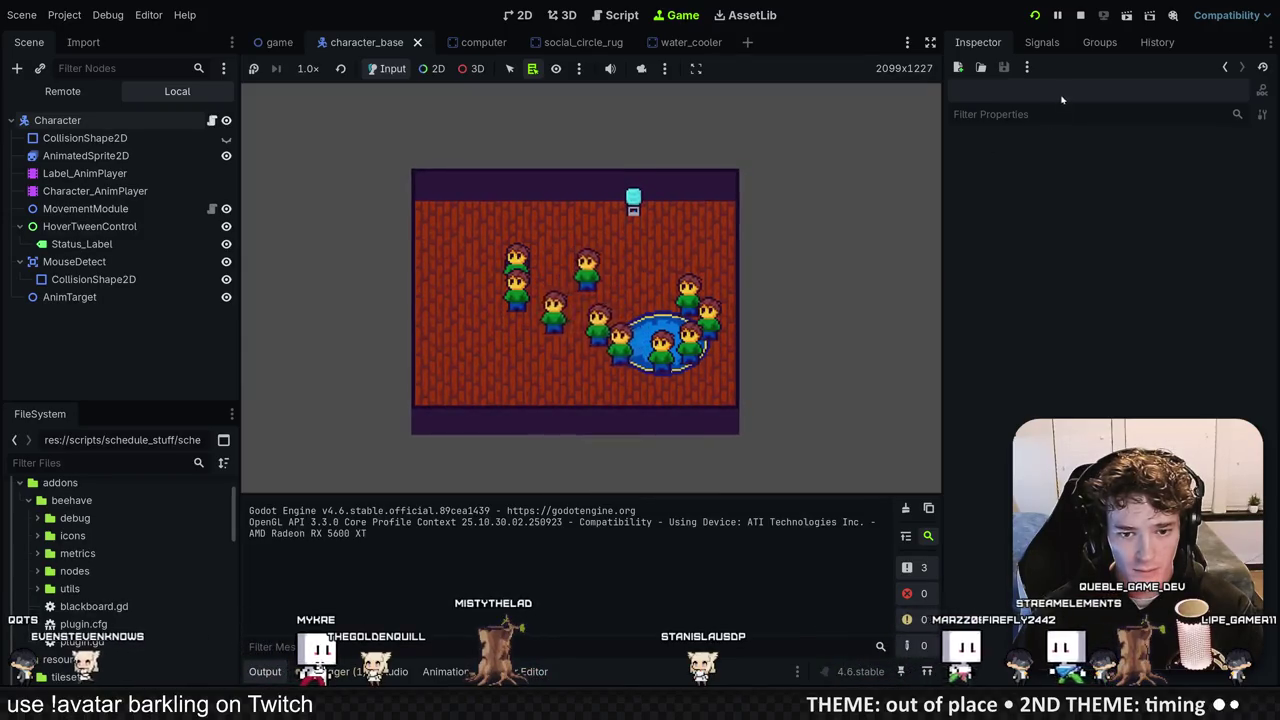
click(1080, 14)
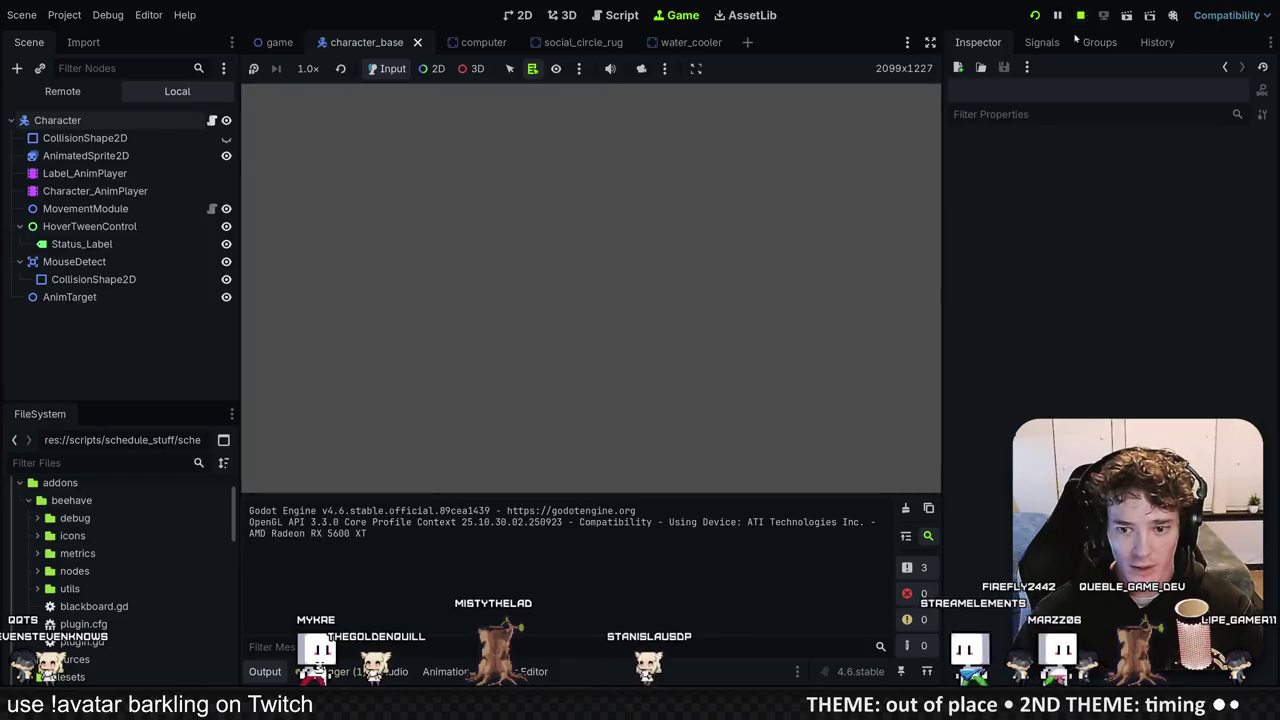
Step: Change the lerp divisor to 200.0 and playtest the follow motion again before stopping
key(alt+Tab)
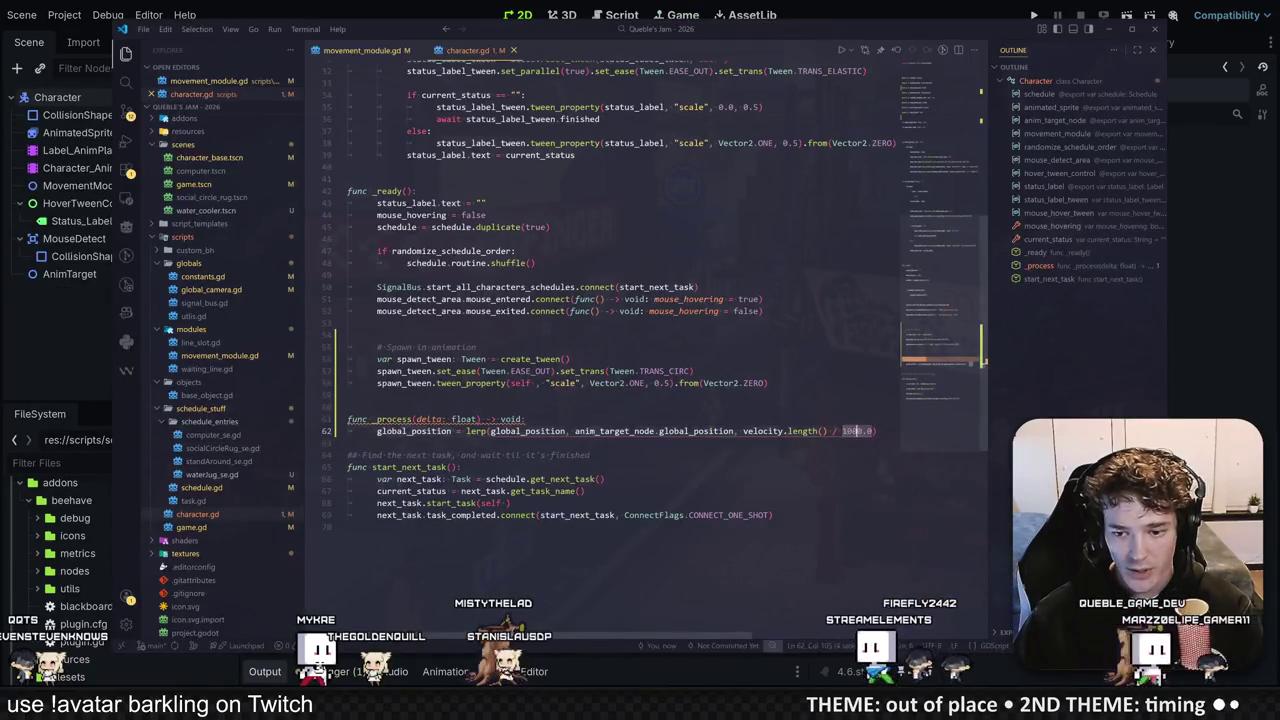
text(200)
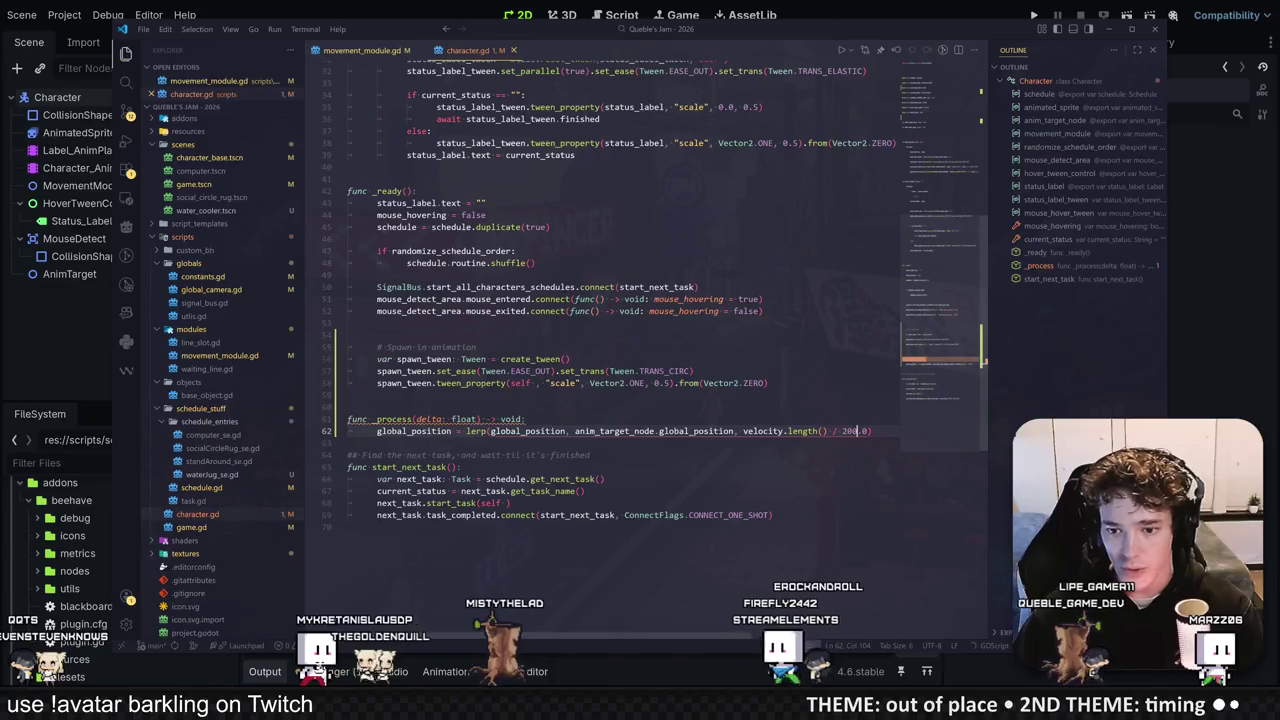
key(alt+Tab)
key(F5)
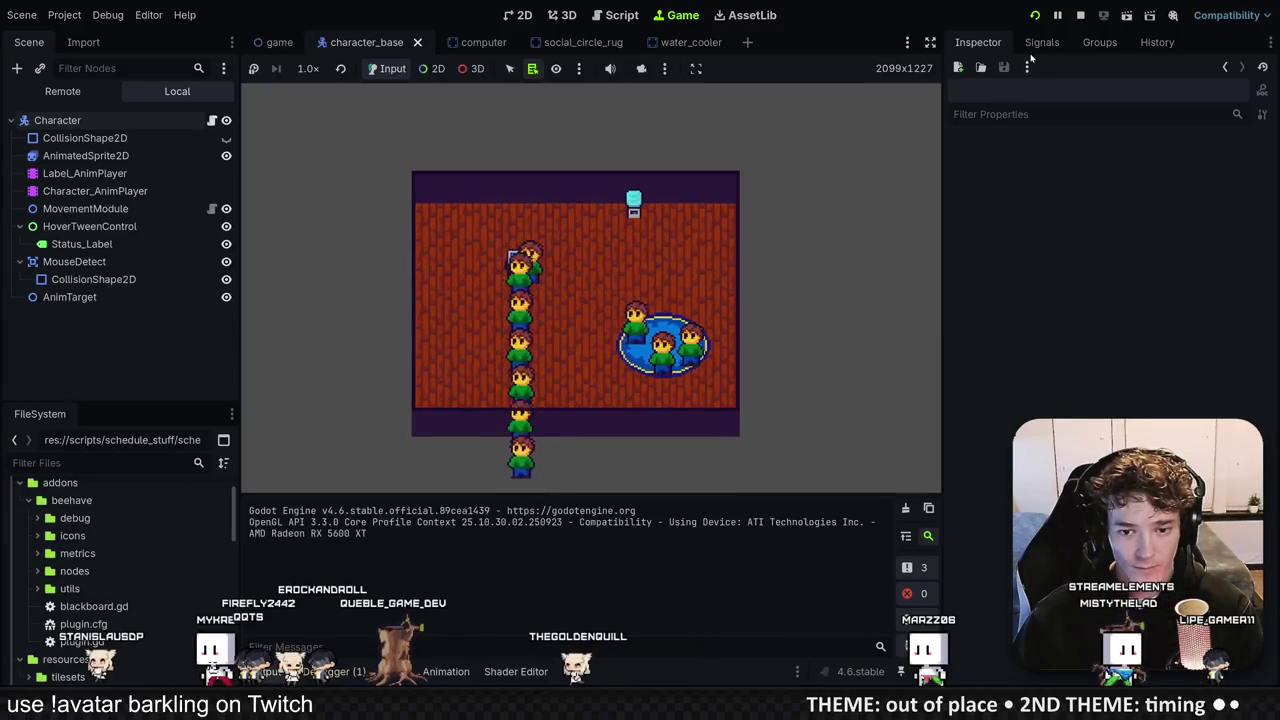
click(1080, 15)
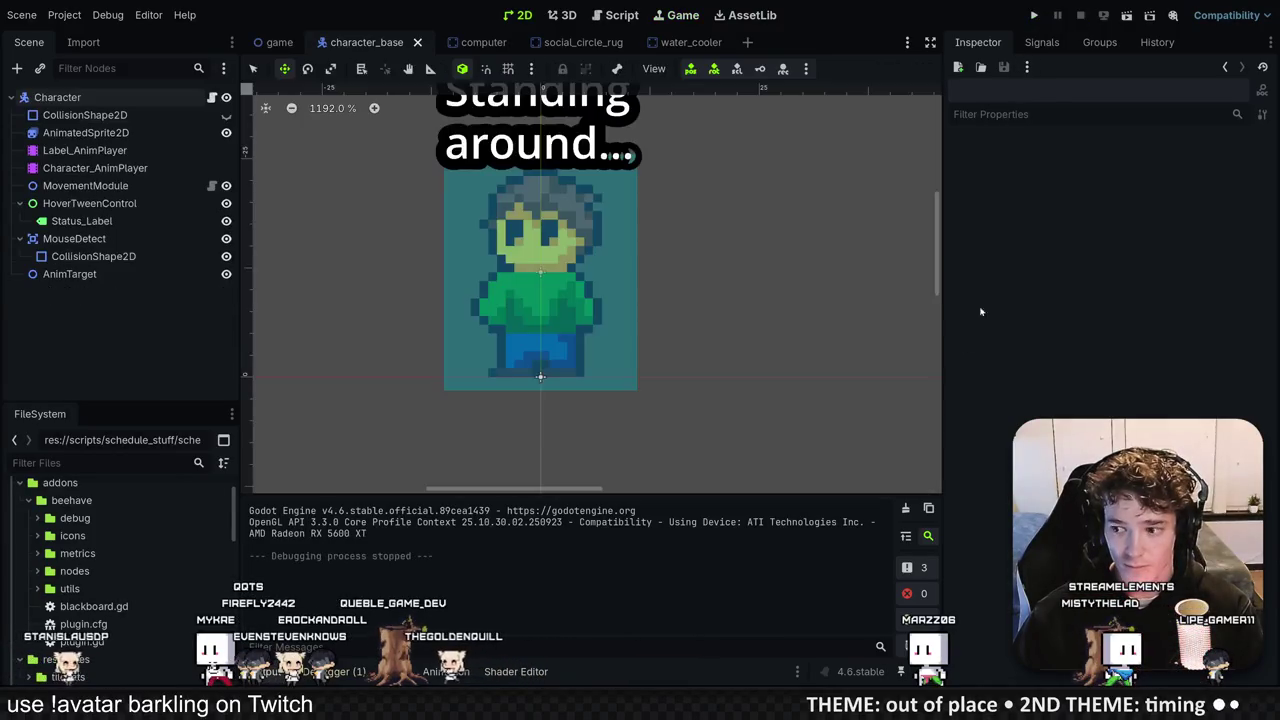
Step: Set Character_AnimPlayer's Speed Scale to 4.0 and test-run the game
click(91, 168)
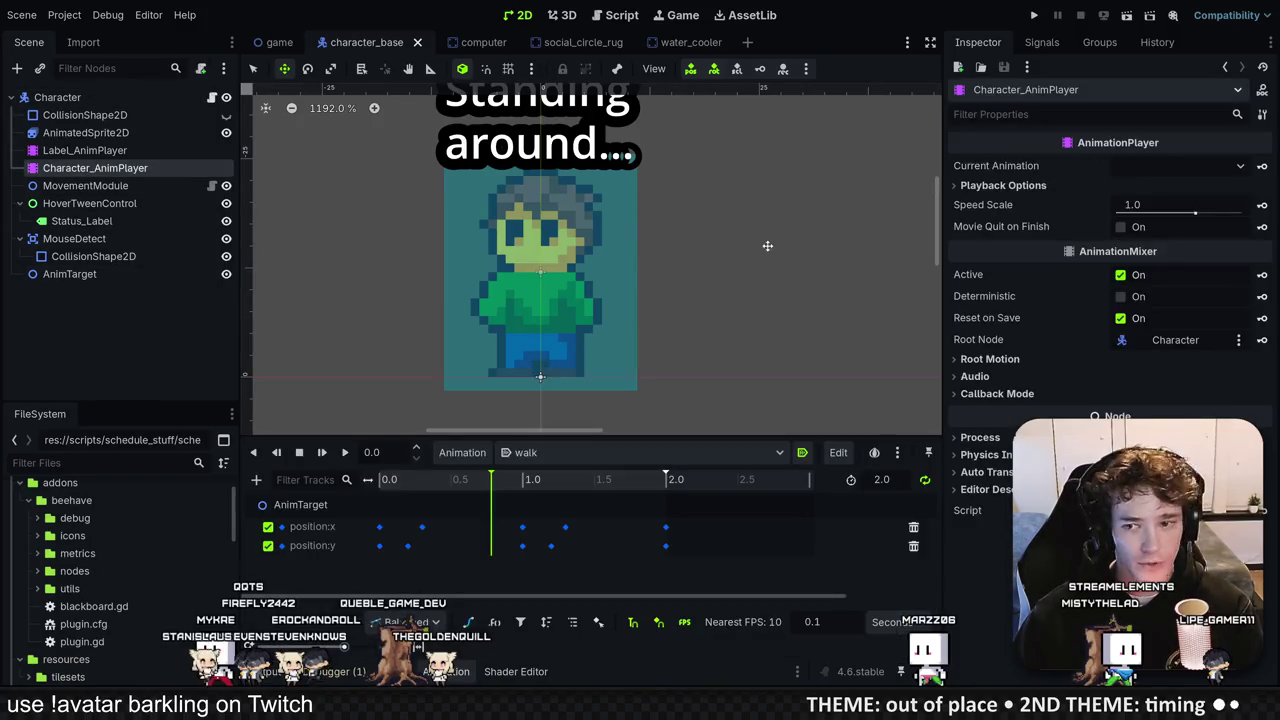
click(1152, 208)
text(4)
key(Return)
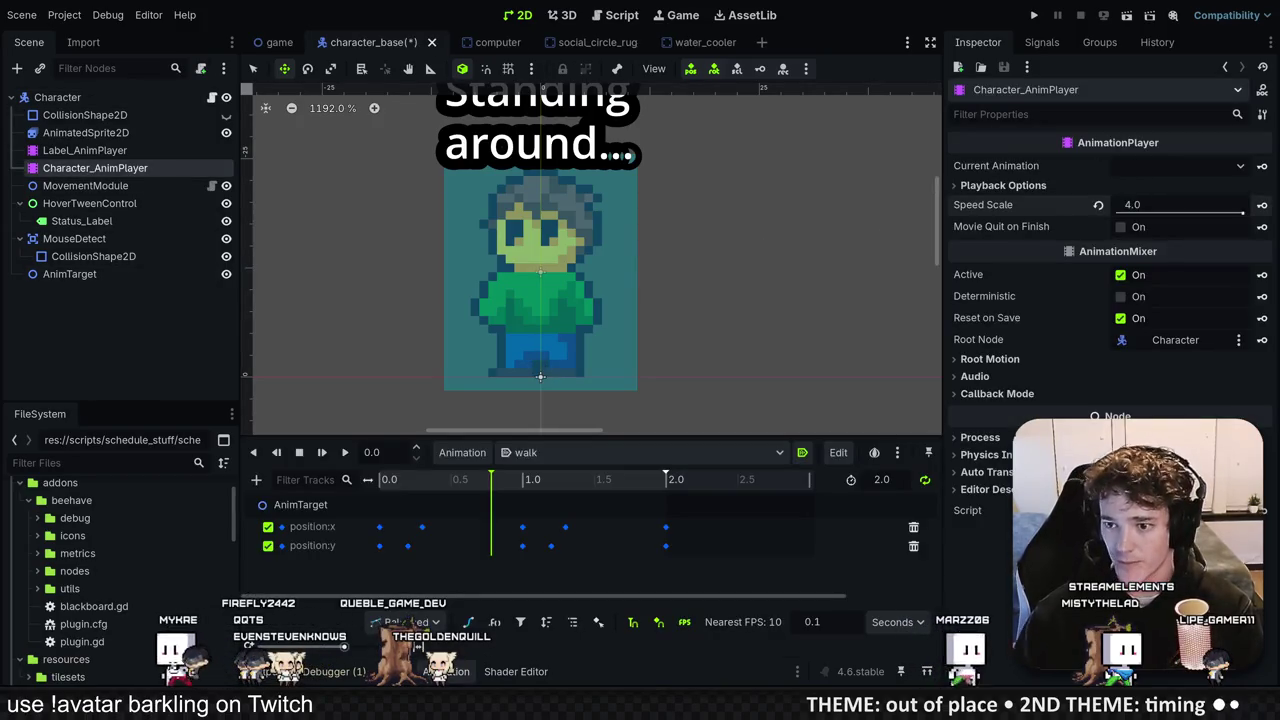
click(1034, 16)
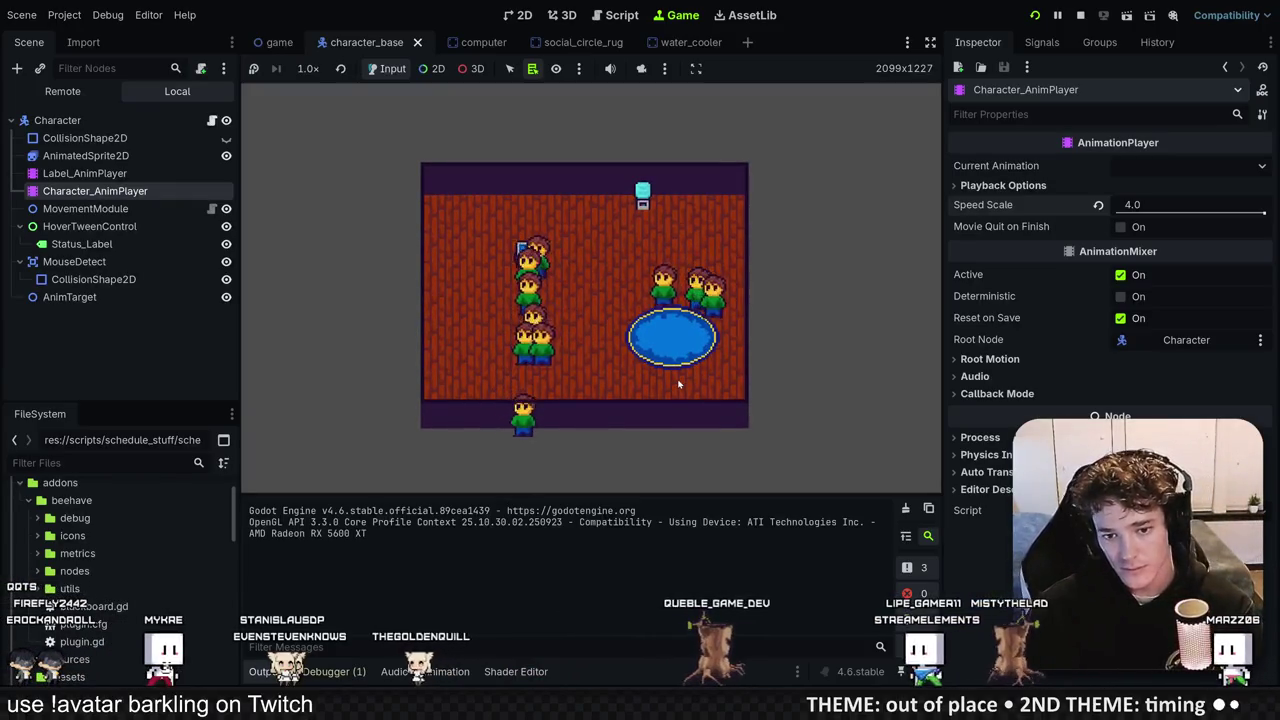
key(F8)
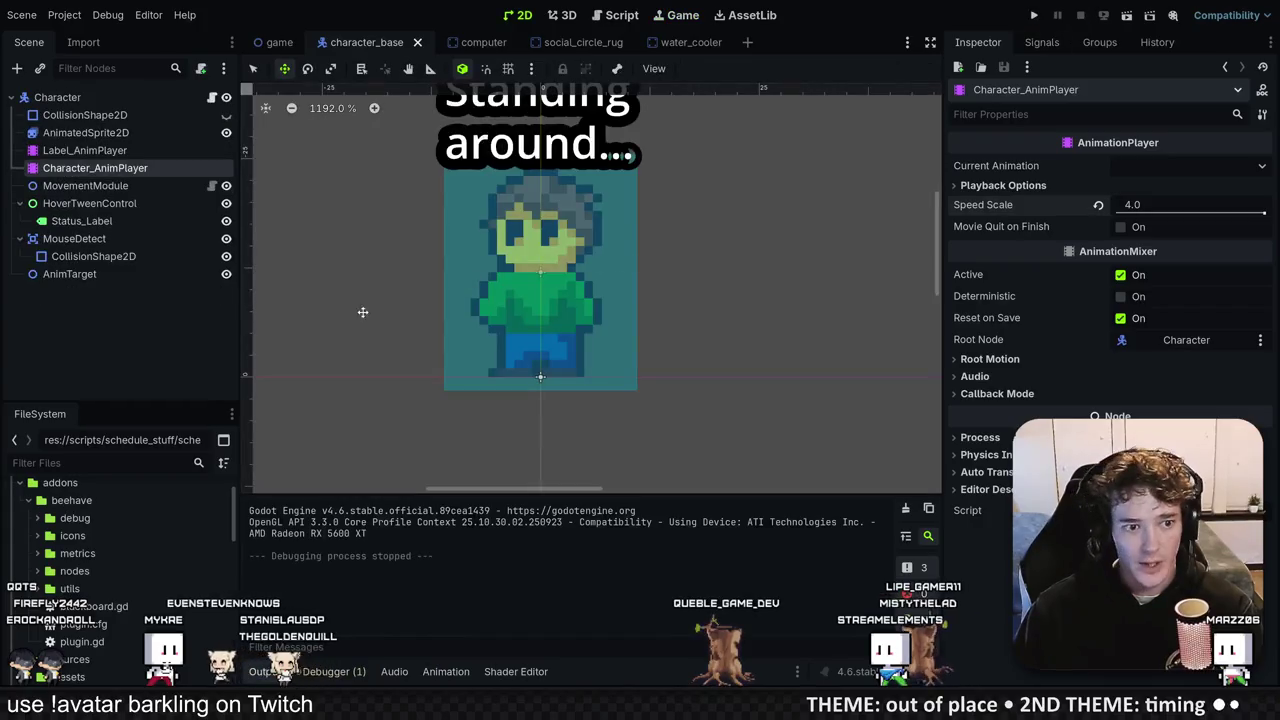
Step: Reshape the walk position:x curve, adjusting the 0.3 s key and moving the peak key to 1.4 s lower
click(445, 671)
drag(507, 435, 507, 291)
click(379, 382)
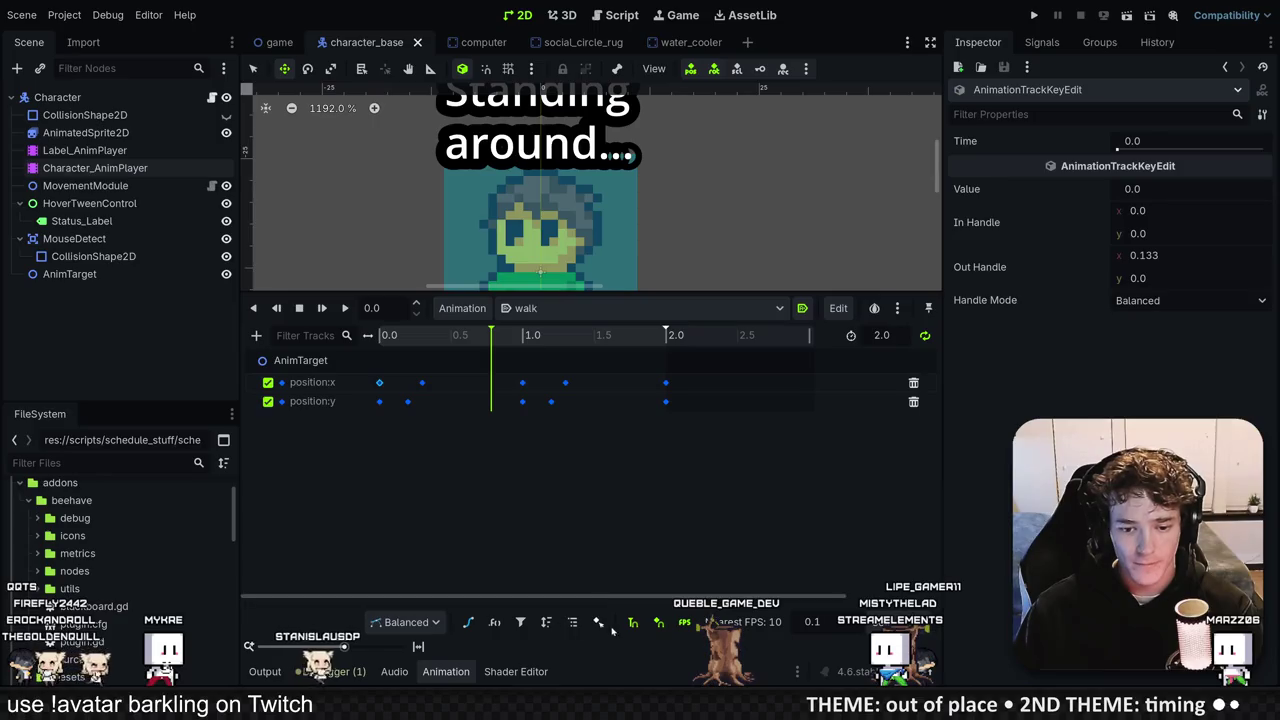
click(465, 622)
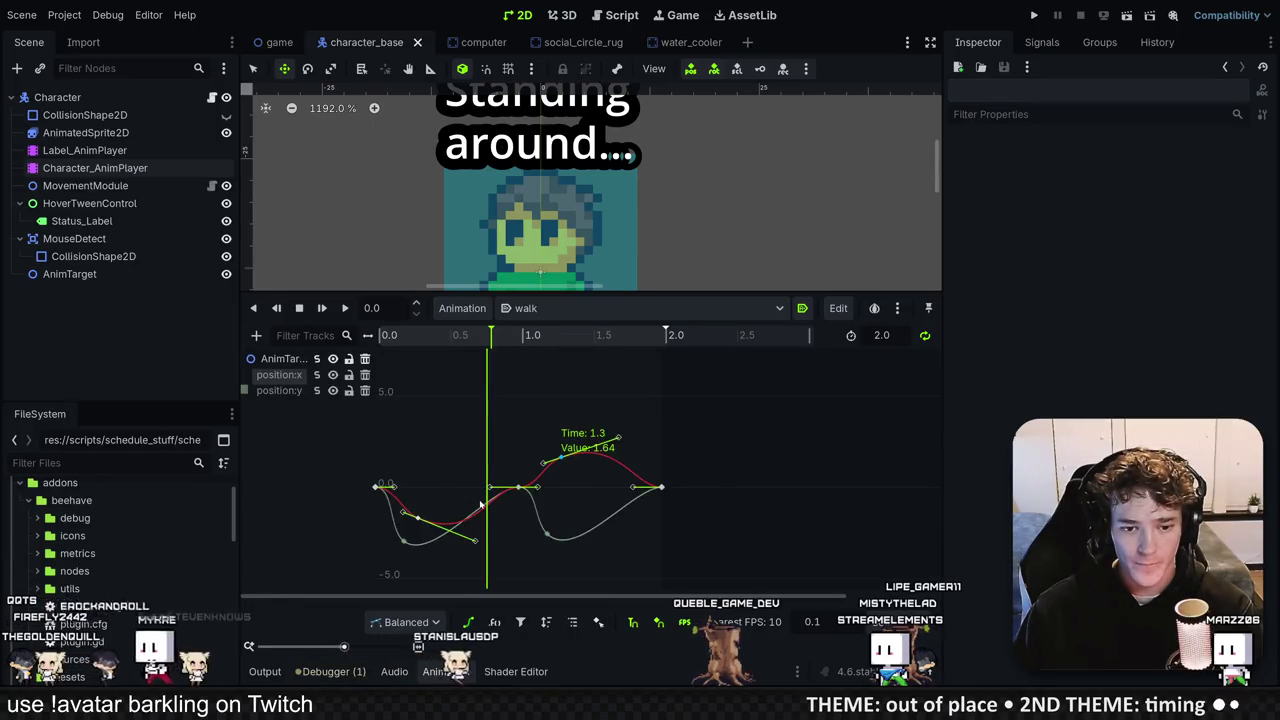
scroll(646, 486, up, 3)
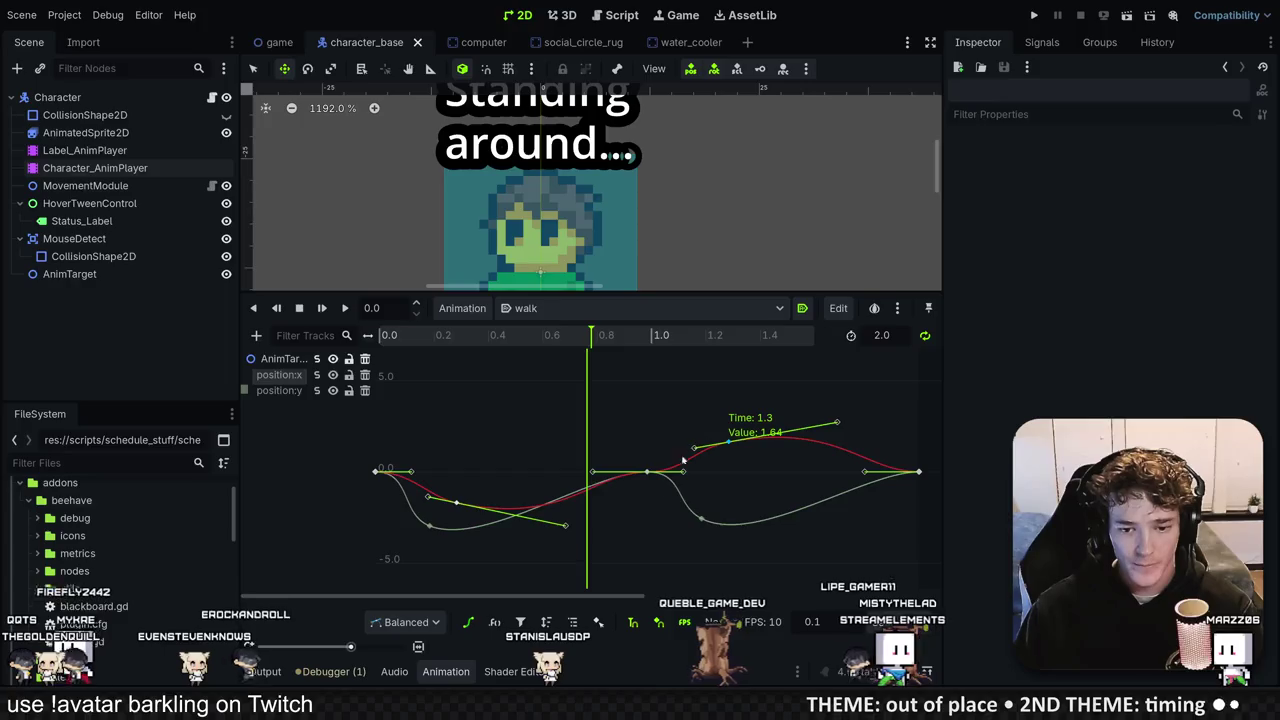
drag(456, 502, 459, 485)
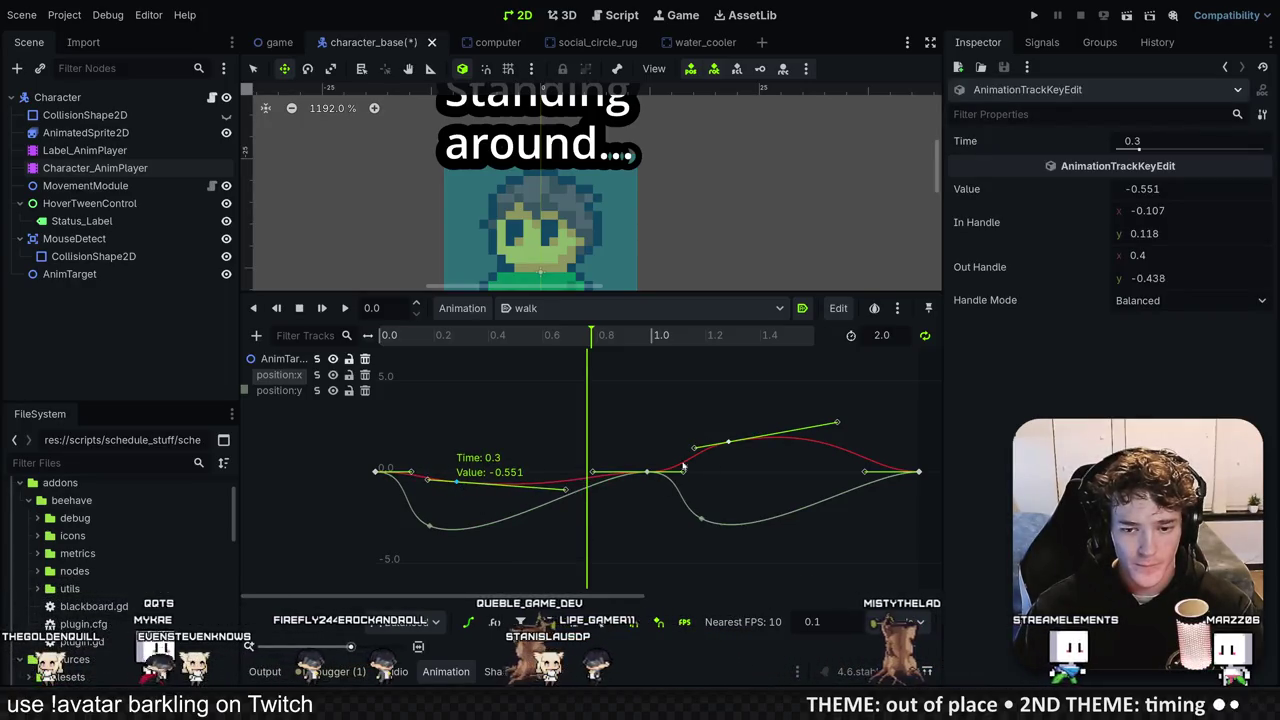
drag(728, 441, 754, 458)
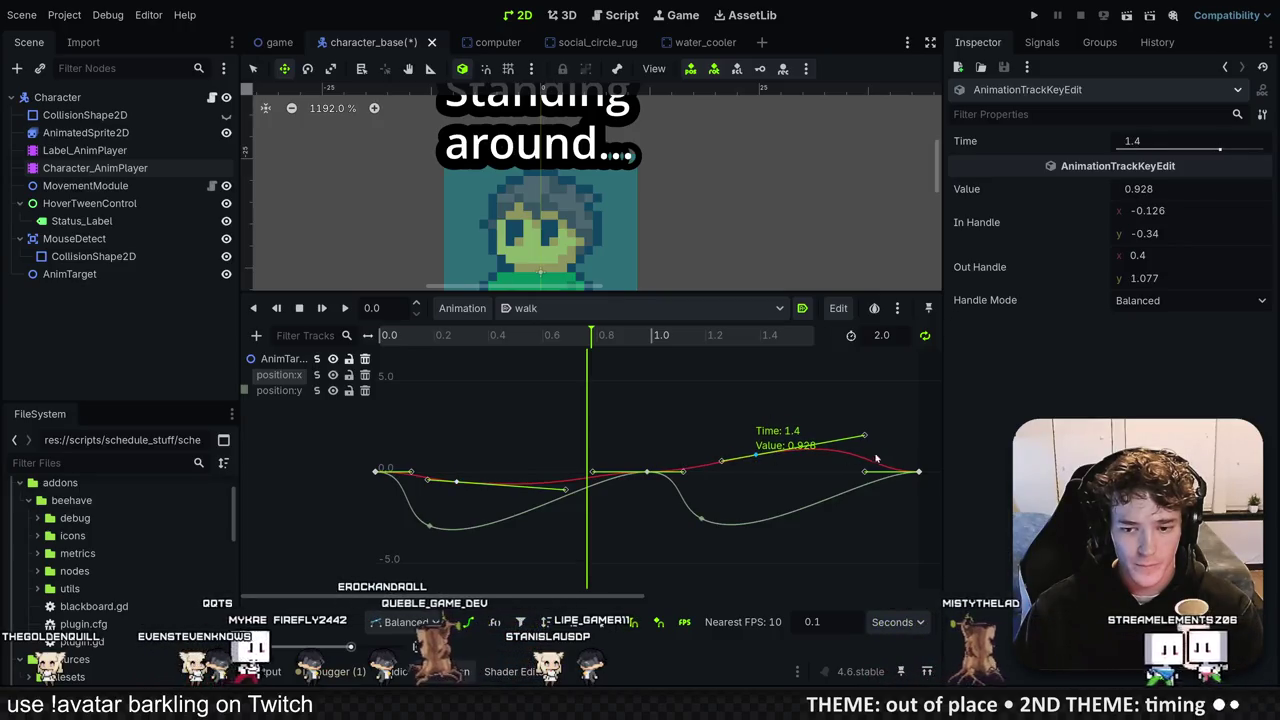
Step: Save the character_base scene and run the game to check the walk
key(ctrl+s)
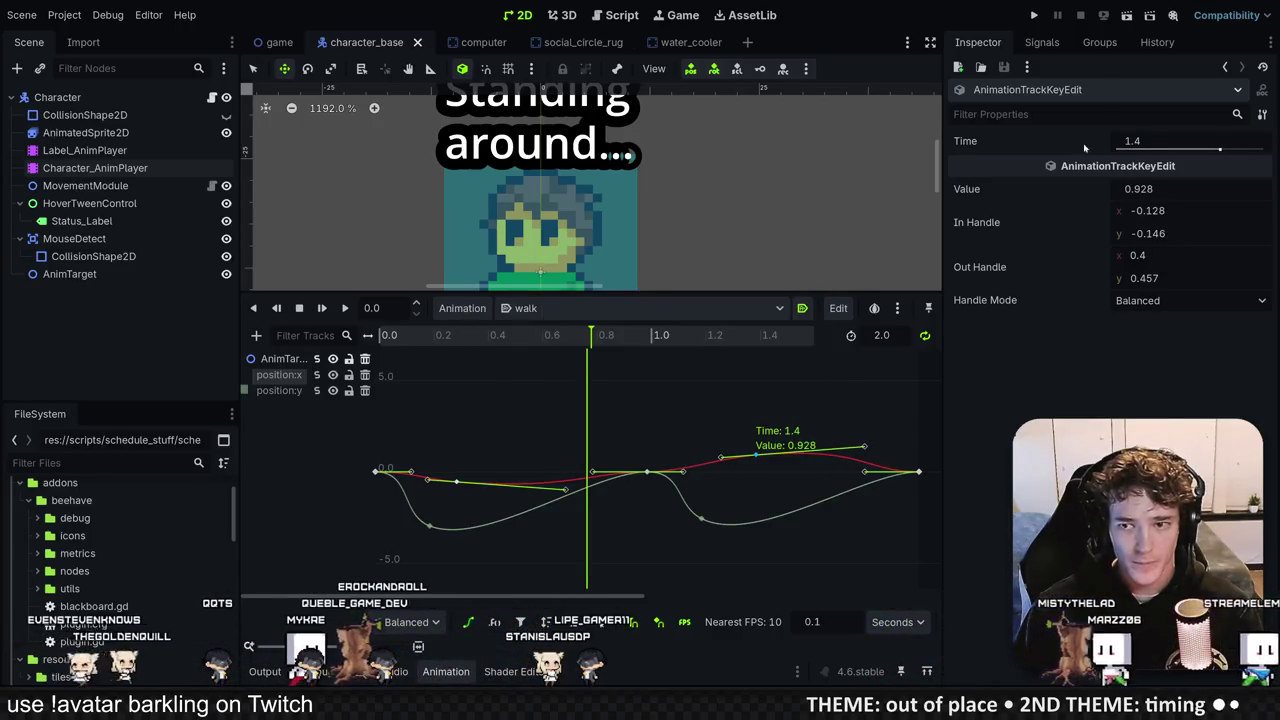
click(1035, 16)
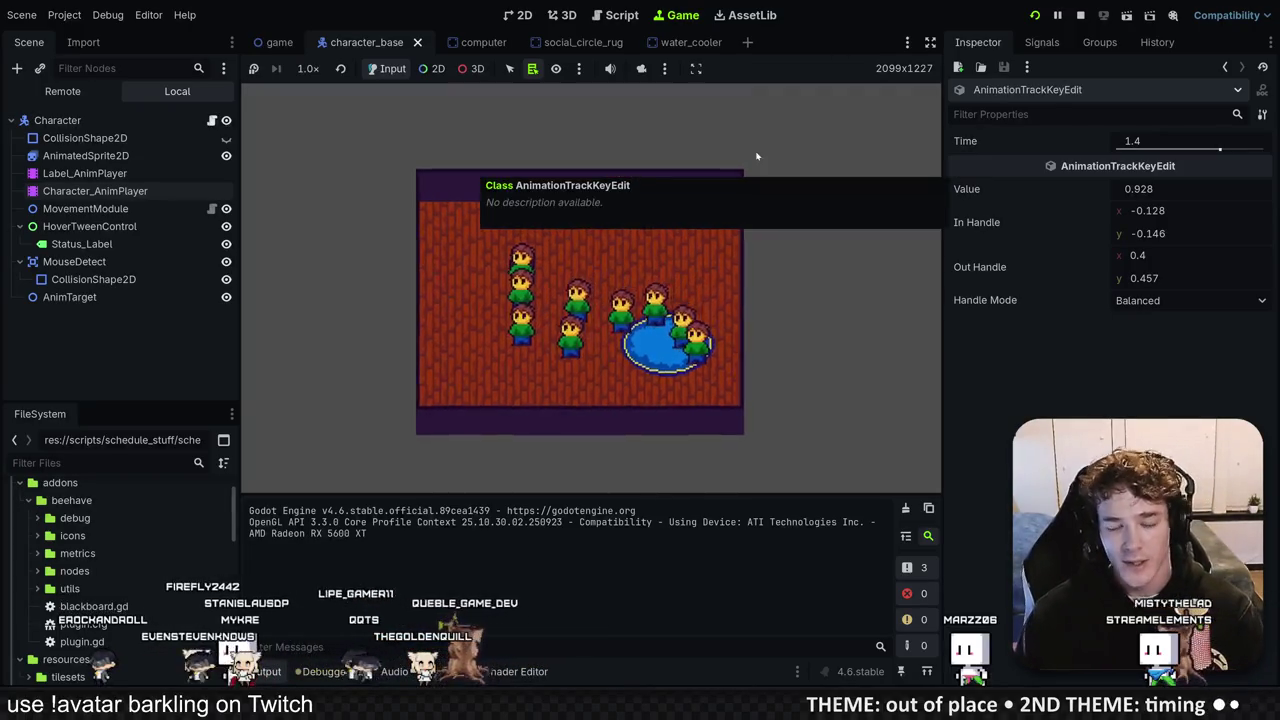
key(alt+Tab)
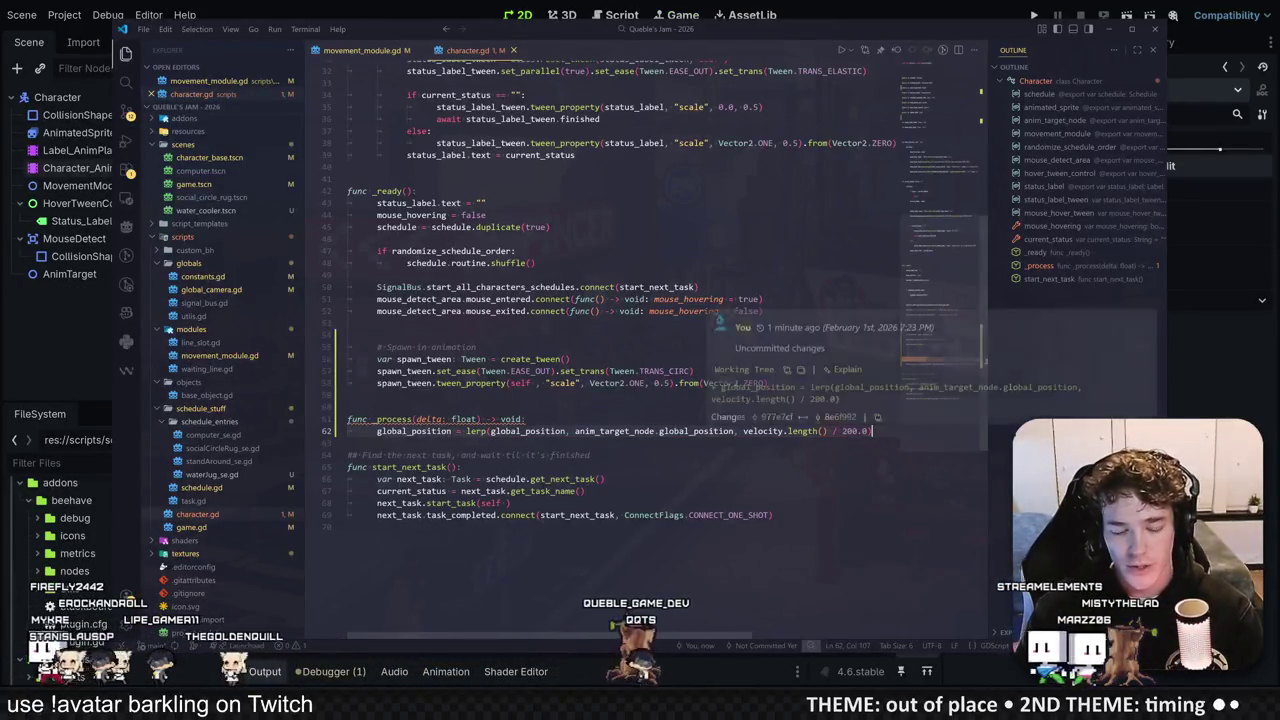
Step: Add a new line after the lerp assigning animated_sprite.rotation
key(End)
key(Return)
text(anim)
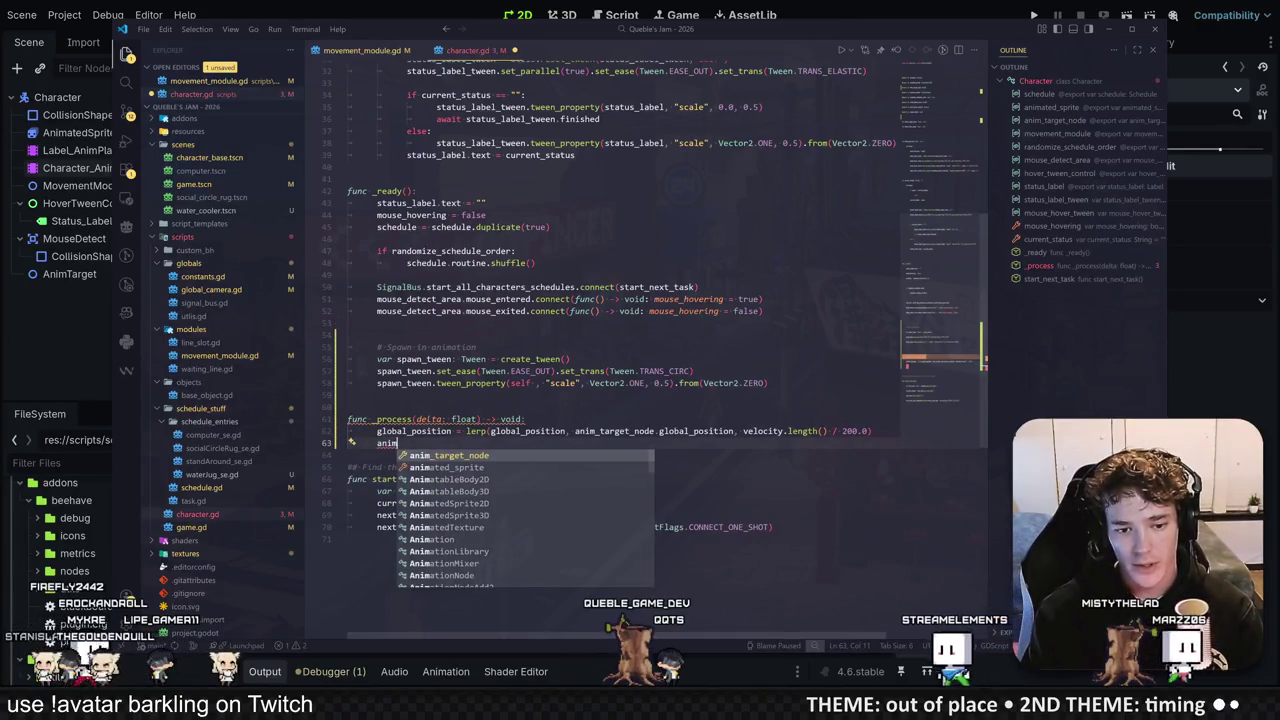
key(Down)
key(Return)
text(.ro)
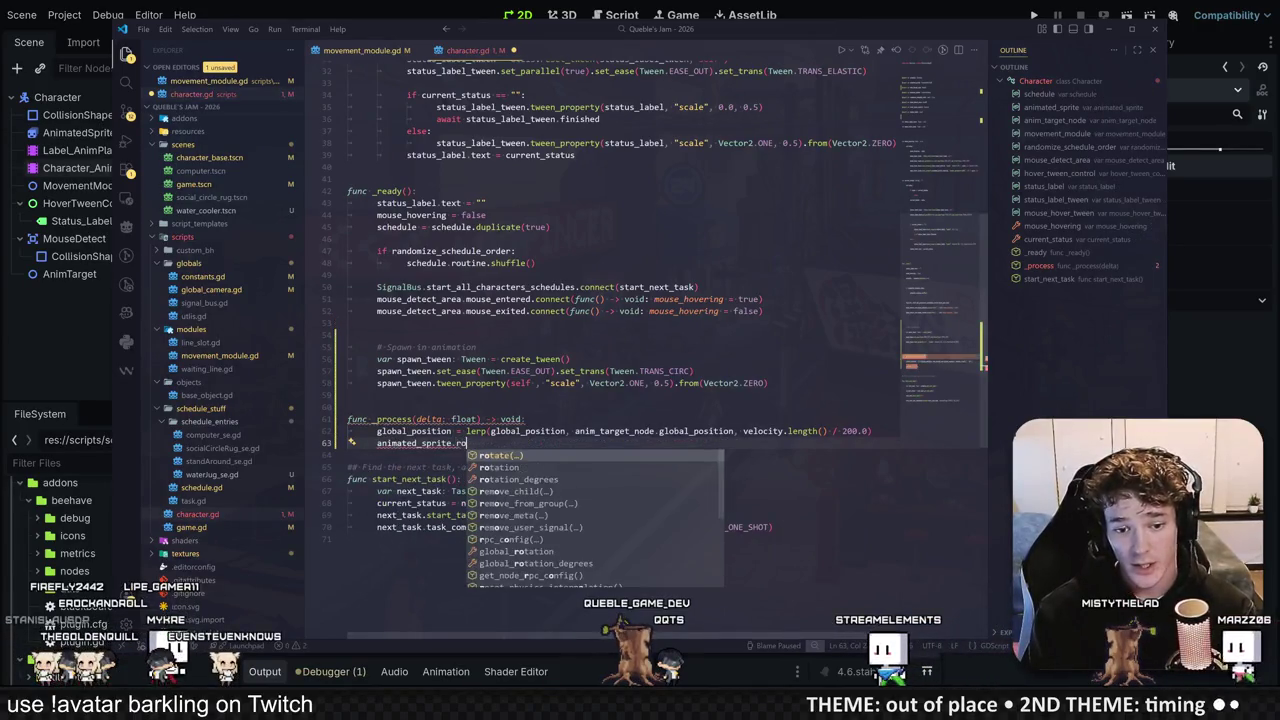
key(Down)
key(Return)
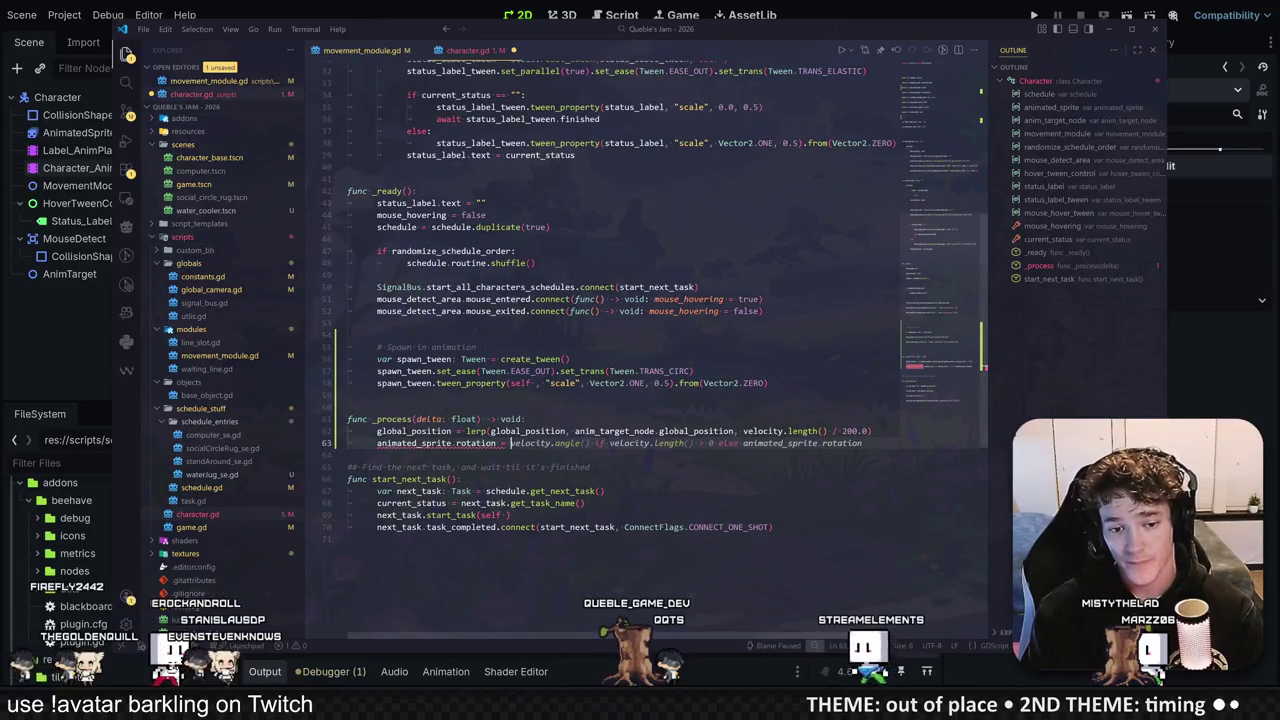
text(animat)
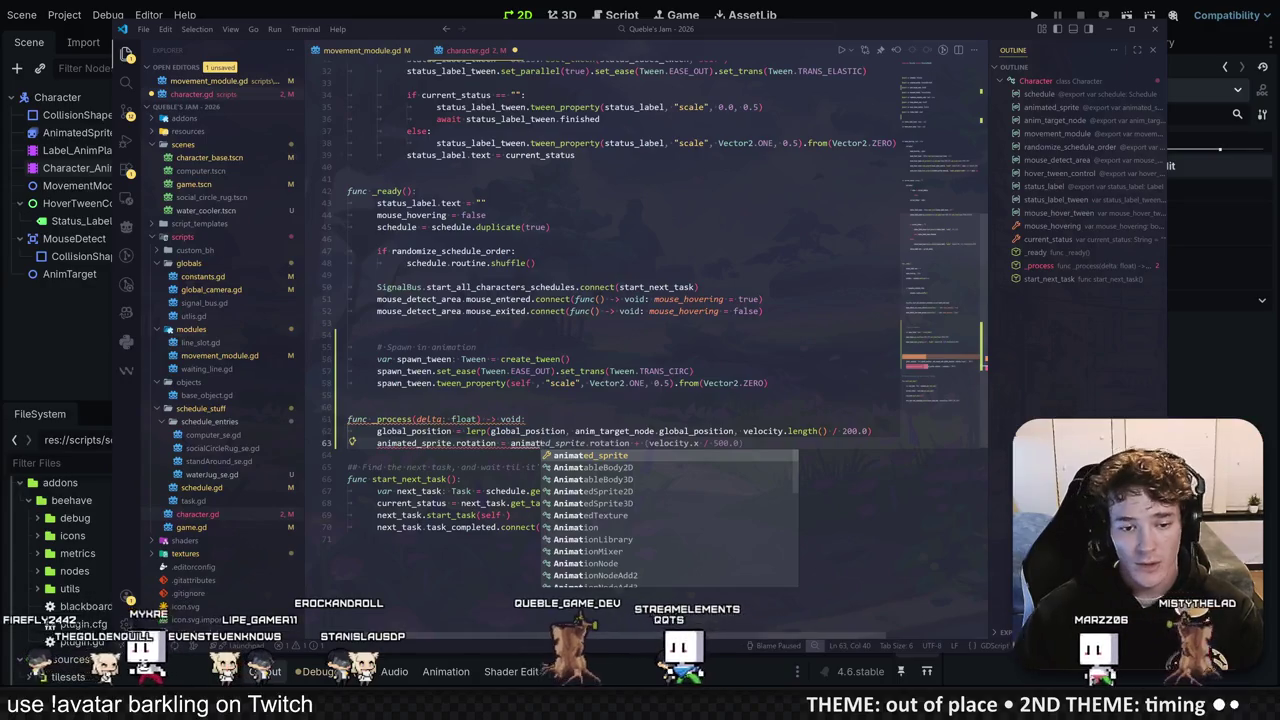
key(Escape)
Step: Replace both global_position references on line 62 with an animated_sprite completion
click(414, 431)
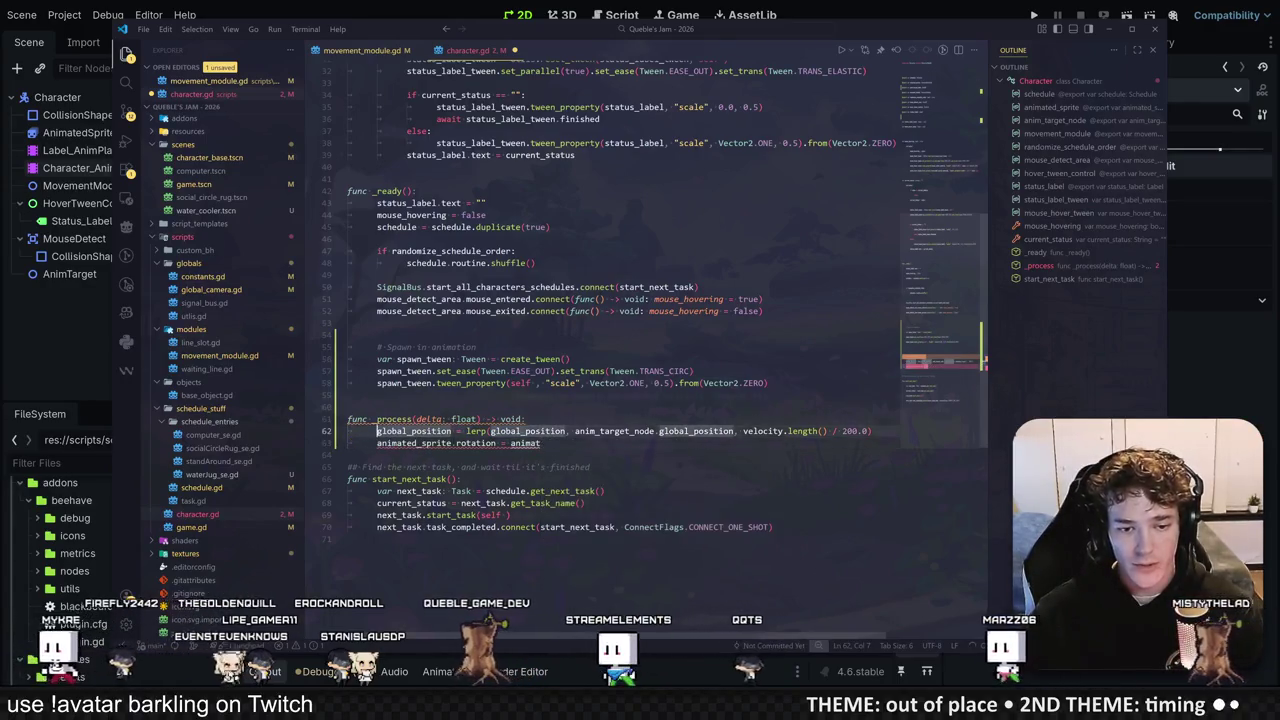
double_click(414, 431)
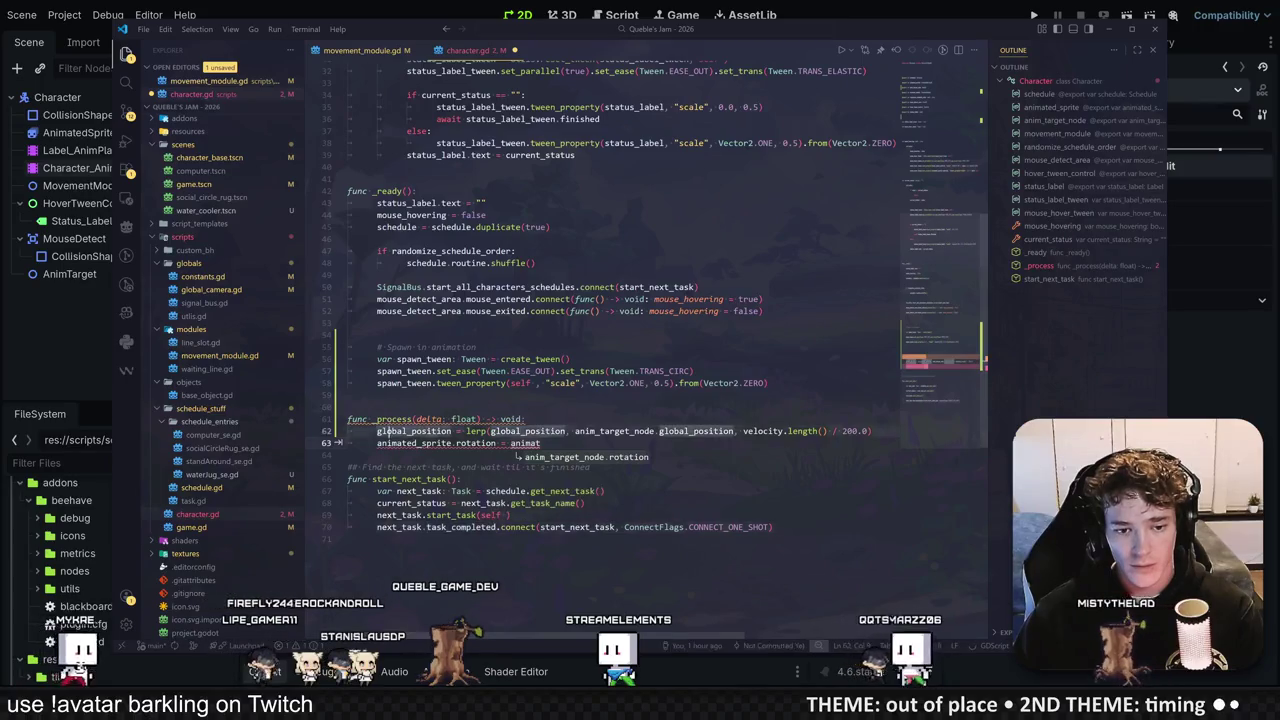
key(ctrl+d)
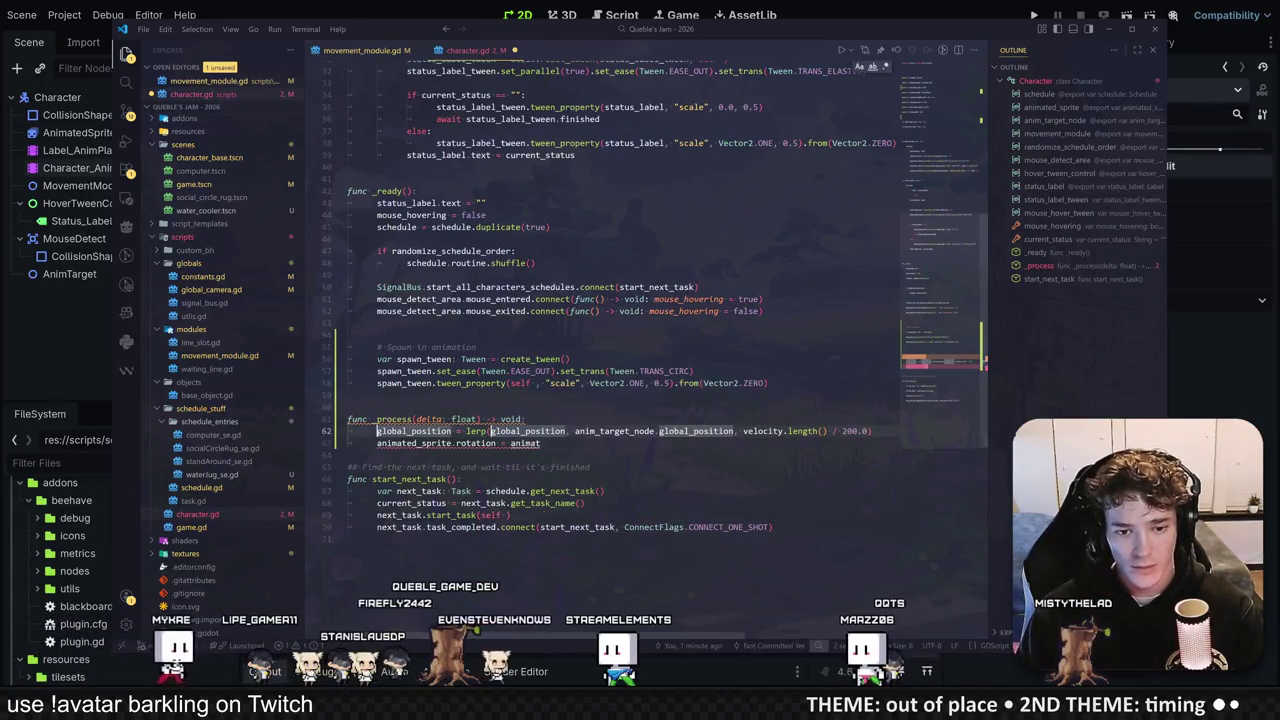
text(animated_sprite.)
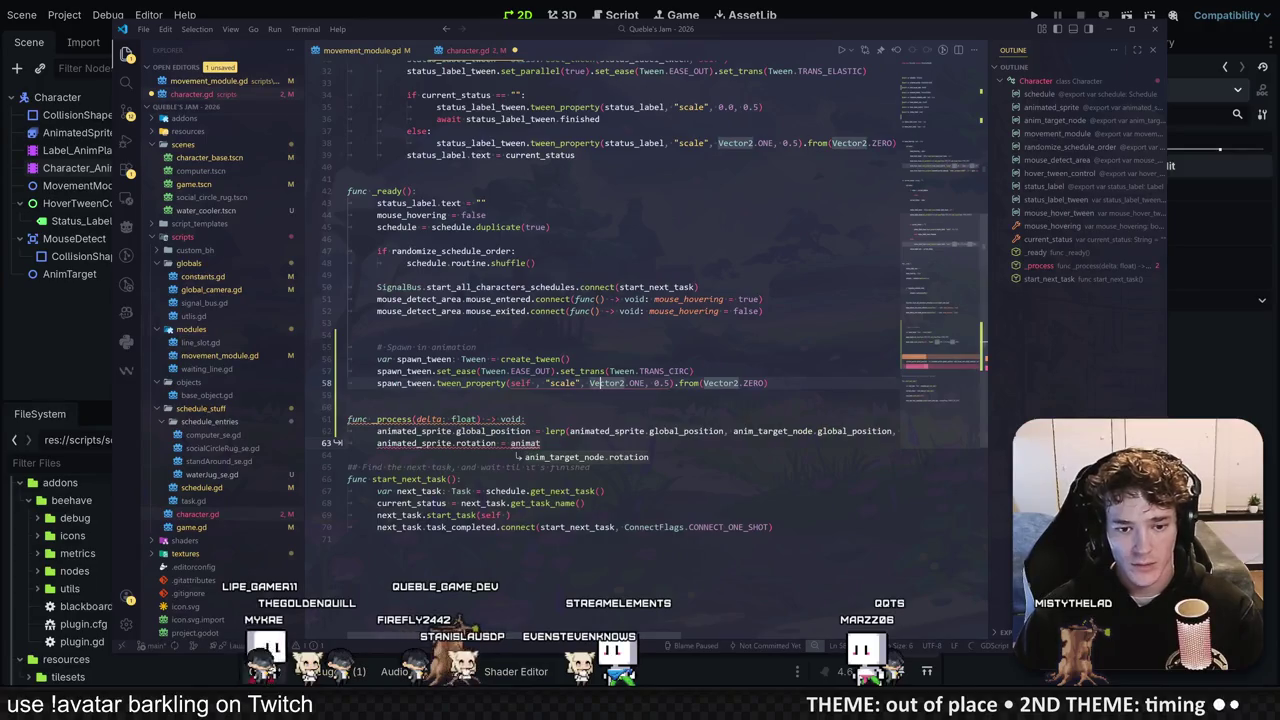
key(Tab)
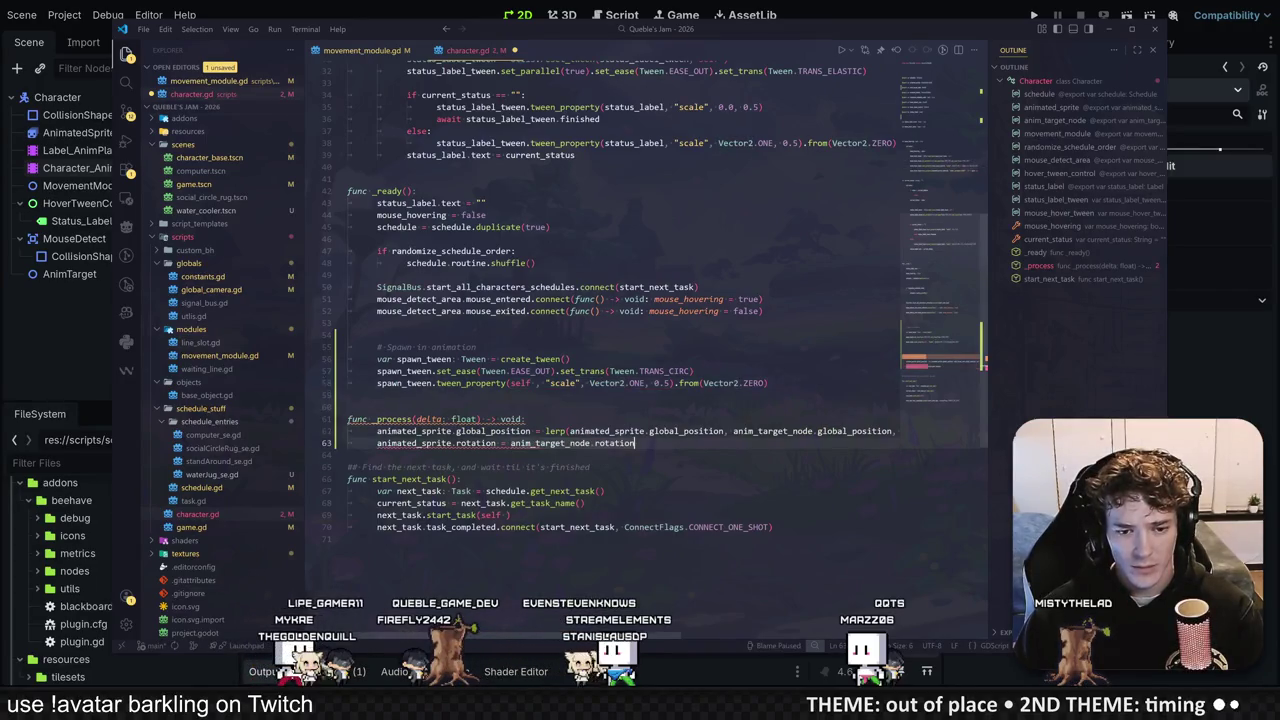
Step: Set the rotation to get_angle_to the AnimTarget's position, then run the game in Godot
click(511, 443)
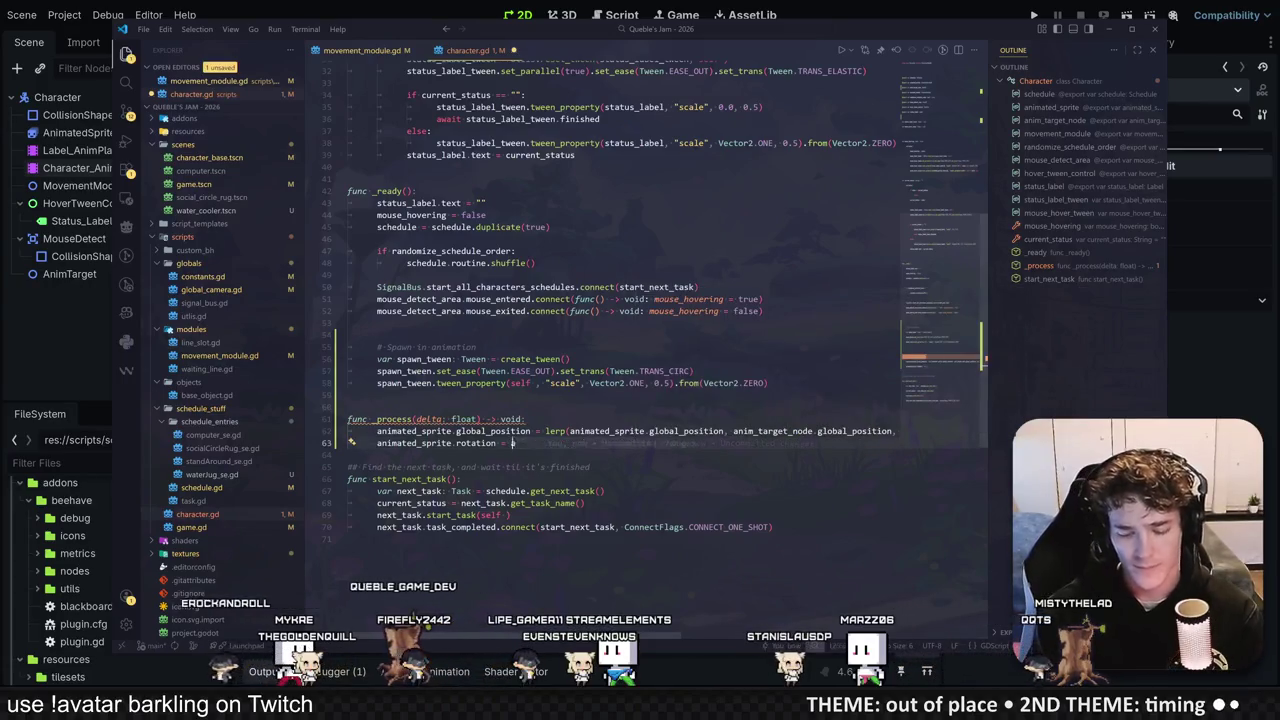
text(nimated_sprite)
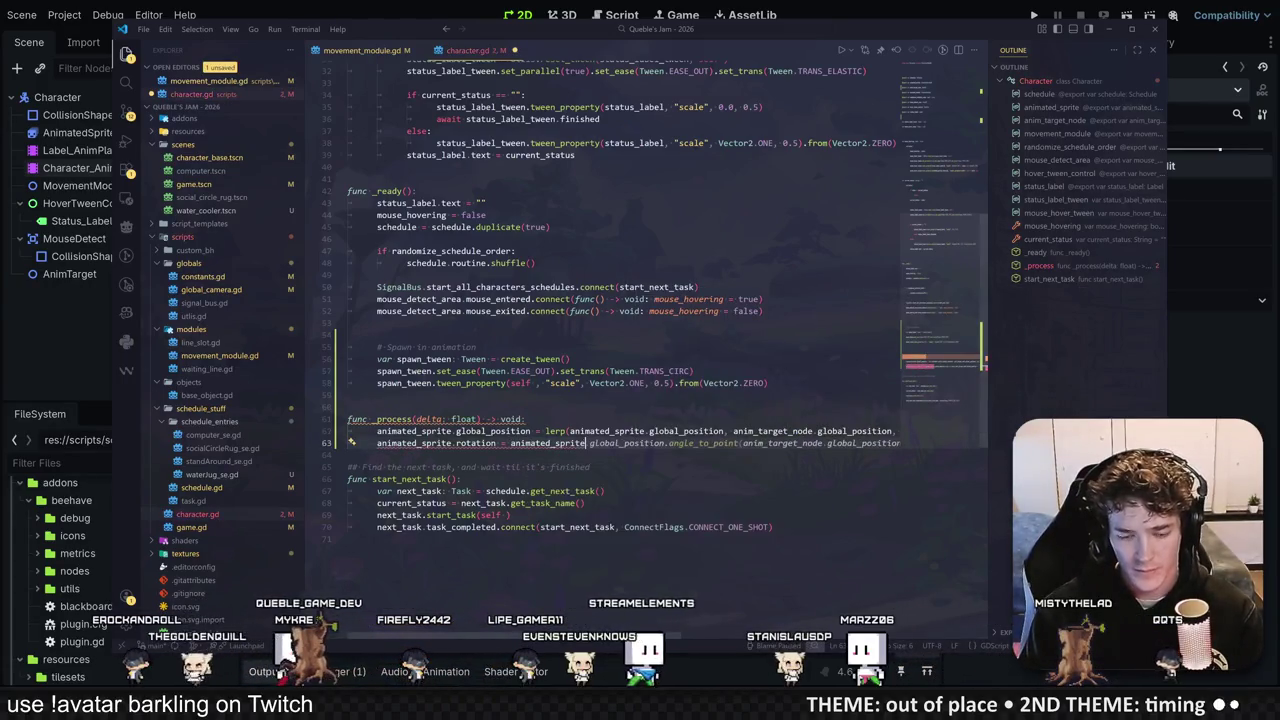
text(.direct)
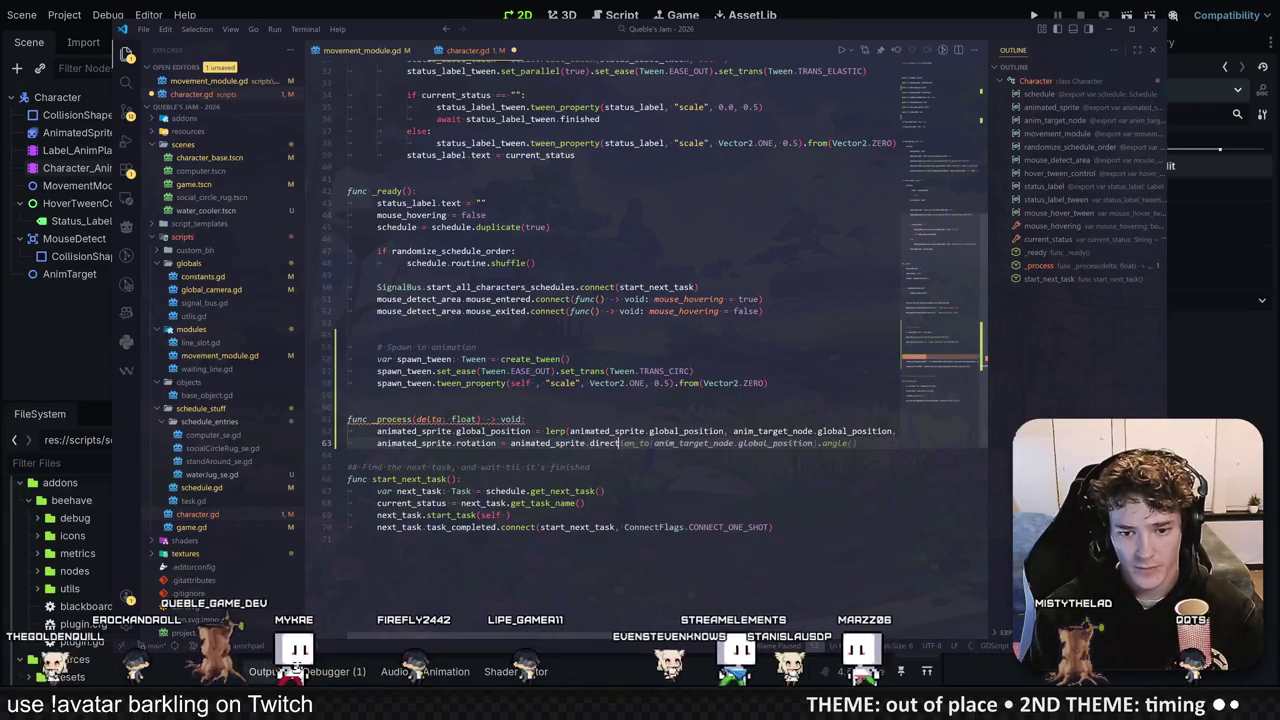
key(BackSpace)
key(BackSpace)
key(BackSpace)
text(an)
key(BackSpace)
key(BackSpace)
text(get_angle_to(anim_target_node.global_position) * 1)
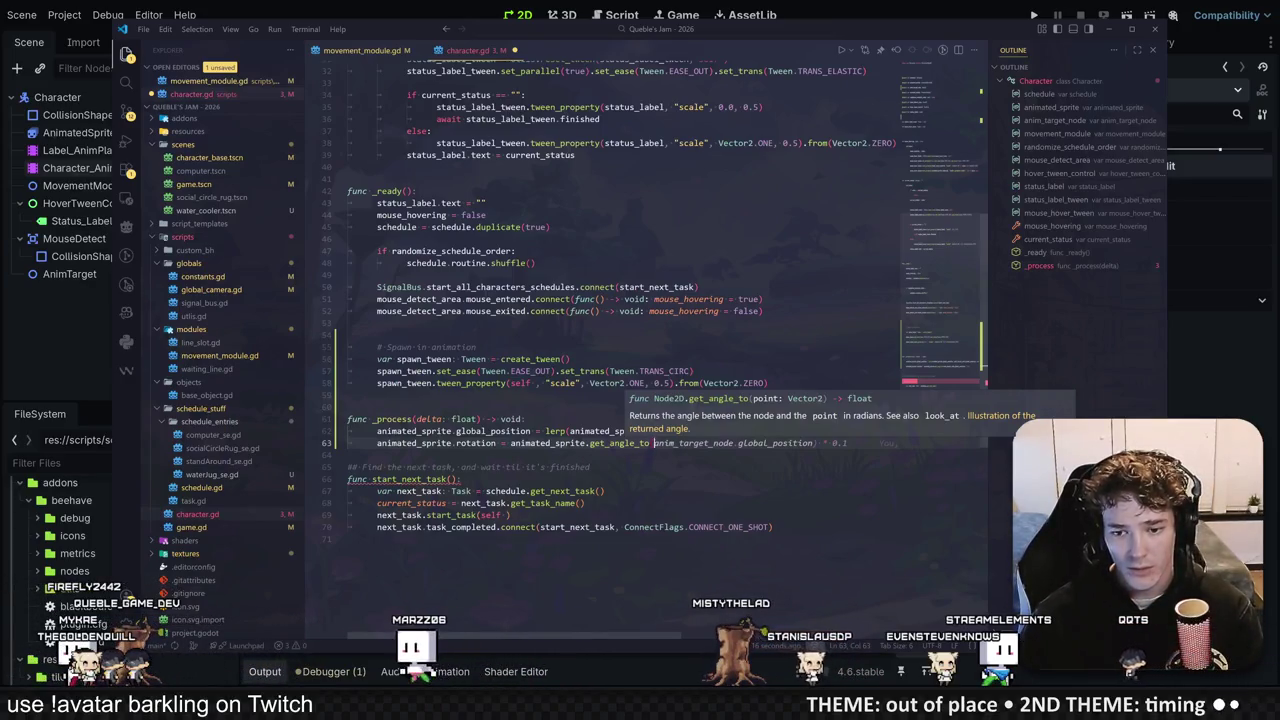
key(Tab)
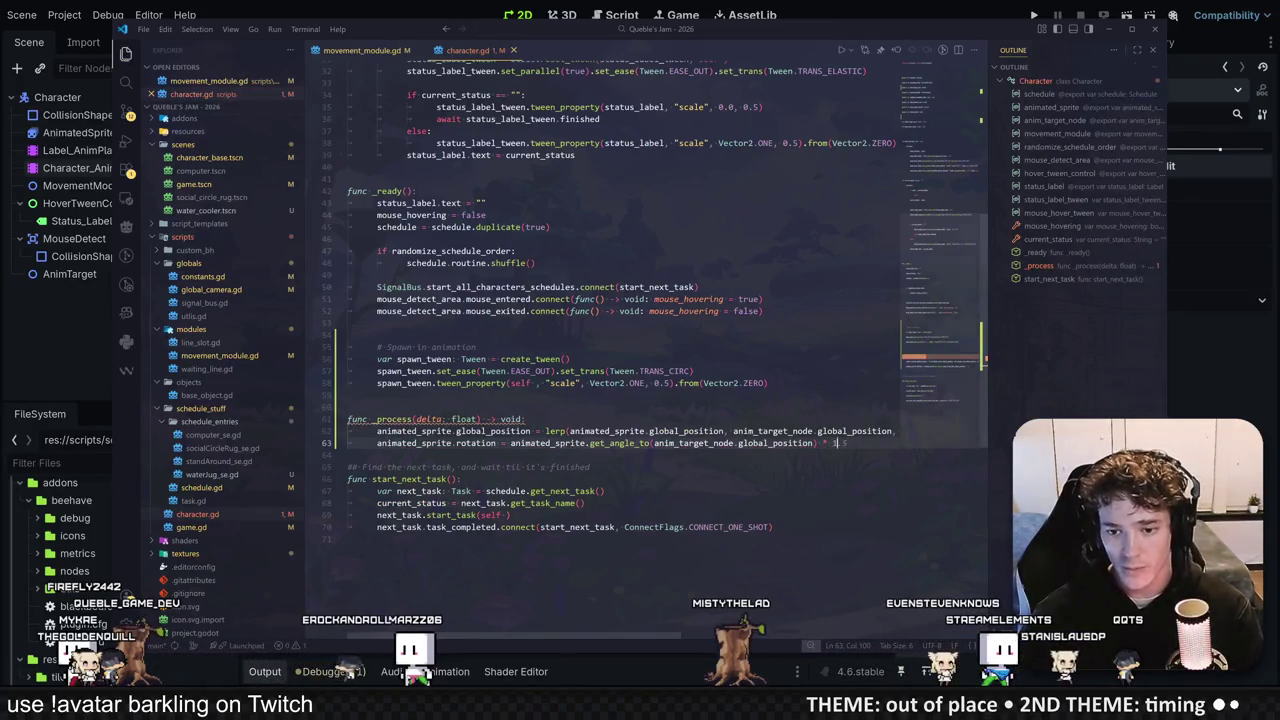
key(alt+Tab)
click(1037, 15)
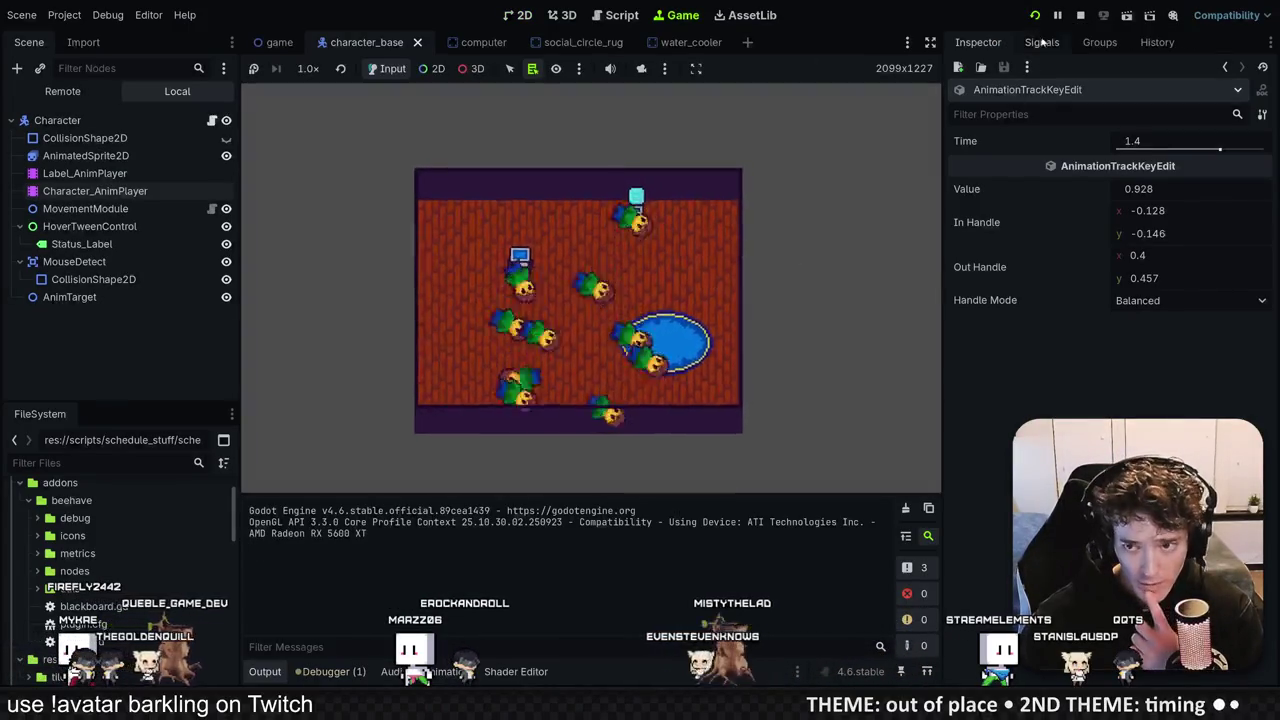
Step: Stop the game and delete the get_angle_to call from the rotation line
click(1080, 15)
key(alt+Tab)
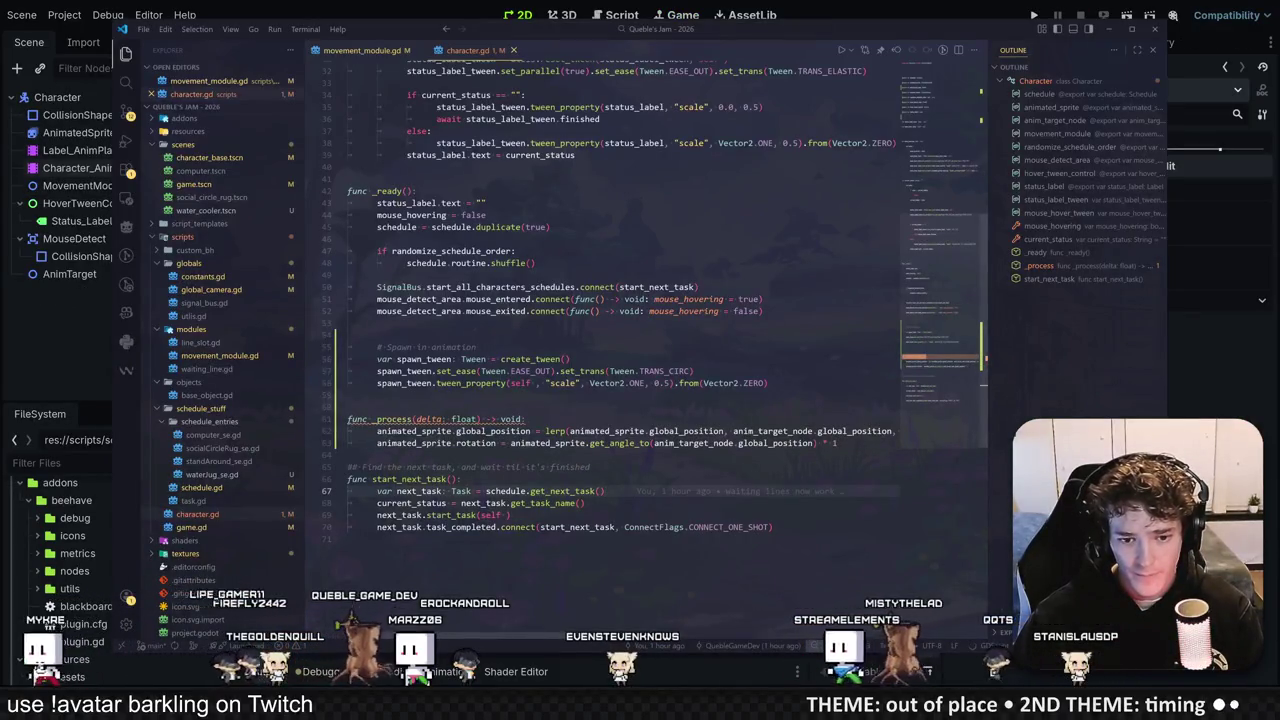
mouse_move(700, 491)
click(347, 455)
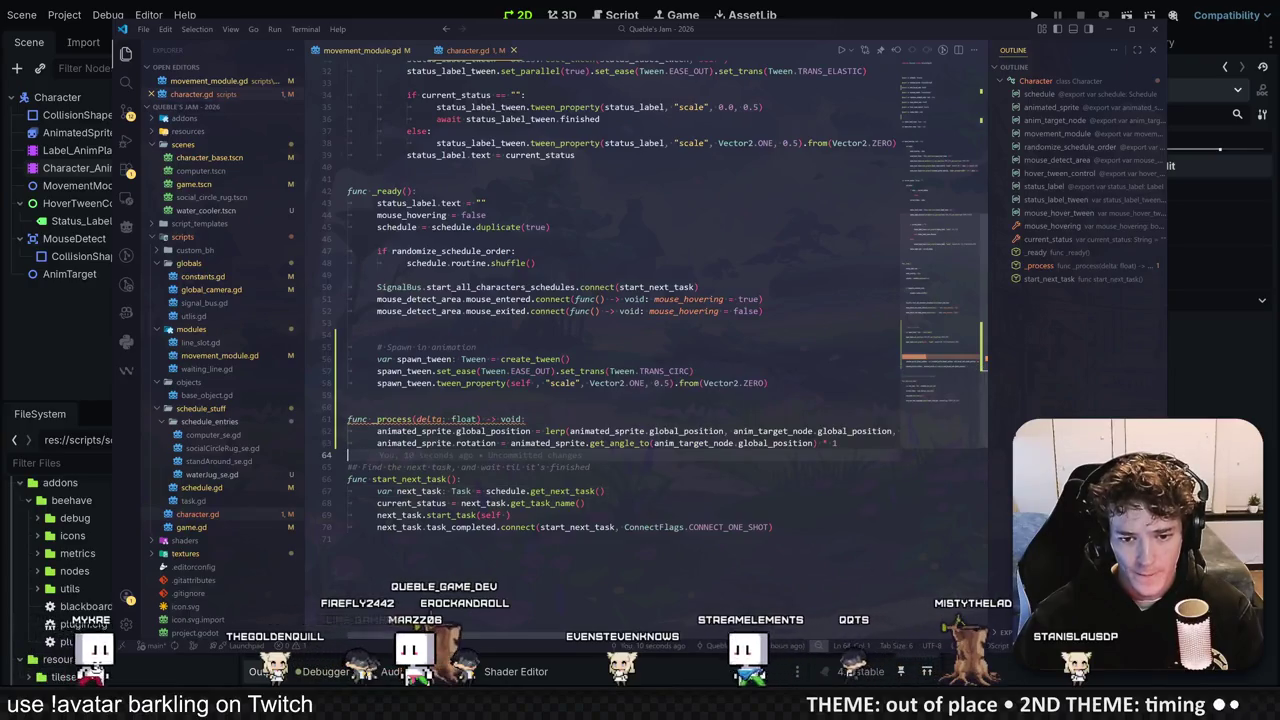
mouse_move(571, 431)
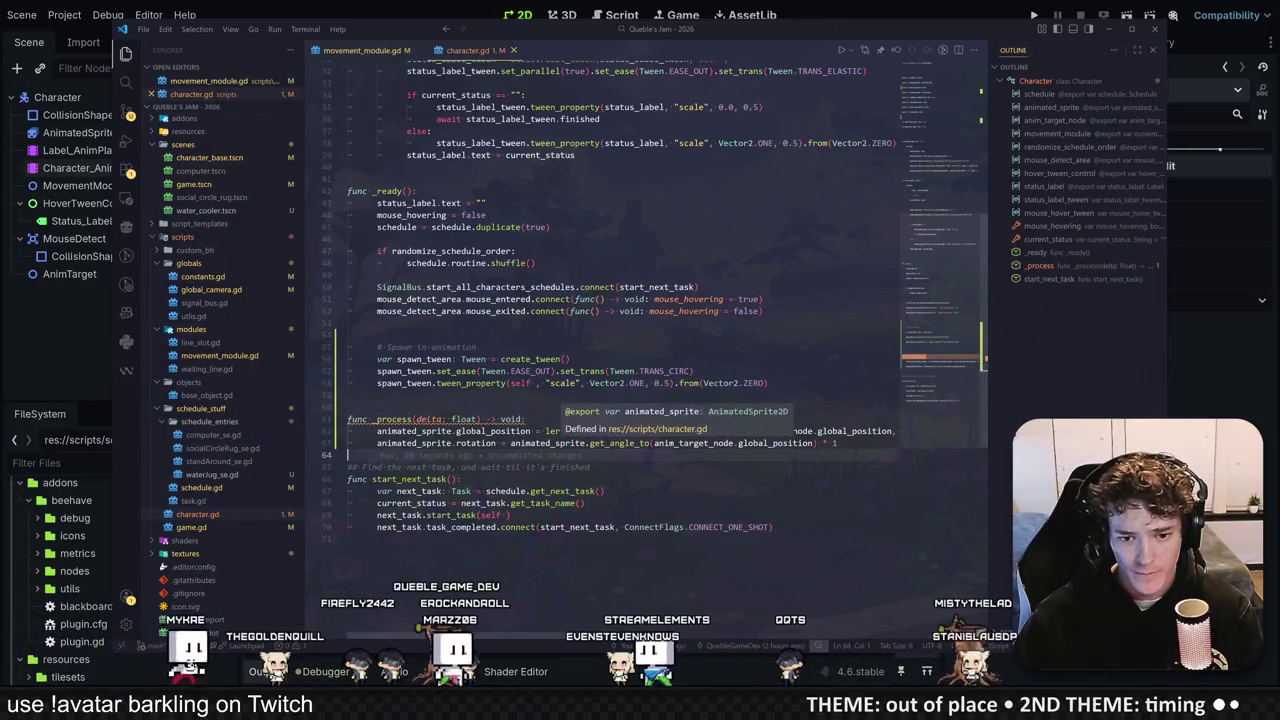
mouse_move(620, 443)
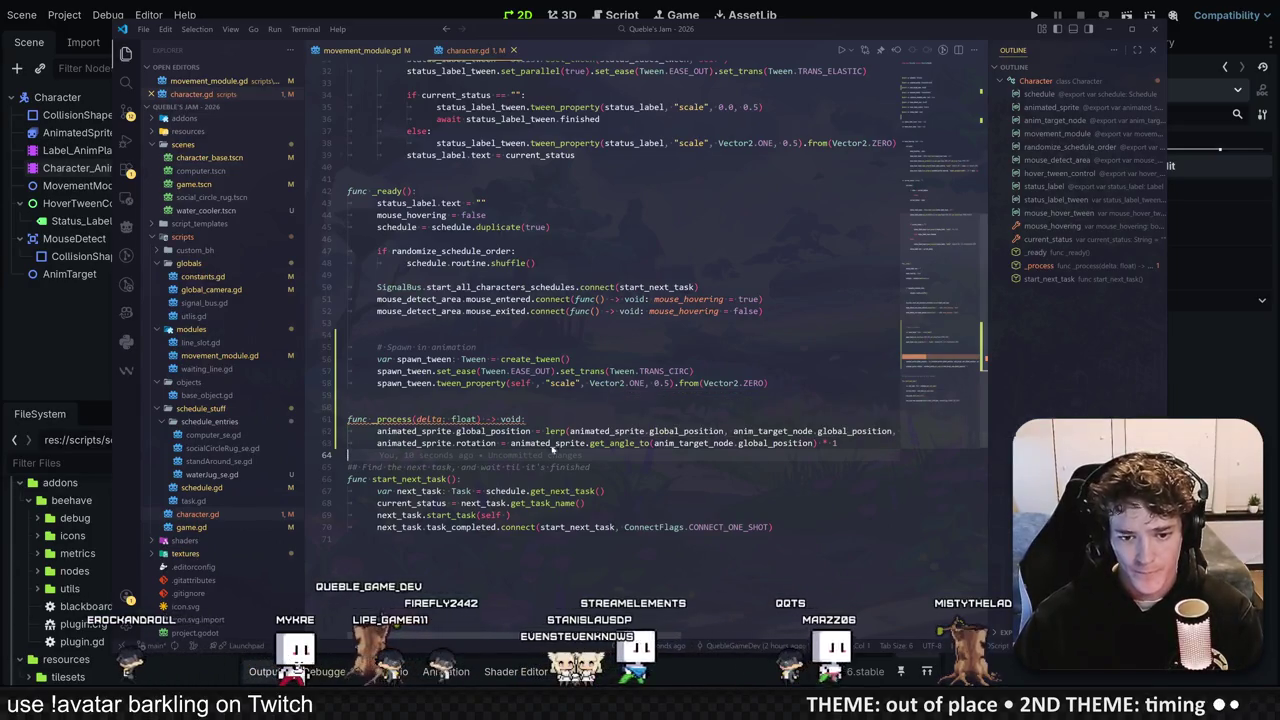
drag(591, 443, 655, 443)
key(BackSpace)
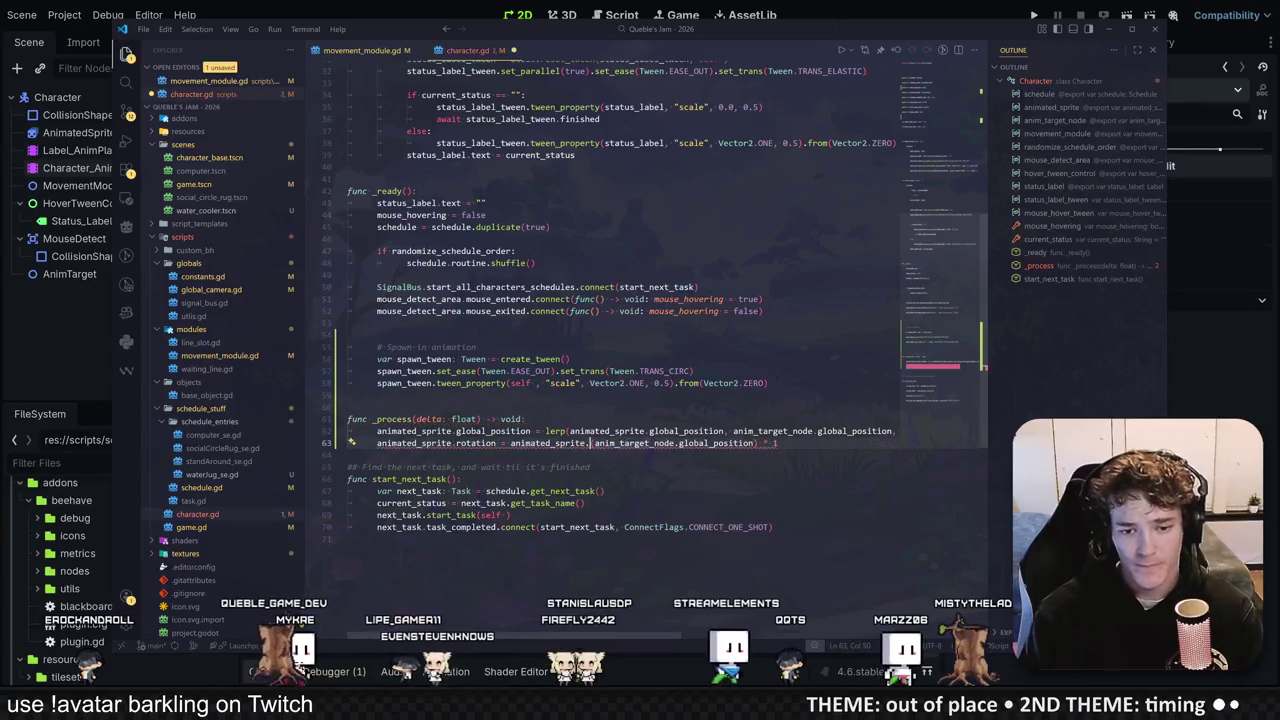
Step: Rewrite the rotation as global_position.direction_to(anim_target_node.global_position).angle() / 4.0
text(global_position.)
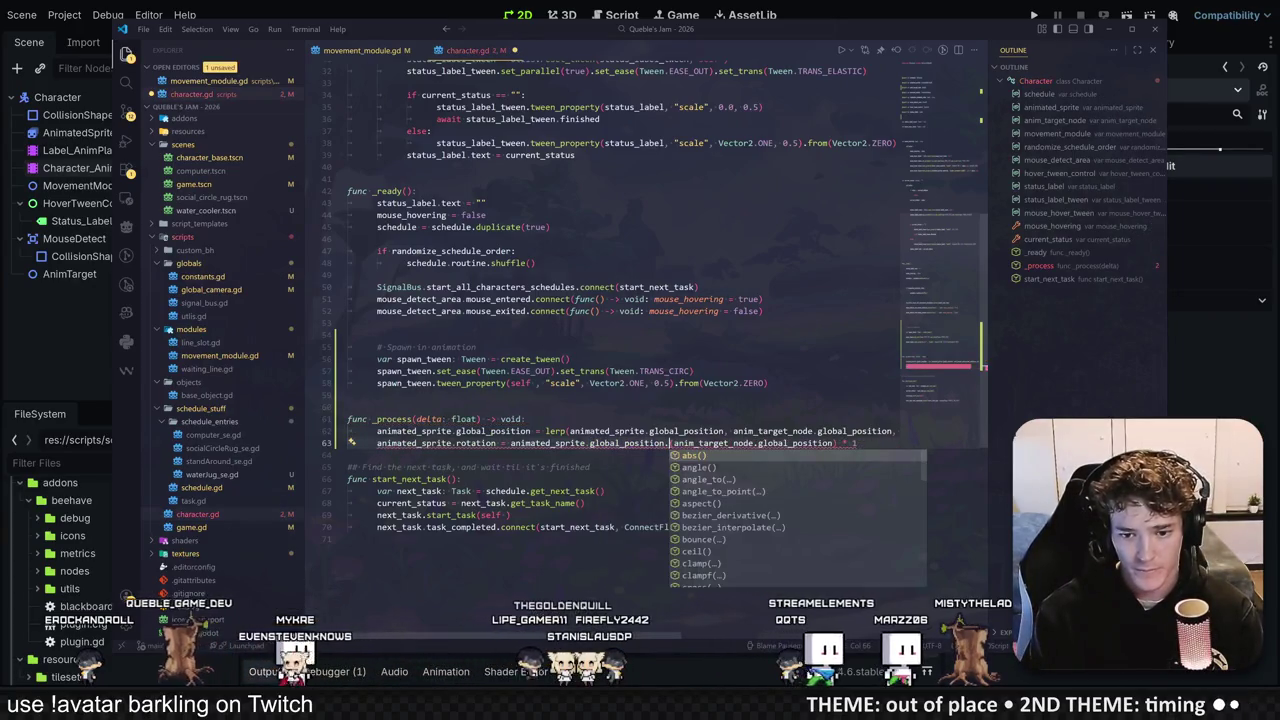
text(direction_to()
key(Tab)
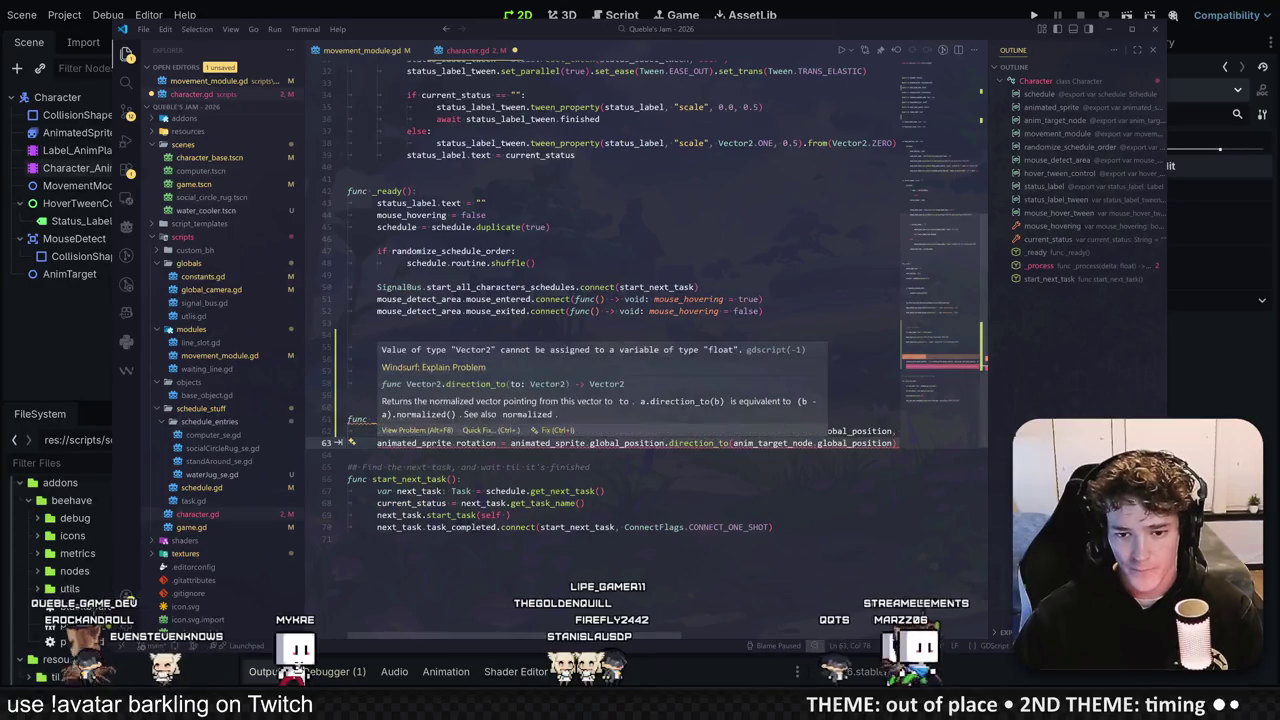
key(End)
key(Down)
key(Down)
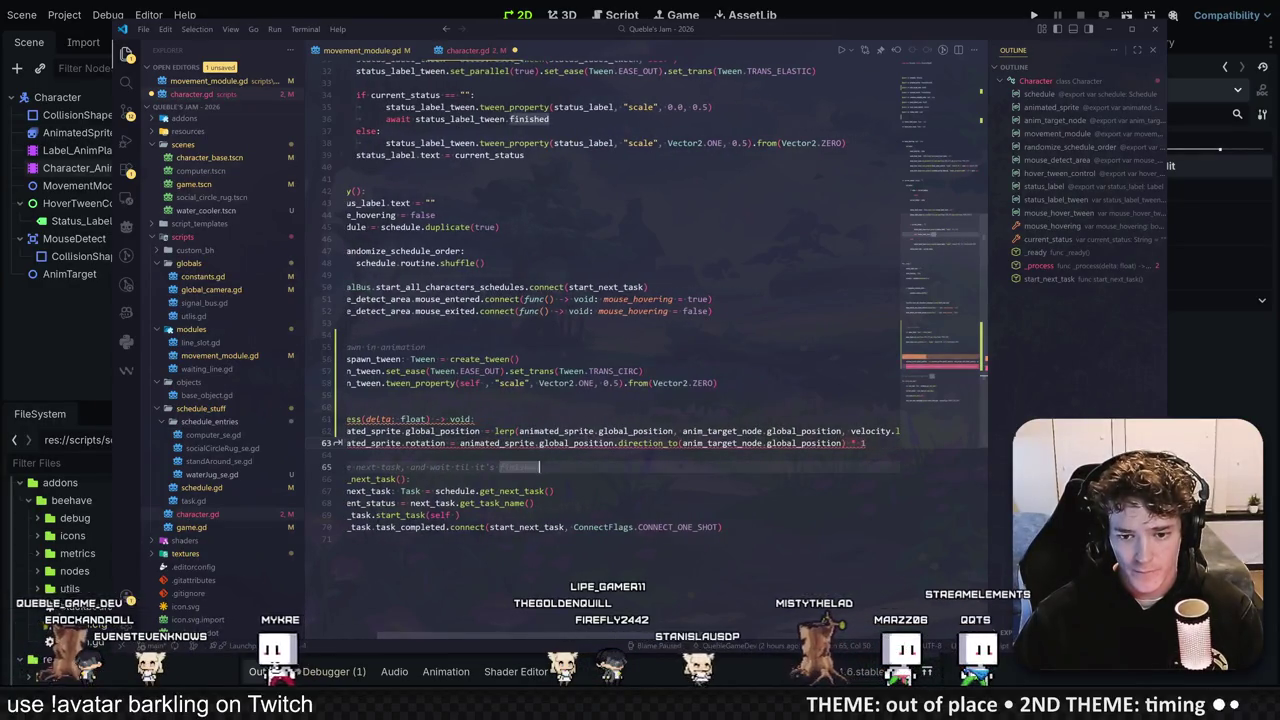
key(Up)
key(Up)
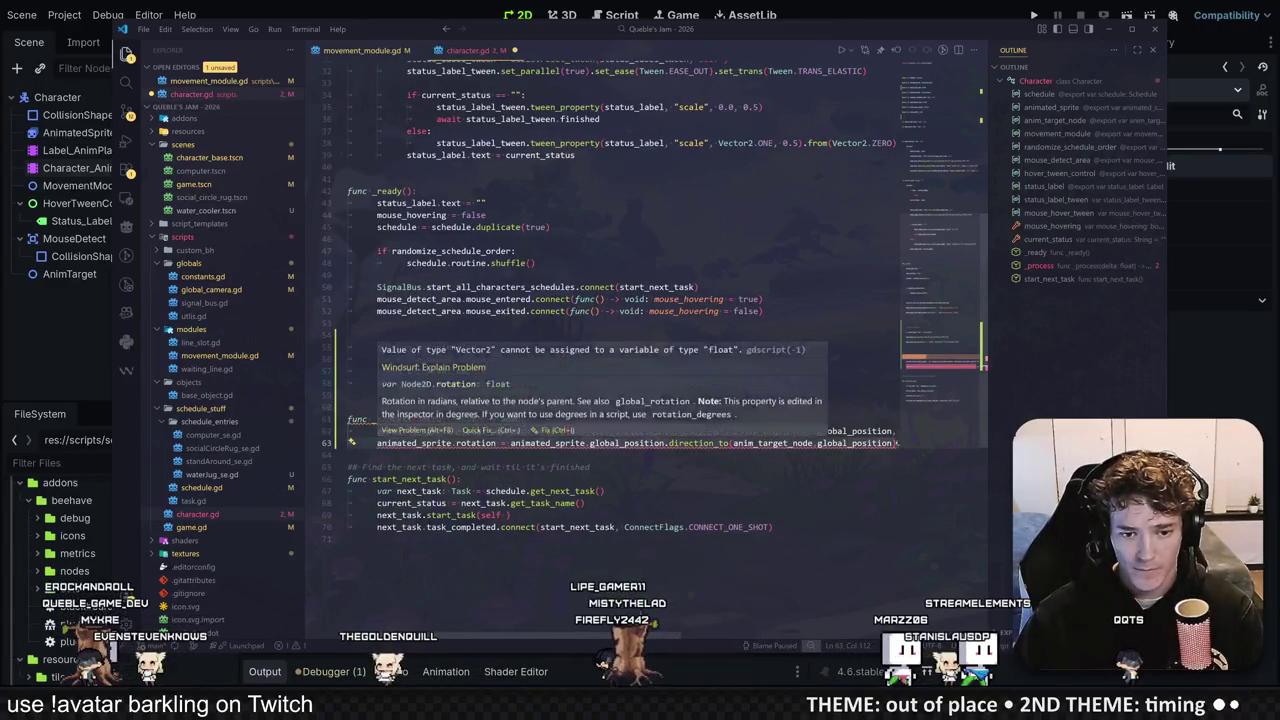
text().angle())
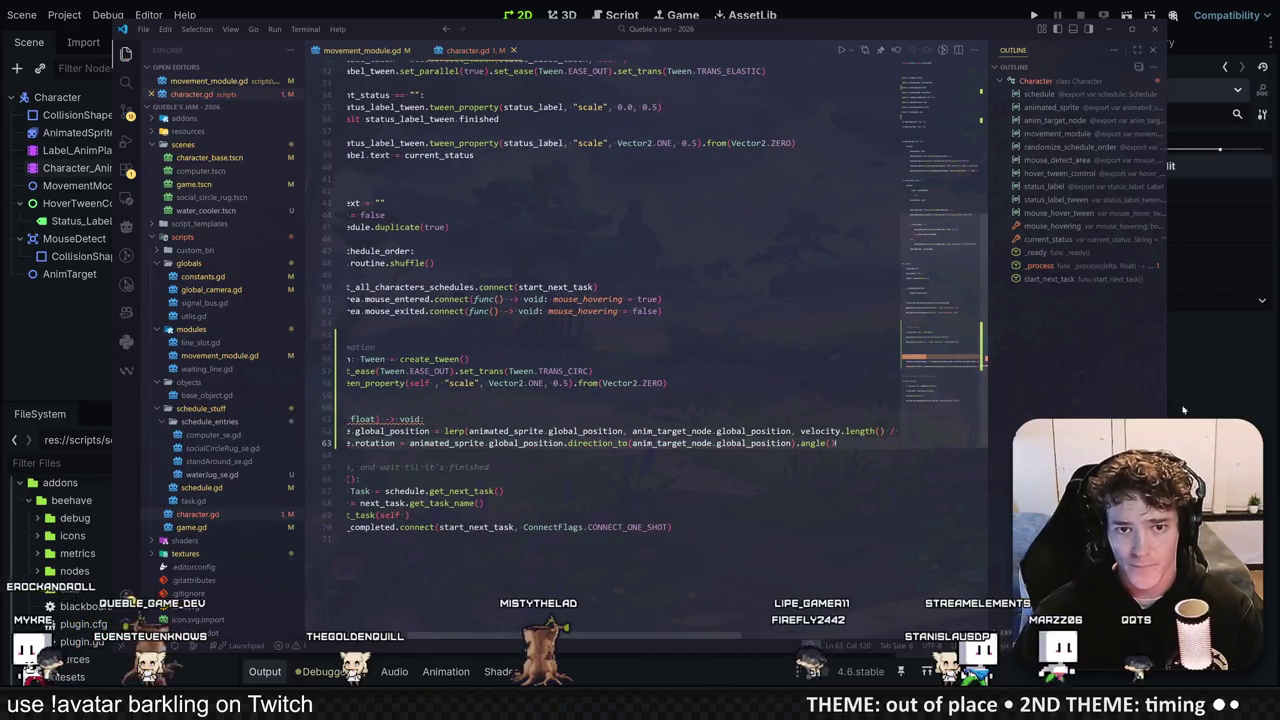
Step: Test the new rotation by running and stopping the game twice in Godot
key(alt+Tab)
key(F5)
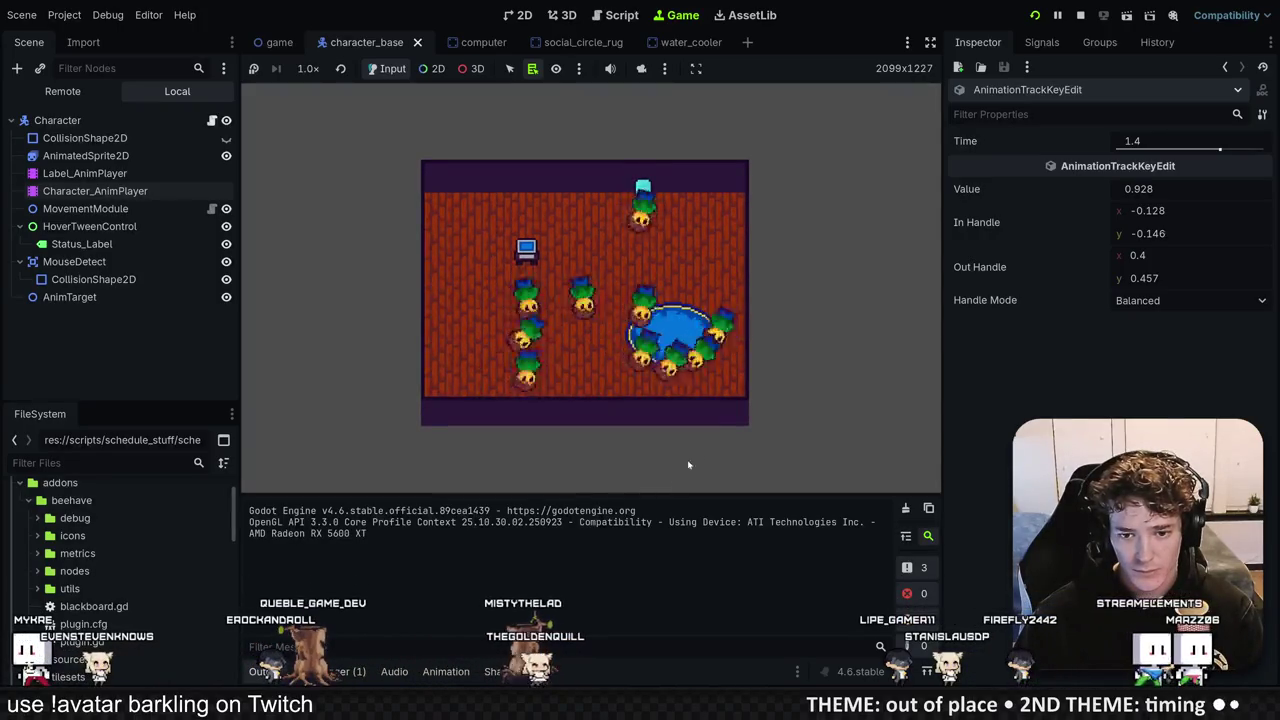
click(1081, 15)
key(alt+Tab)
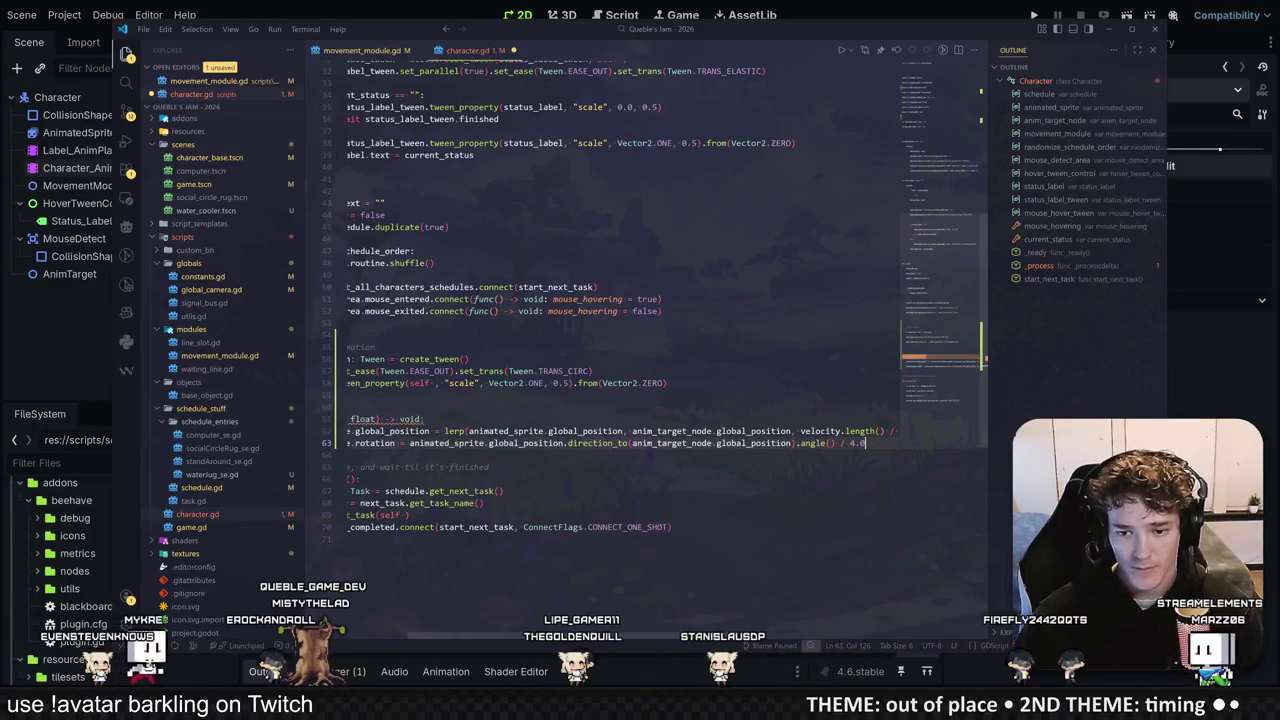
click(1034, 15)
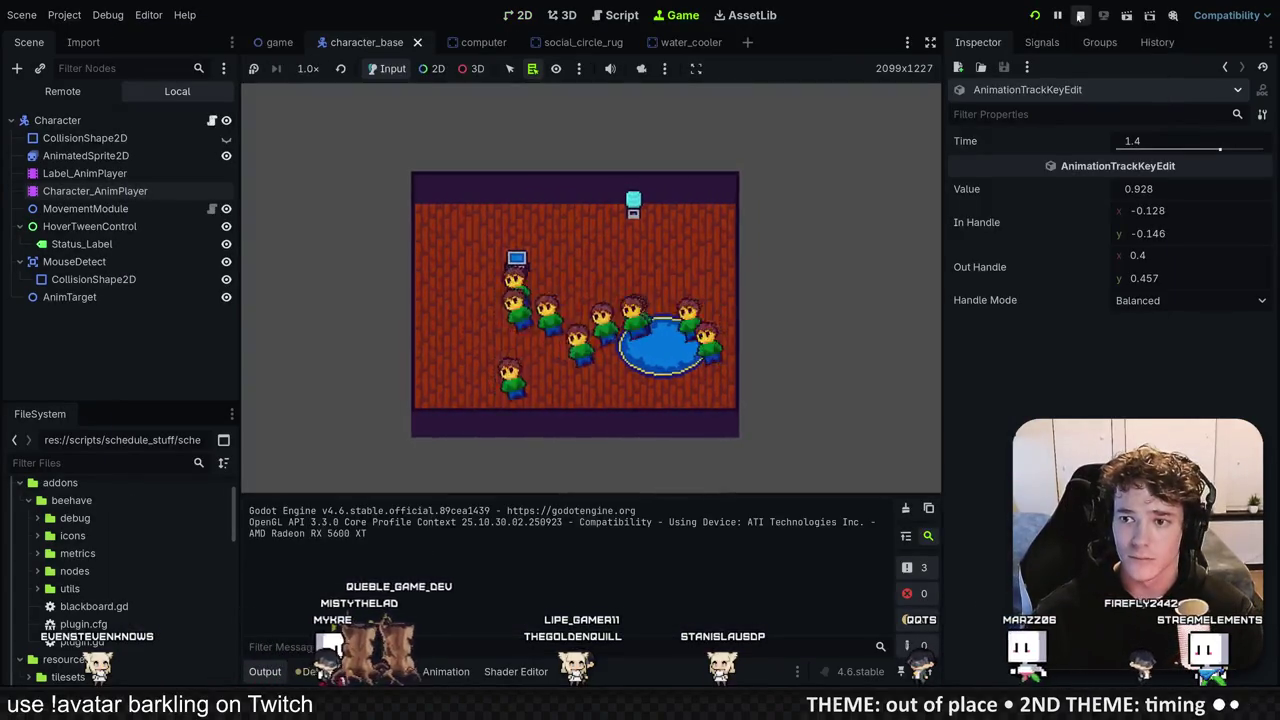
key(F8)
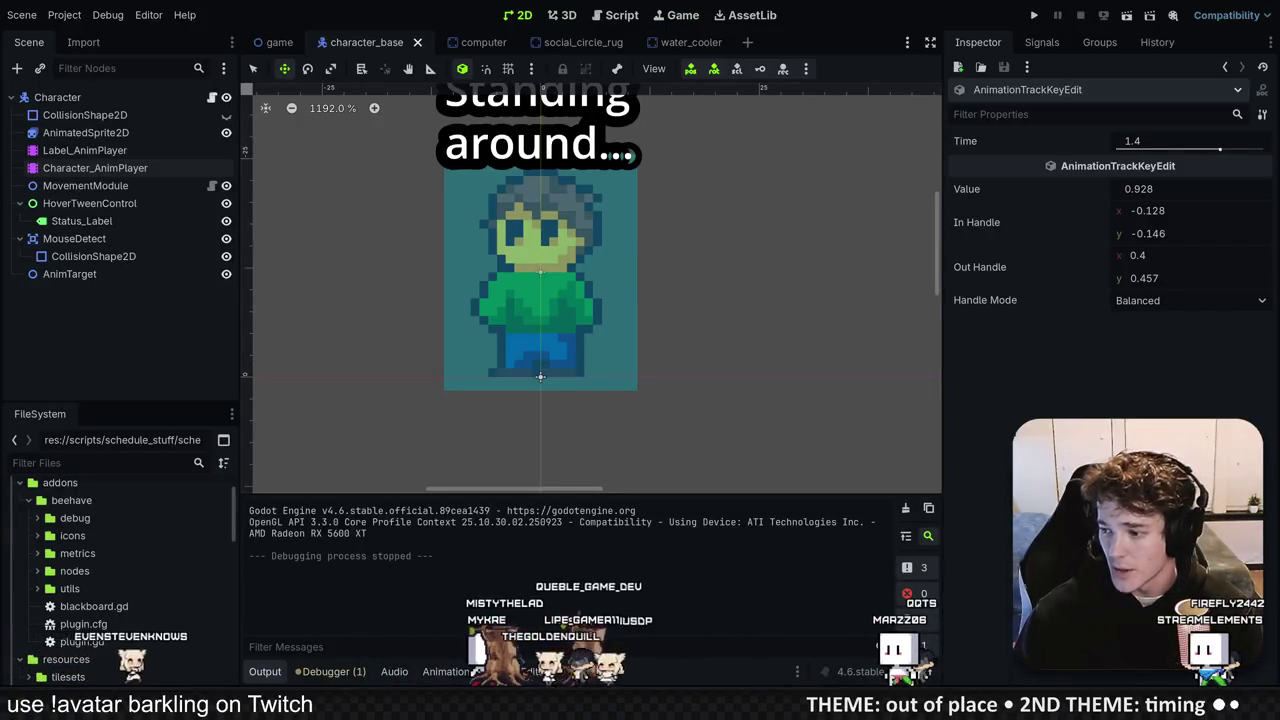
key(alt+Tab)
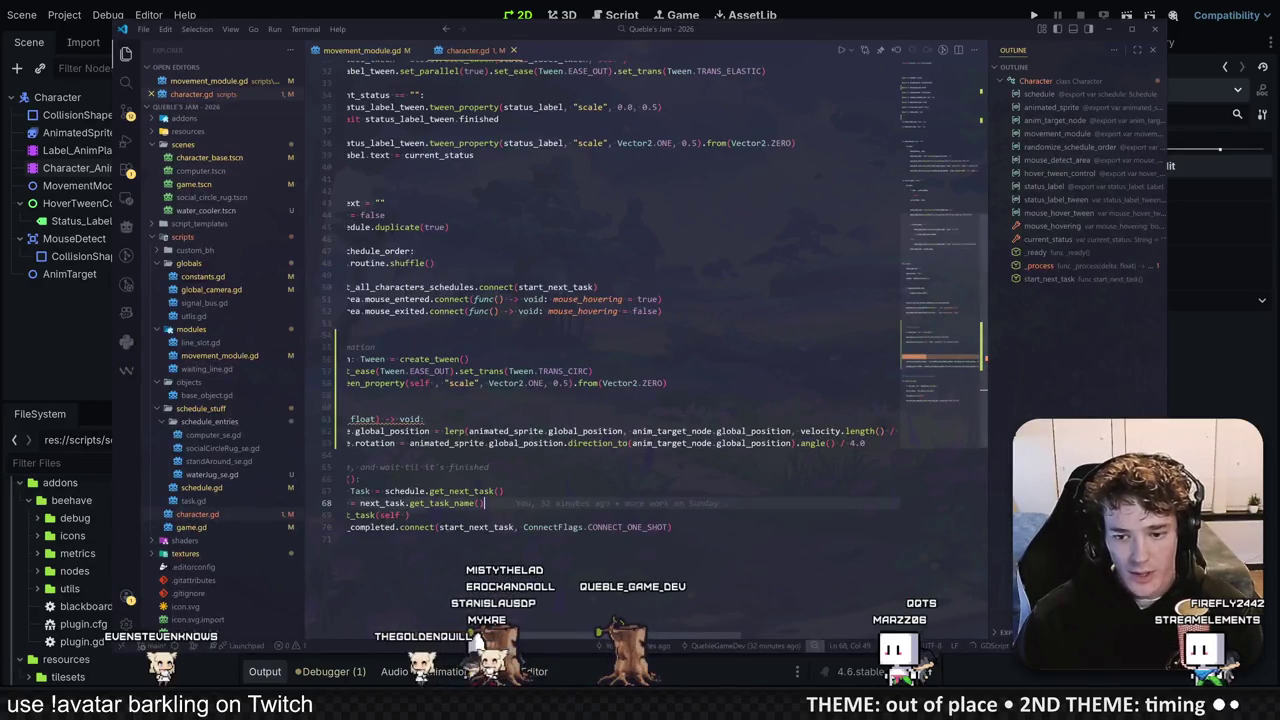
Step: Replace line 63's rotation with lerp_angle(animated_sprite.rotation, anim_target_node.rotation, velocity.length() / 200.0)
drag(866, 443, 484, 443)
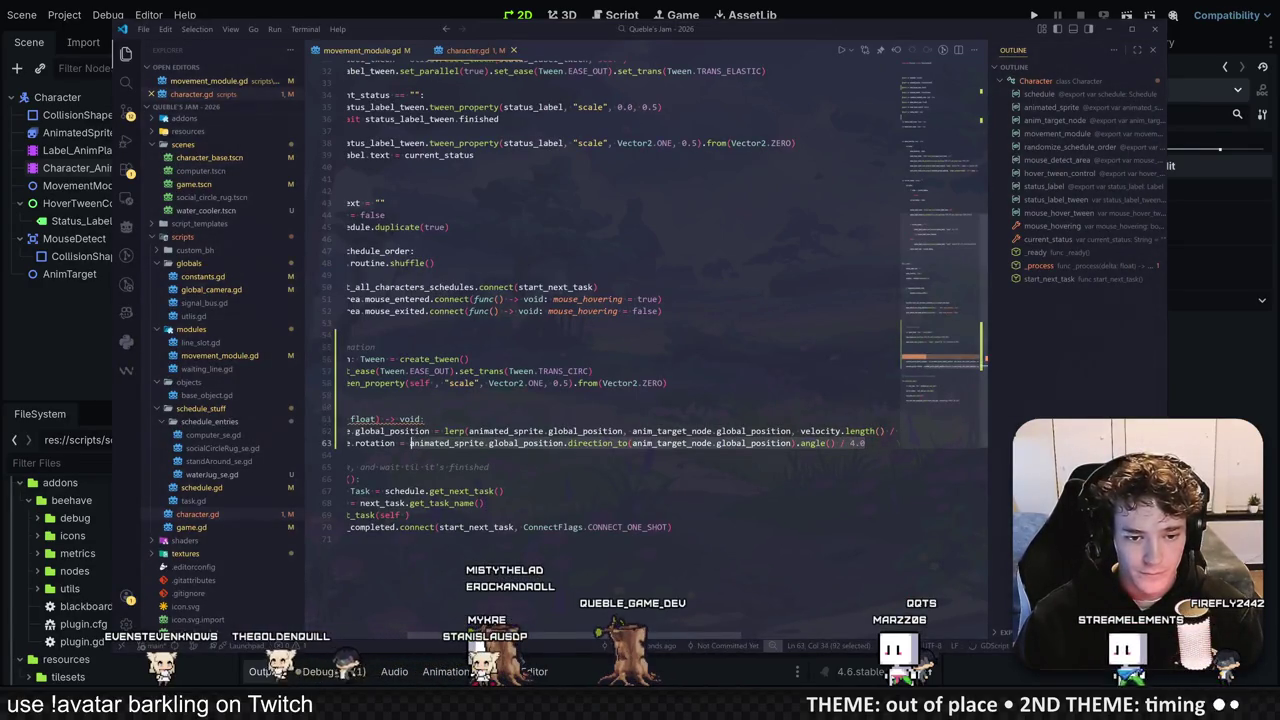
scroll(620, 300, left, 2)
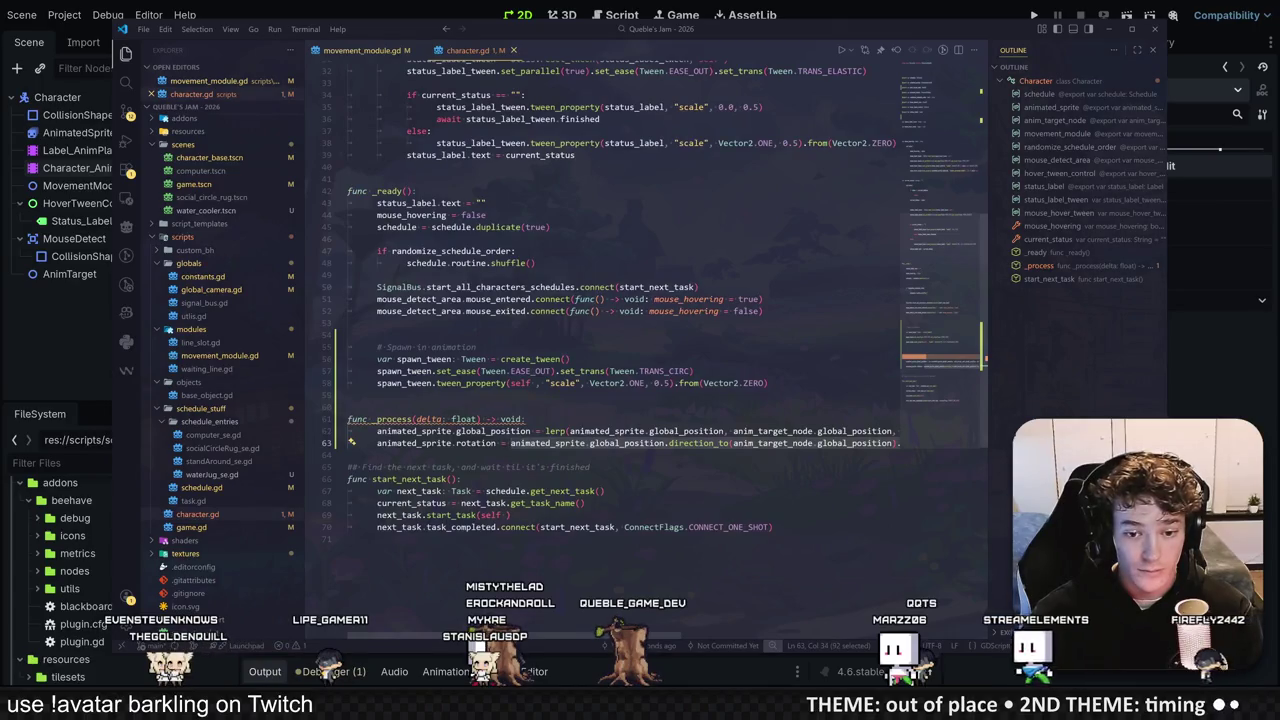
text(ler)
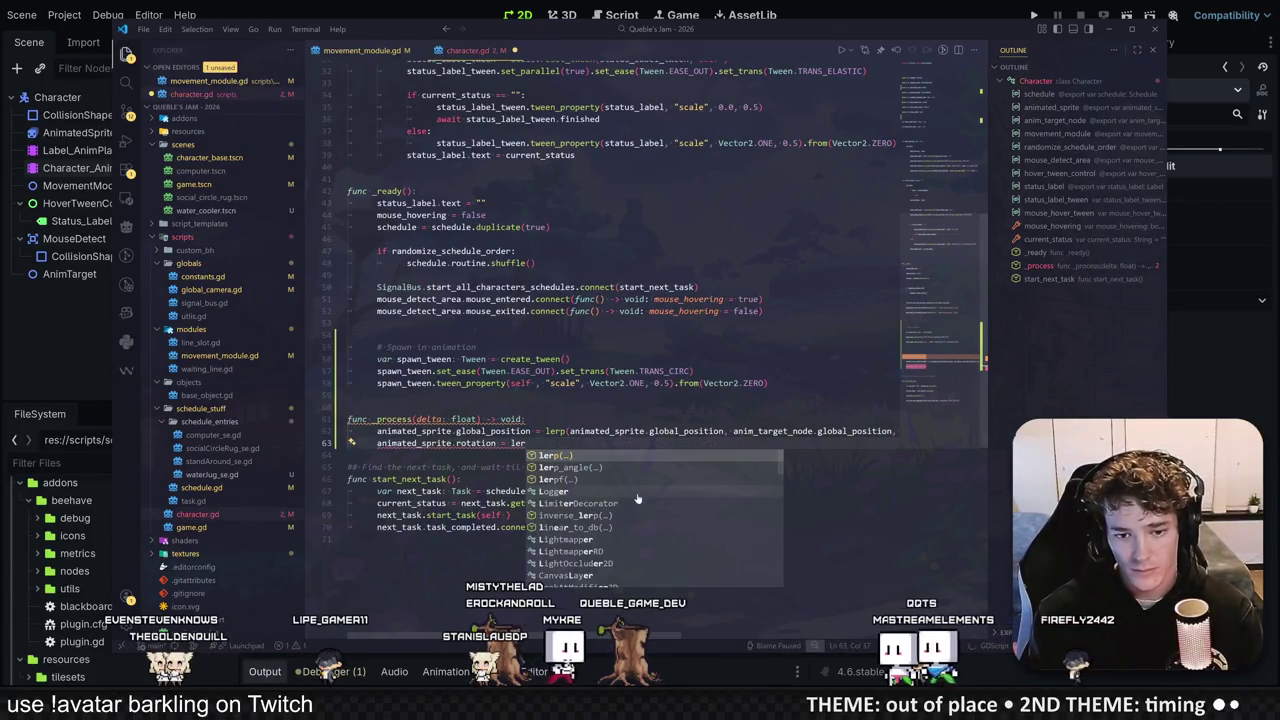
text(p)
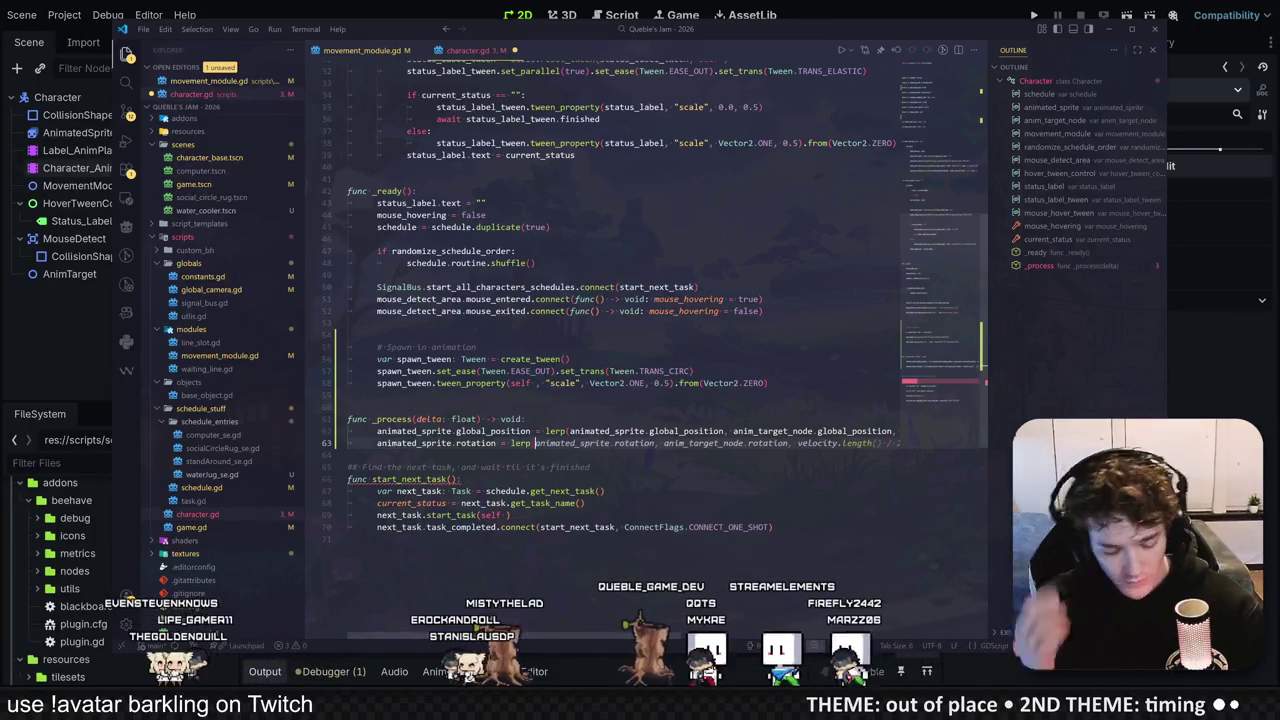
text(_angle)
key(Tab)
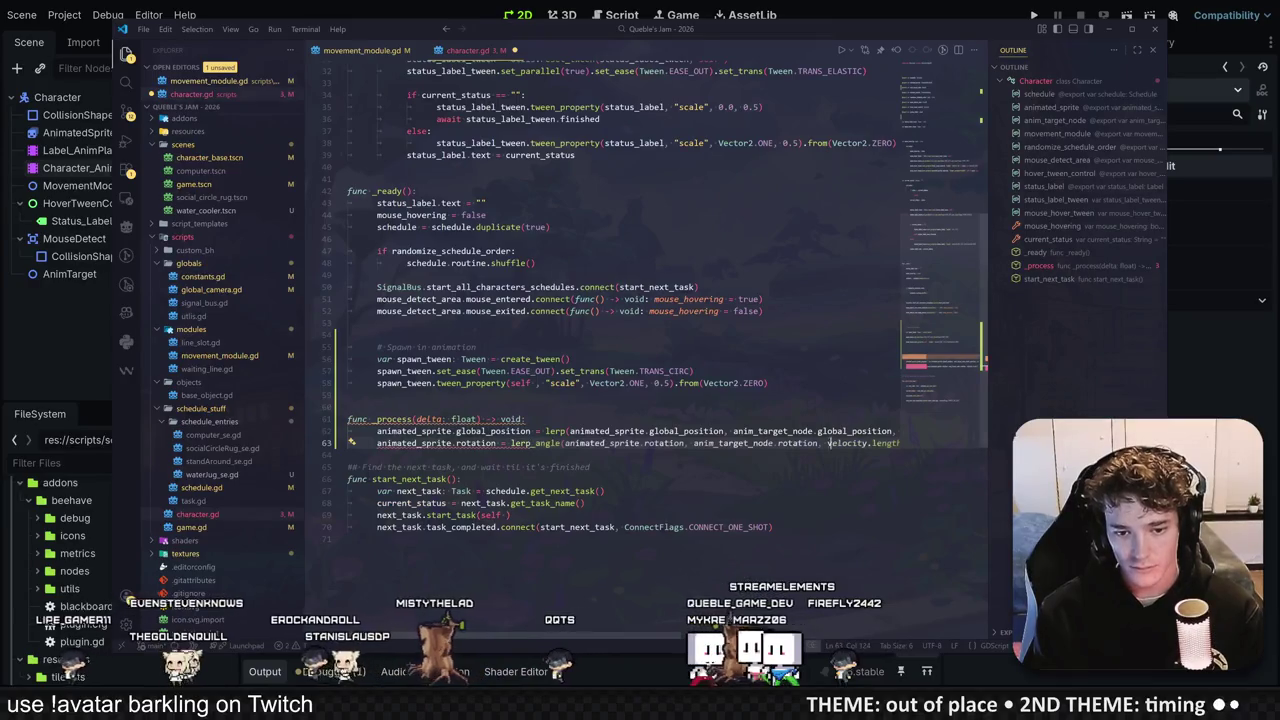
mouse_move(545, 443)
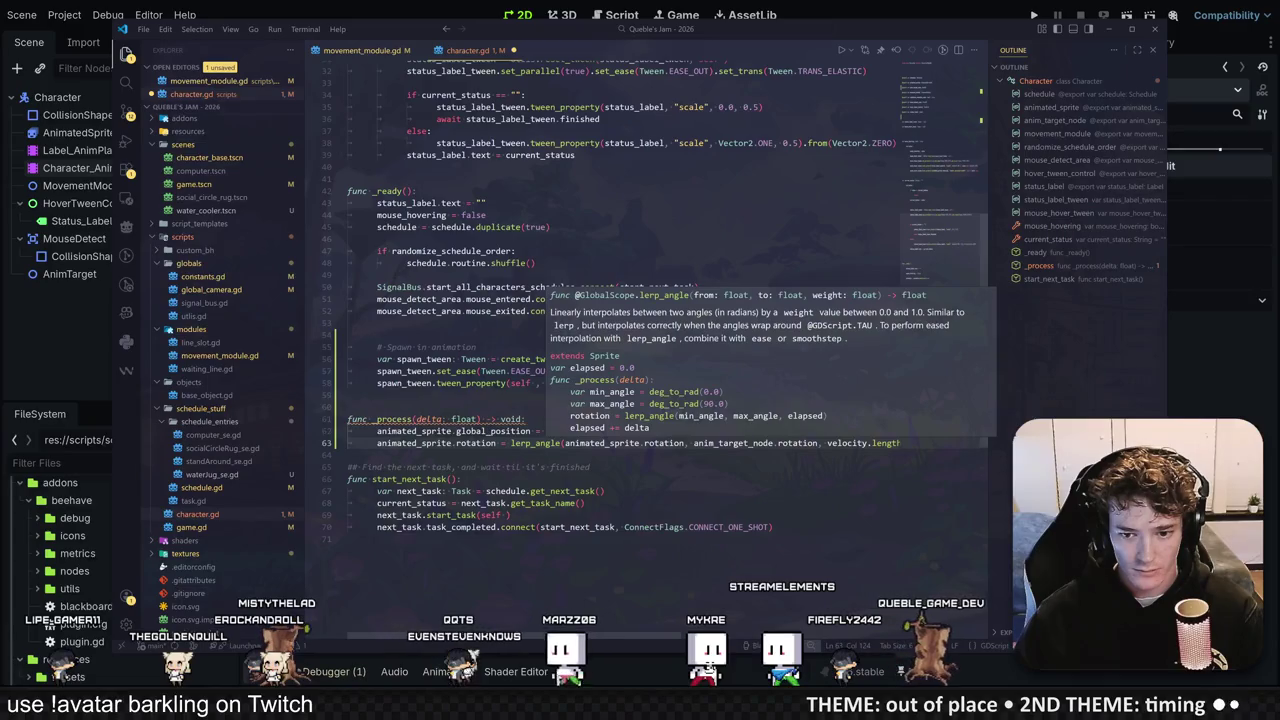
key(End)
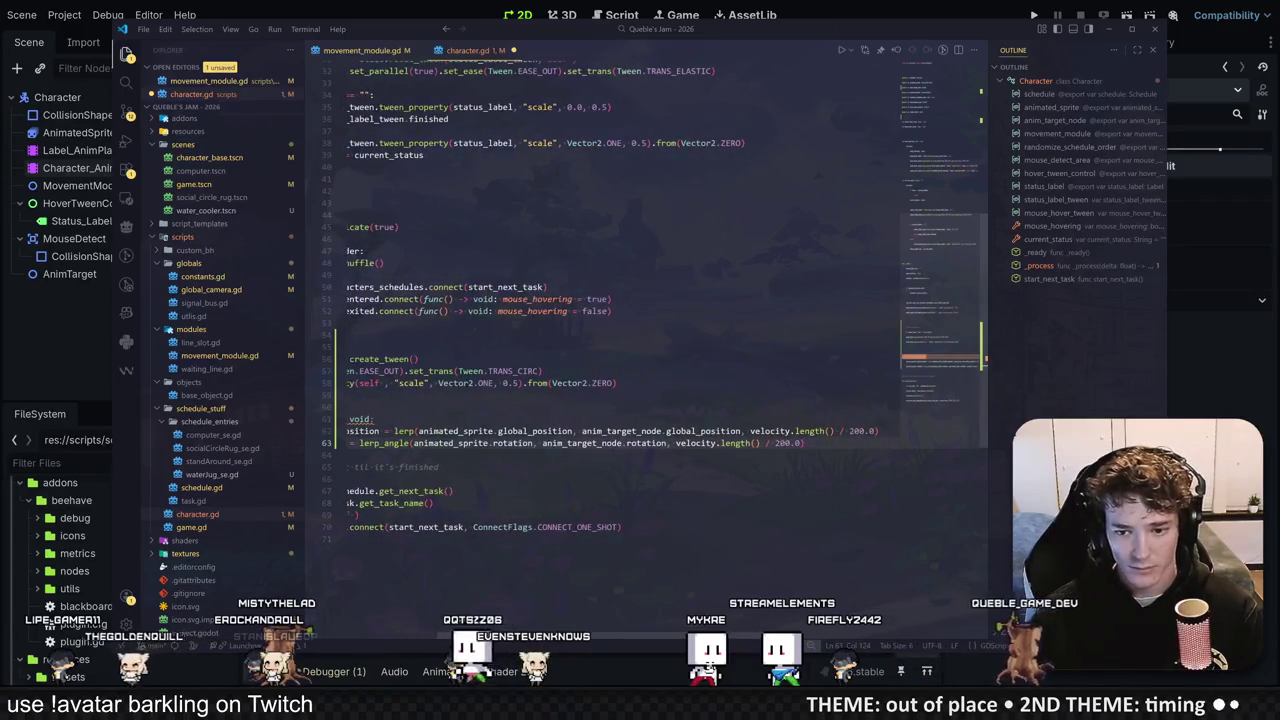
click(400, 395)
key(ctrl+F1)
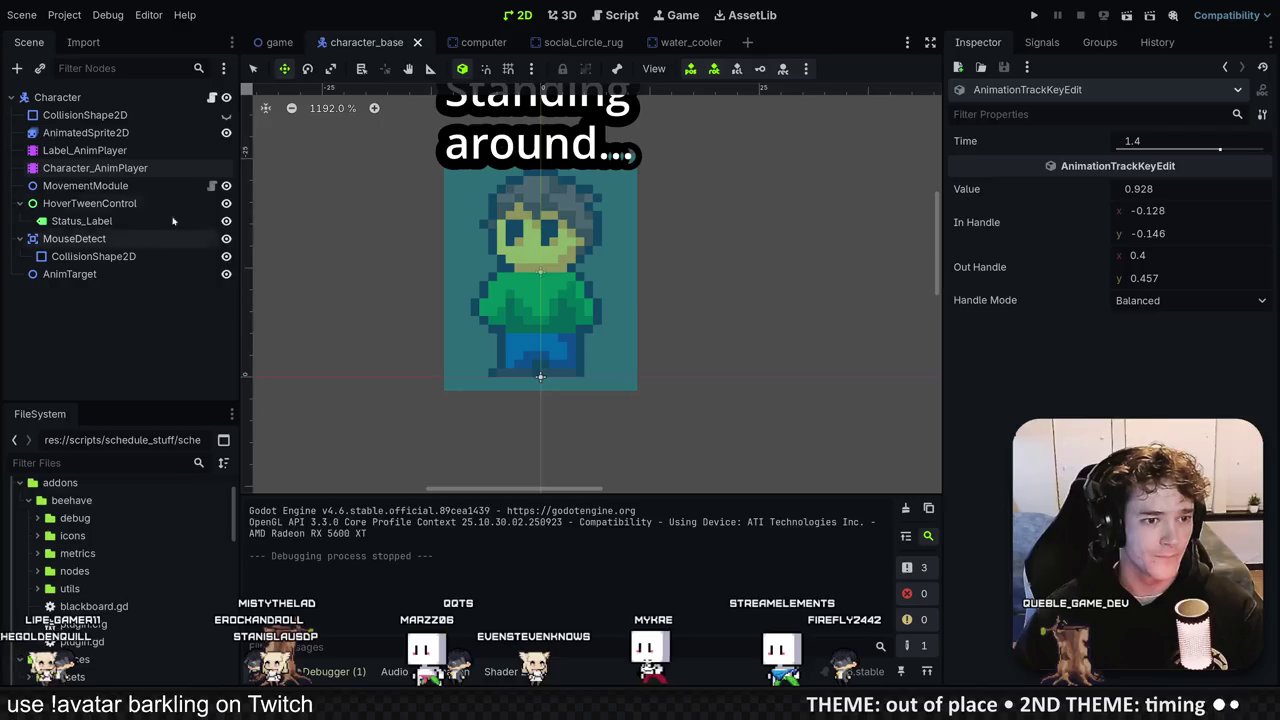
Step: Create a rotation track for AnimTarget in the walk animation with its first key
click(95, 168)
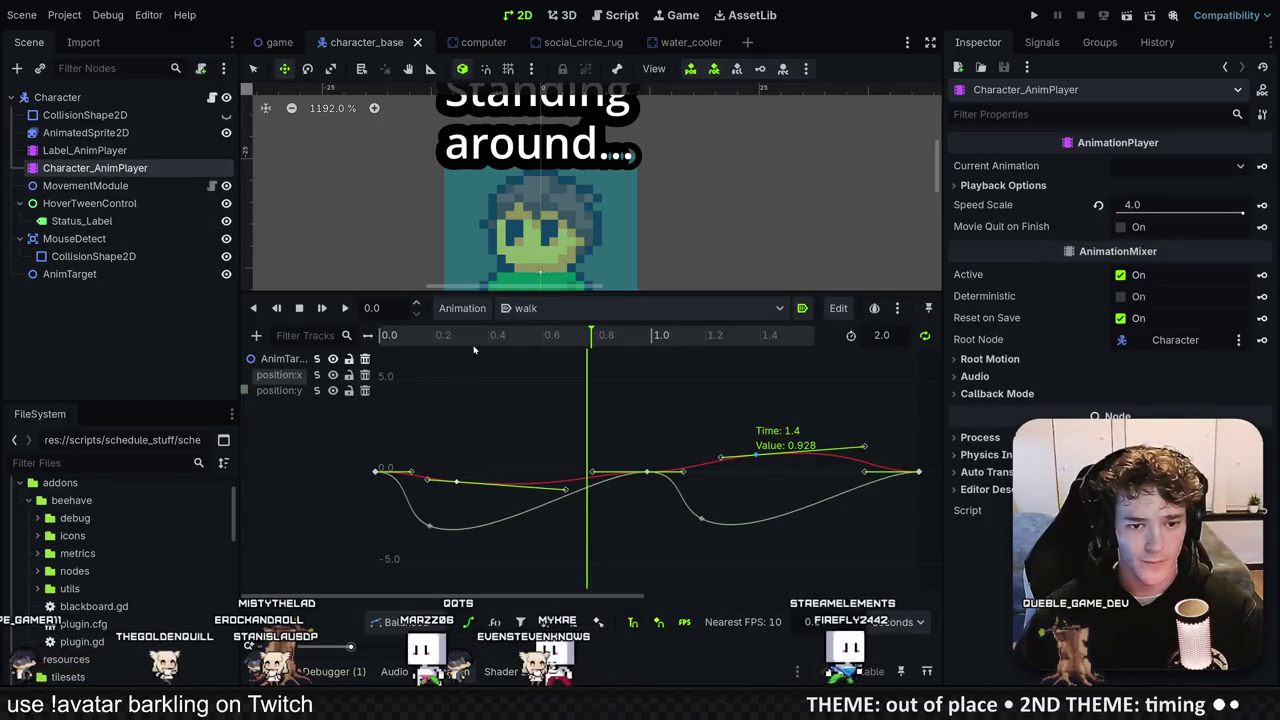
click(83, 275)
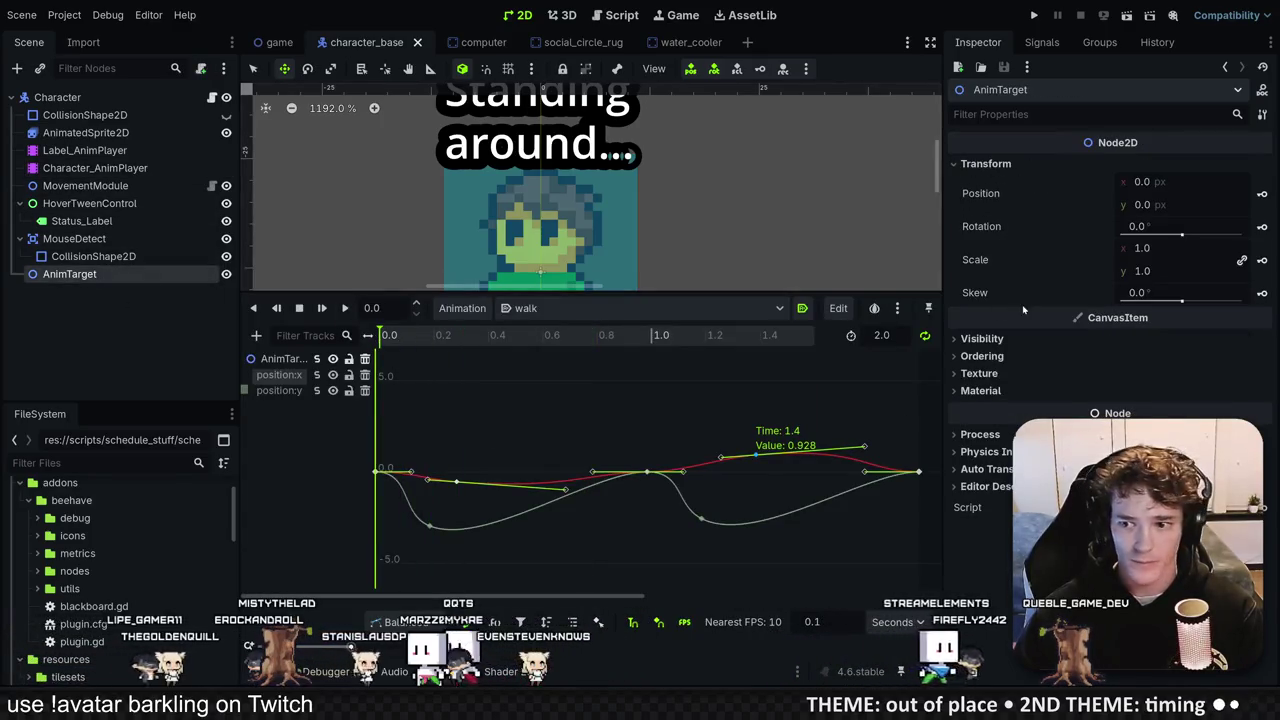
click(1262, 226)
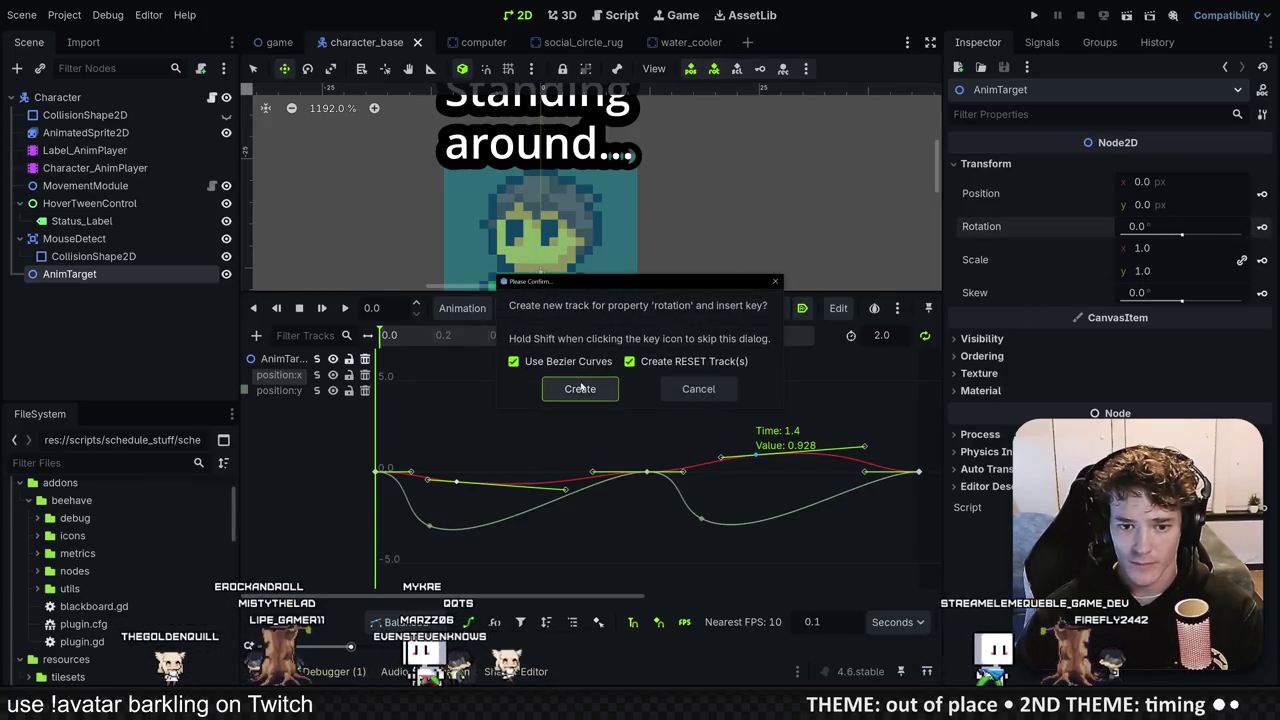
click(580, 388)
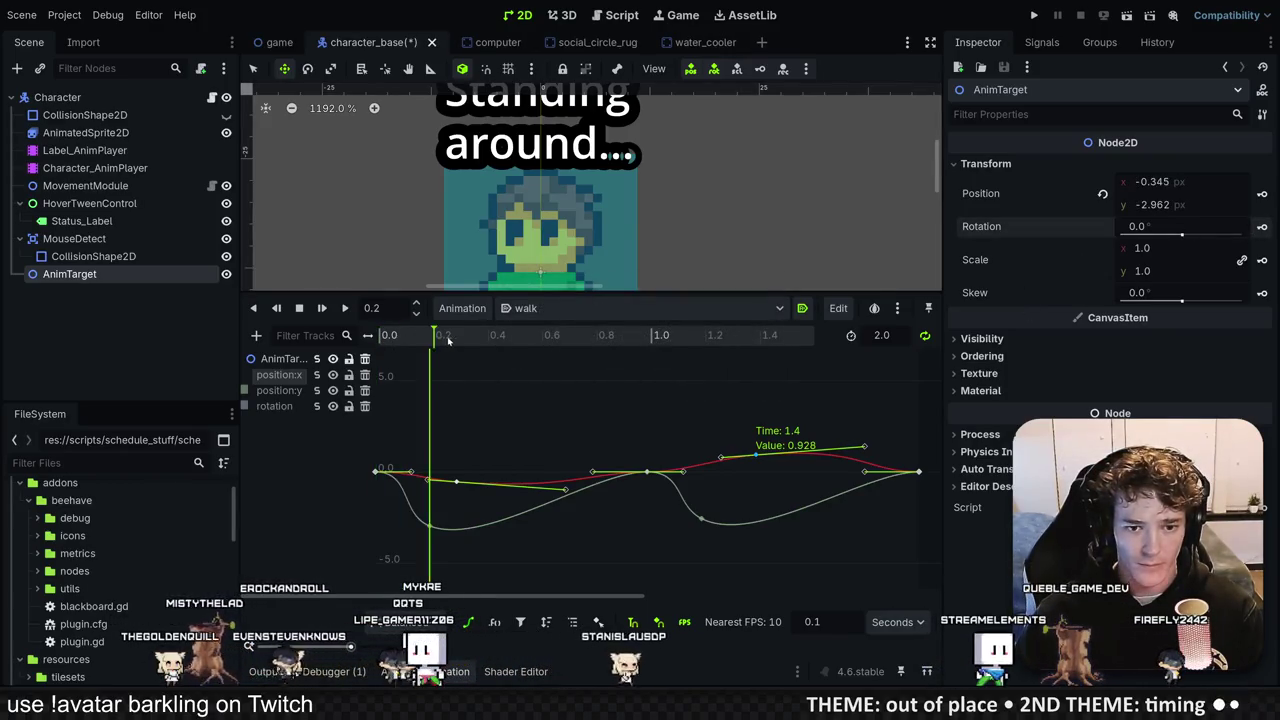
Step: Key AnimTarget rotation 0° at 1.0 s and 5° at 1.4 s, preview the tilt, and save
scroll(540, 272, down, 3)
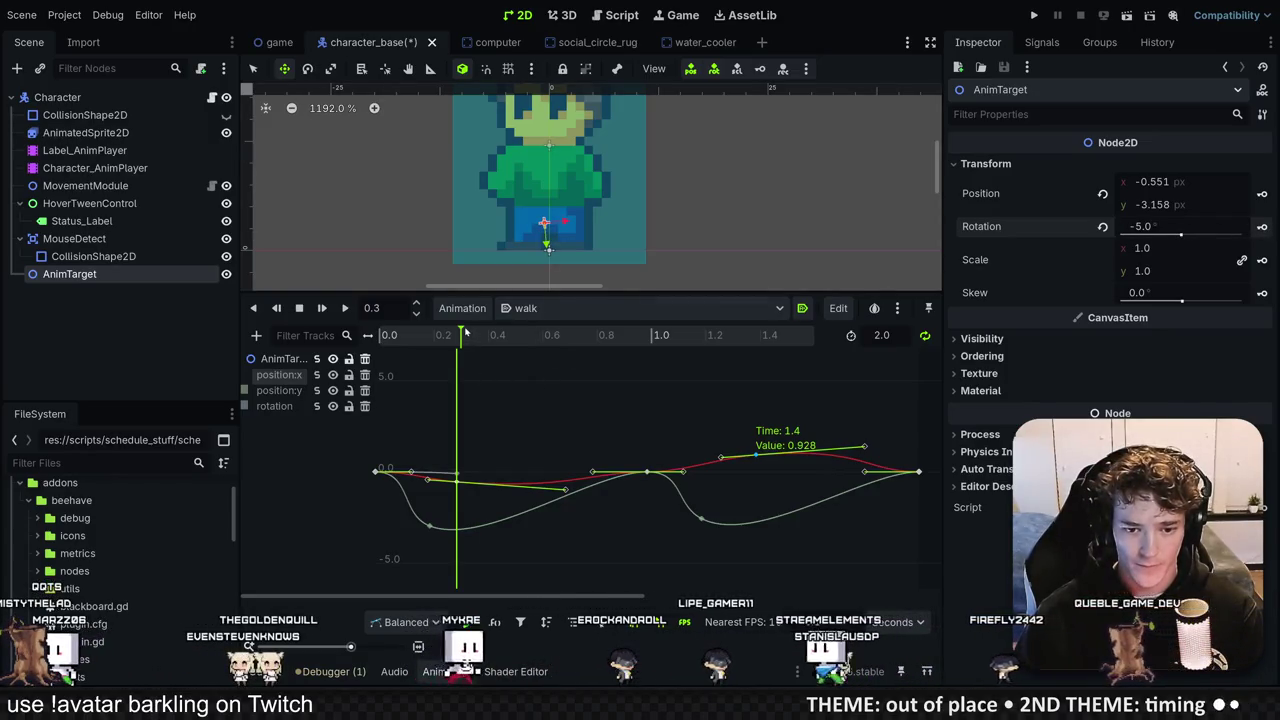
drag(480, 335, 651, 336)
click(1140, 226)
key(Return)
drag(665, 337, 762, 337)
text(5)
key(Return)
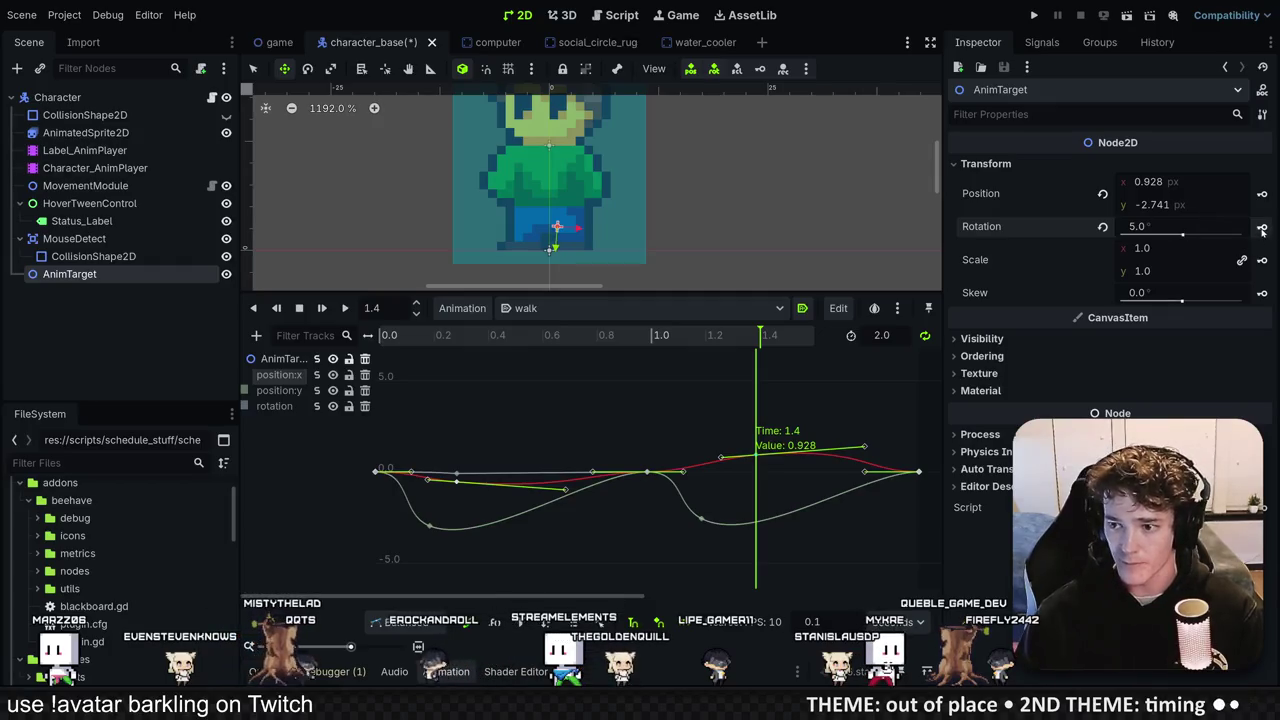
drag(783, 346, 909, 342)
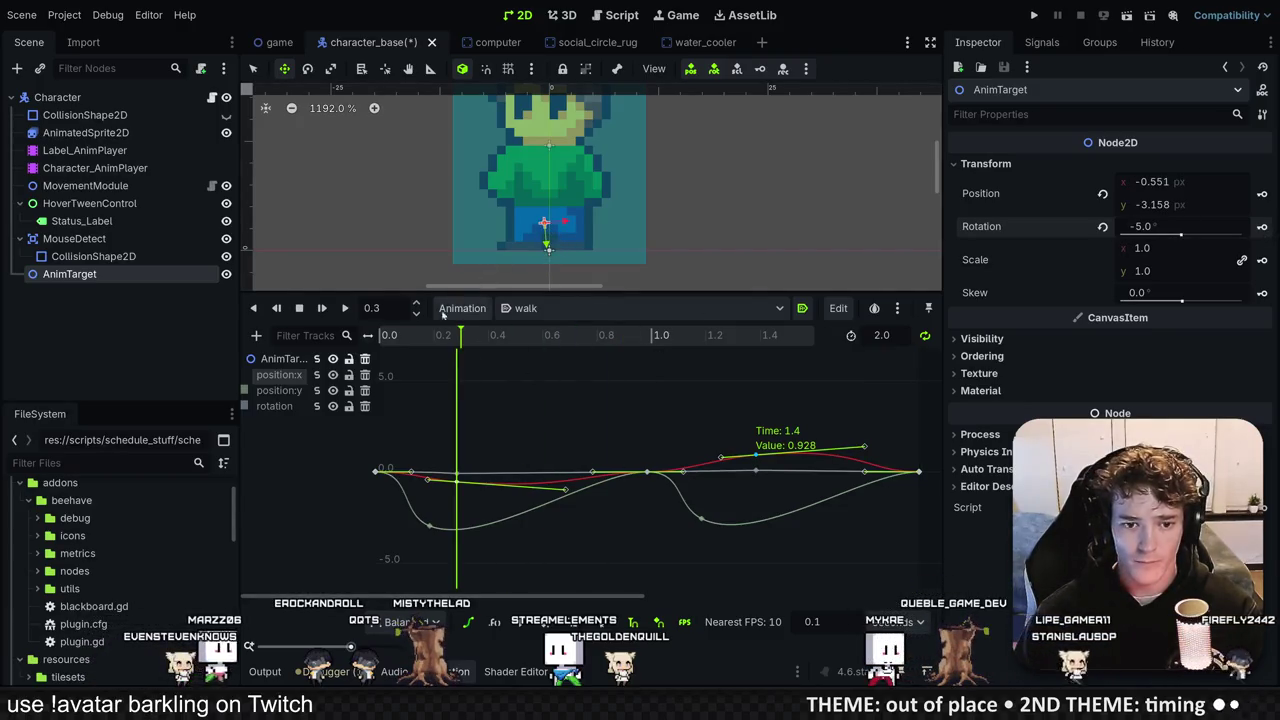
click(344, 309)
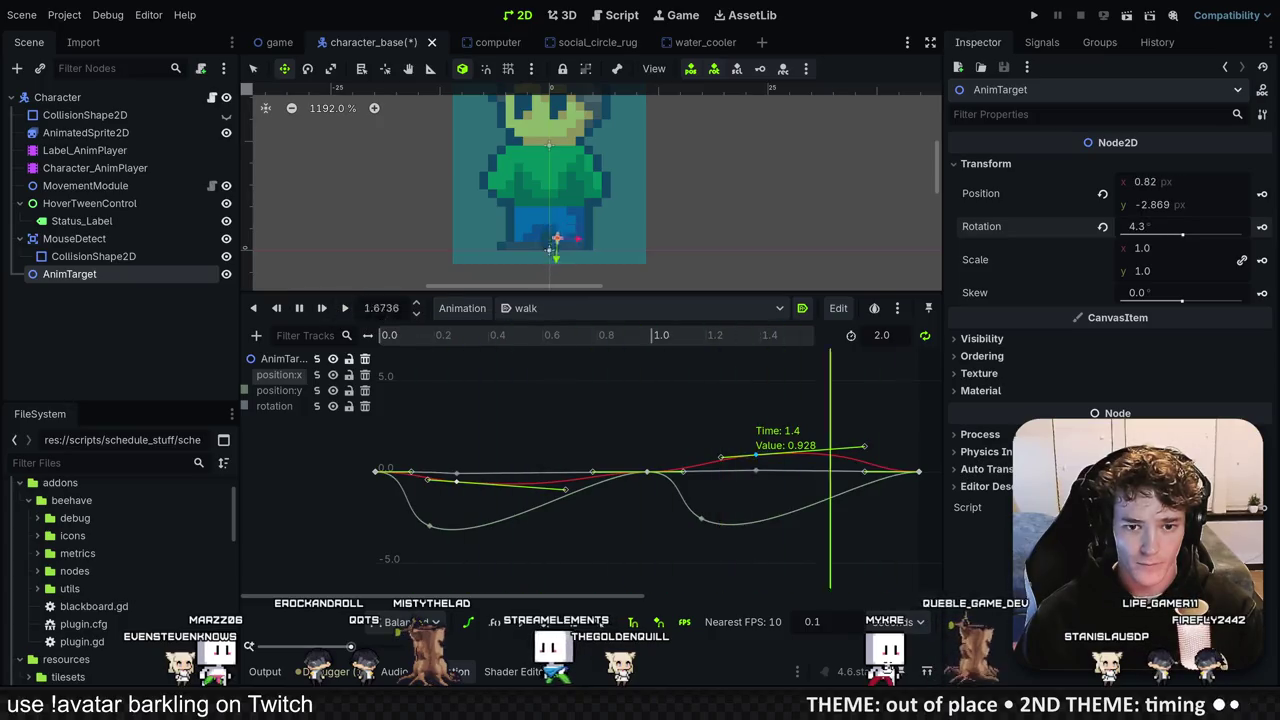
key(ctrl+s)
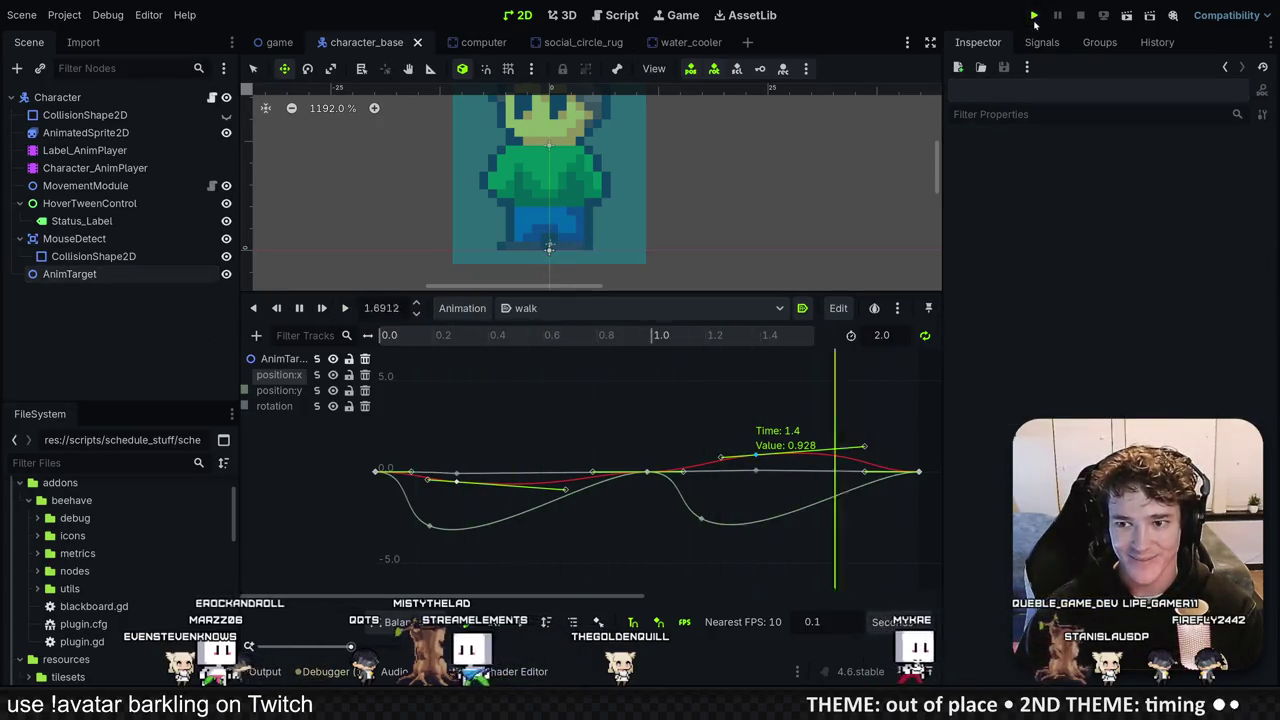
click(1034, 16)
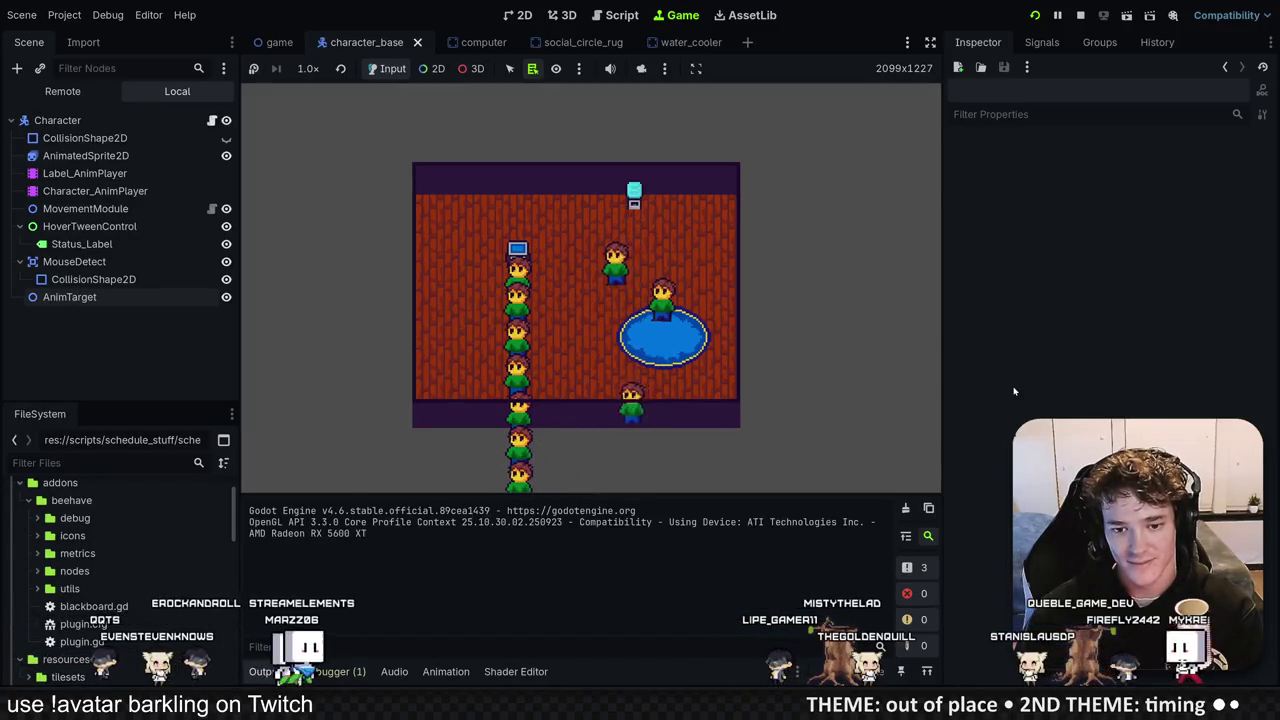
mouse_move(592, 330)
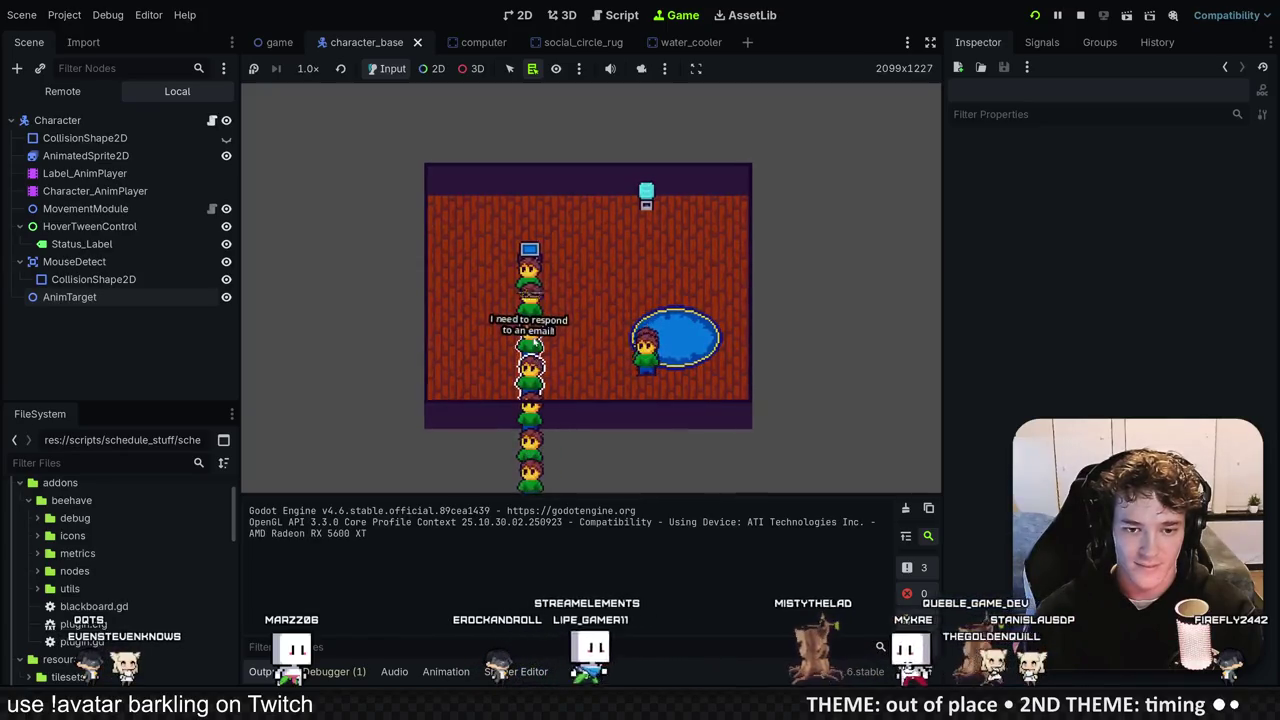
mouse_move(618, 397)
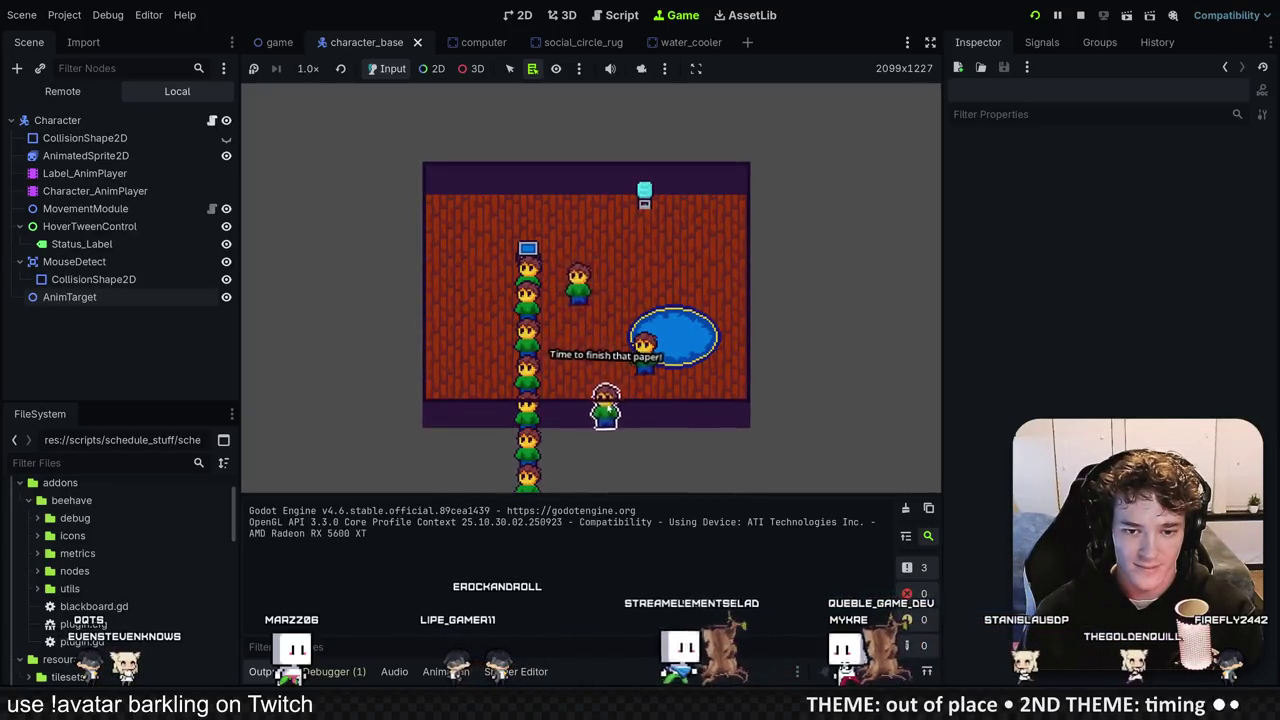
mouse_move(670, 300)
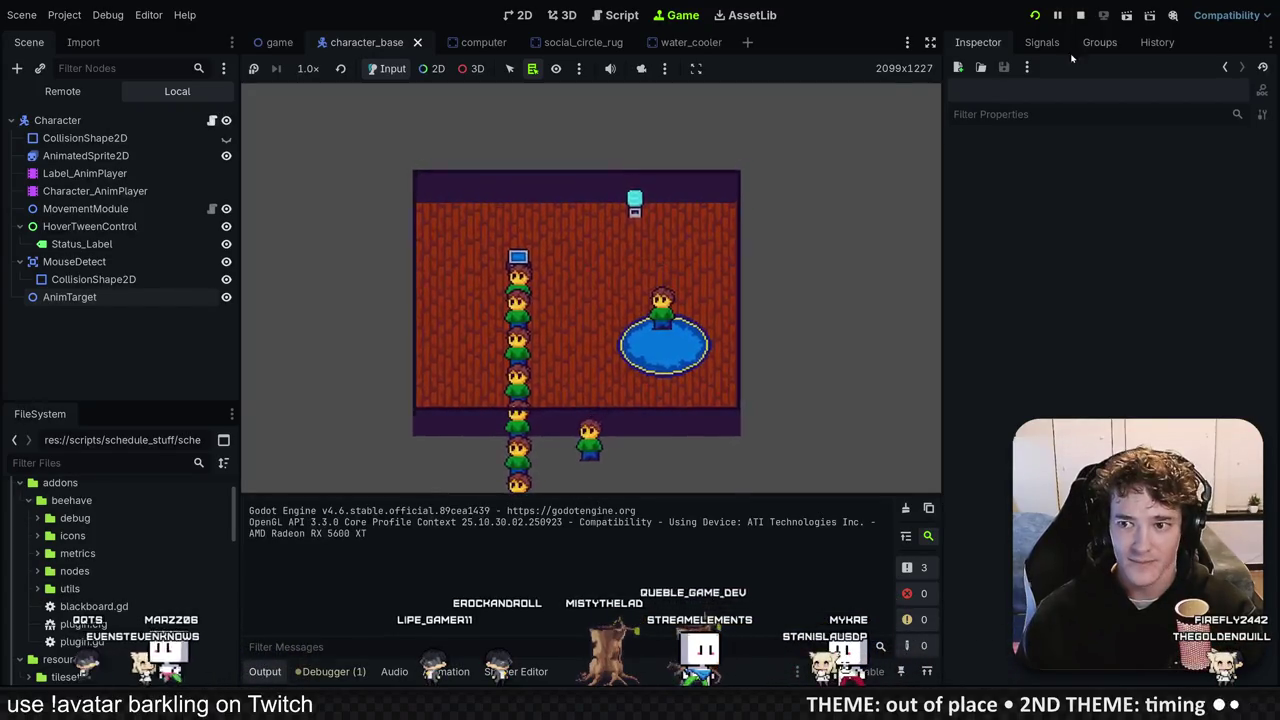
key(F8)
double_click(82, 221)
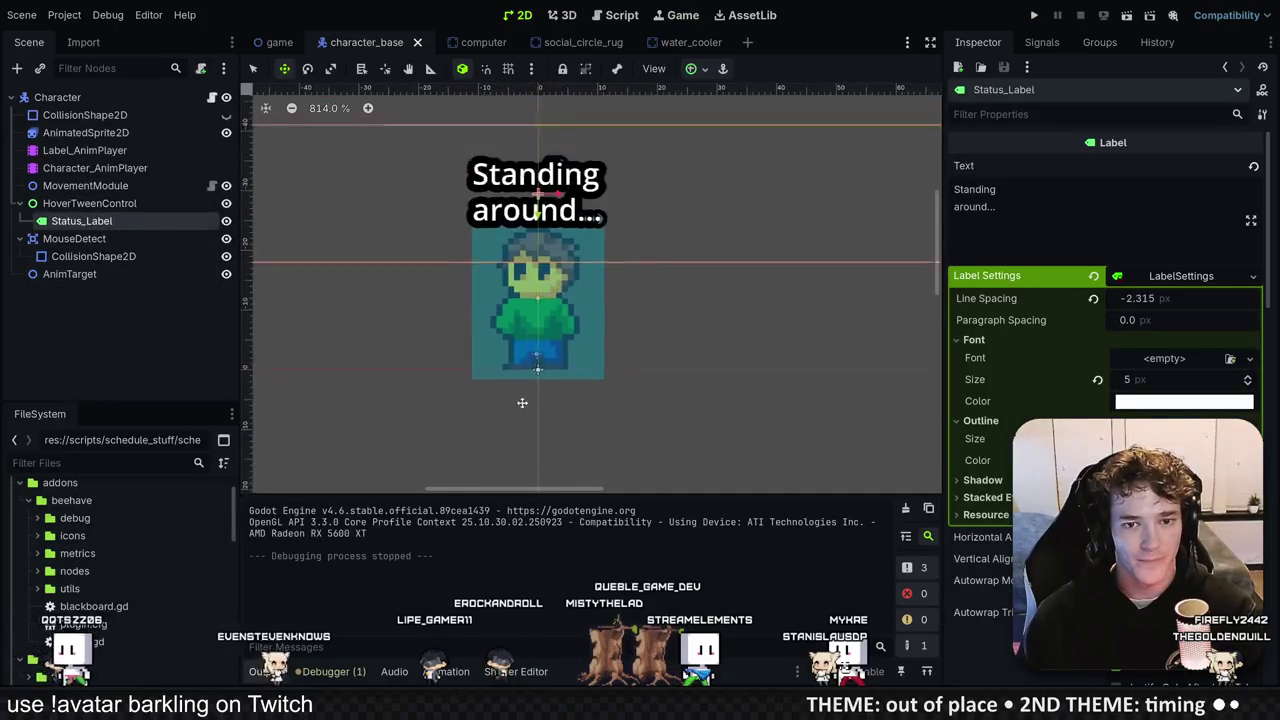
Step: Look over the Status_Label node, the game and character_base scenes, and character.gd
click(87, 328)
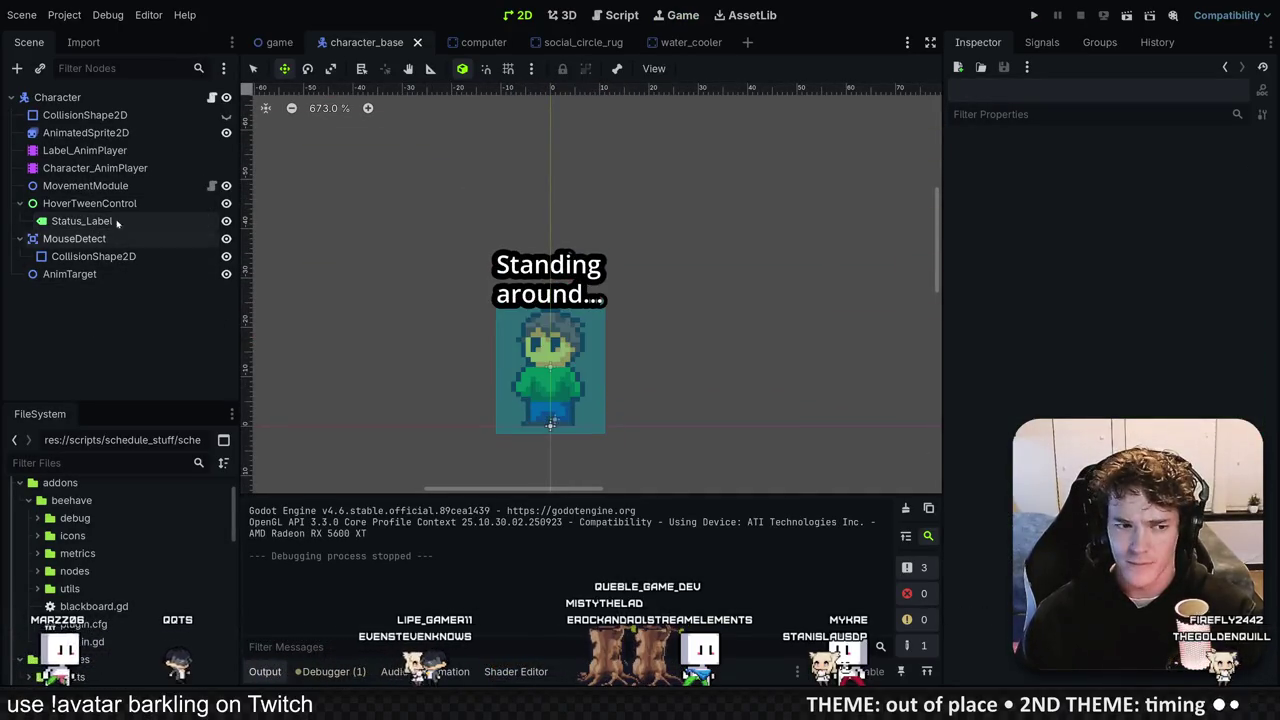
click(279, 42)
click(370, 42)
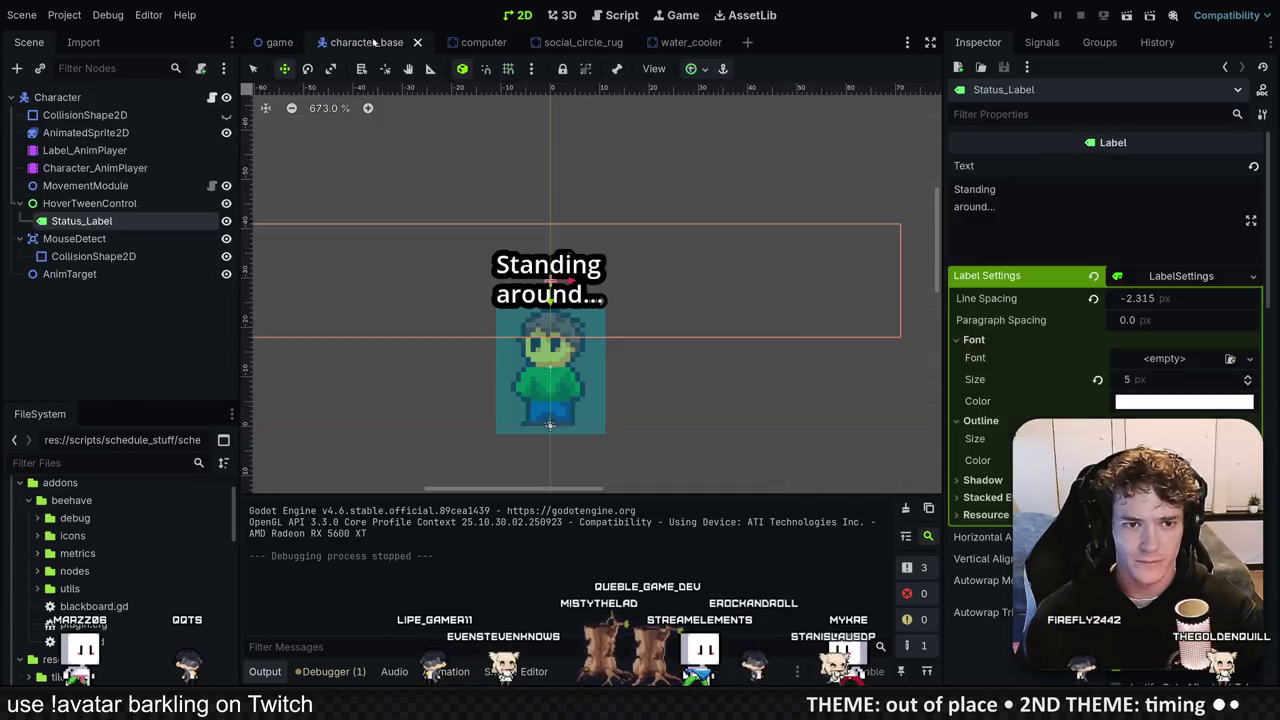
key(alt+Tab)
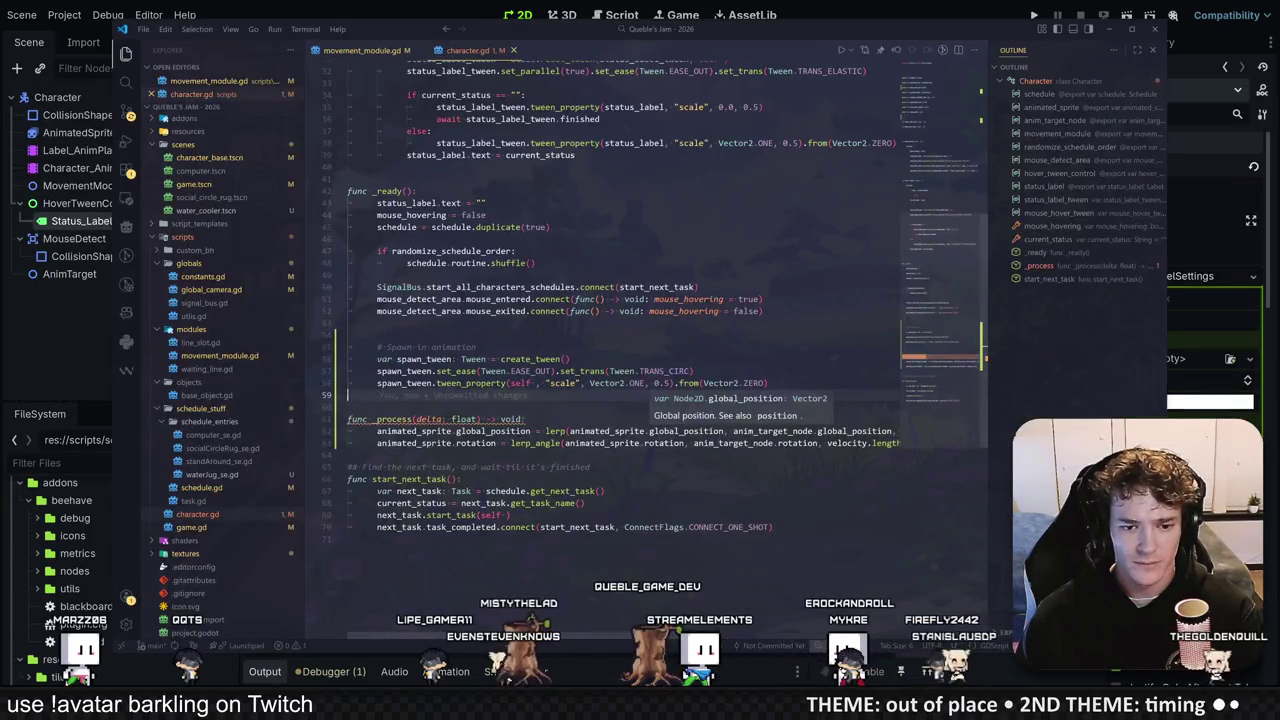
key(alt+Tab)
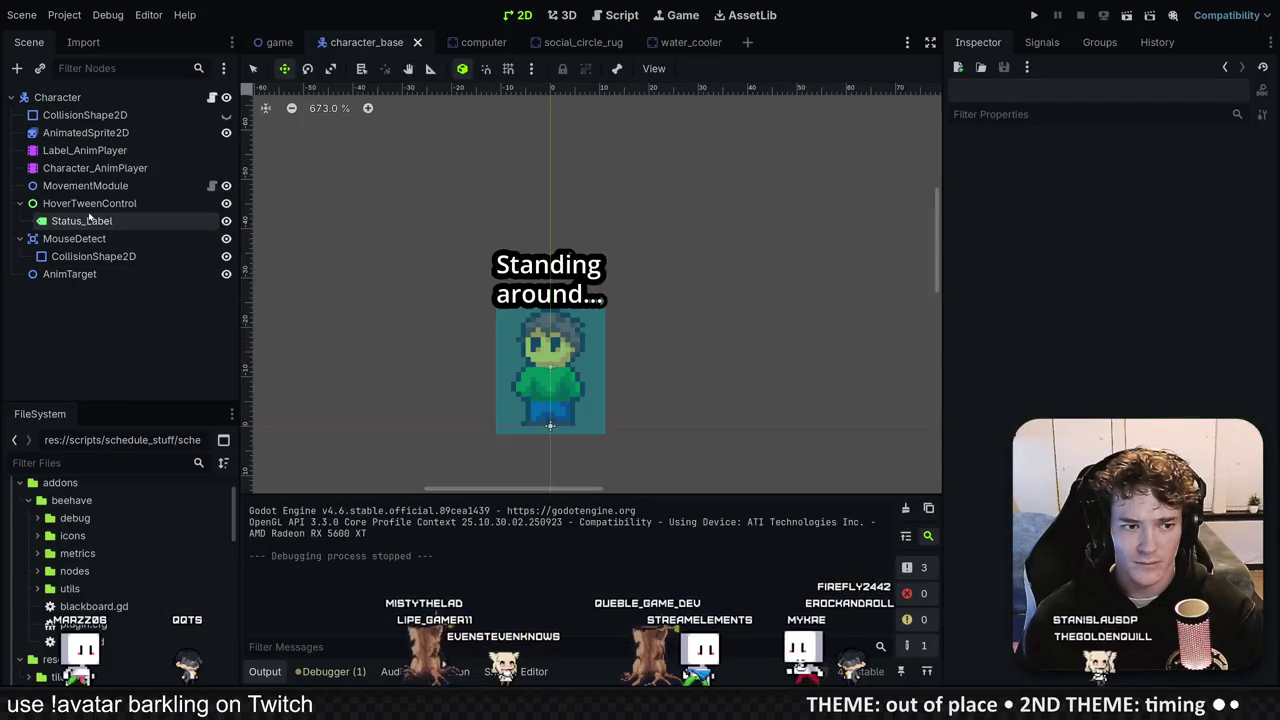
Step: Check Character_AnimPlayer's animation list, then run and stop the game
click(107, 170)
click(573, 309)
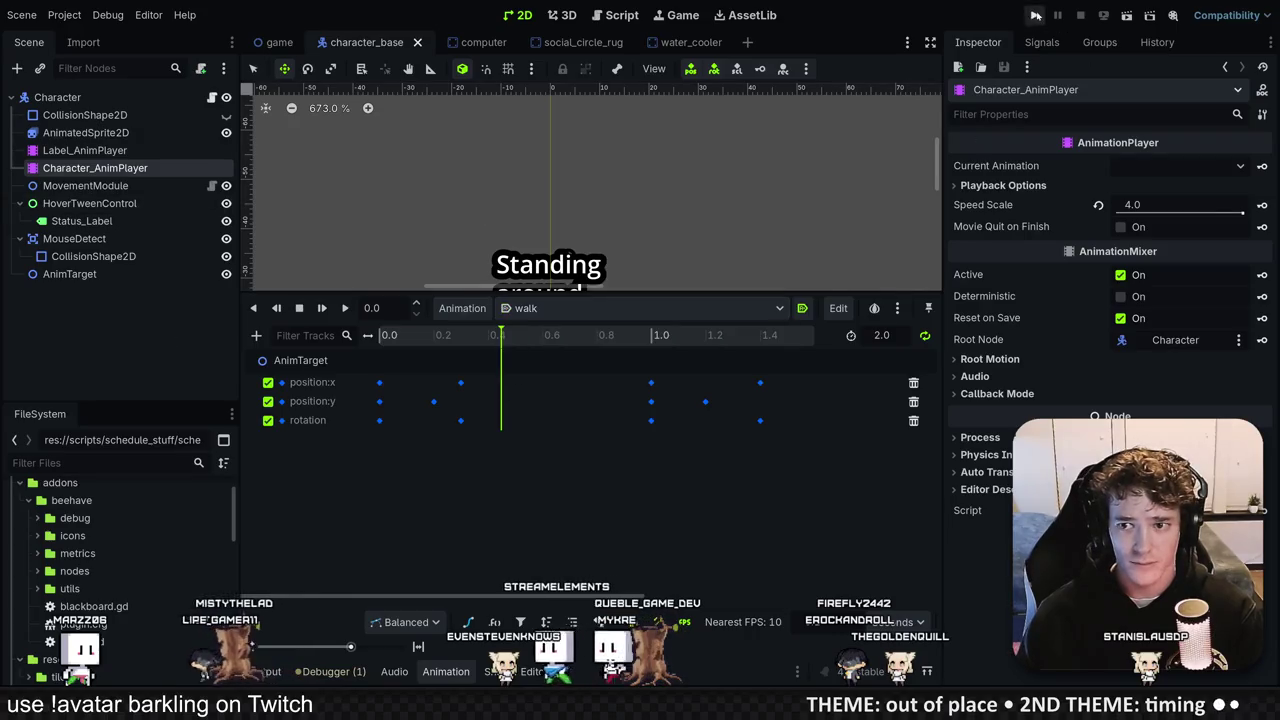
click(1035, 15)
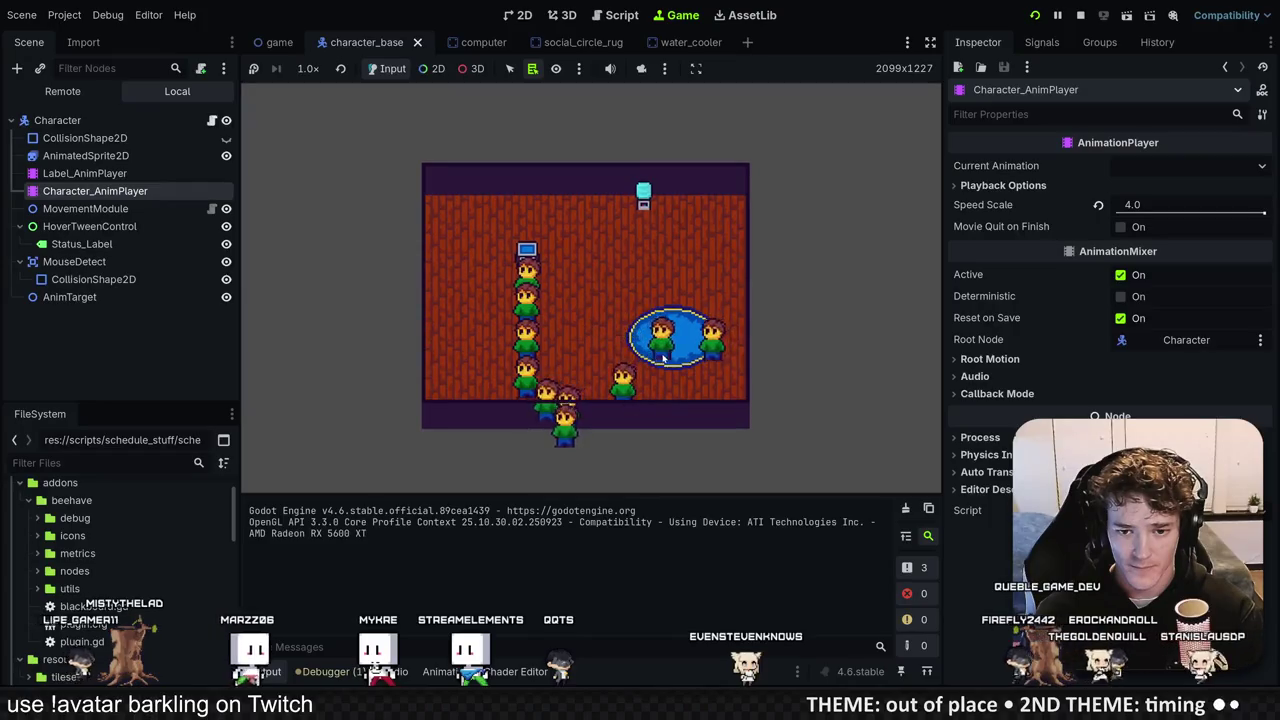
click(1082, 15)
key(alt+Tab)
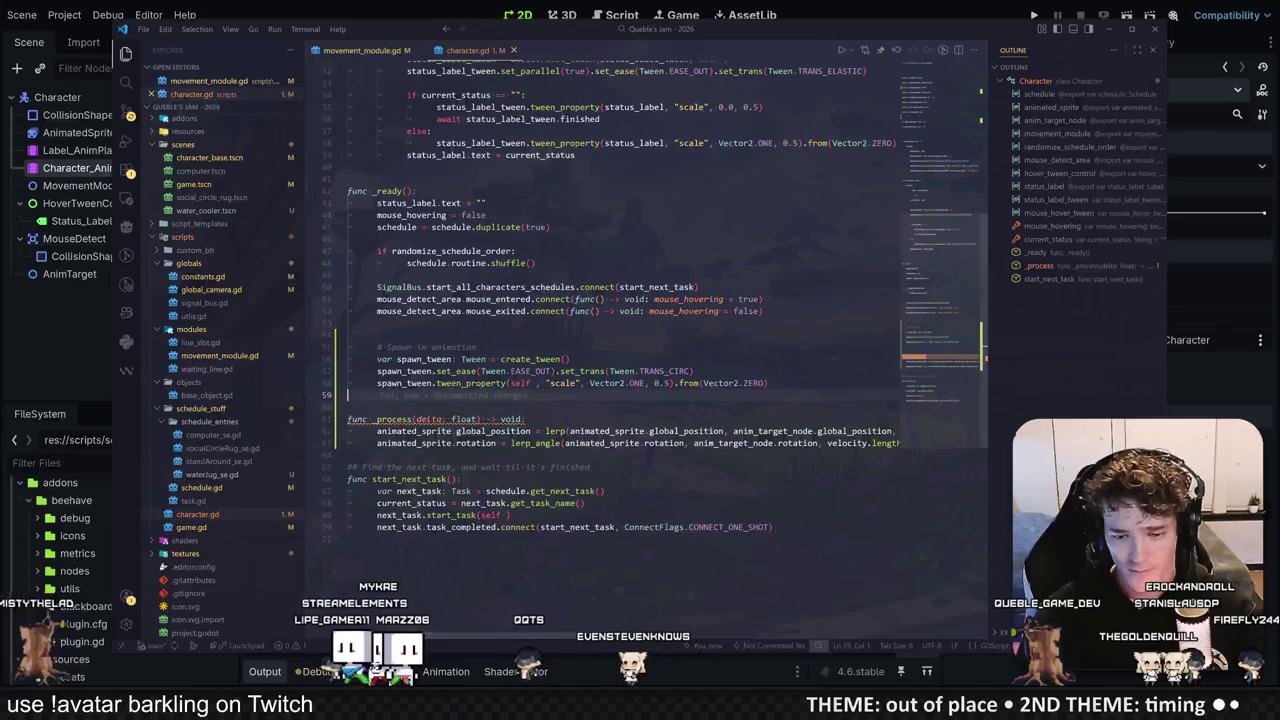
Step: Stage, commit as 'walk animation' and push all changes from the integrated terminal
key(ctrl+grave)
text(git commit -m 'walk animation)
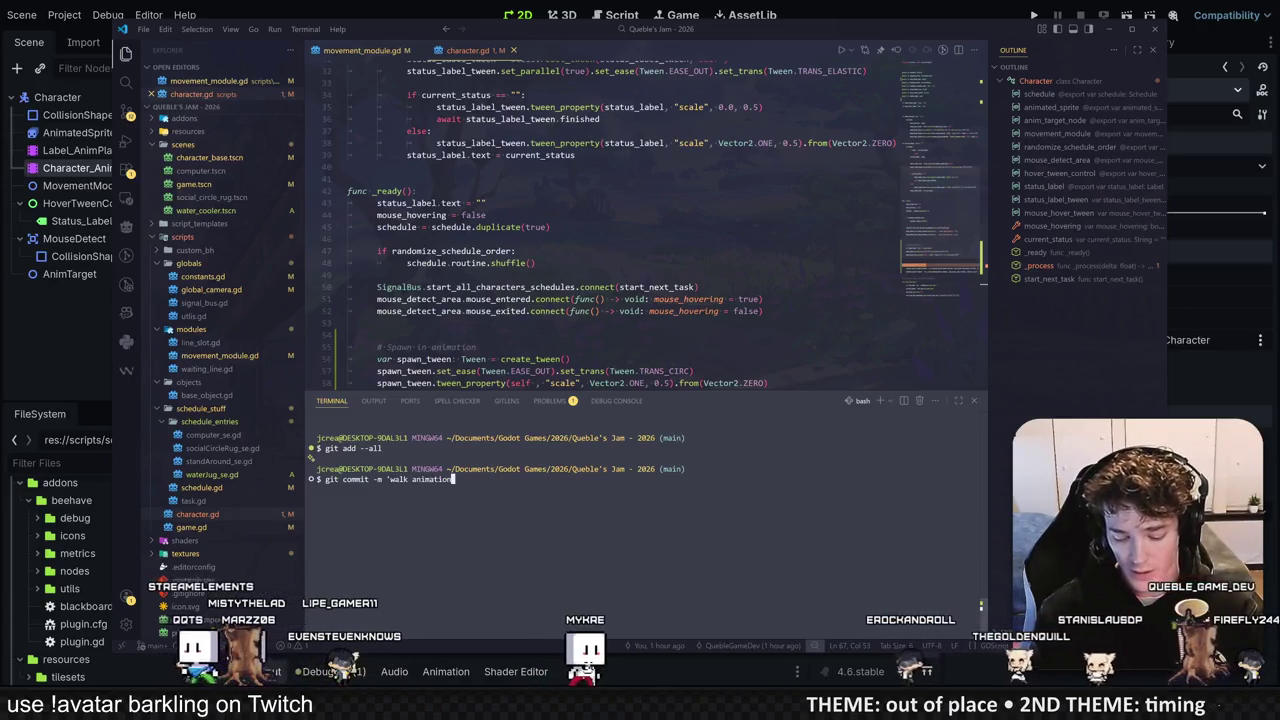
text(')
key(Return)
text(git push)
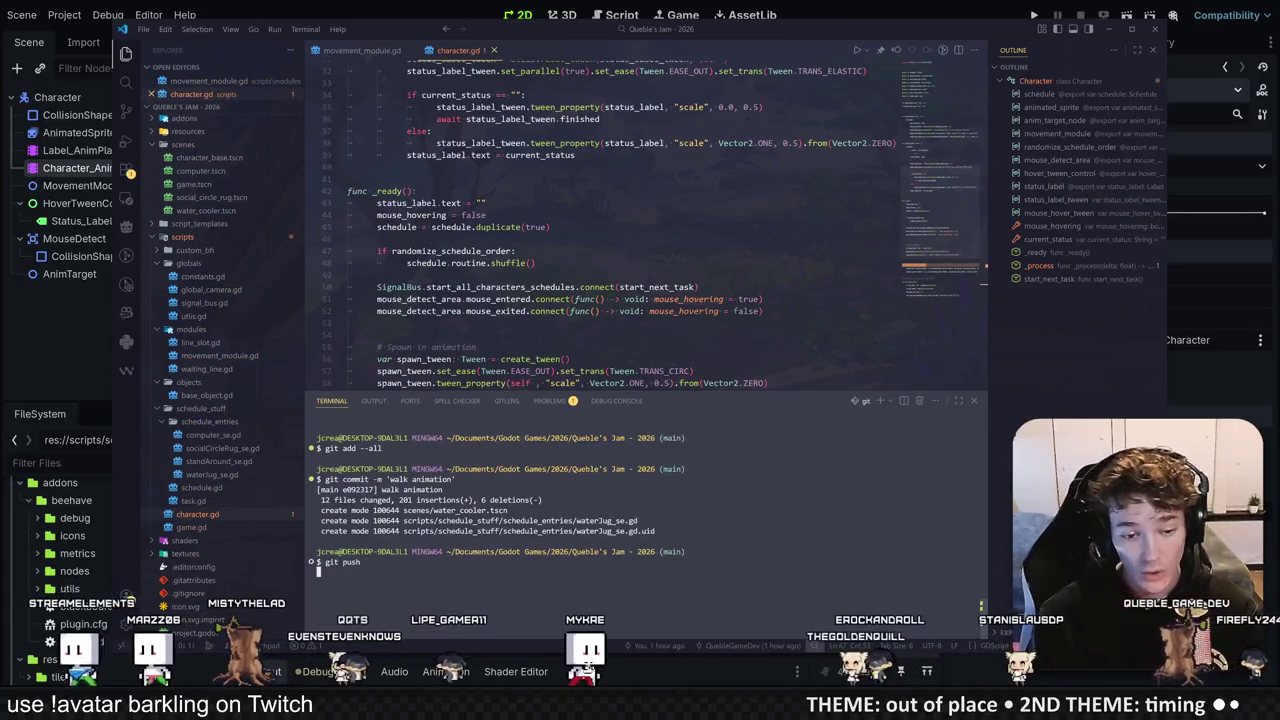
key(ctrl+grave)
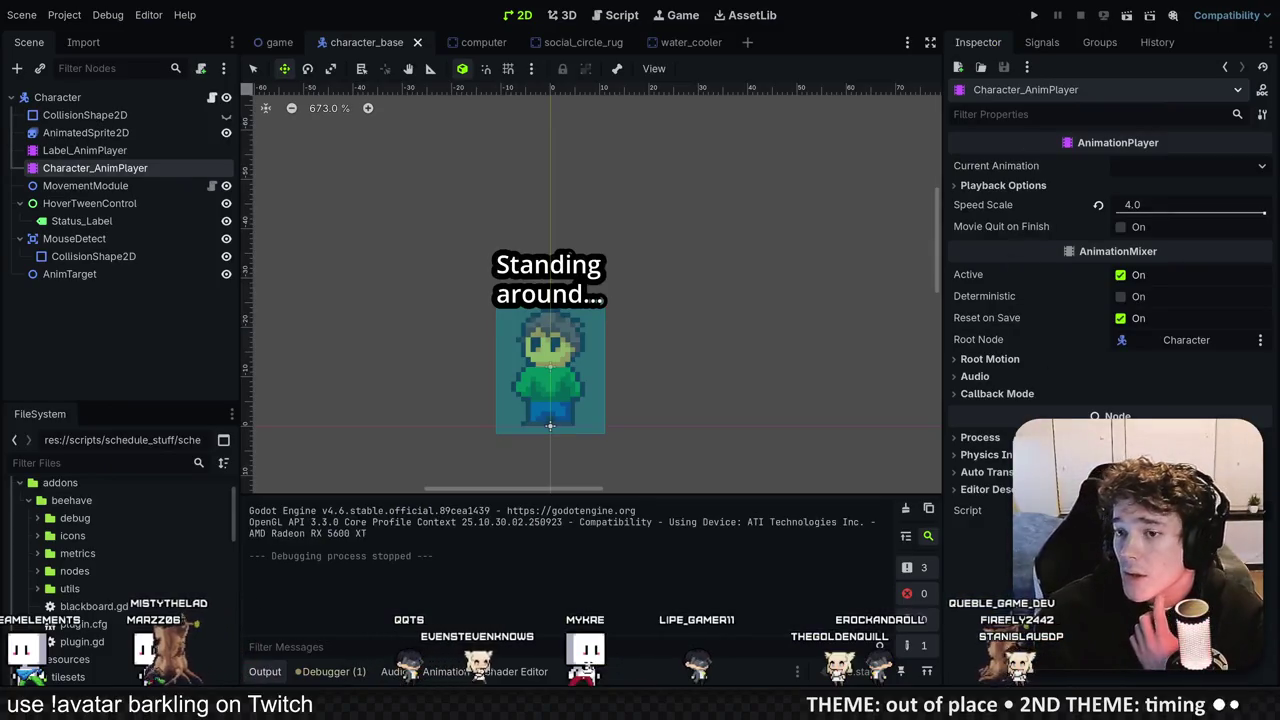
key(F5)
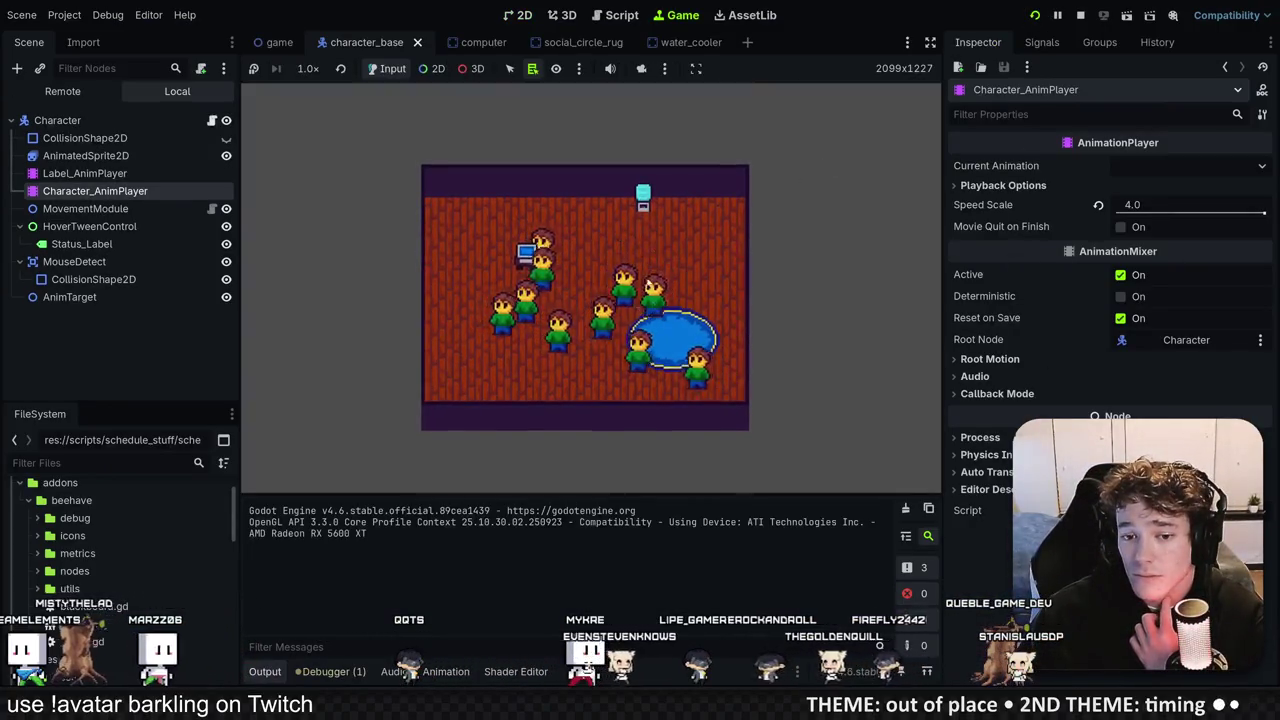
click(156, 356)
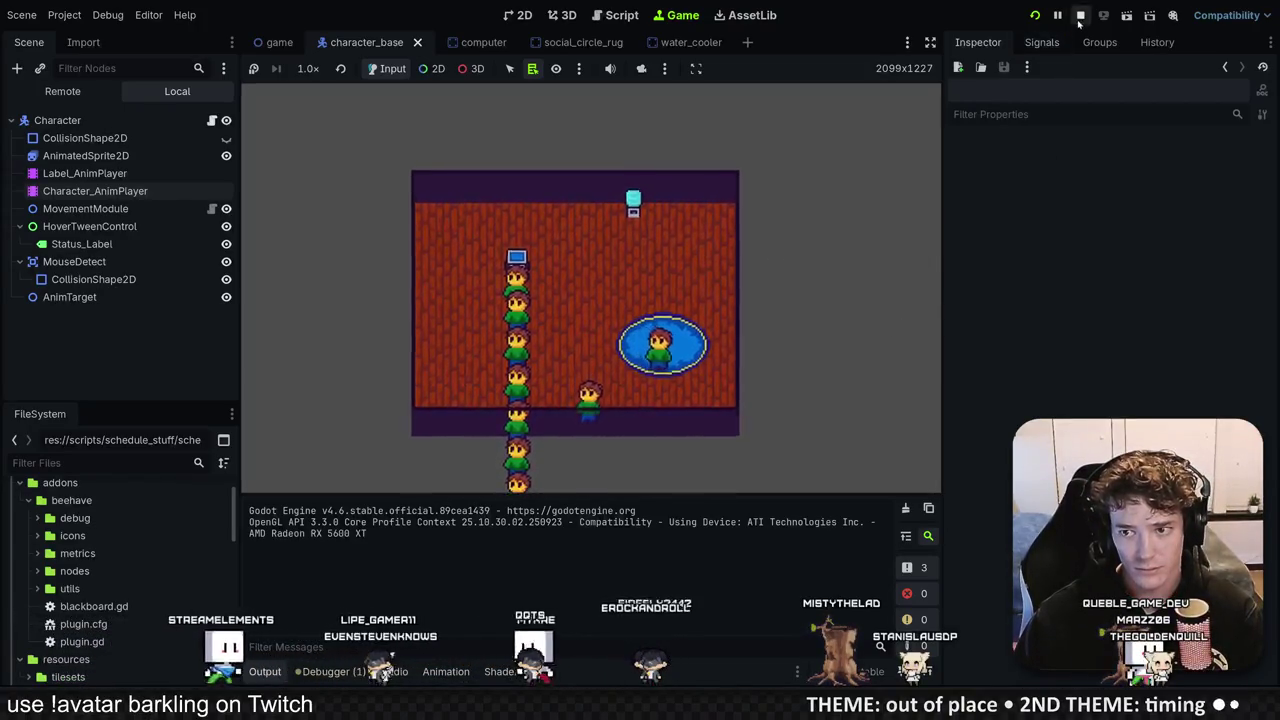
key(F8)
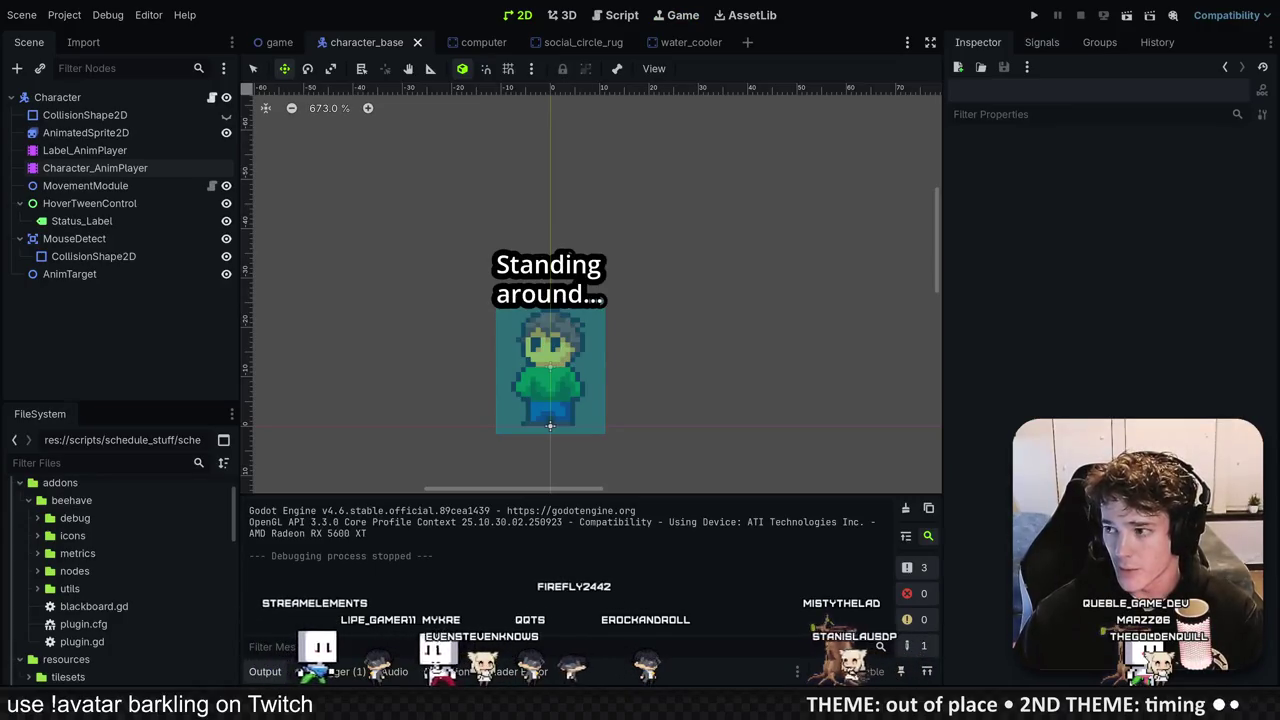
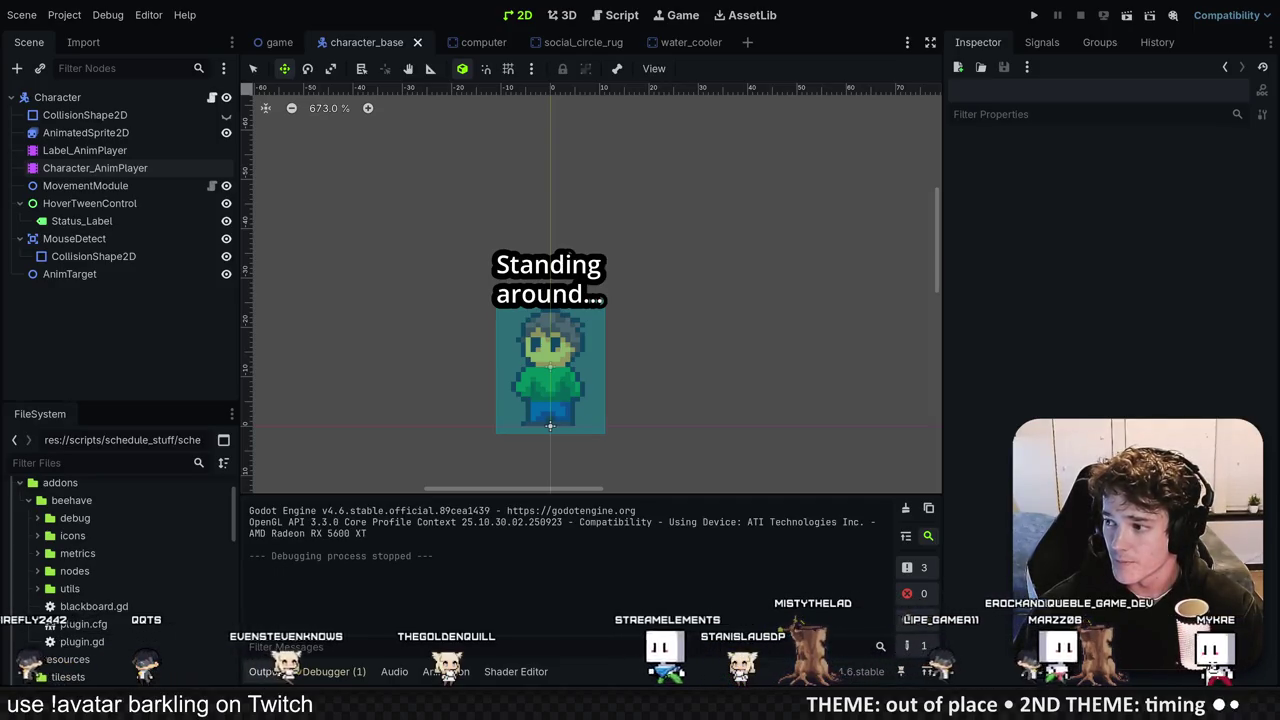
Step: In the game scene, add a CanvasLayer node
click(279, 42)
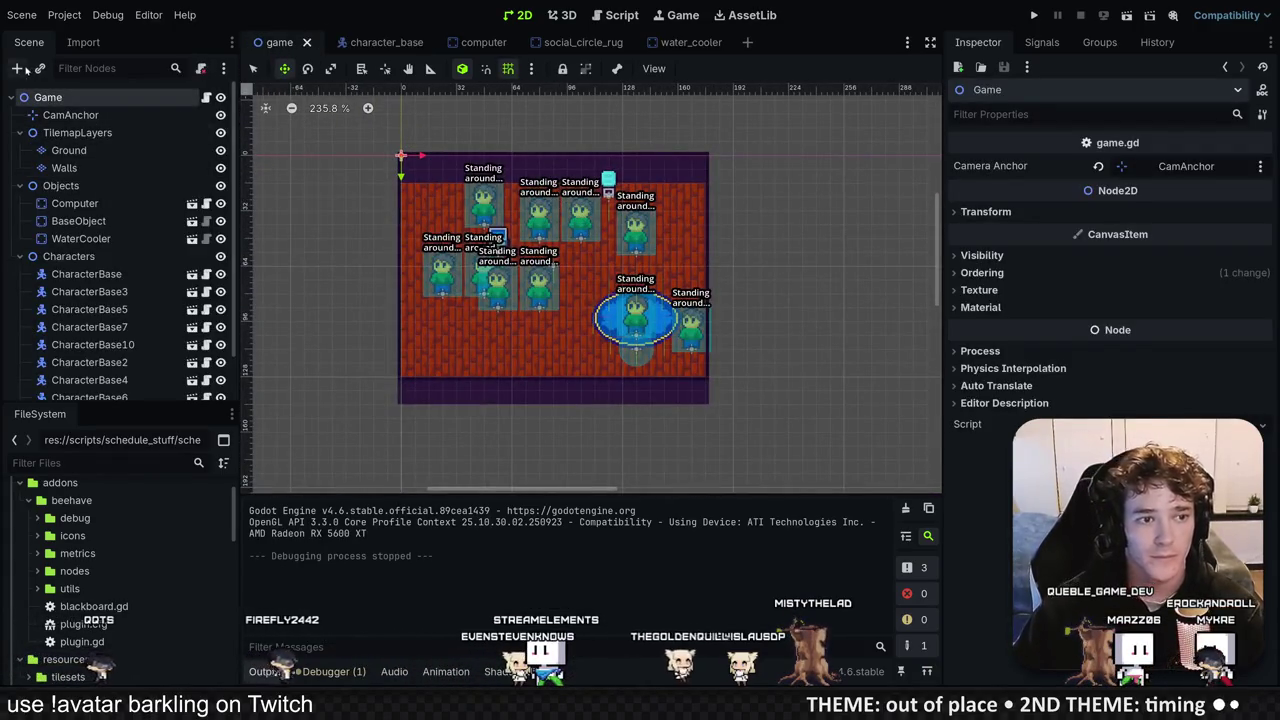
click(16, 68)
text(canv)
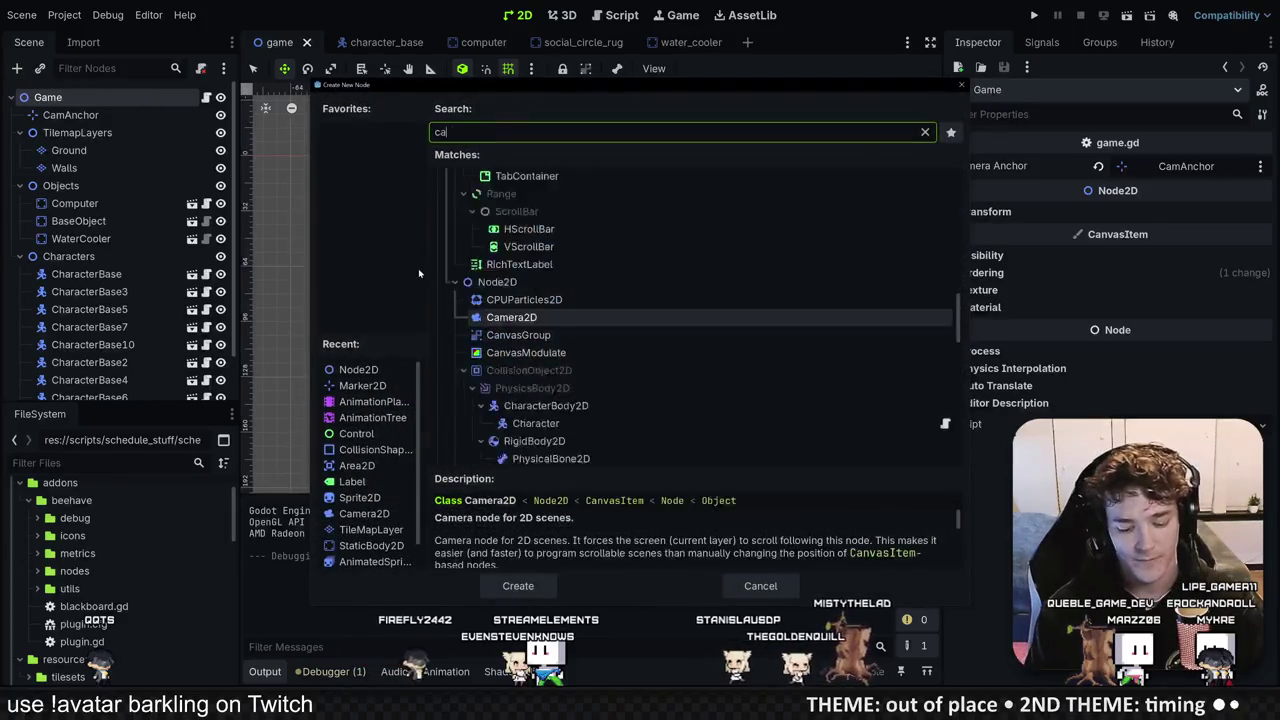
key(Down)
key(Down)
key(Return)
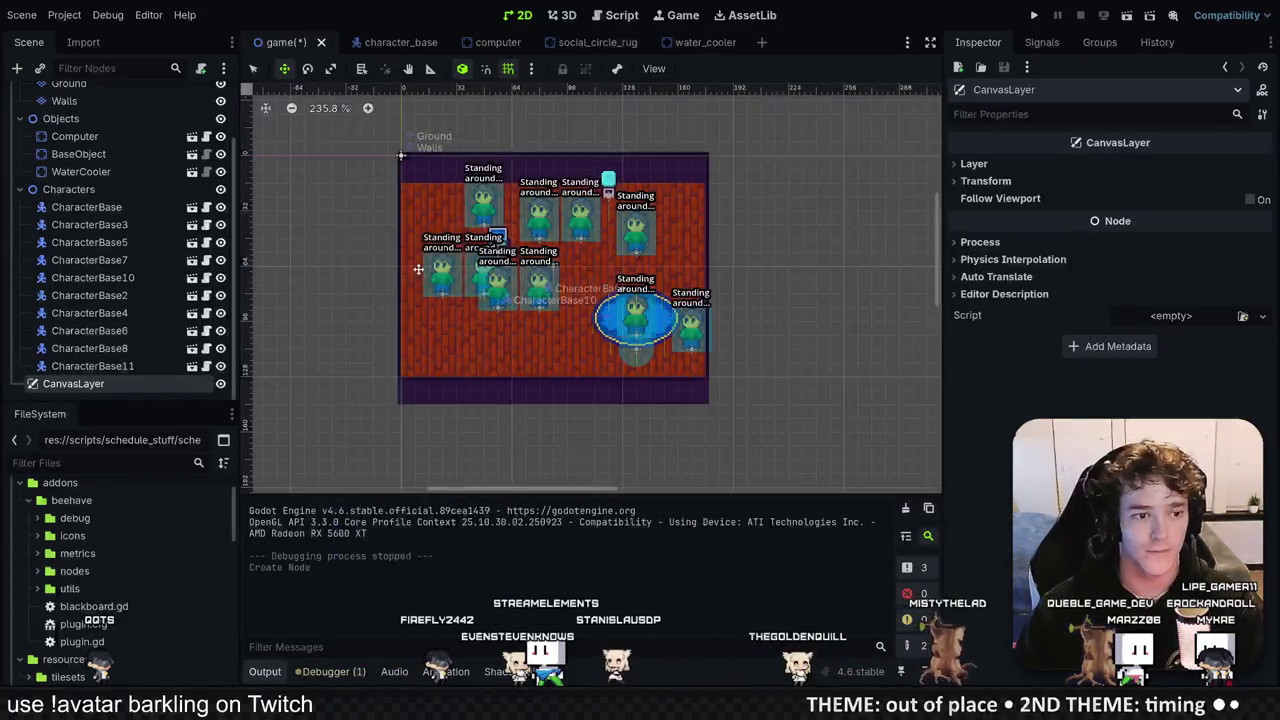
Step: Change the CanvasLayer's layer number and add a TextureRect child under it
click(972, 164)
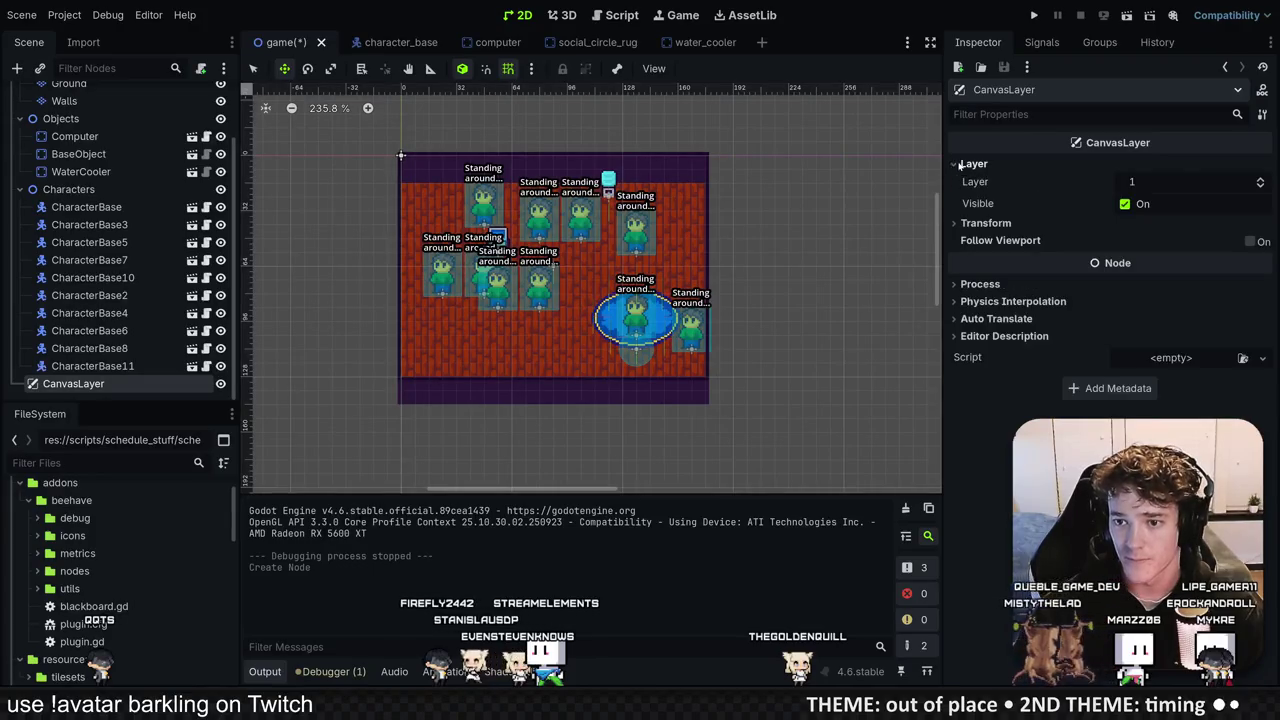
click(1260, 186)
key(ctrl+a)
key(Return)
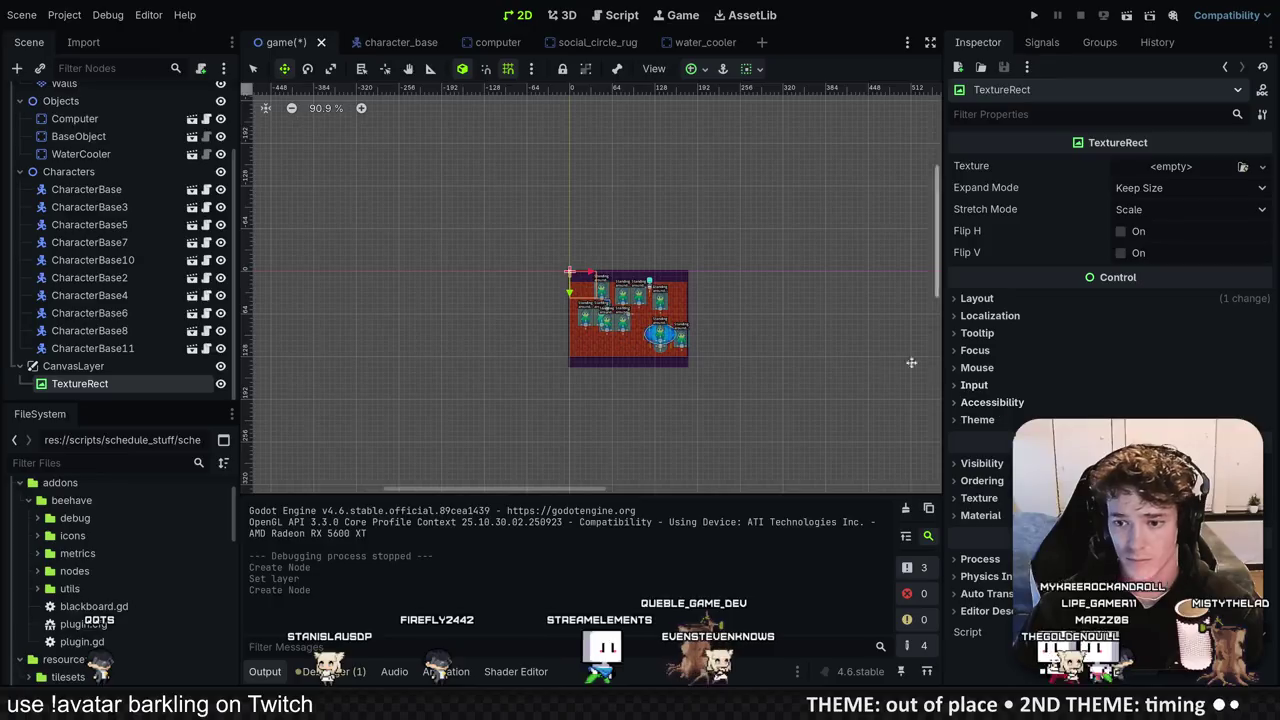
Step: Move the TextureRect to (-80, 16), left of the room, and give it a new material
scroll(575, 278, up, 5)
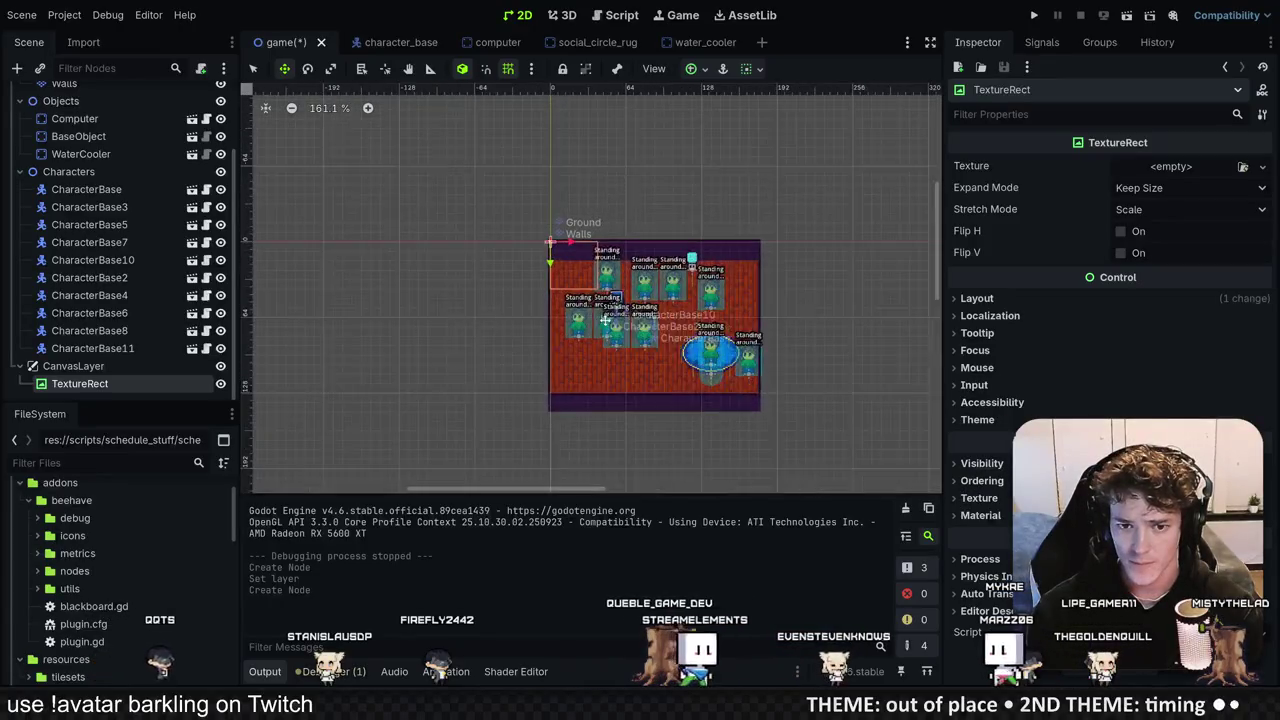
drag(572, 244, 434, 271)
click(980, 515)
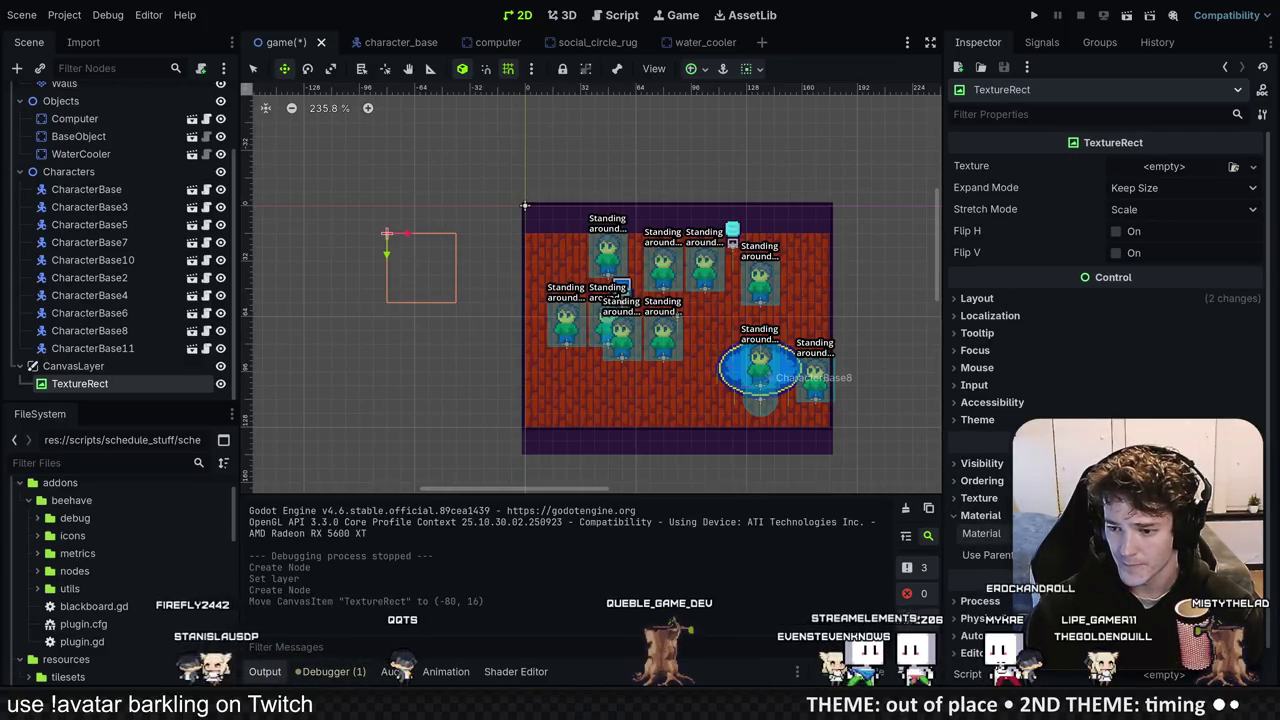
scroll(1105, 400, down, 5)
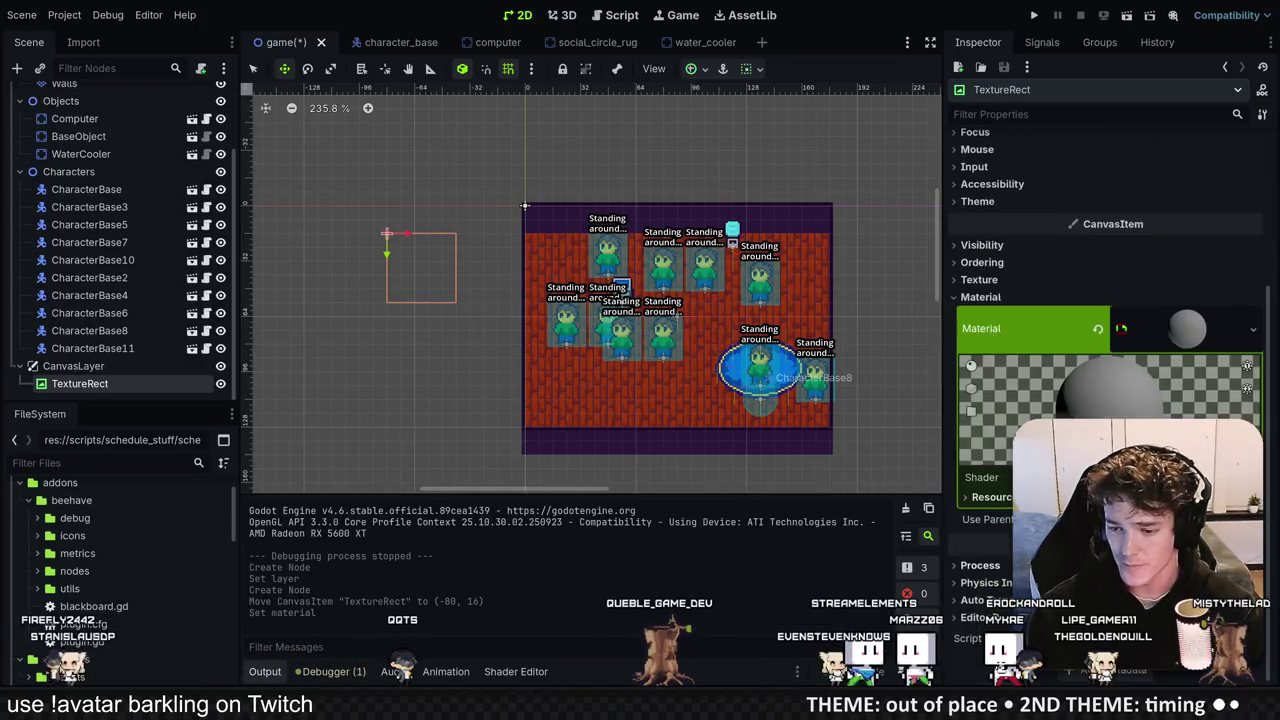
Step: Create a new shader res://shaders/tile_shader.gdshader and replace its template with the tile shader code
click(1045, 498)
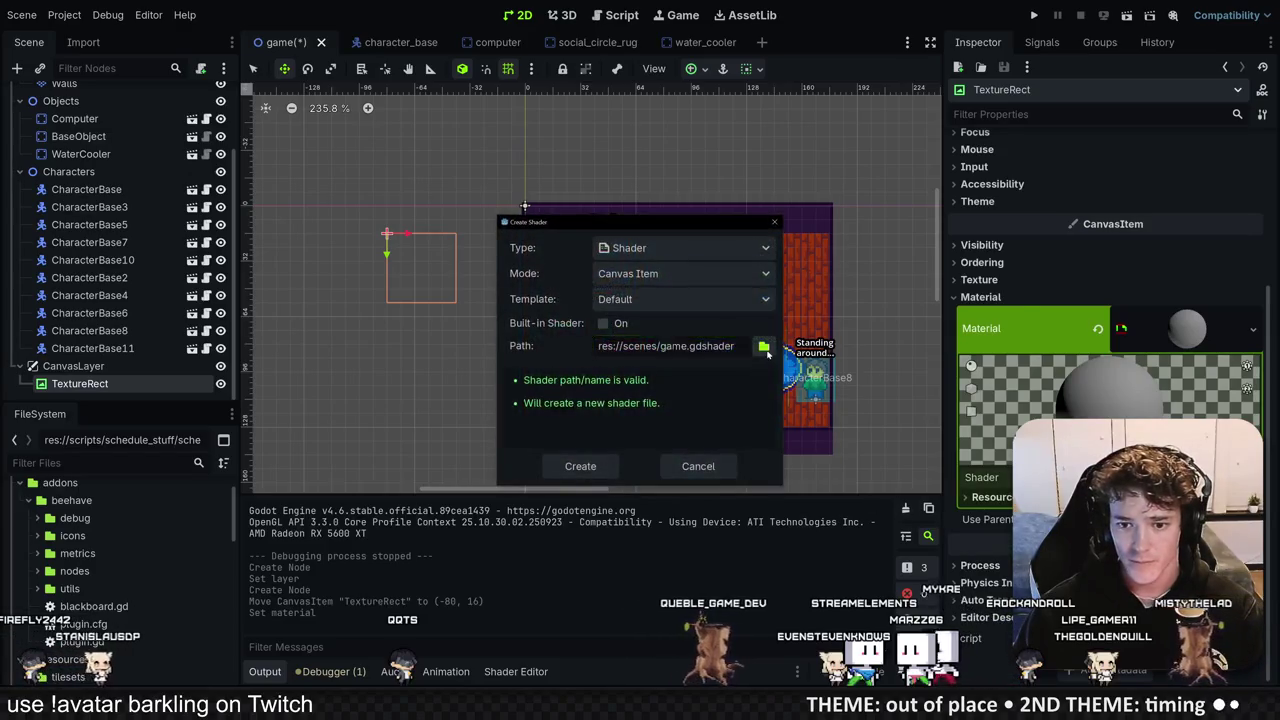
click(764, 346)
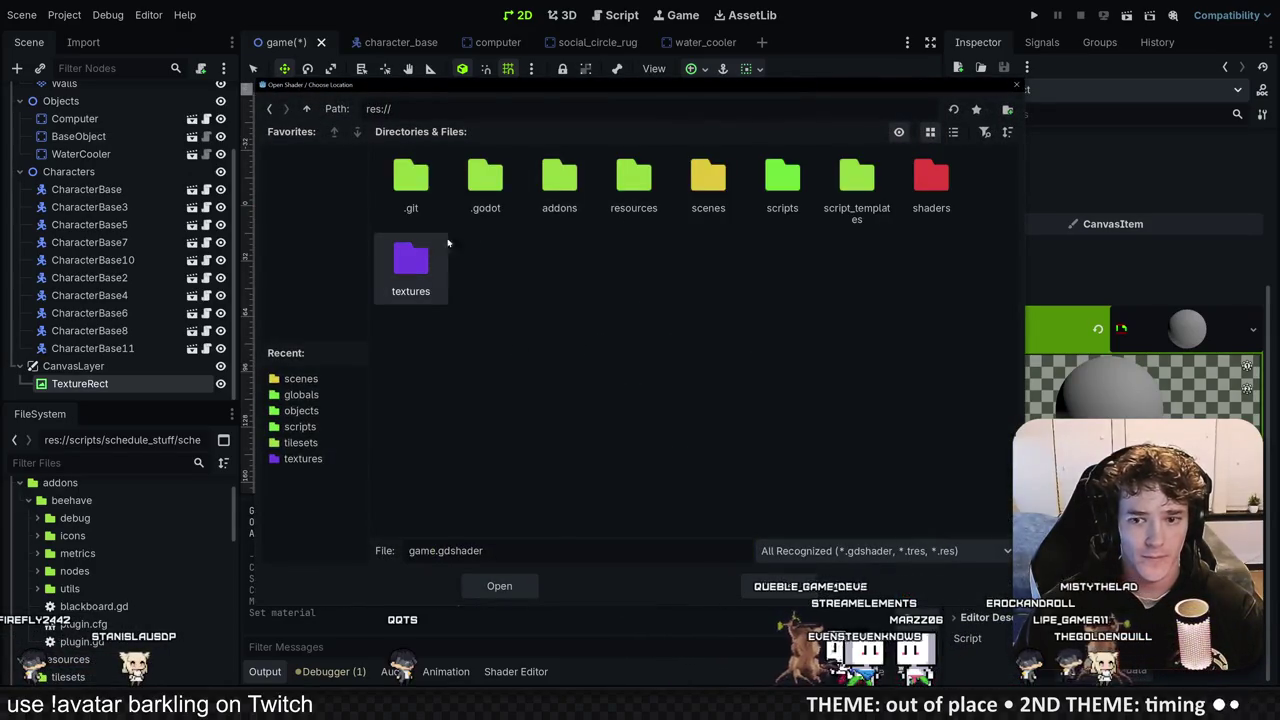
double_click(931, 178)
text(tile_shader)
key(Return)
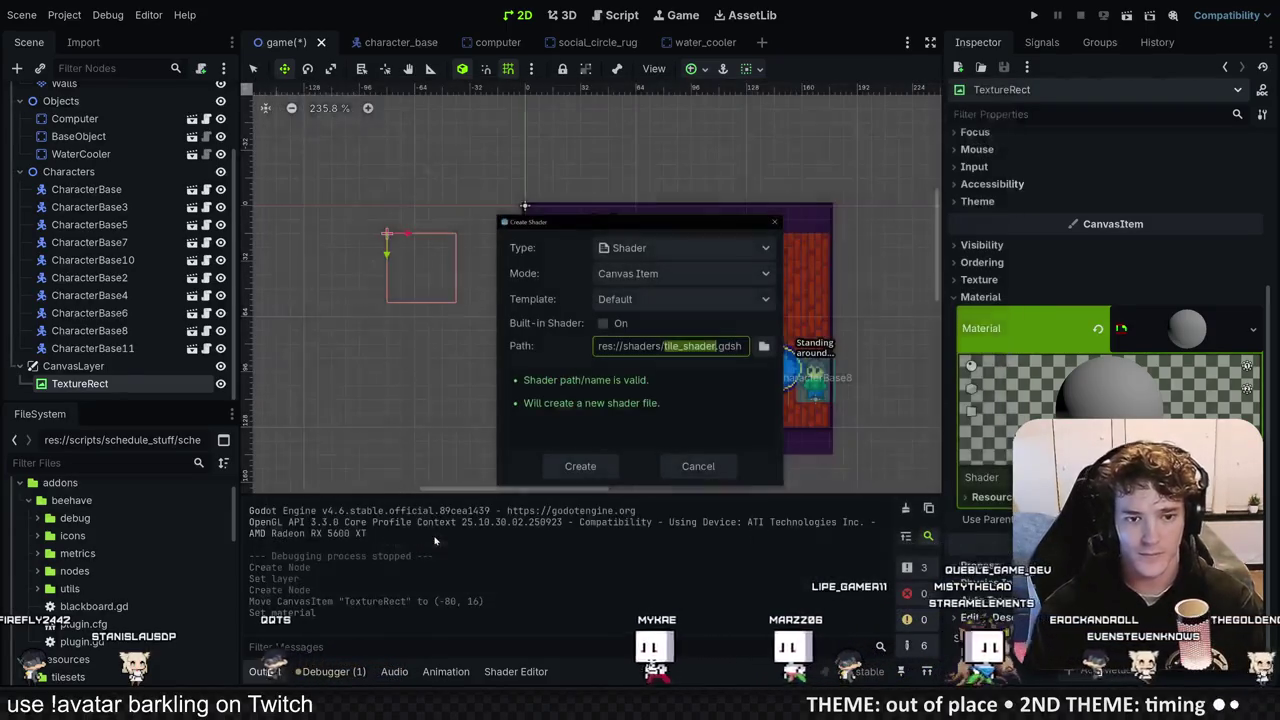
click(581, 468)
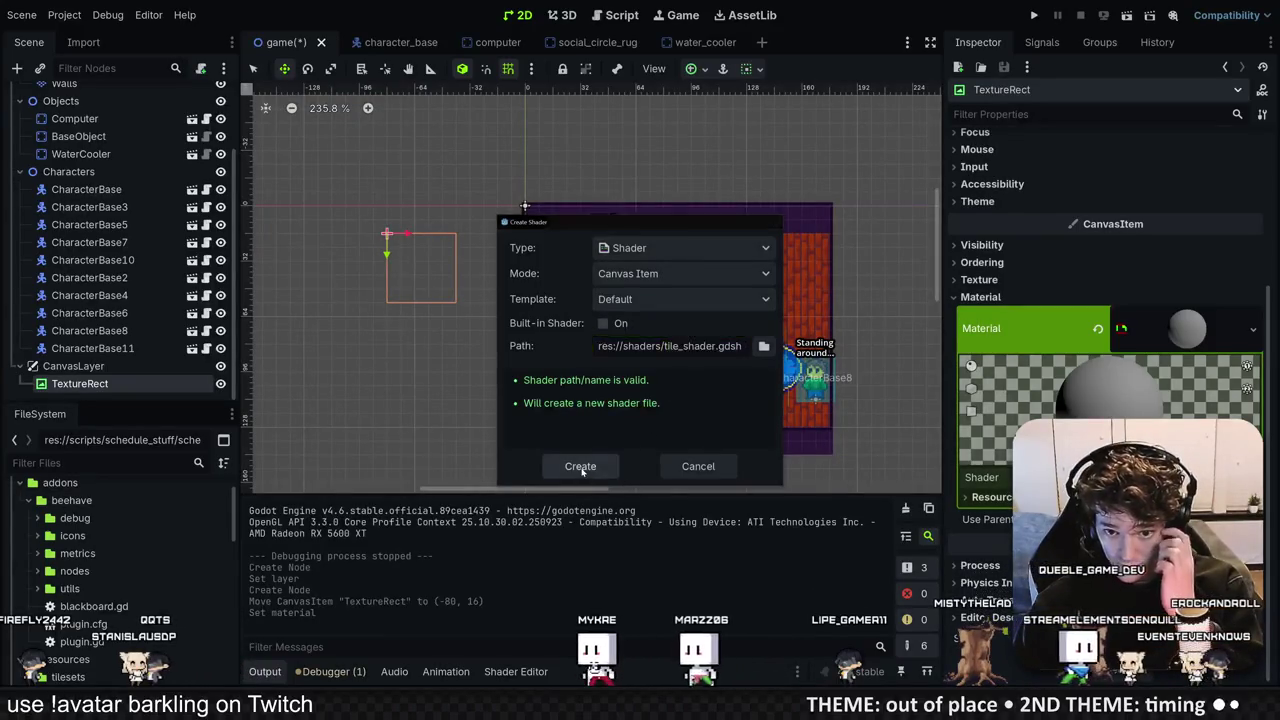
click(581, 467)
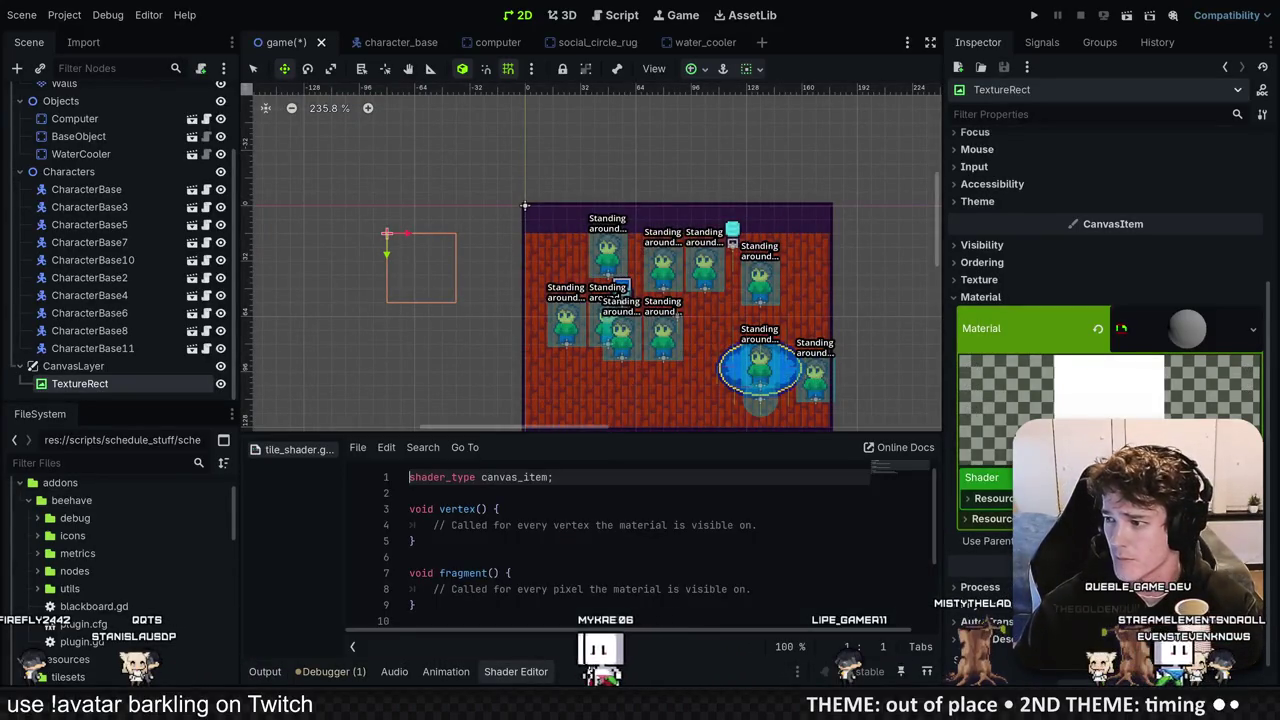
key(ctrl+a)
key(ctrl+v)
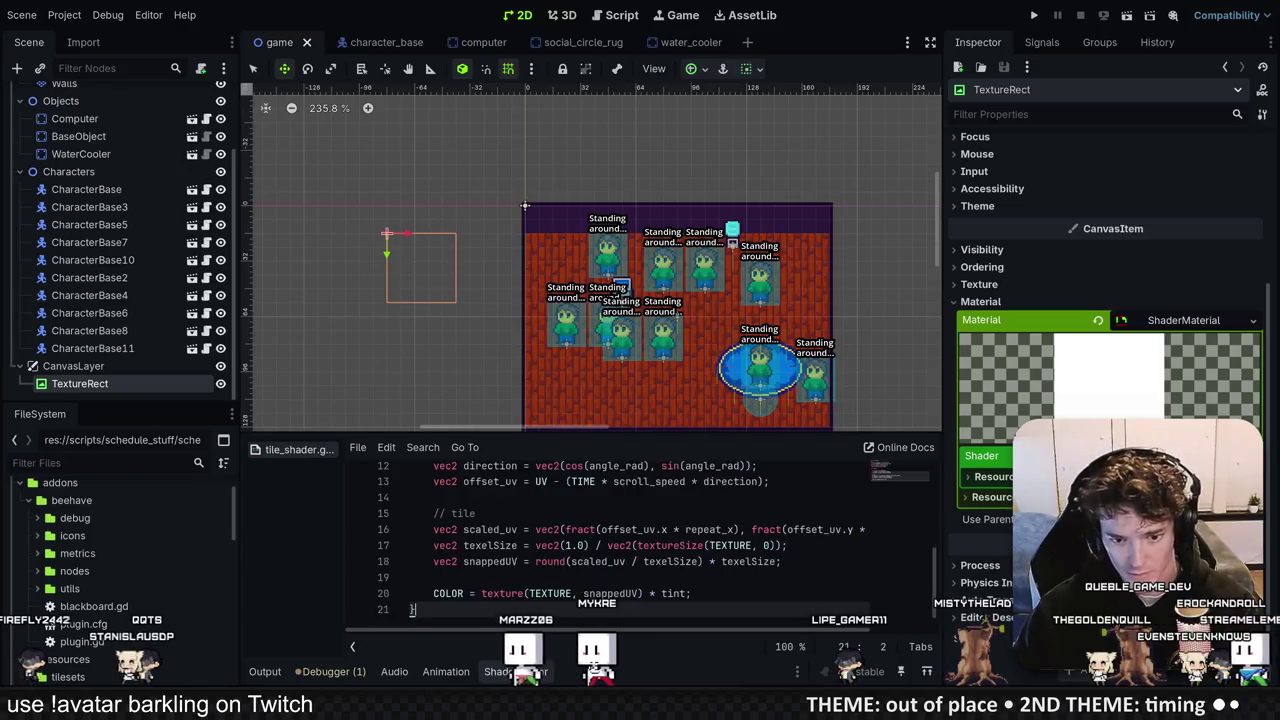
Step: Try a gradient texture on the TextureRect, clear it back to empty, and save the scene
scroll(640, 540, up, 4)
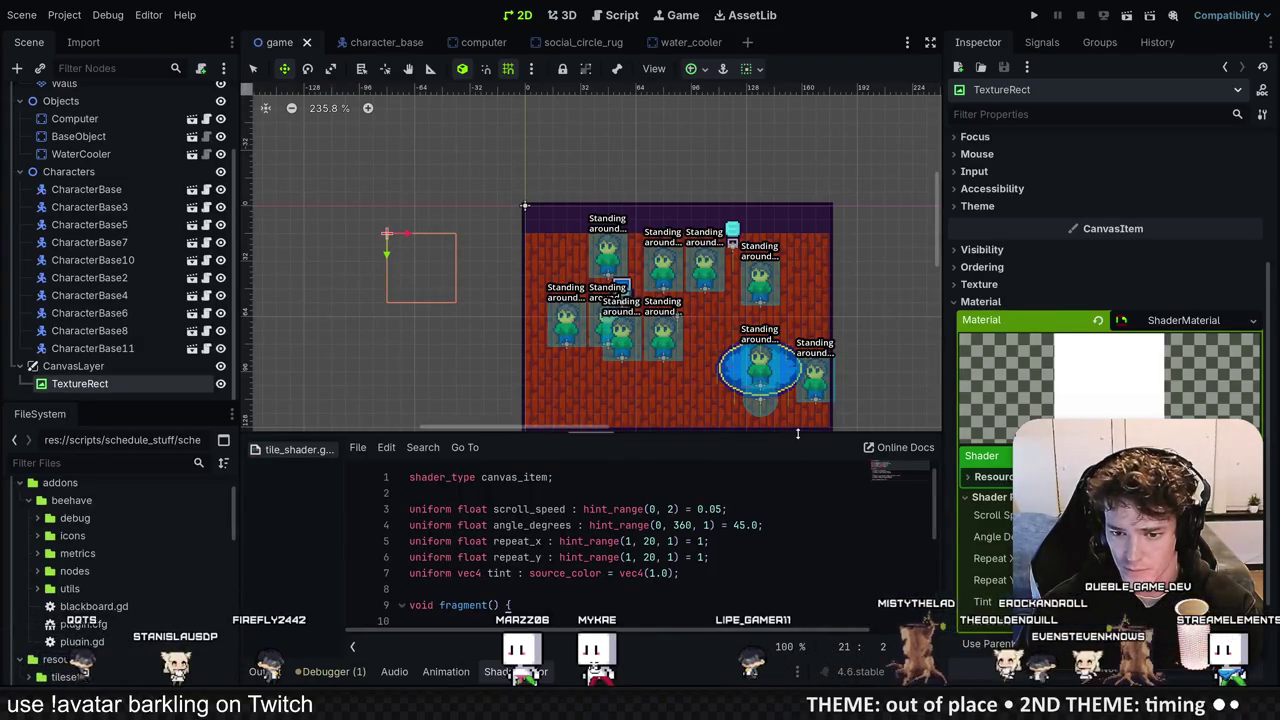
scroll(1054, 328, up, 5)
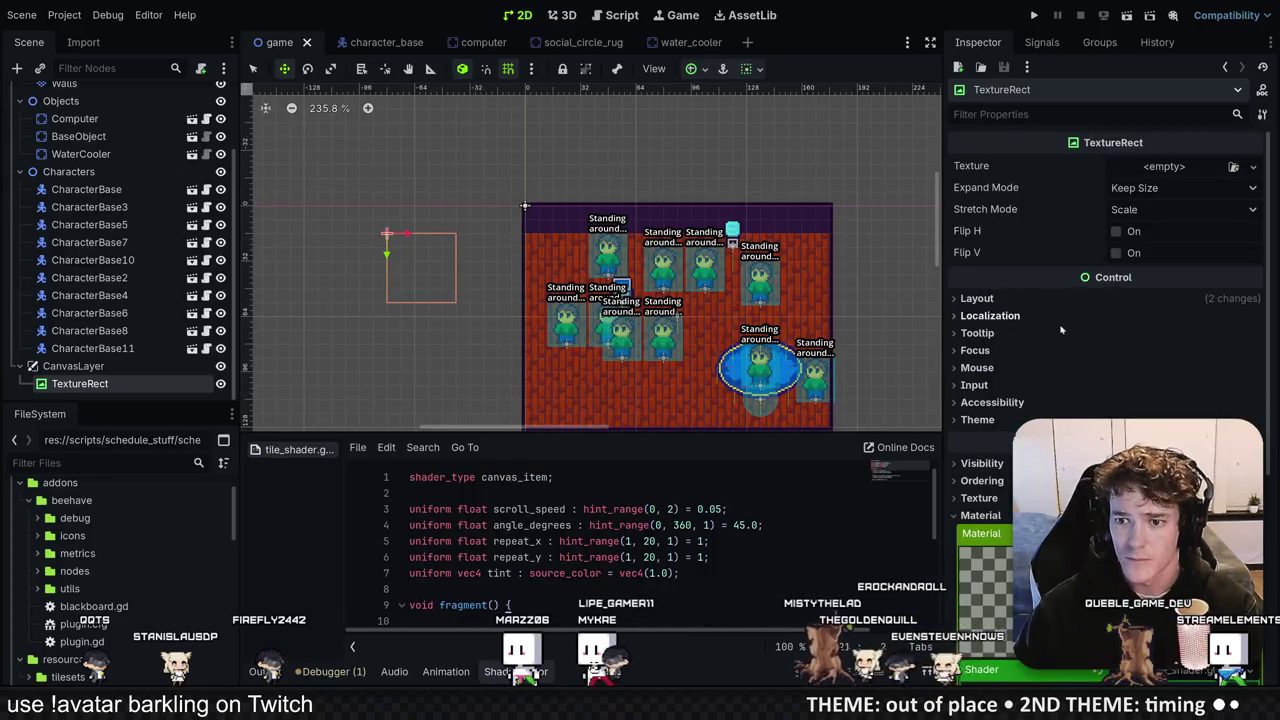
click(1165, 167)
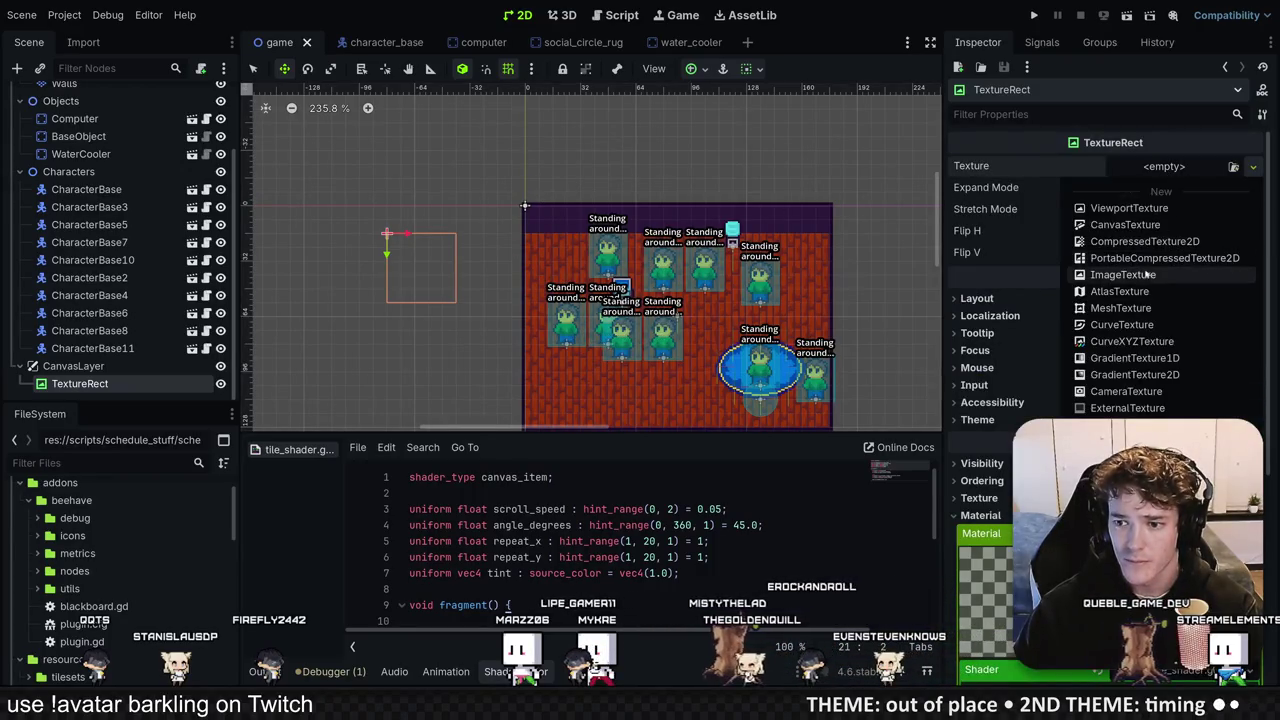
click(1153, 375)
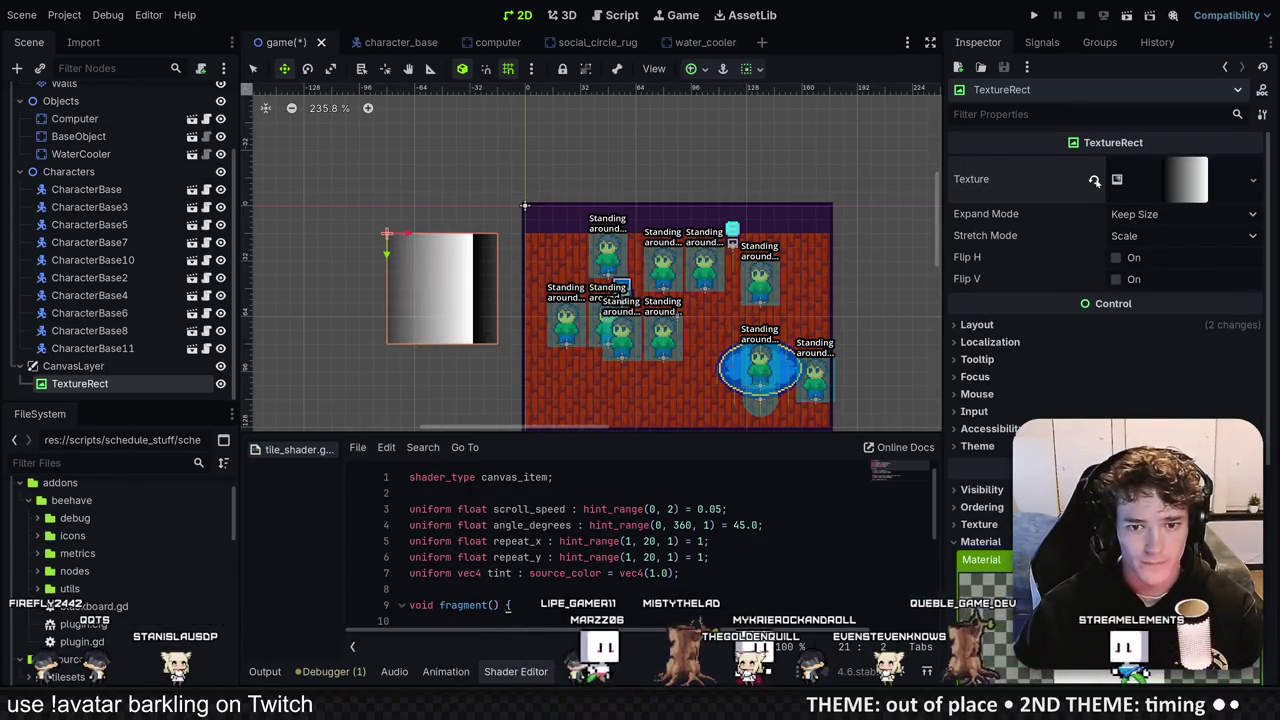
click(1094, 180)
key(ctrl+s)
key(alt+Tab)
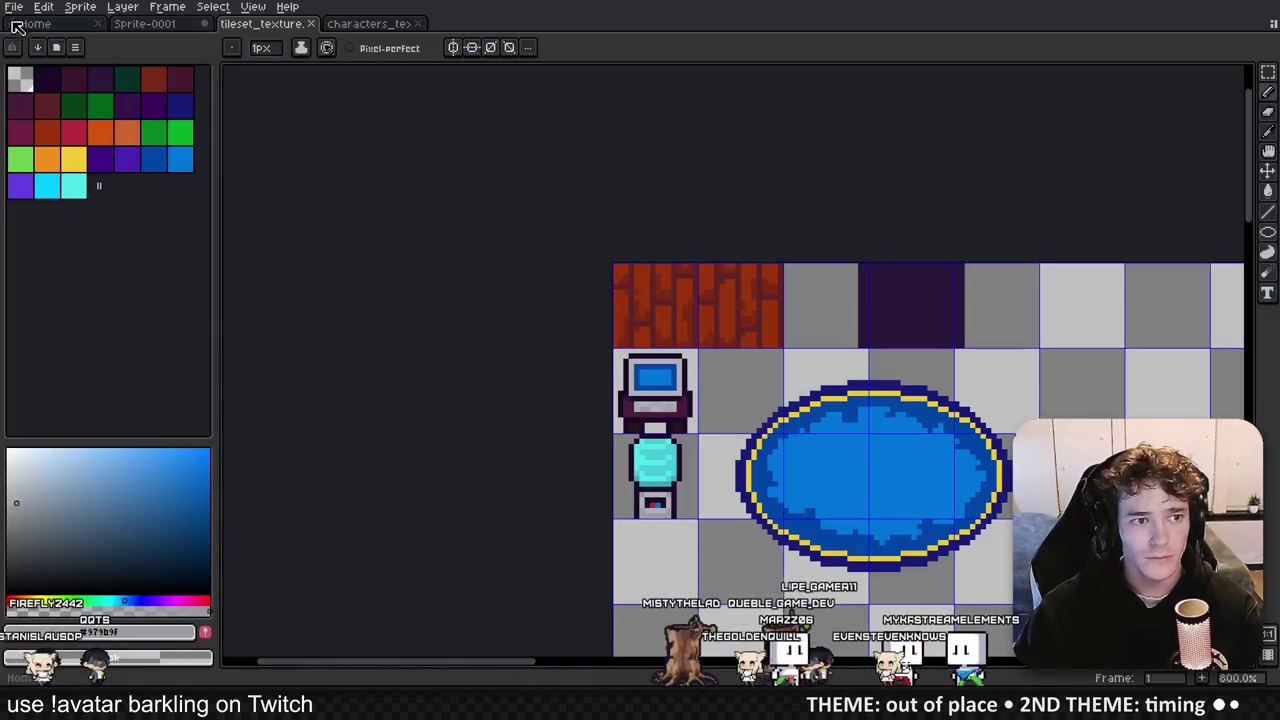
Step: Create a new blank 128×128 sprite in Aseprite
click(14, 7)
click(30, 34)
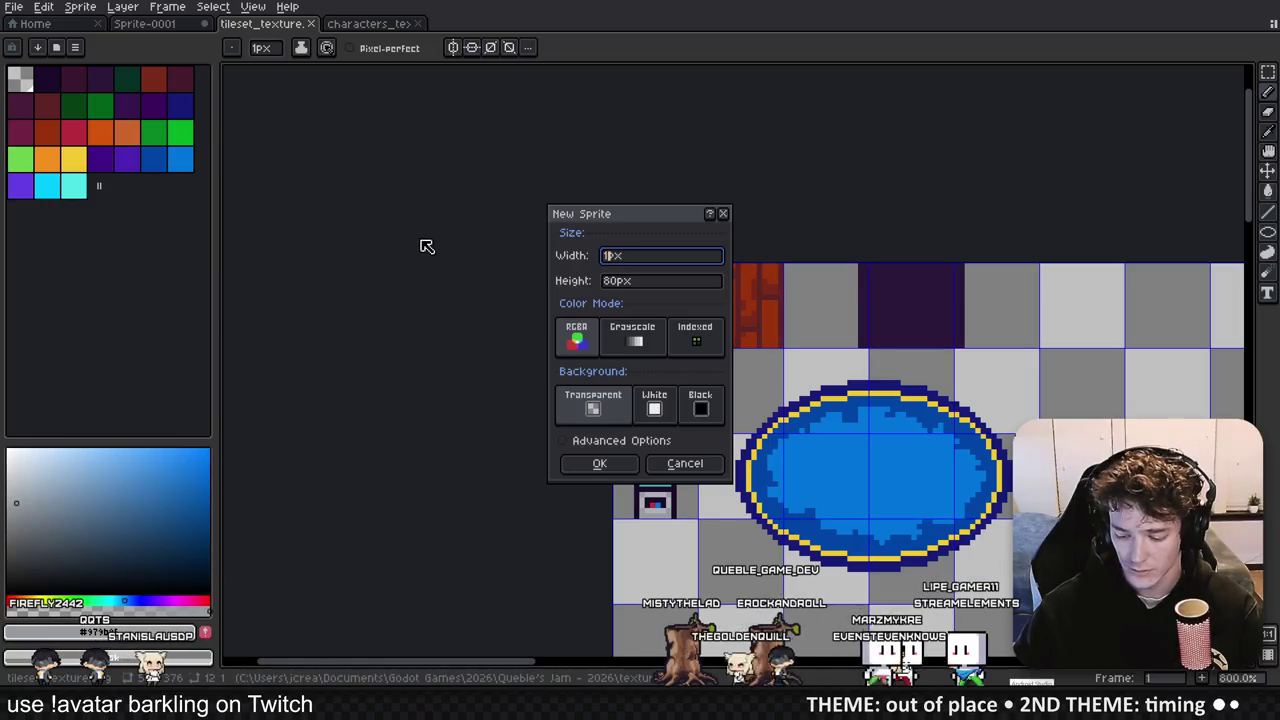
key(Return)
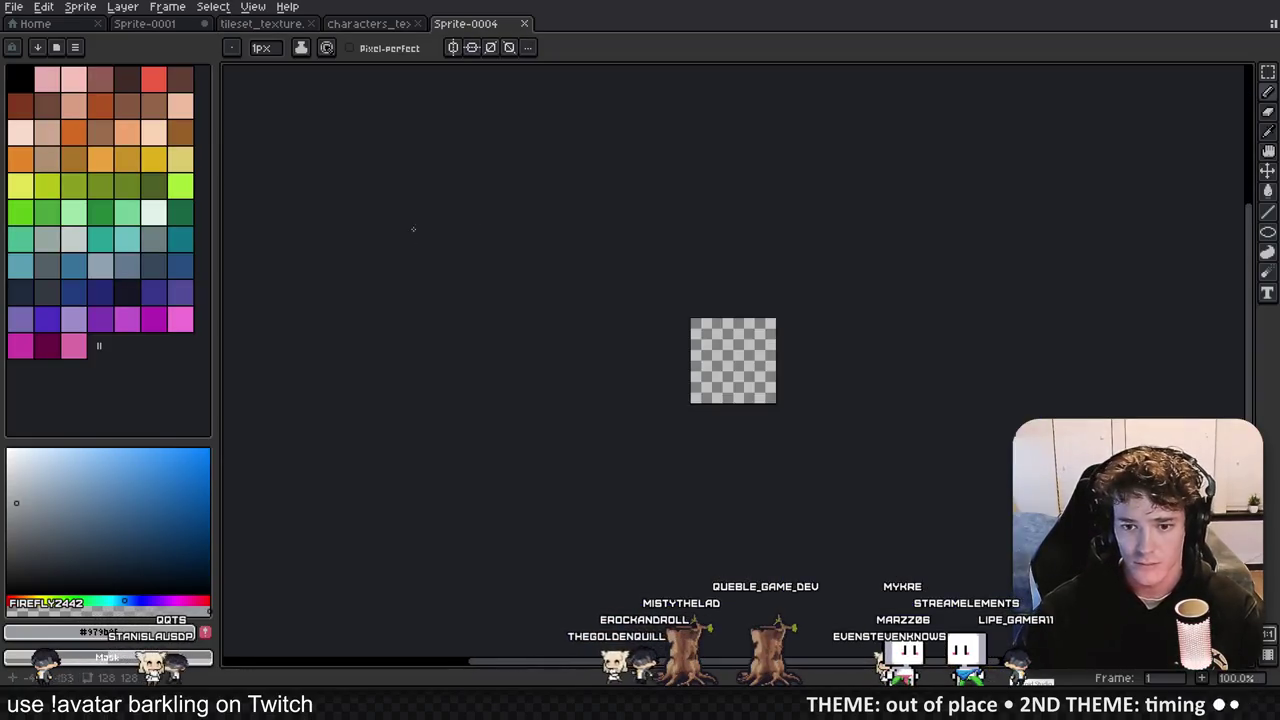
scroll(639, 362, up, 5)
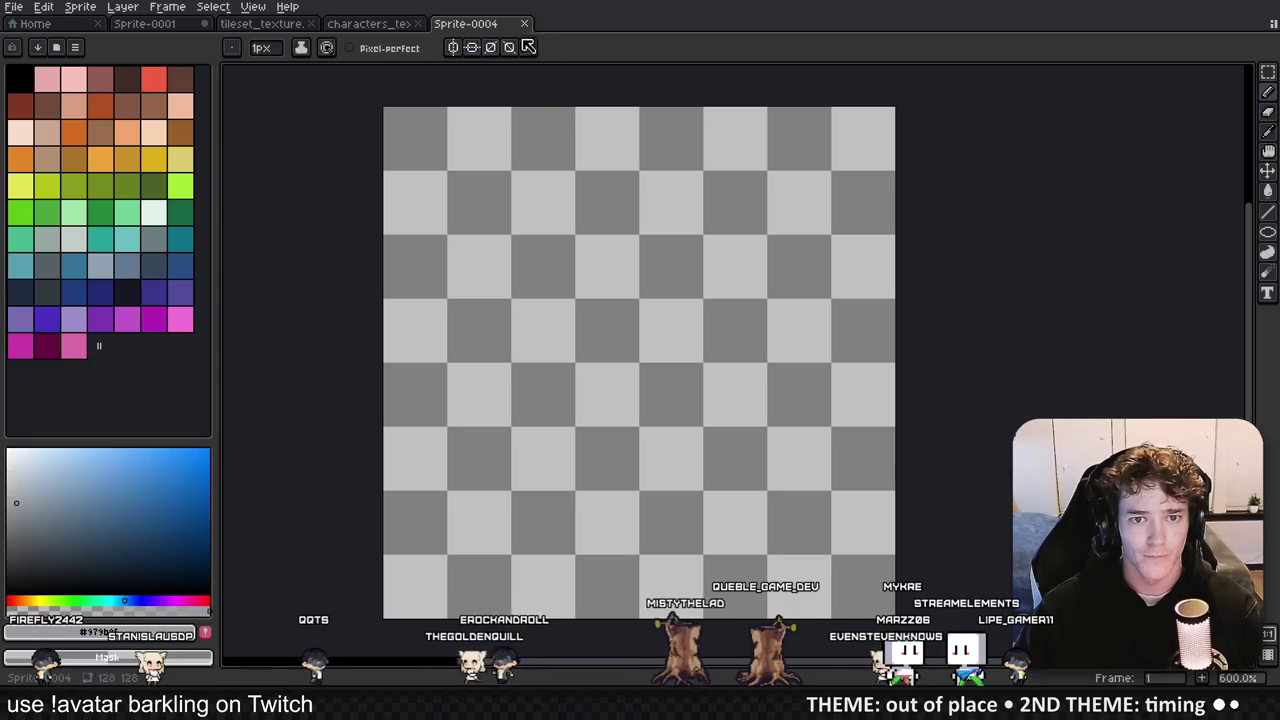
click(527, 48)
click(579, 57)
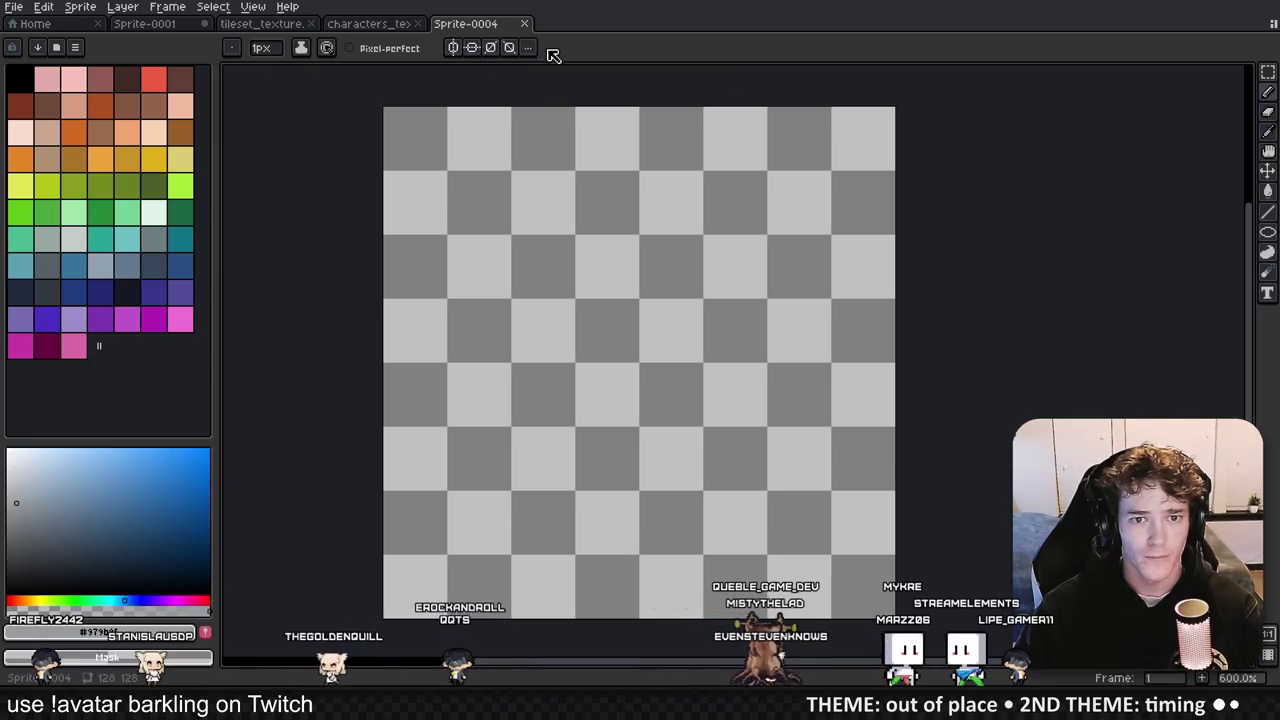
Step: Turn on tiled mode to preview the sprite repeated, and pick a teal drawing colour
click(165, 7)
mouse_move(253, 7)
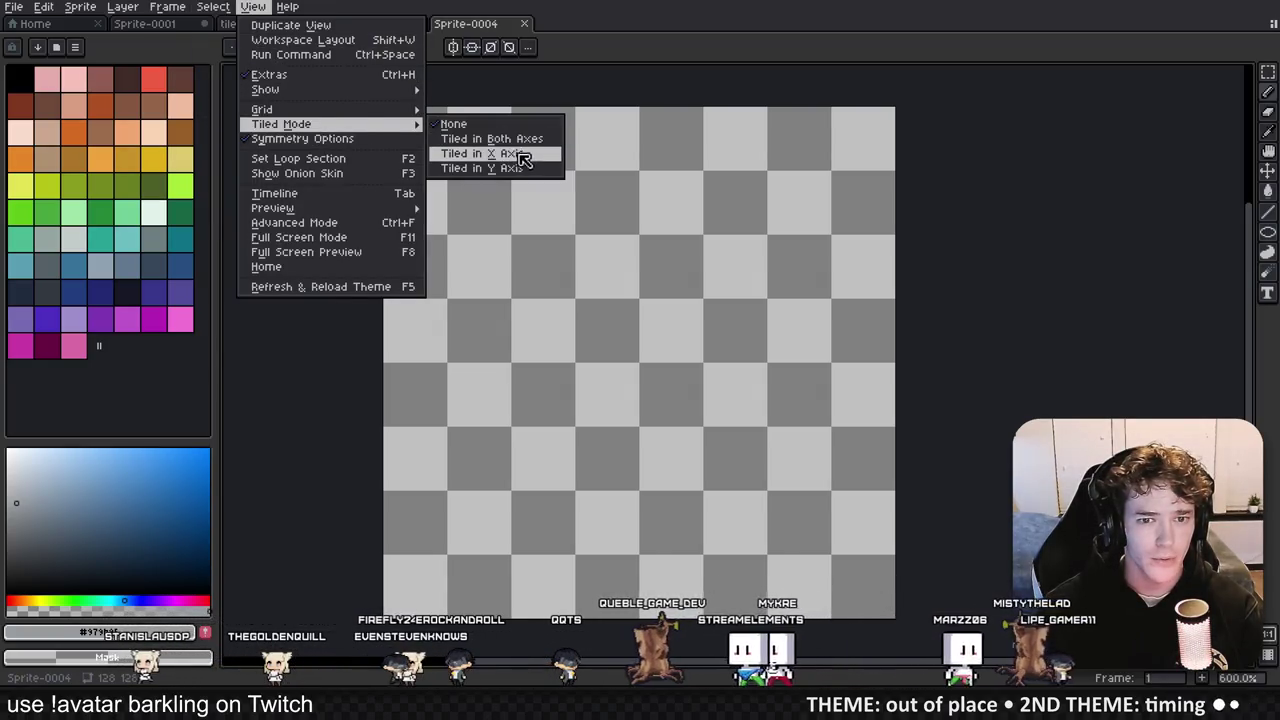
click(475, 138)
scroll(617, 233, down, 3)
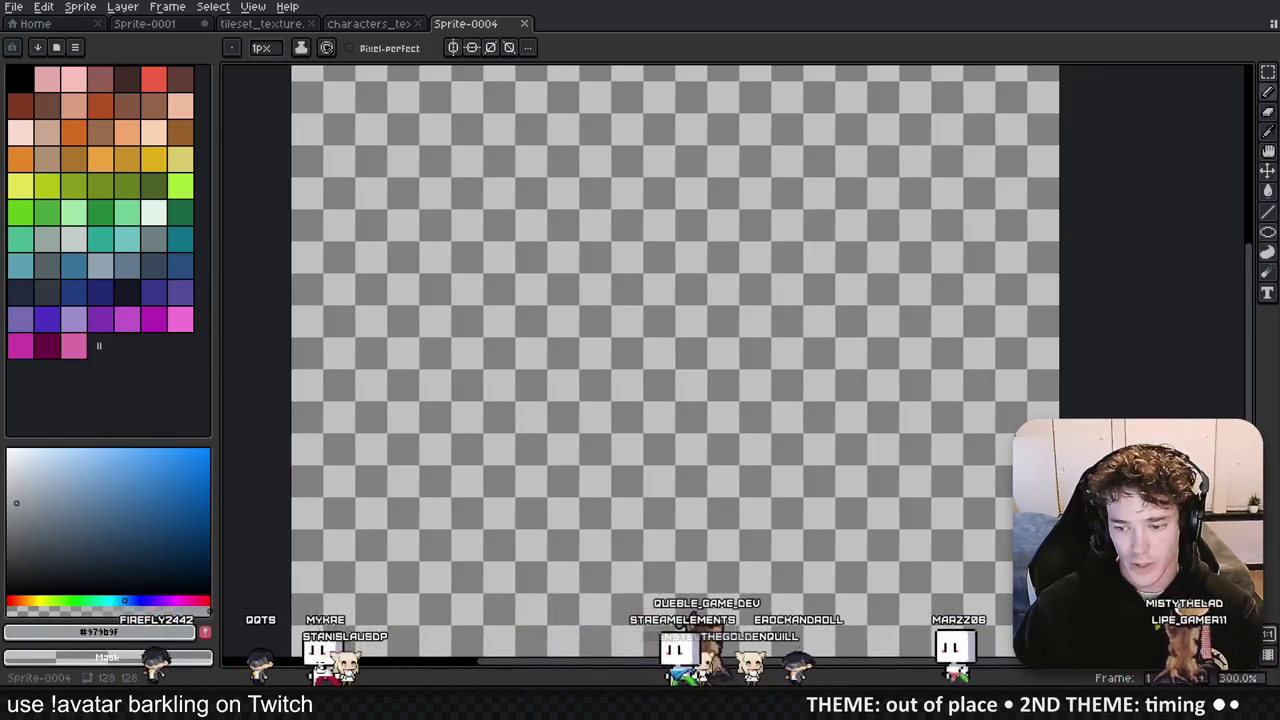
key(alt+Tab)
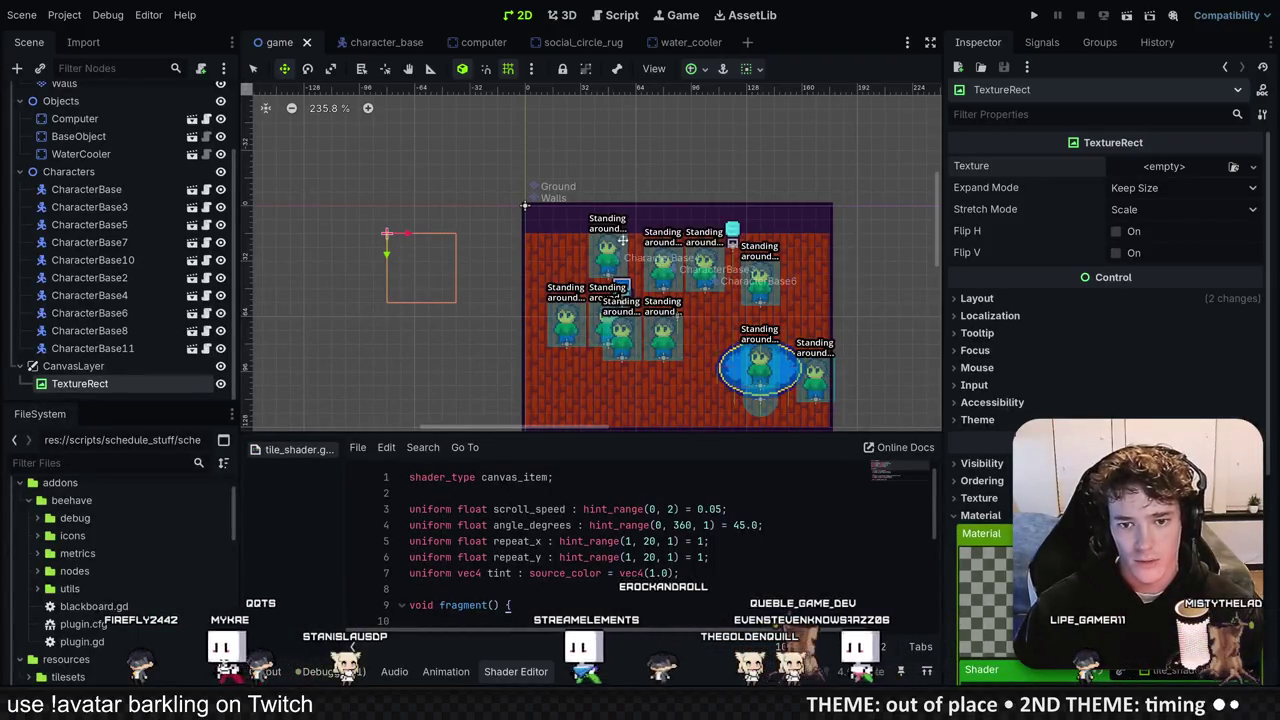
key(alt+Tab)
click(181, 237)
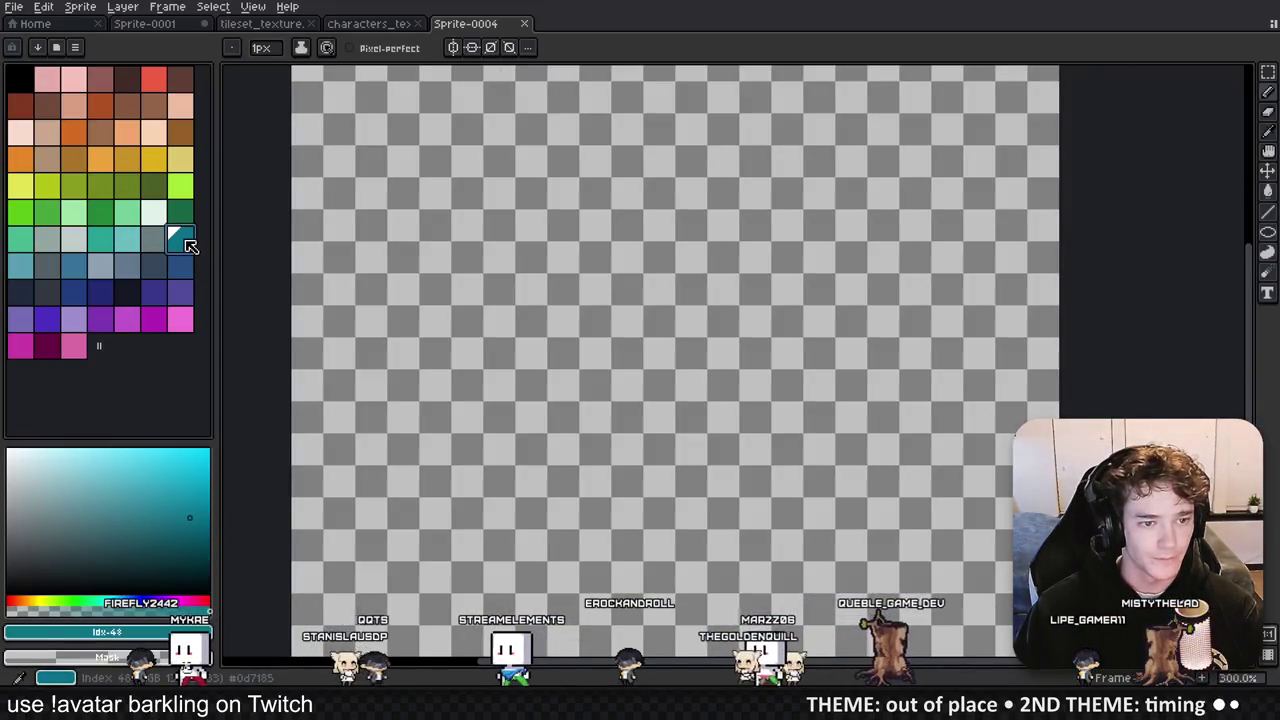
Step: Fill the whole sprite with steel blue using the Paint Bucket
click(82, 270)
key(g)
click(620, 352)
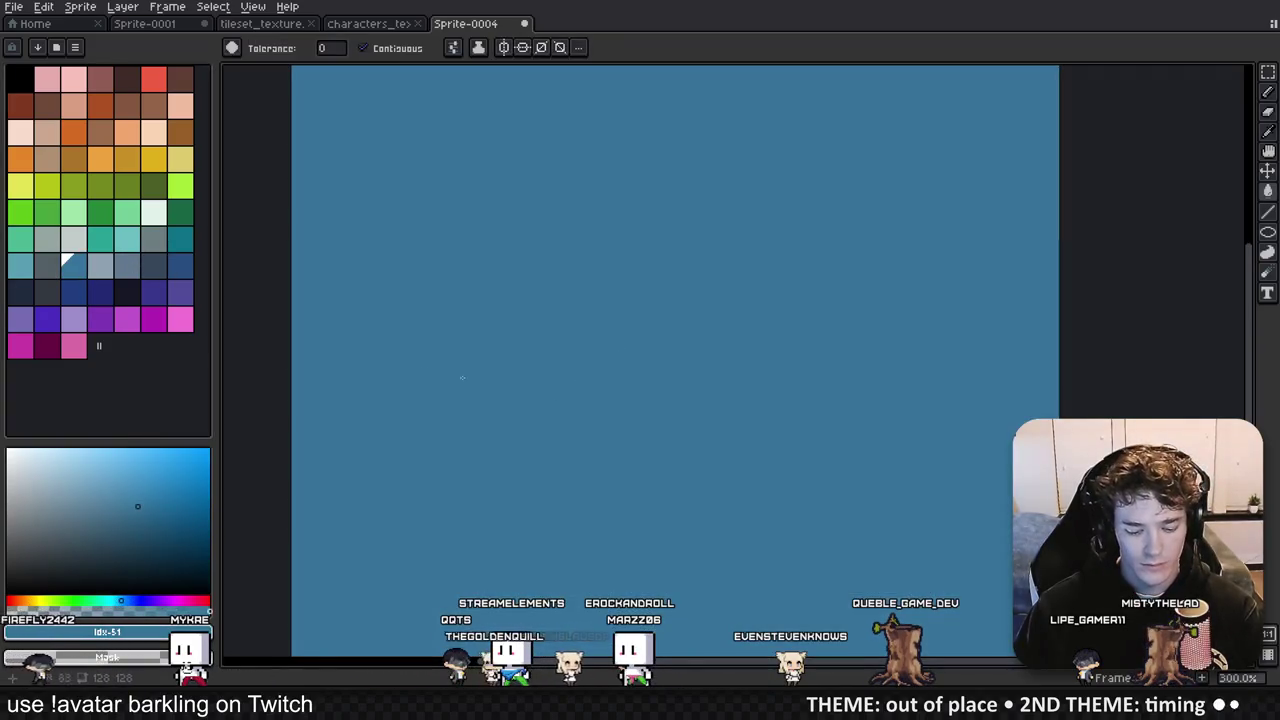
Step: Pick light teal and draw a long diagonal Pencil streak repeating across the tiles
click(22, 273)
key(b)
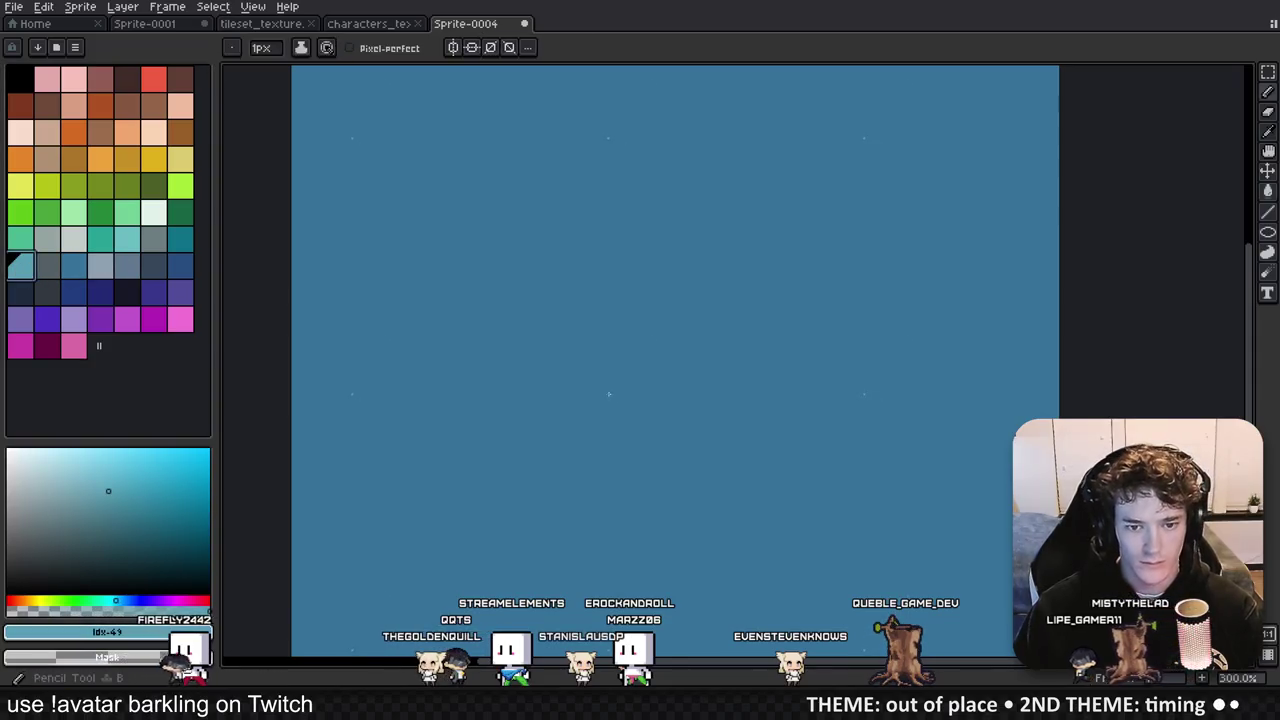
drag(599, 381, 640, 342)
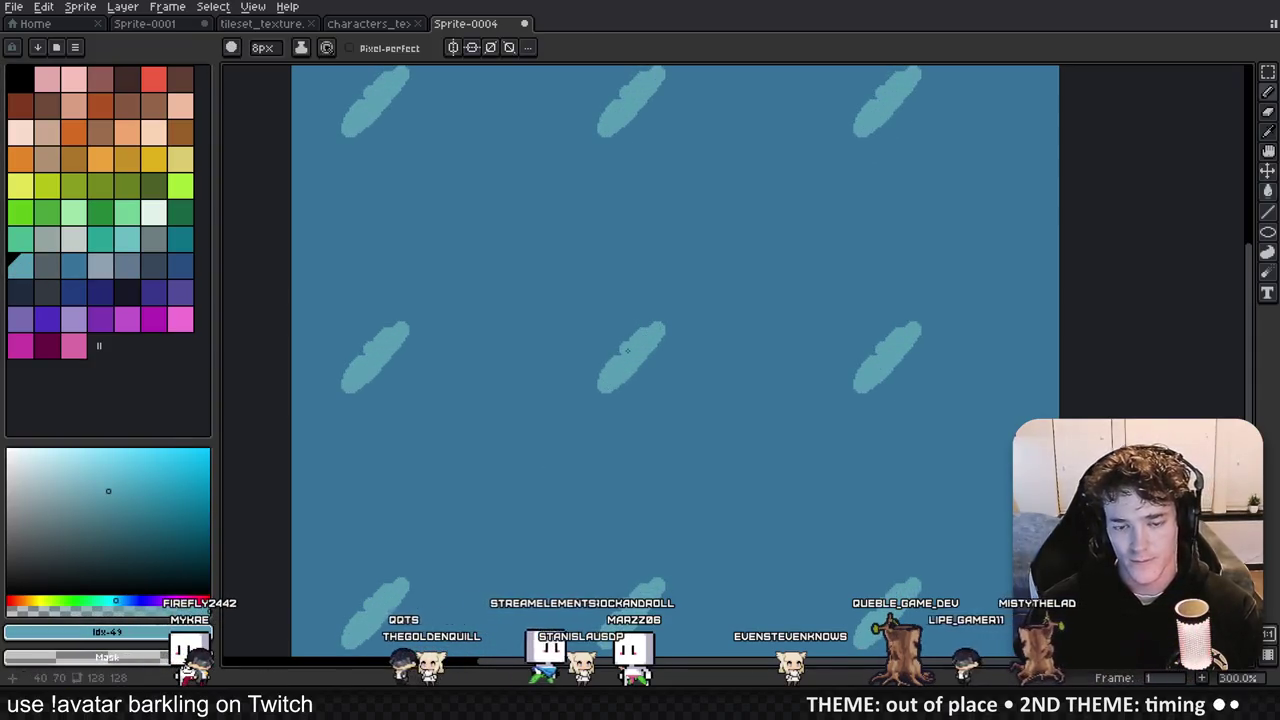
key(ctrl+z)
key(ctrl+z)
key(m)
key(b)
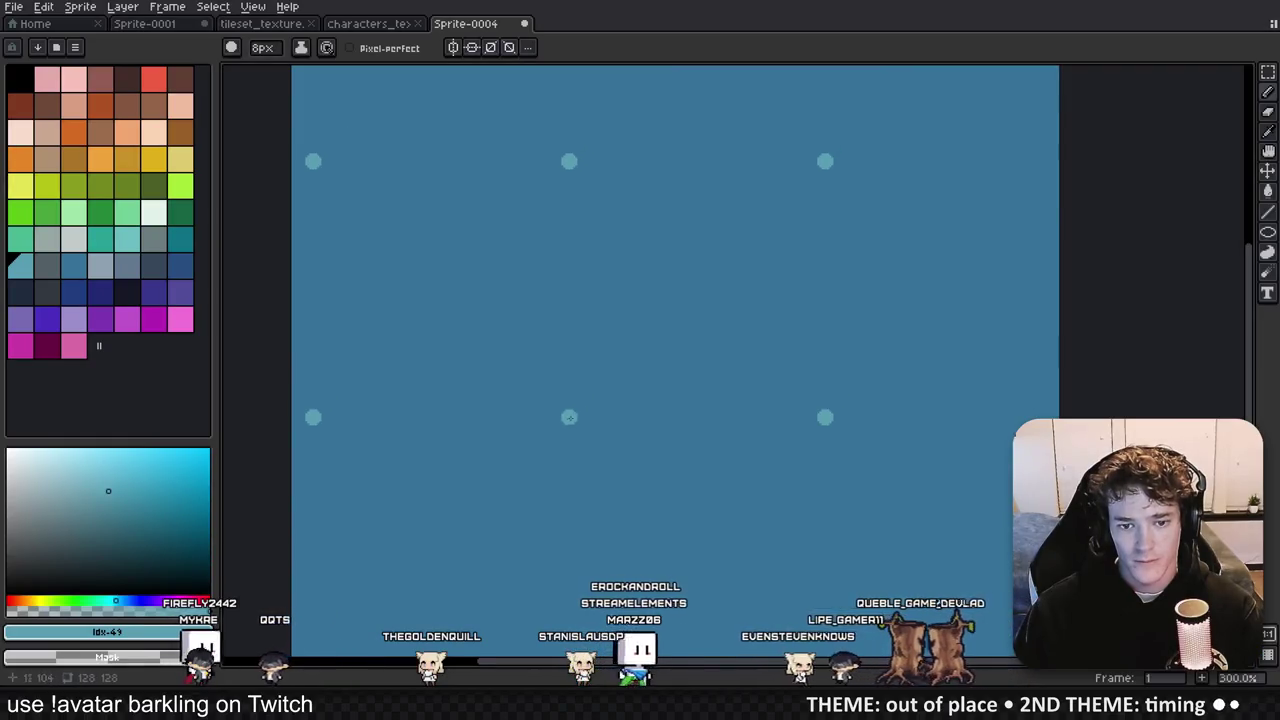
drag(601, 427, 671, 356)
drag(636, 400, 757, 277)
Step: Join streaks into continuous diagonals, add a short extra streak per tile, and shrink the brush
drag(836, 207, 841, 197)
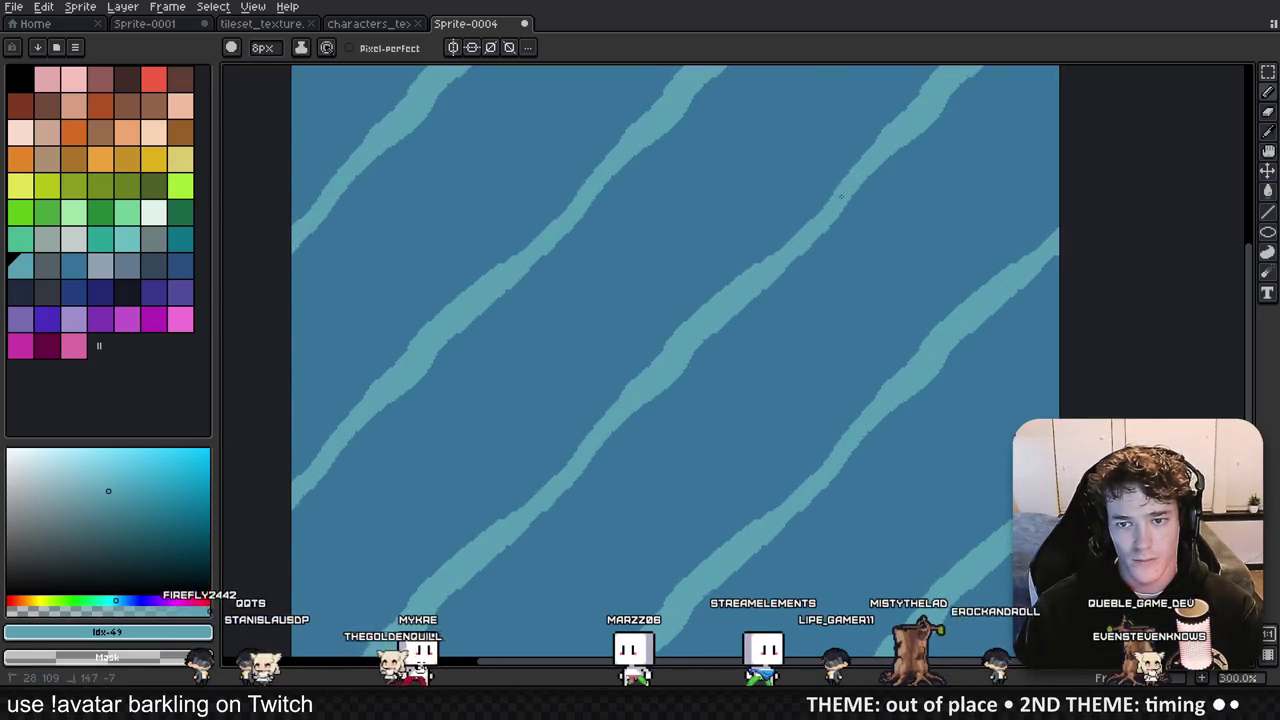
click(545, 395)
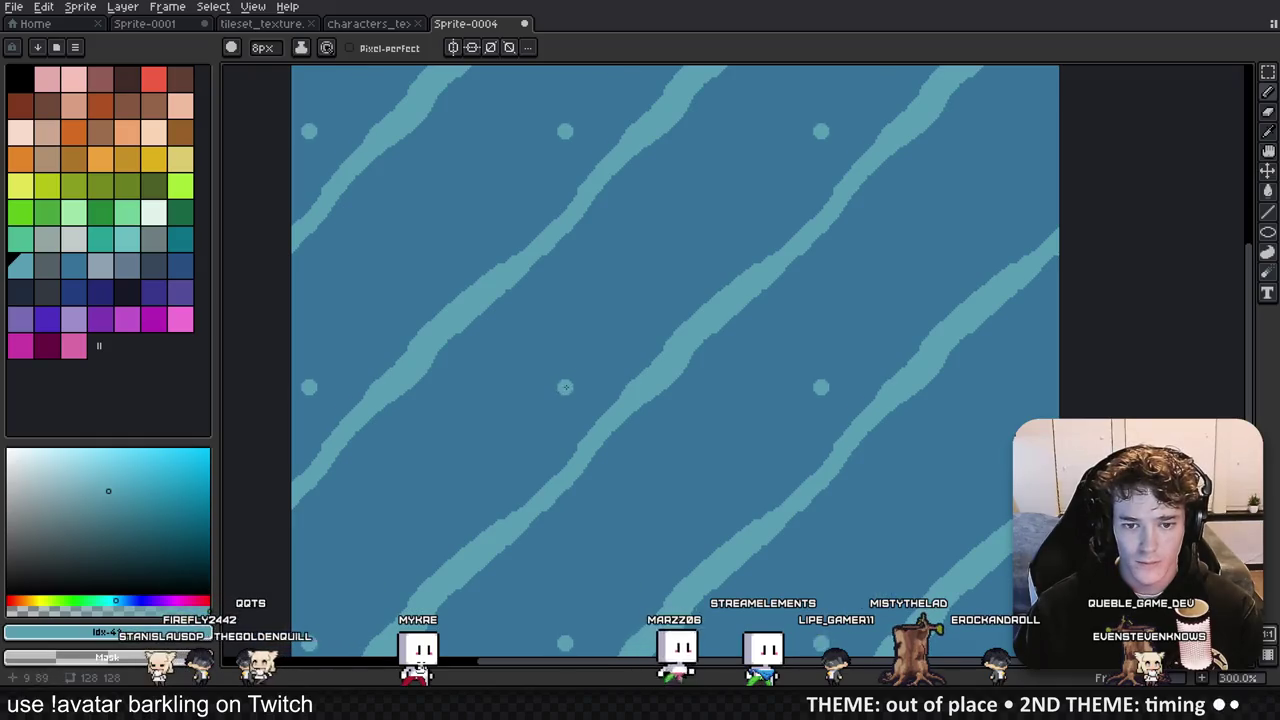
drag(545, 395, 648, 265)
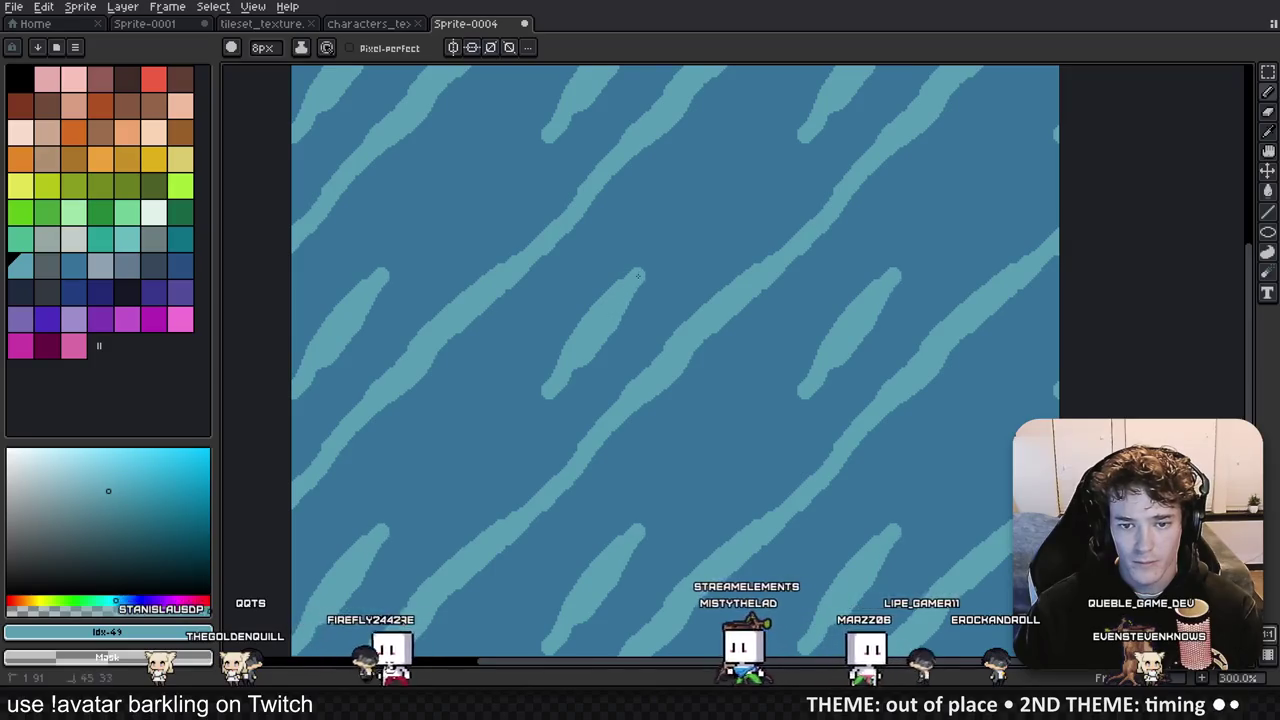
key(minus)
key(minus)
key(minus)
scroll(648, 265, up, 6)
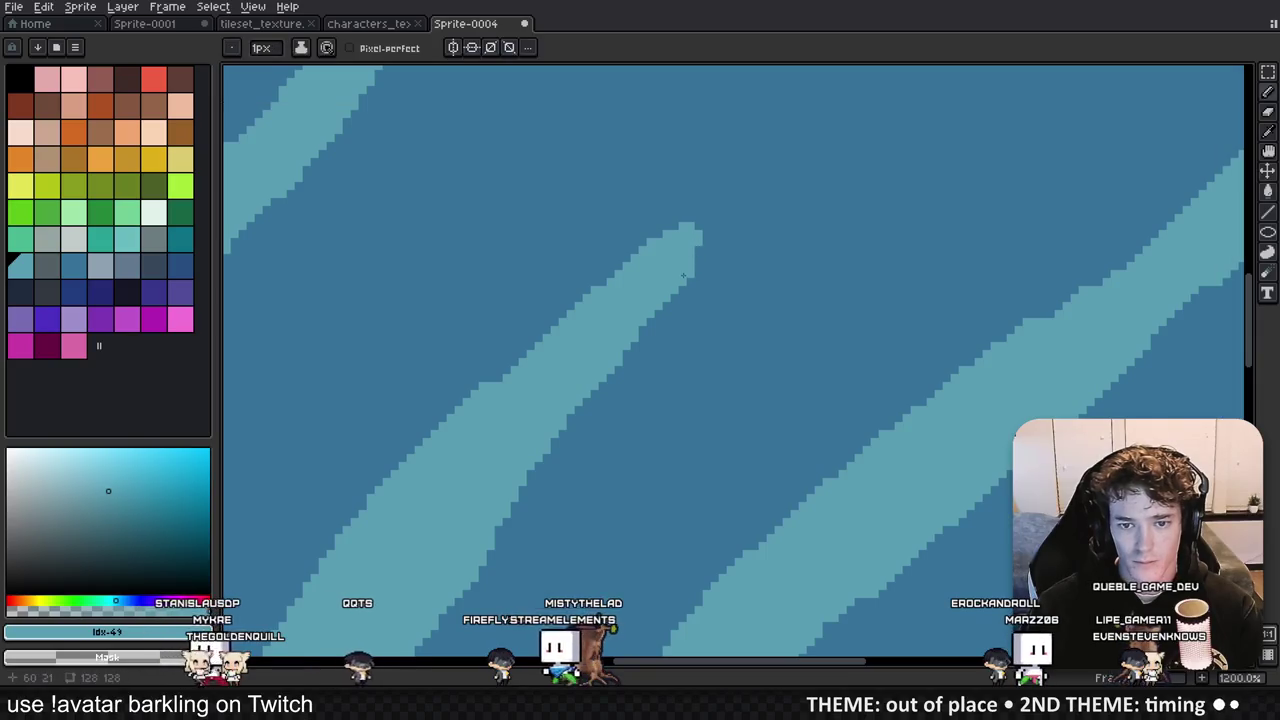
scroll(677, 241, down, 4)
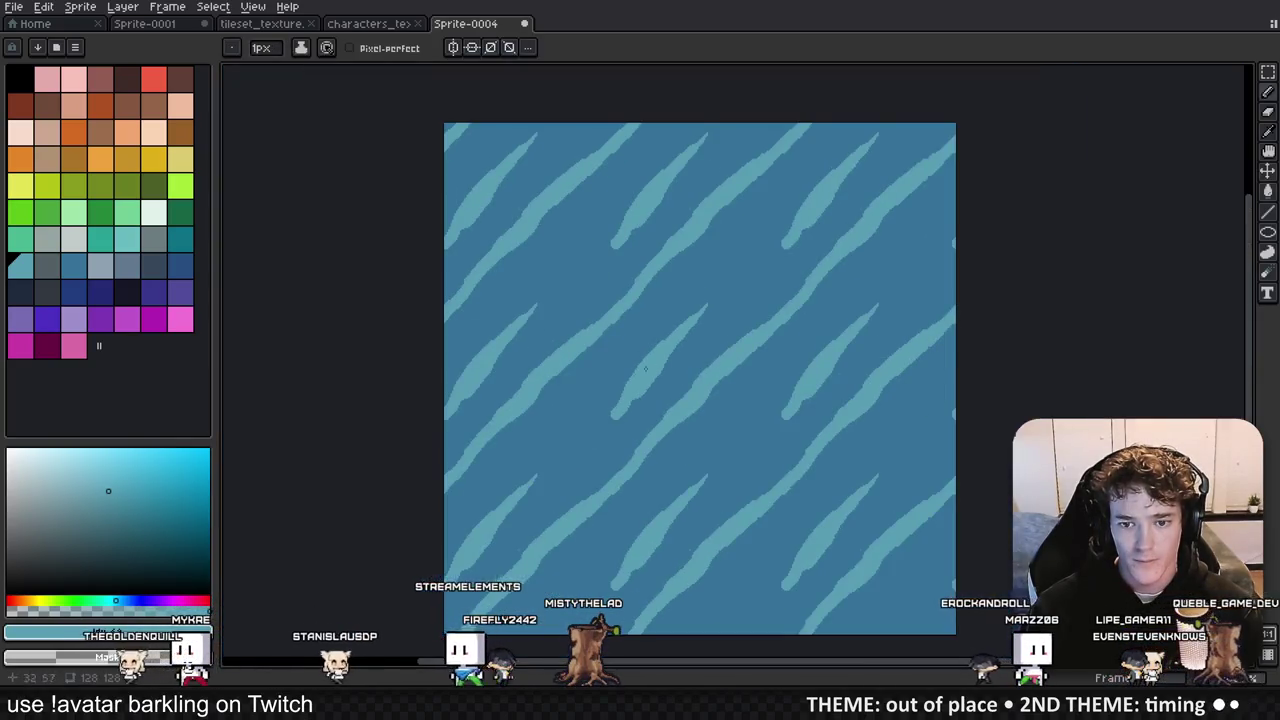
Step: Extend a streak's lower tip by a pixel with the 3px Pencil
scroll(652, 370, up, 4)
drag(585, 525, 581, 534)
scroll(669, 406, down, 4)
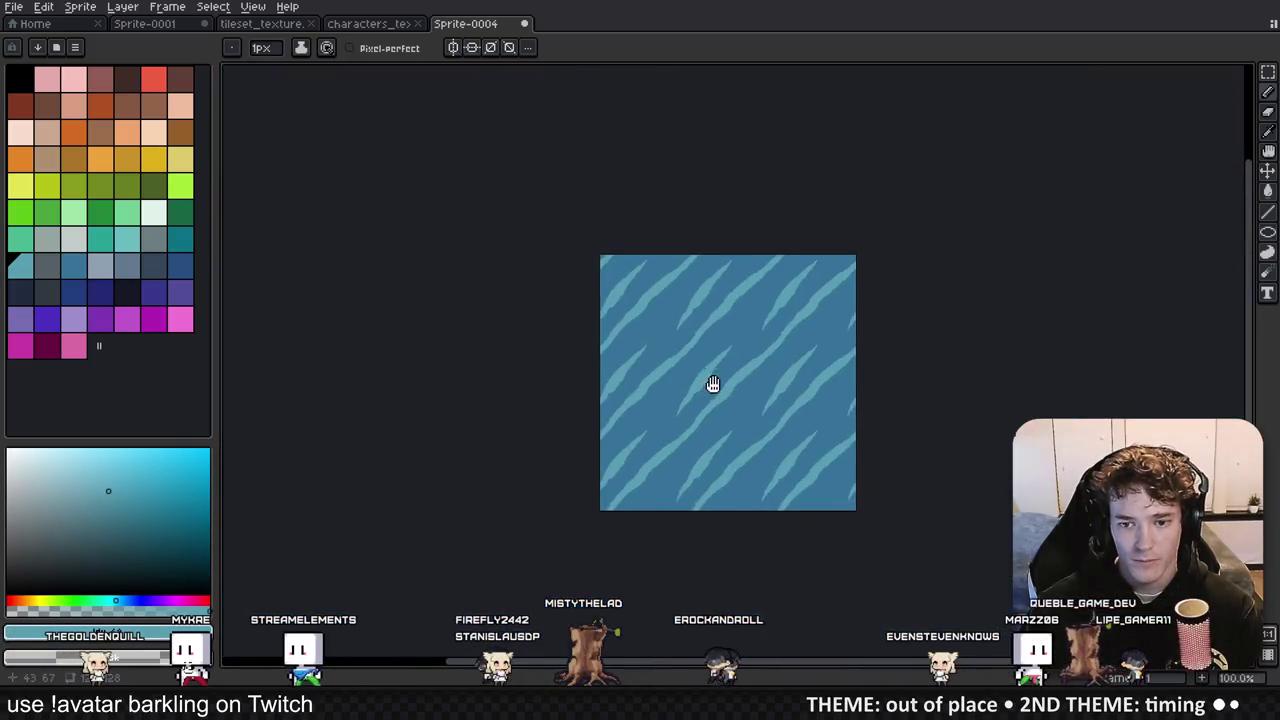
scroll(711, 380, up, 3)
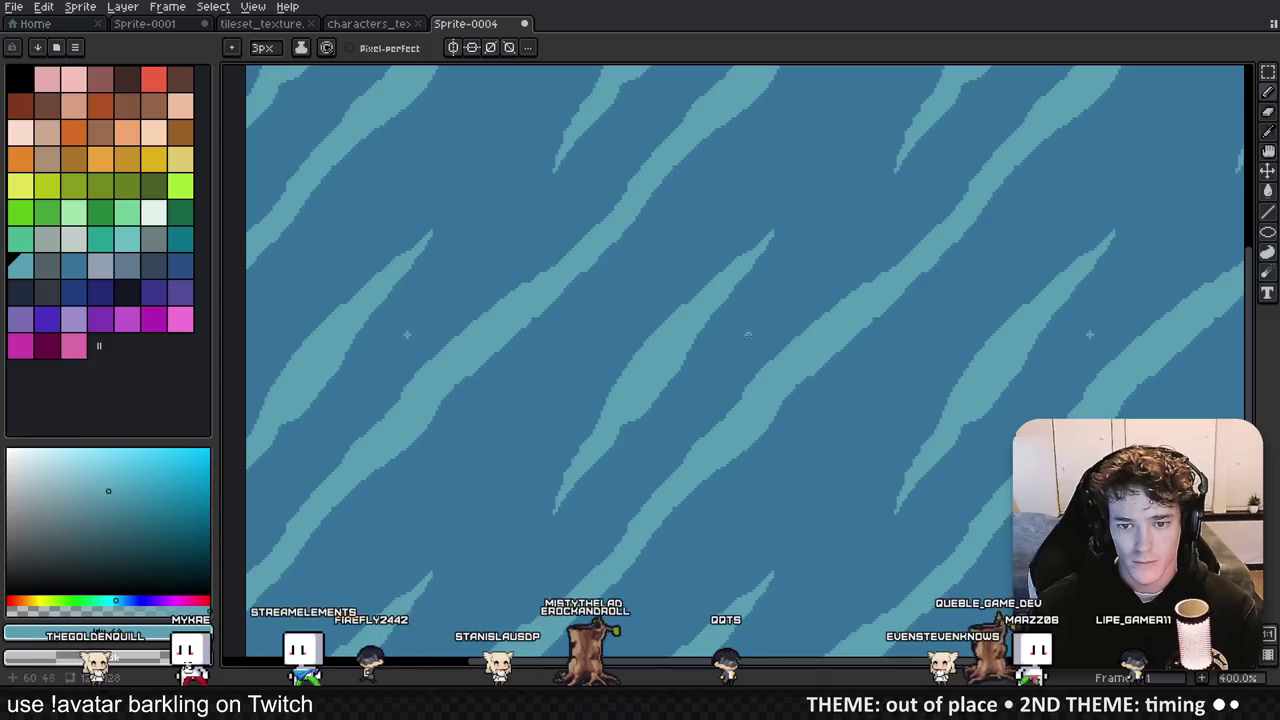
scroll(753, 314, down, 1)
scroll(734, 386, up, 1)
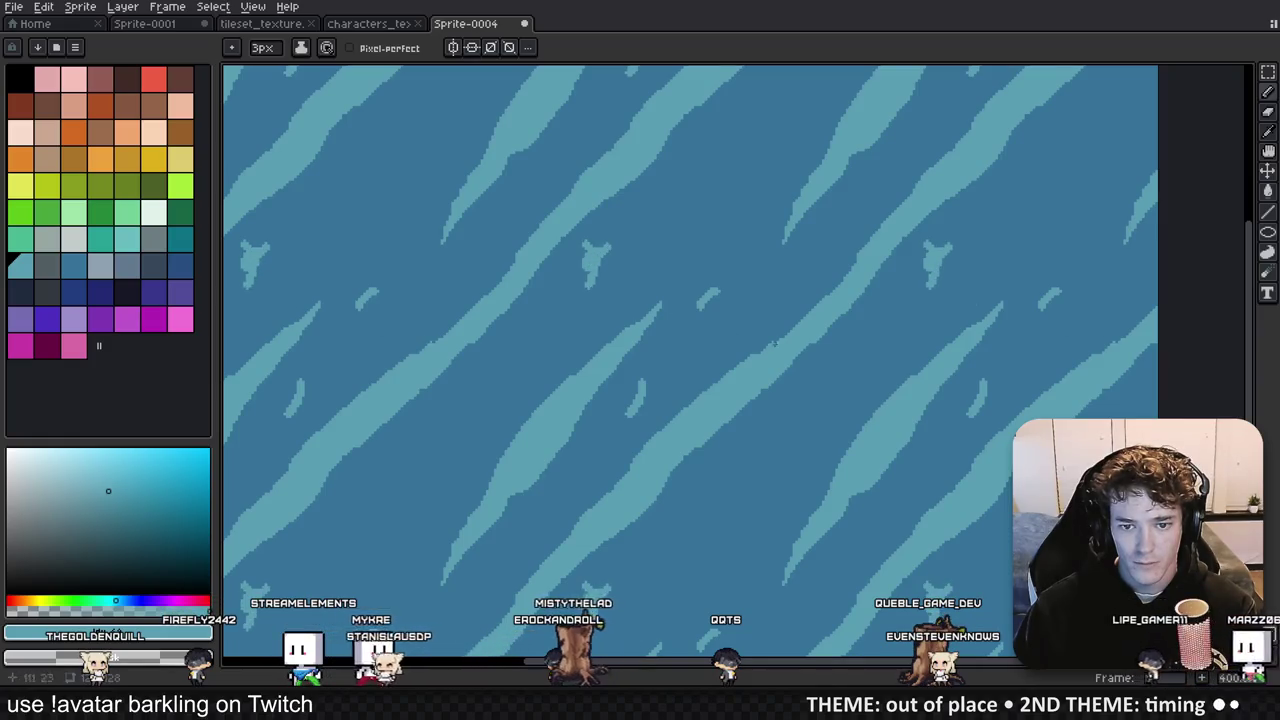
scroll(760, 341, down, 3)
key(v)
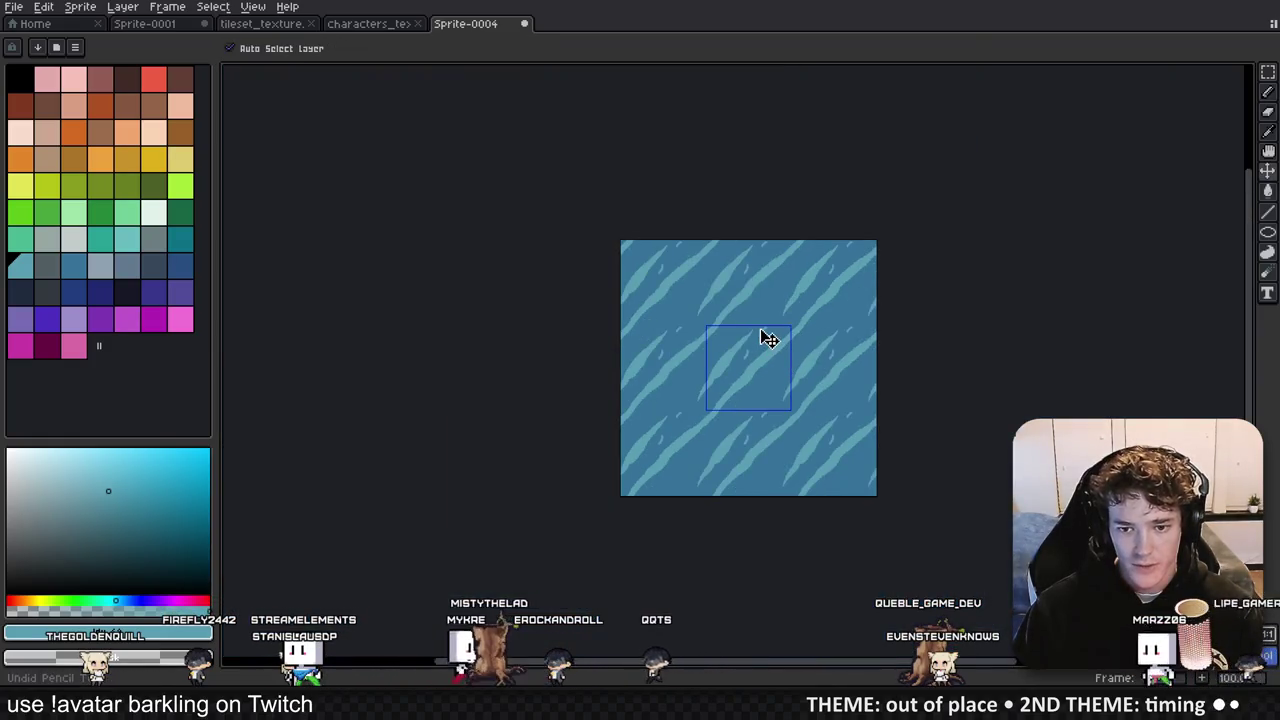
key(b)
Step: Draw small teal rings between the diagonal streaks, then start saving the sprite
scroll(768, 338, up, 5)
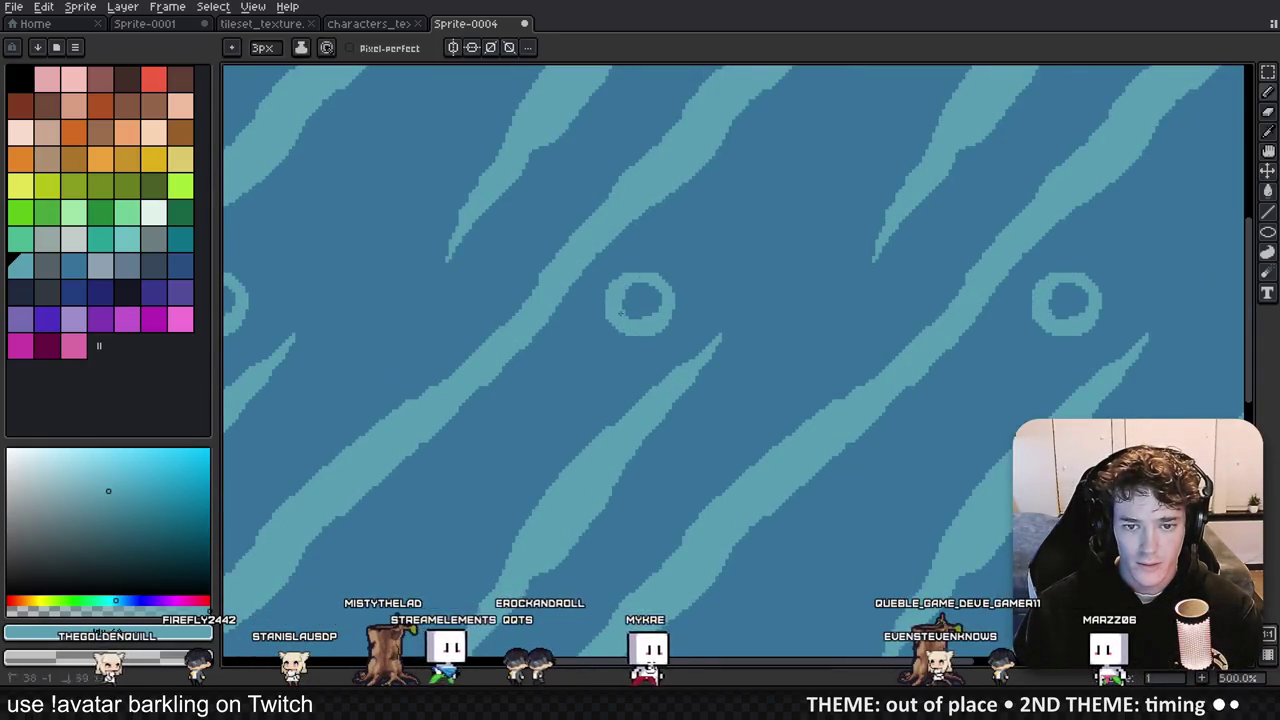
scroll(701, 349, down, 3)
scroll(701, 349, up, 2)
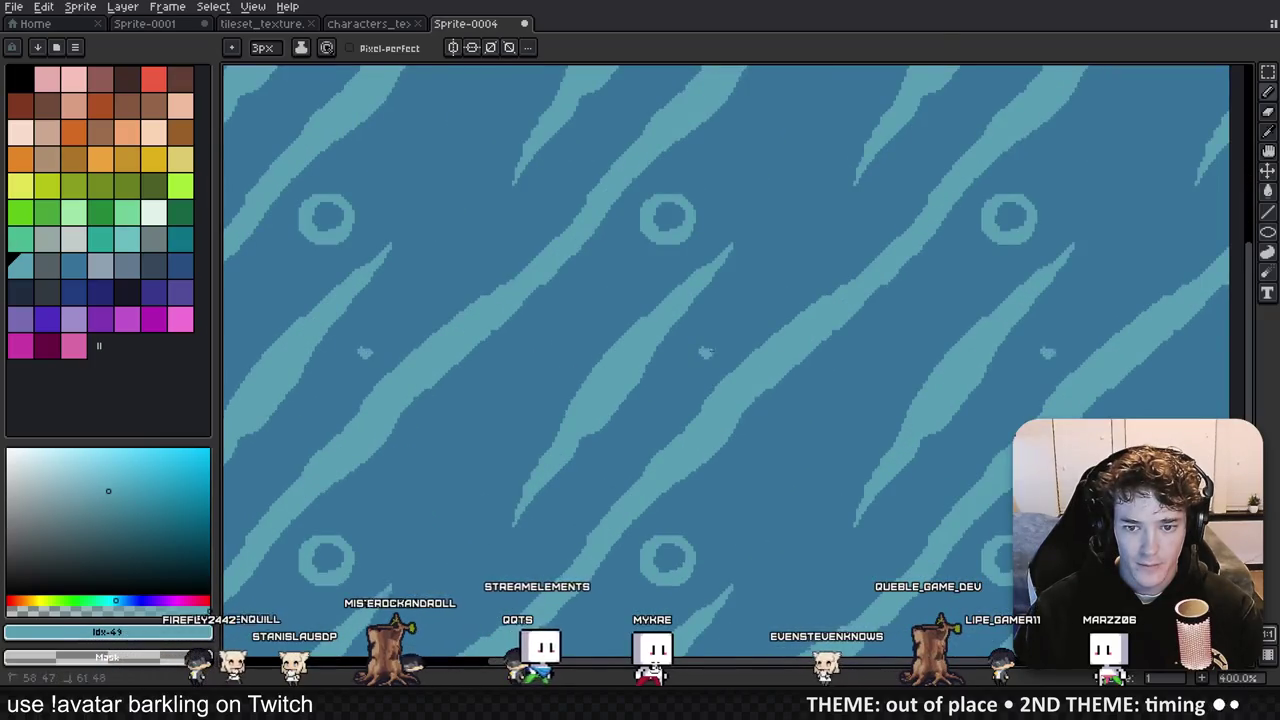
scroll(705, 349, down, 3)
scroll(709, 370, up, 3)
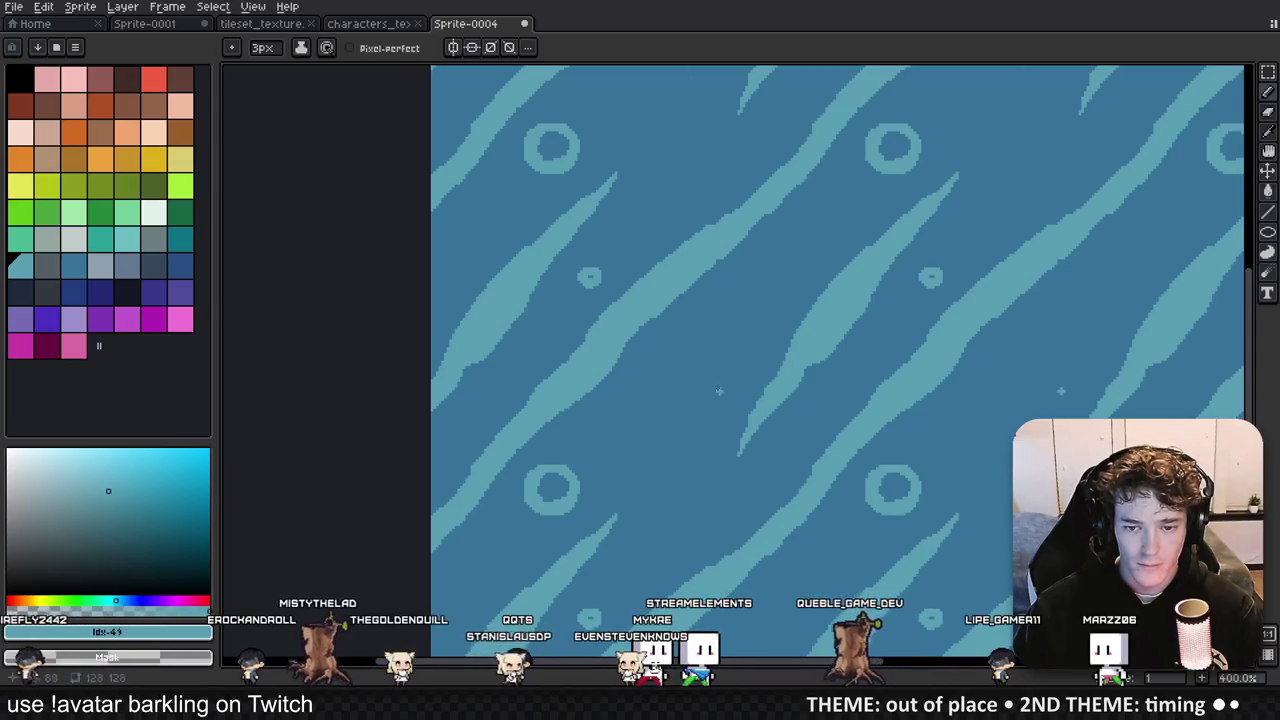
mouse_move(681, 397)
mouse_down()
mouse_move(670, 395)
mouse_move(709, 428)
mouse_up()
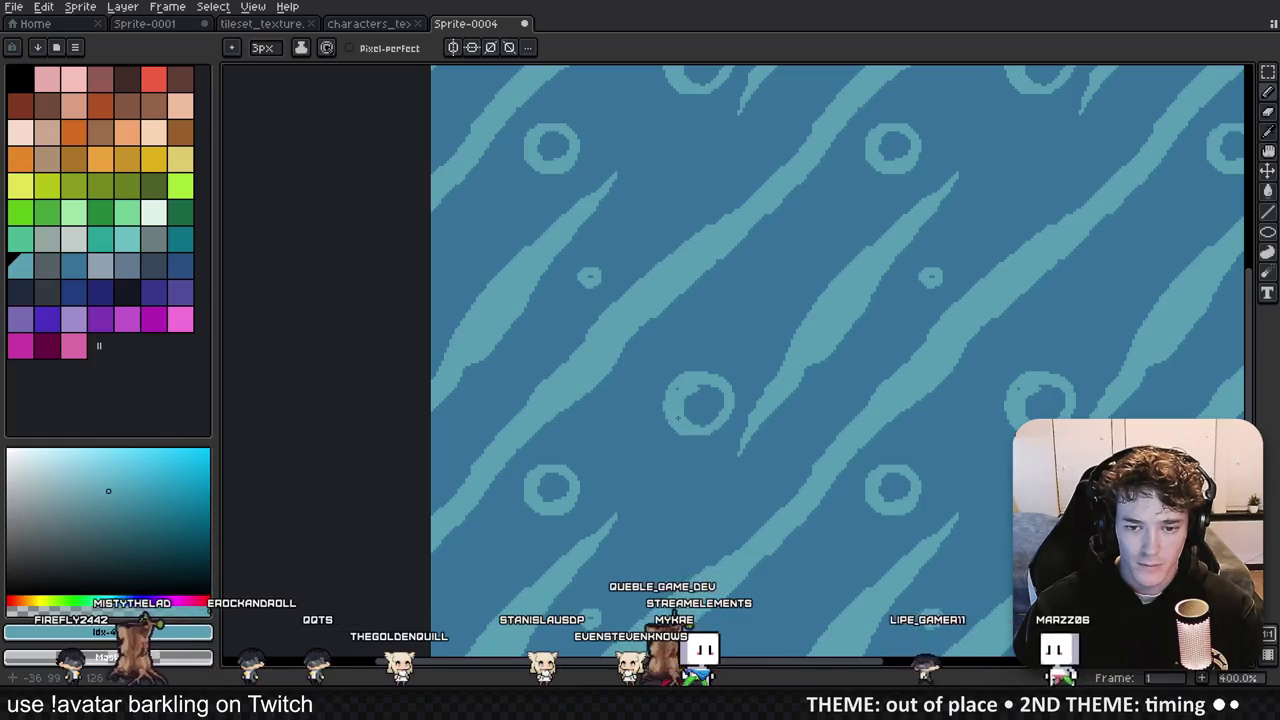
scroll(678, 387, down, 3)
scroll(678, 387, up, 3)
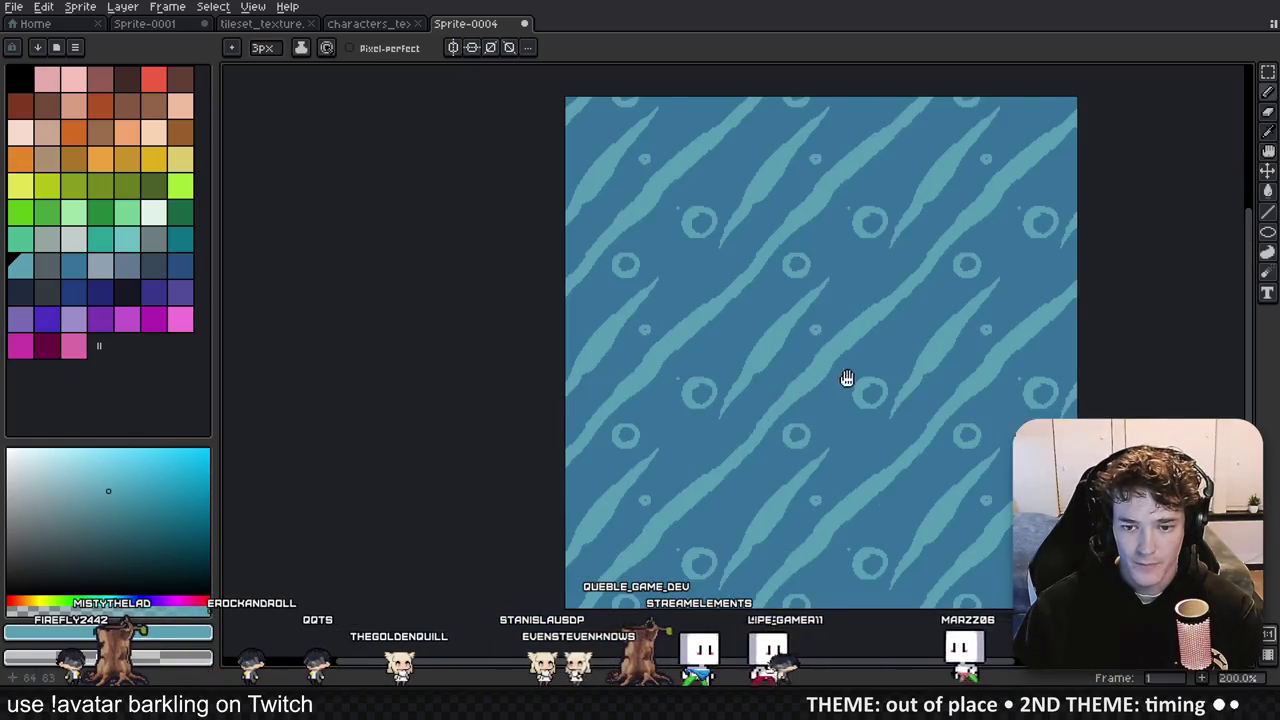
scroll(840, 450, down, 4)
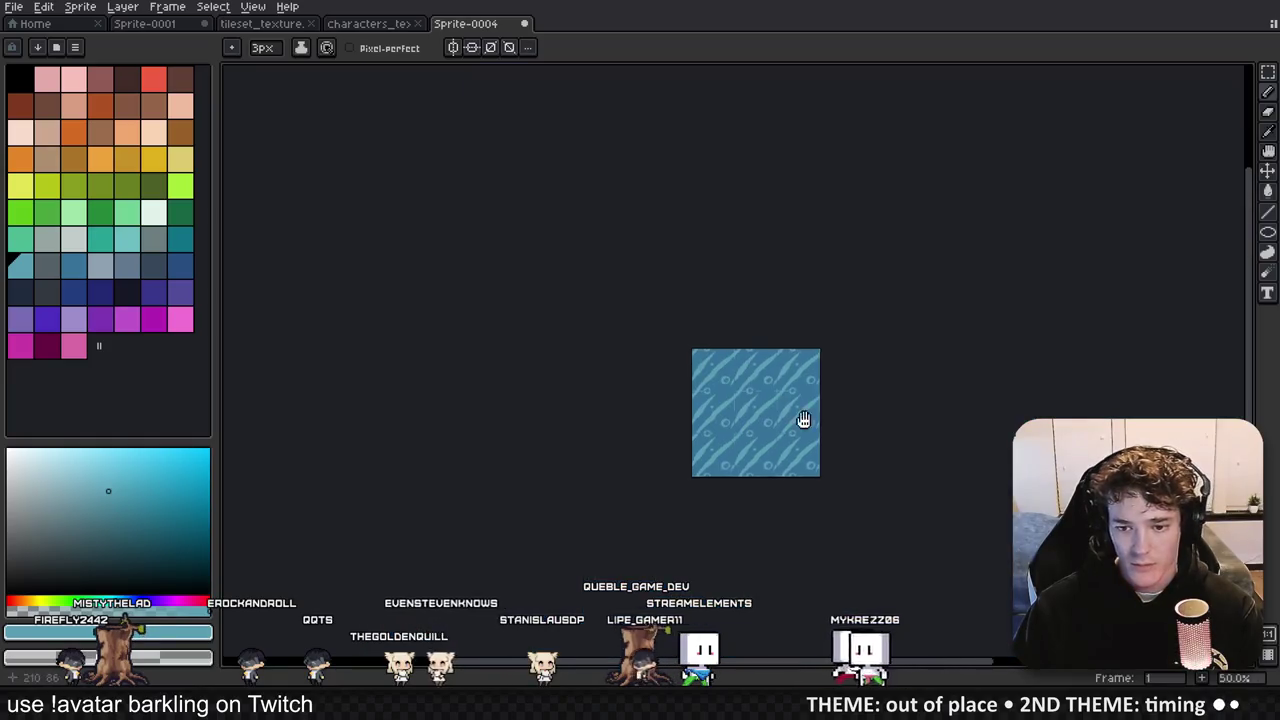
scroll(803, 420, up, 3)
key(ctrl+s)
text(background_t)
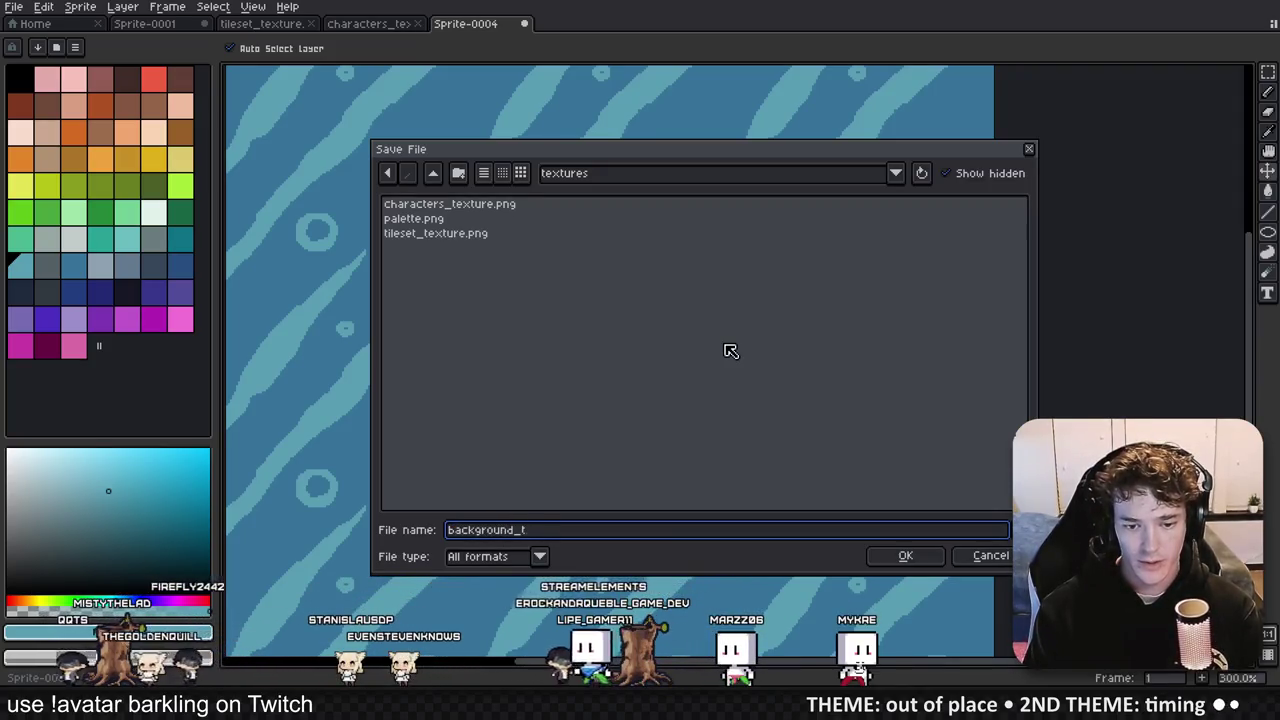
Step: Save the water tile as background_texture in textures and bring up Godot's texture picker
text(exture)
key(Return)
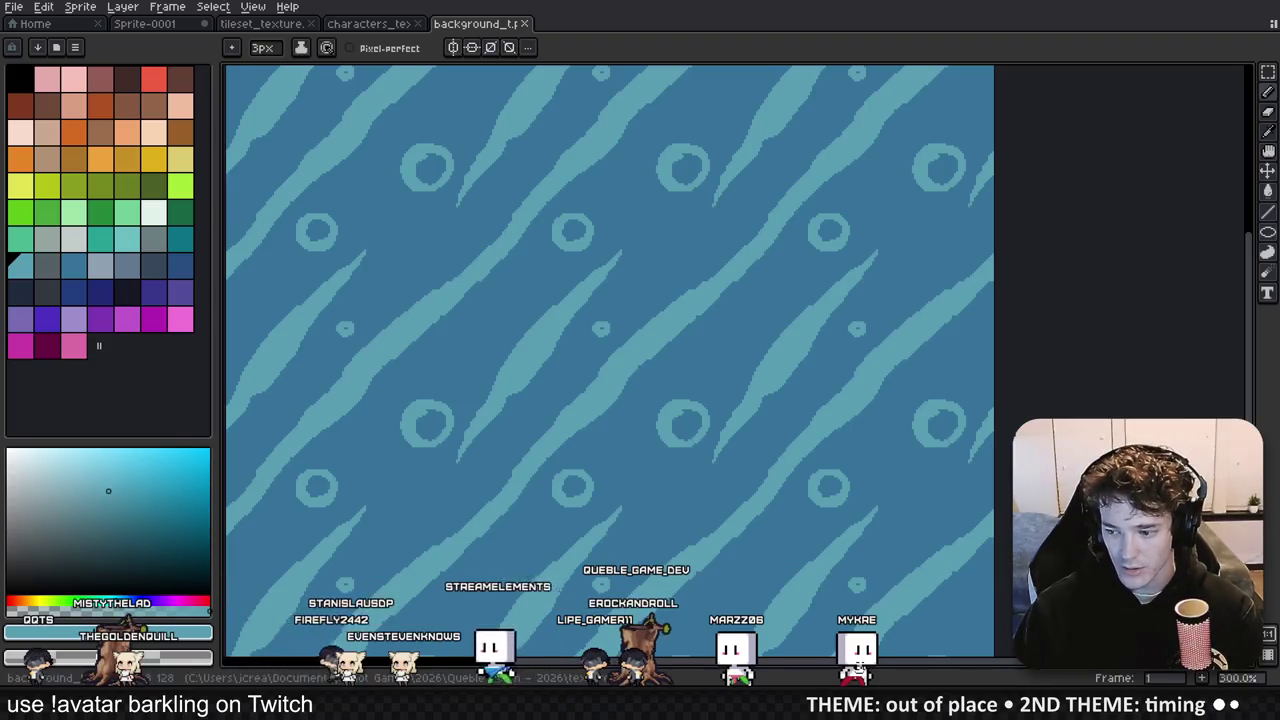
key(alt+Tab)
click(1233, 168)
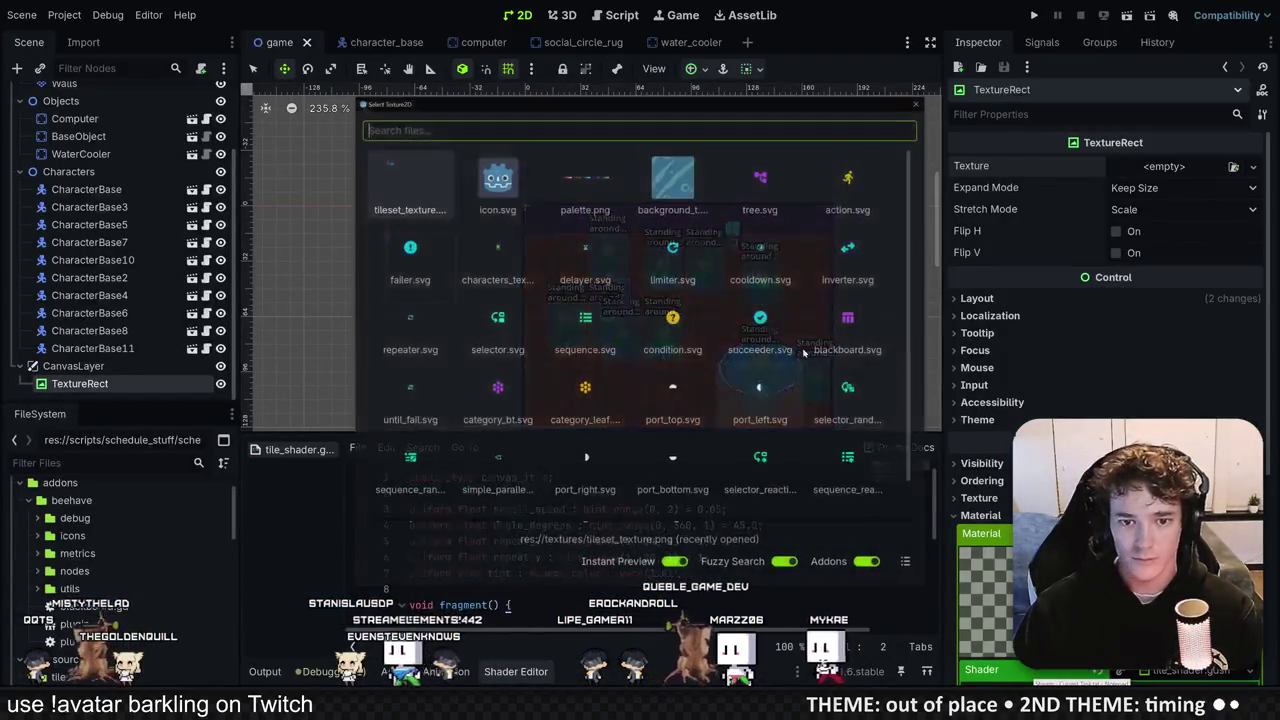
Step: Assign background_texture as the TextureRect's texture
click(671, 197)
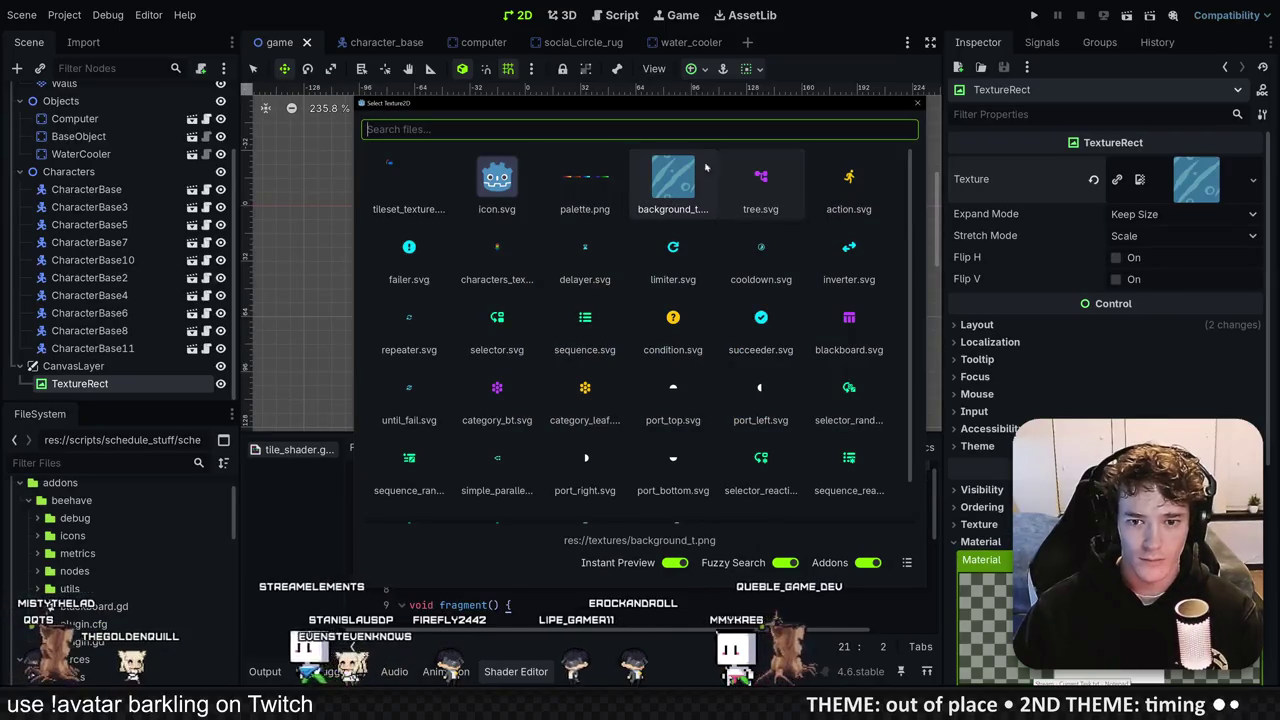
key(Return)
scroll(587, 290, down, 4)
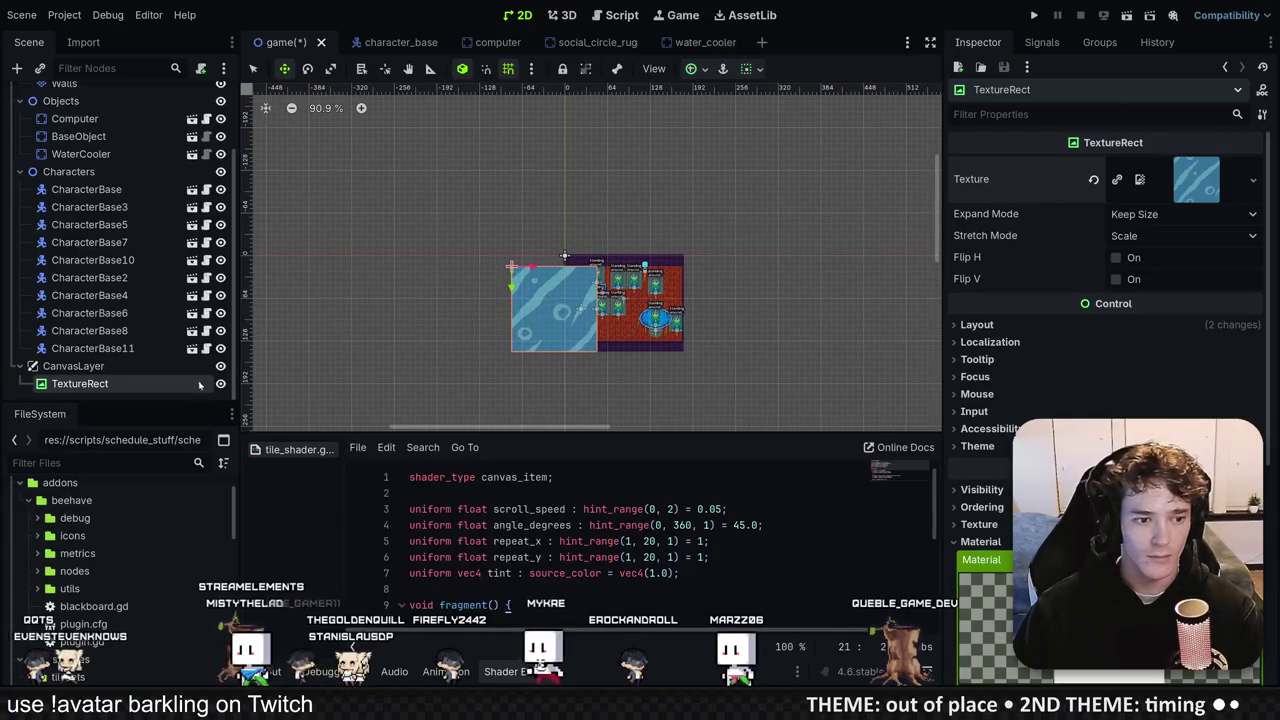
Step: Make the CanvasLayer Game's first child and lower its layer to -1
click(101, 368)
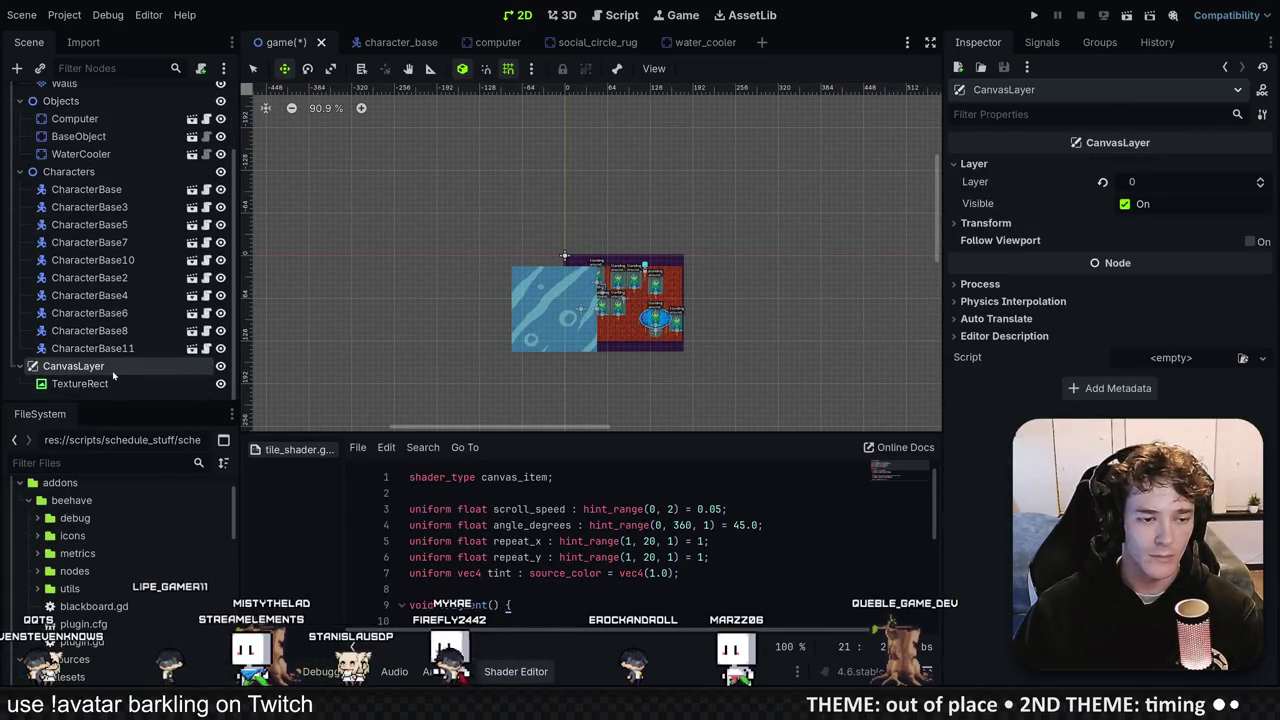
drag(112, 372, 135, 150)
drag(95, 112, 96, 109)
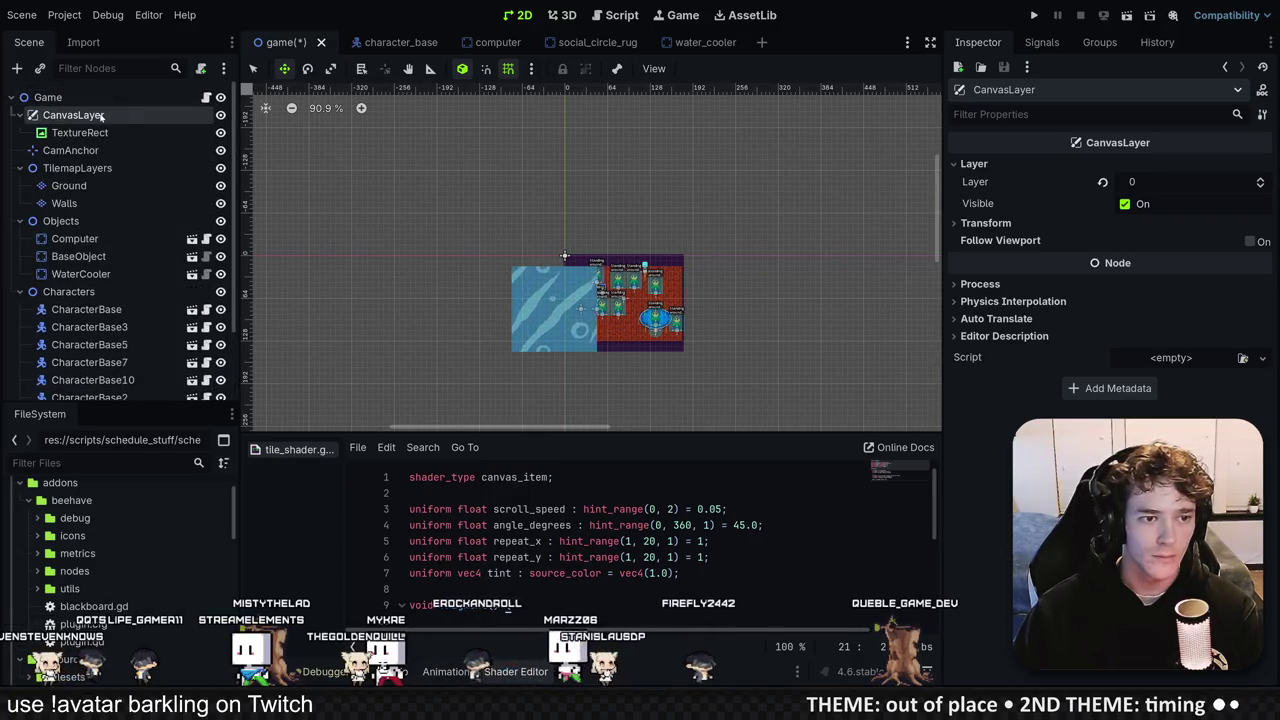
click(1261, 186)
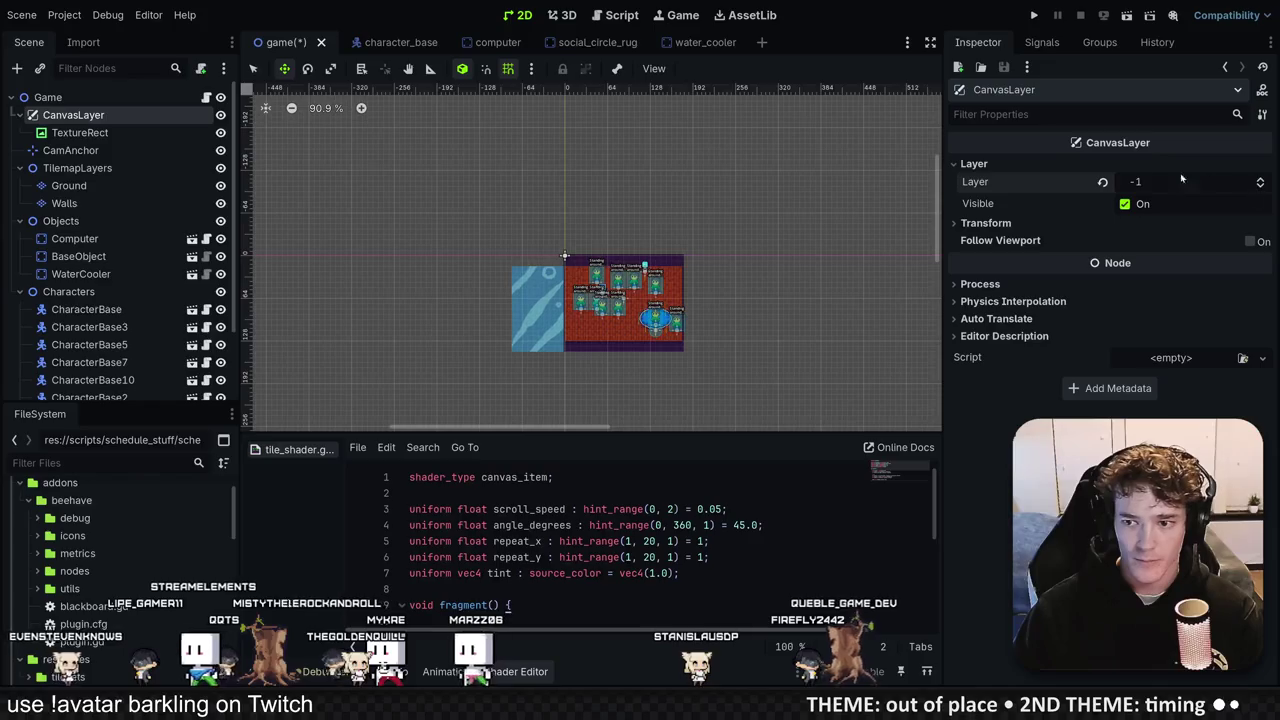
scroll(592, 285, up, 3)
Step: Remove the stray 'q' from the end of the shader and save the scene
click(80, 132)
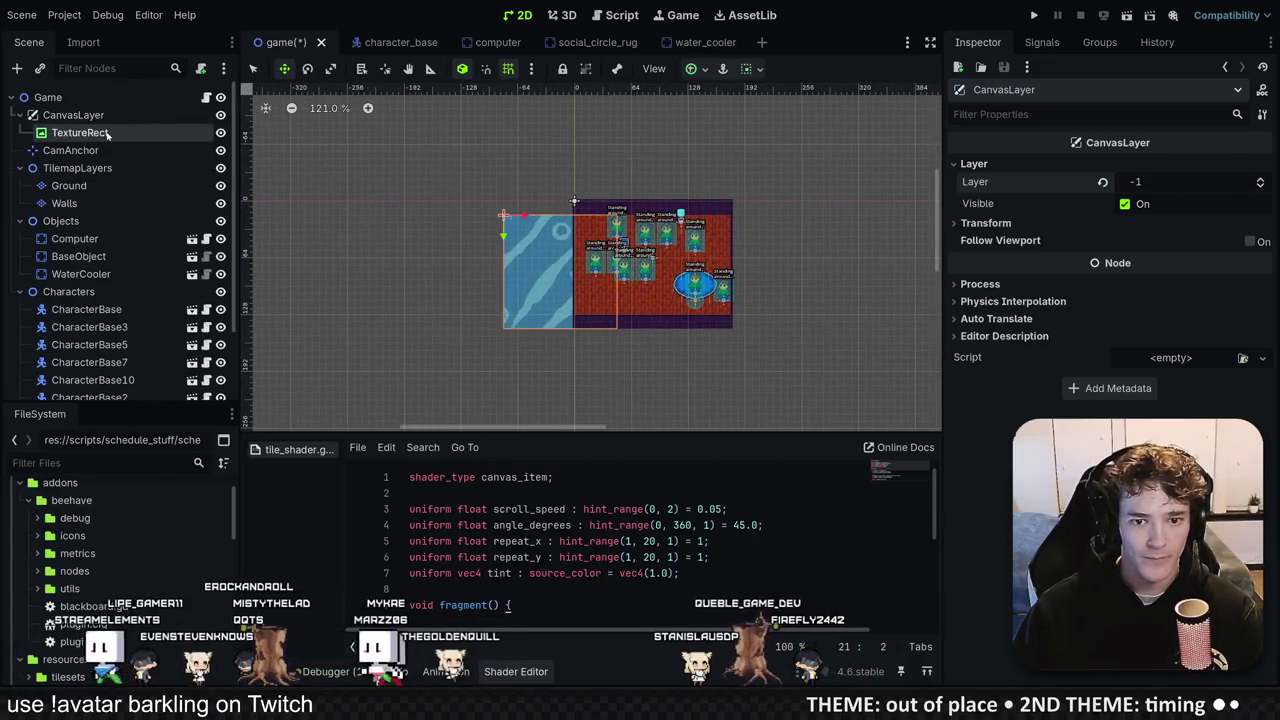
scroll(649, 274, down, 6)
scroll(602, 276, right, 1)
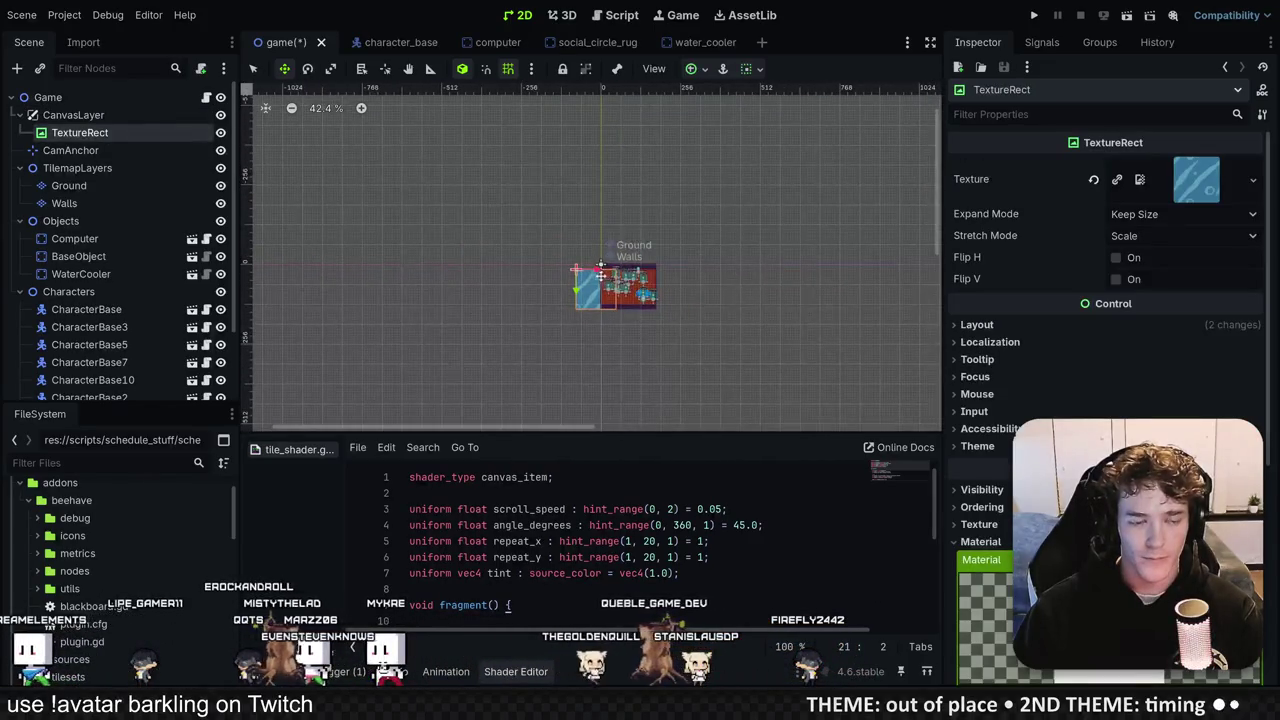
scroll(616, 276, up, 2)
text(q)
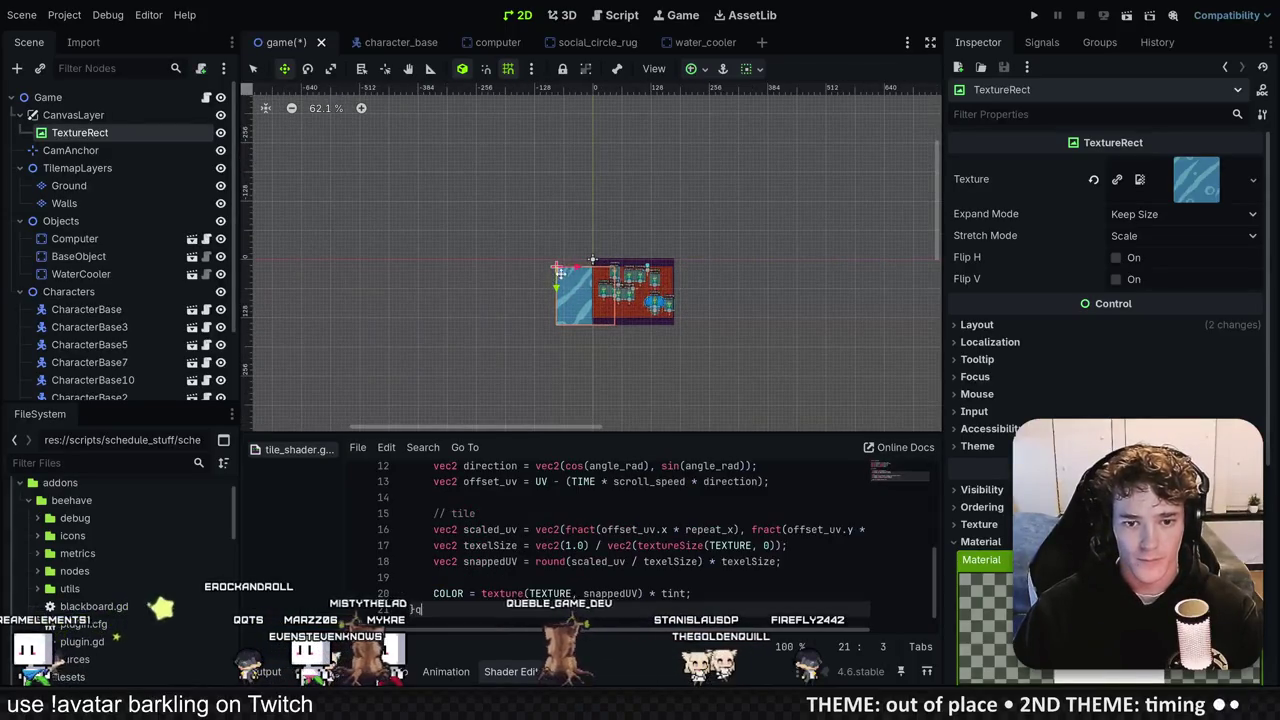
click(705, 71)
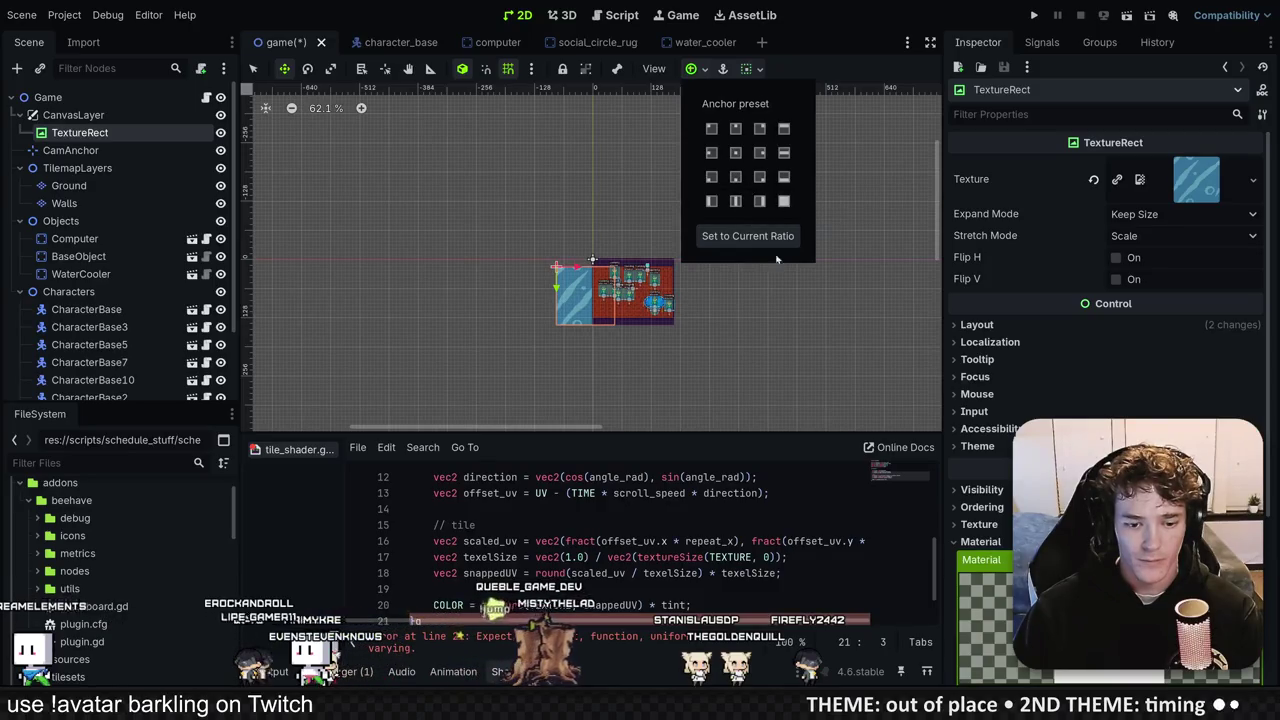
click(592, 260)
key(BackSpace)
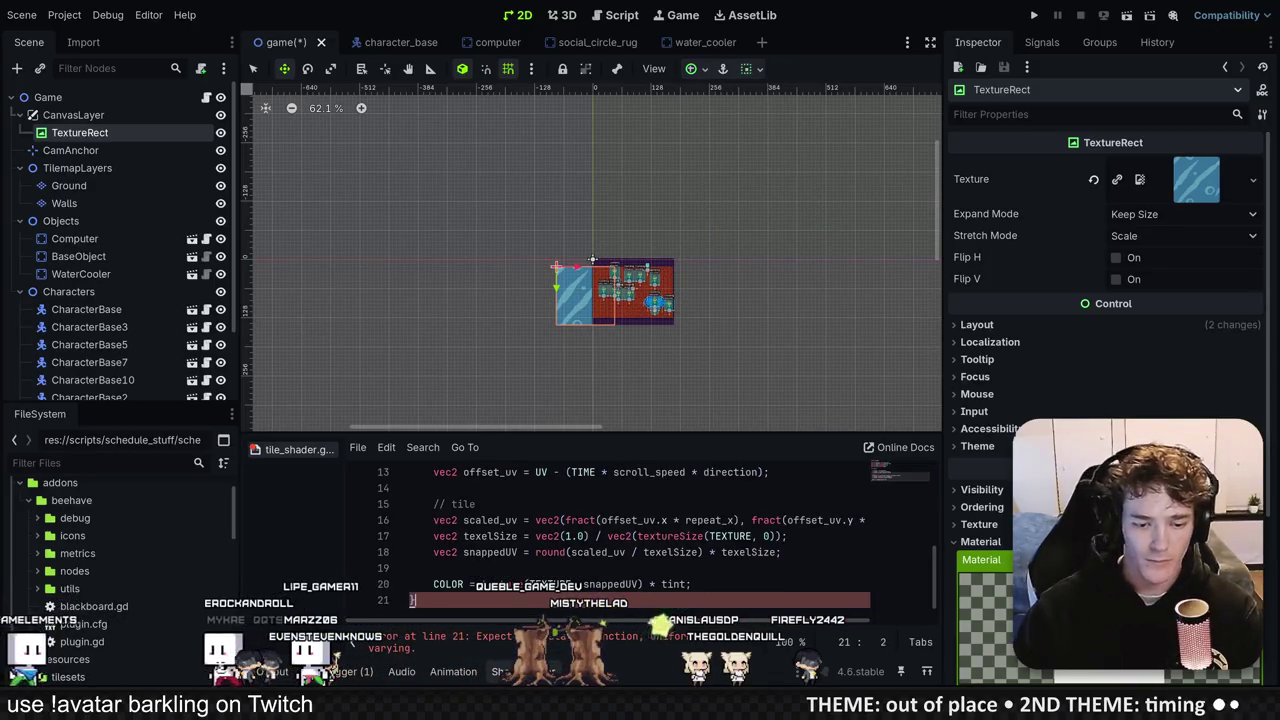
key(ctrl+s)
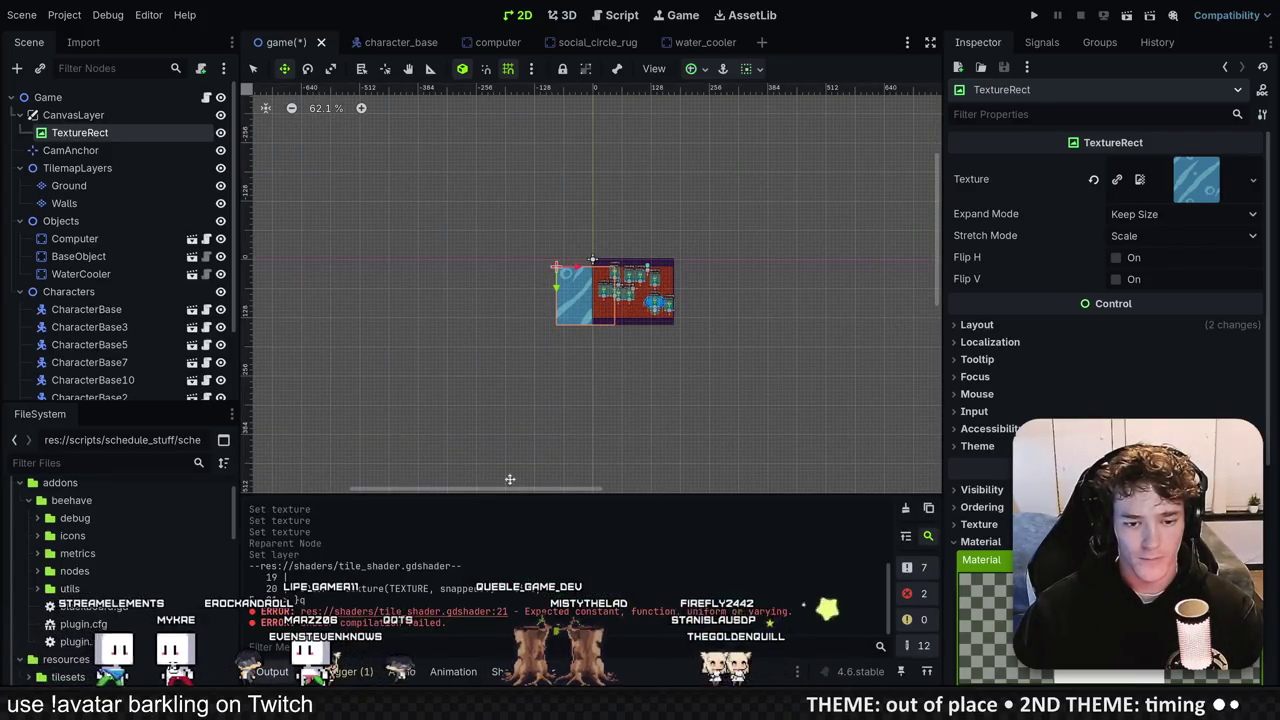
Step: Set the TextureRect anchor preset to Full Rect and its Stretch Mode to Tile
click(723, 68)
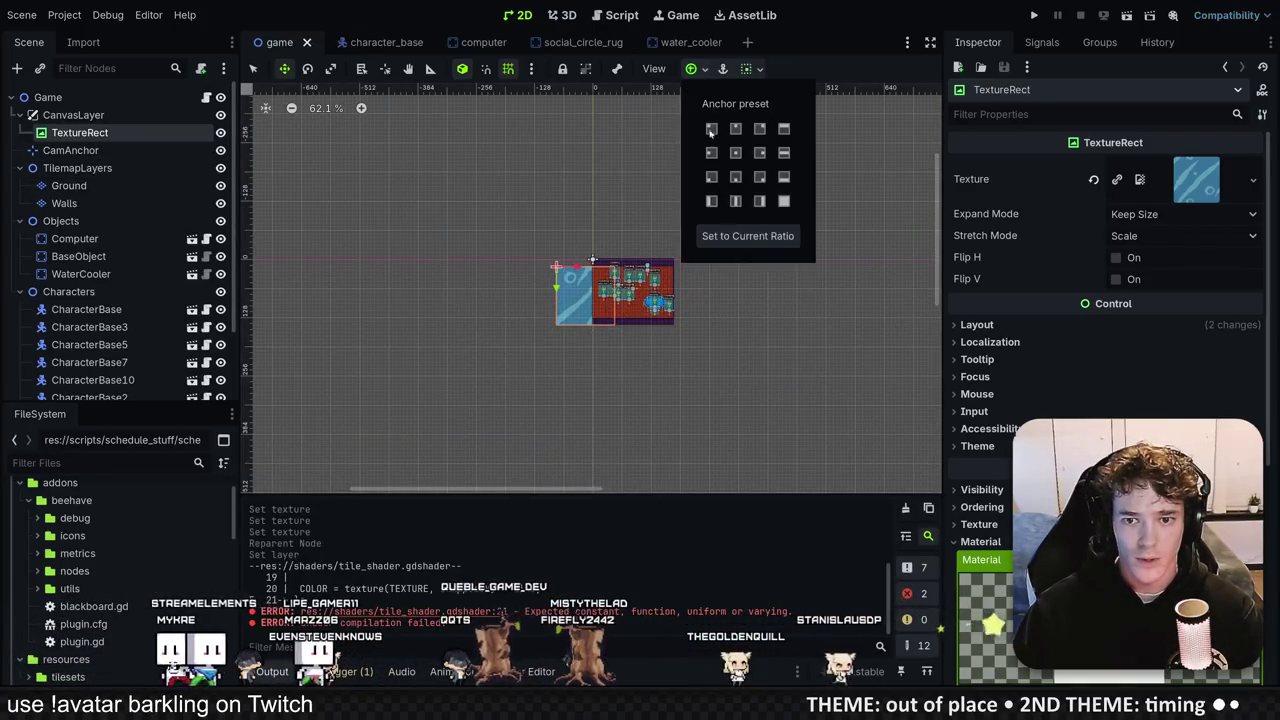
click(784, 201)
scroll(560, 200, down, 4)
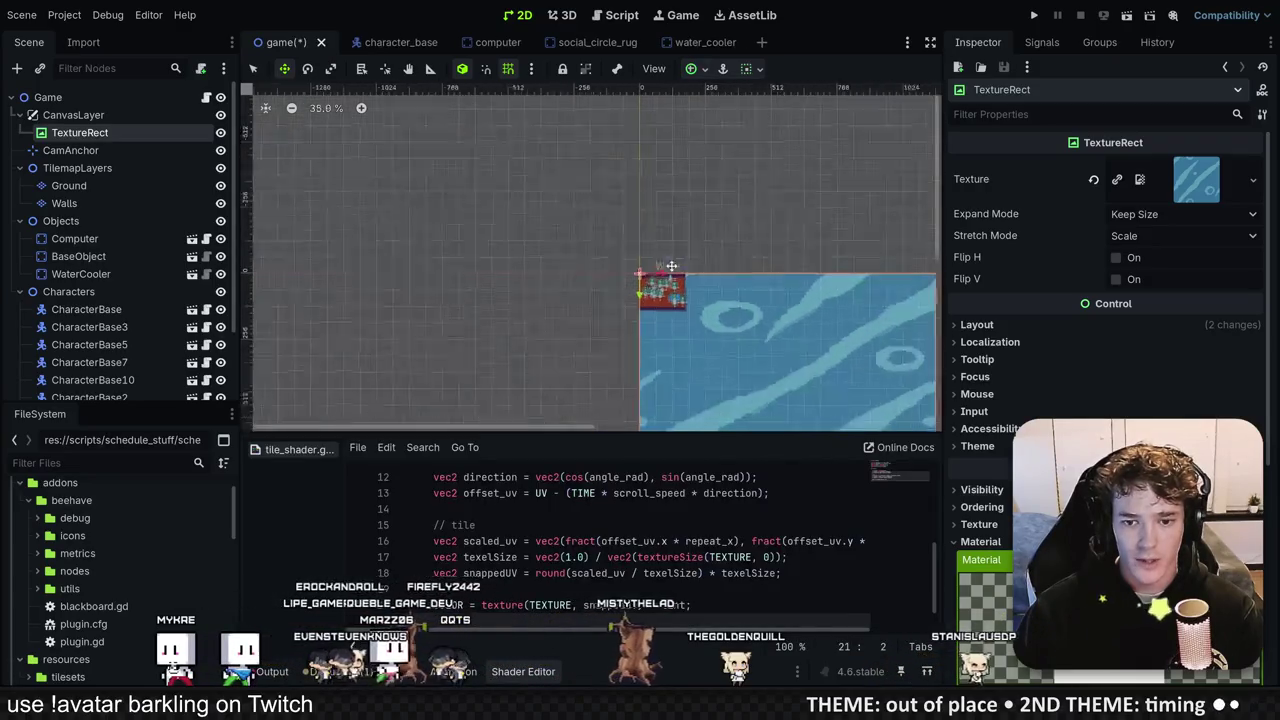
scroll(560, 200, up, 1)
click(1158, 214)
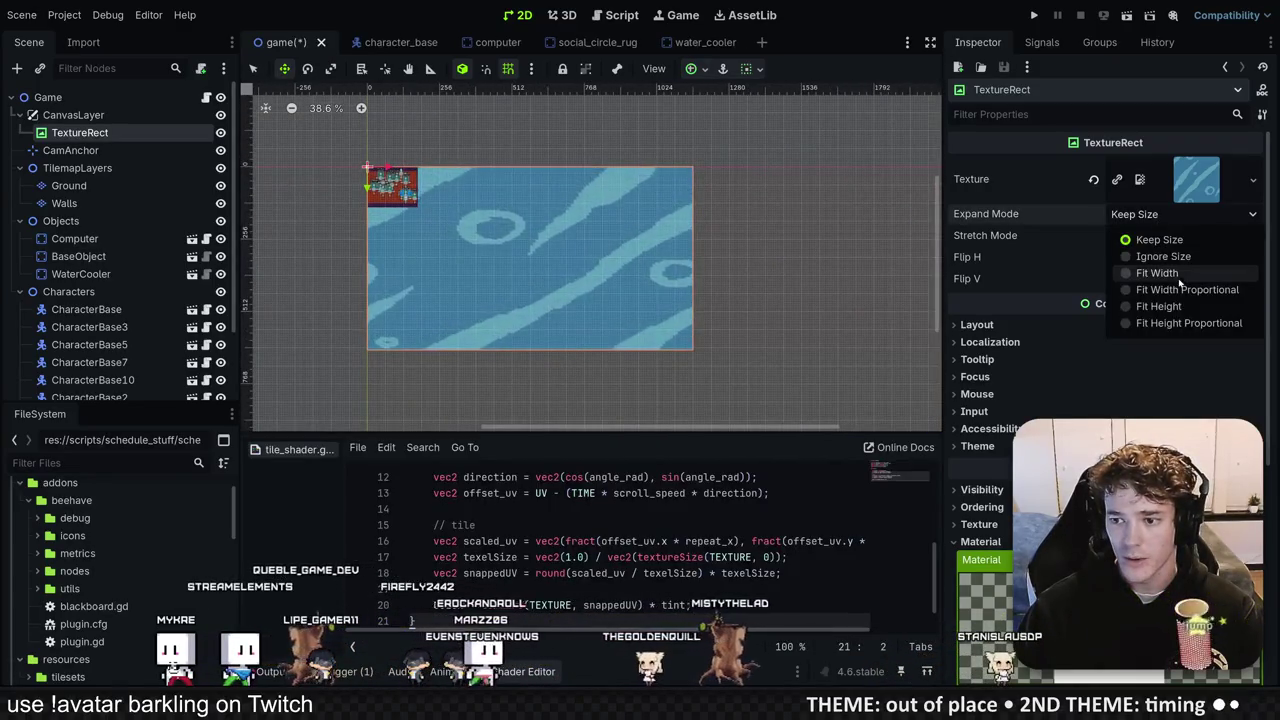
click(1130, 236)
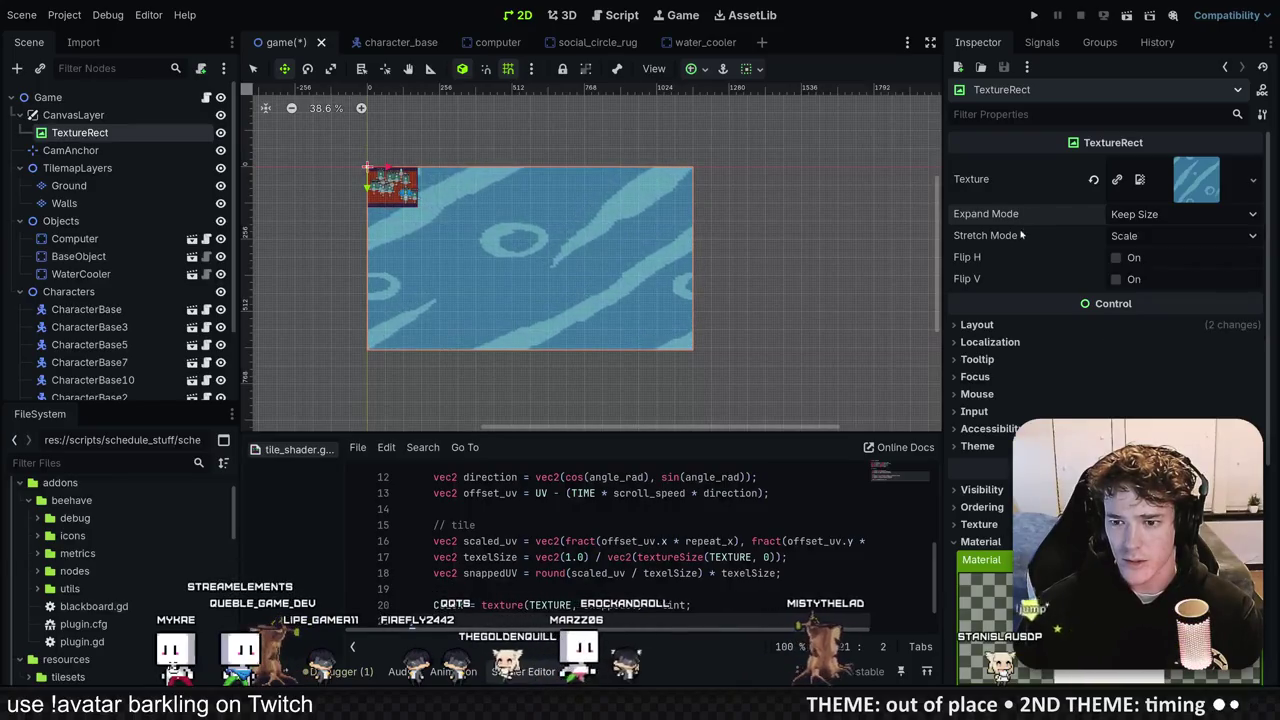
click(1130, 236)
click(1144, 278)
scroll(526, 257, up, 5)
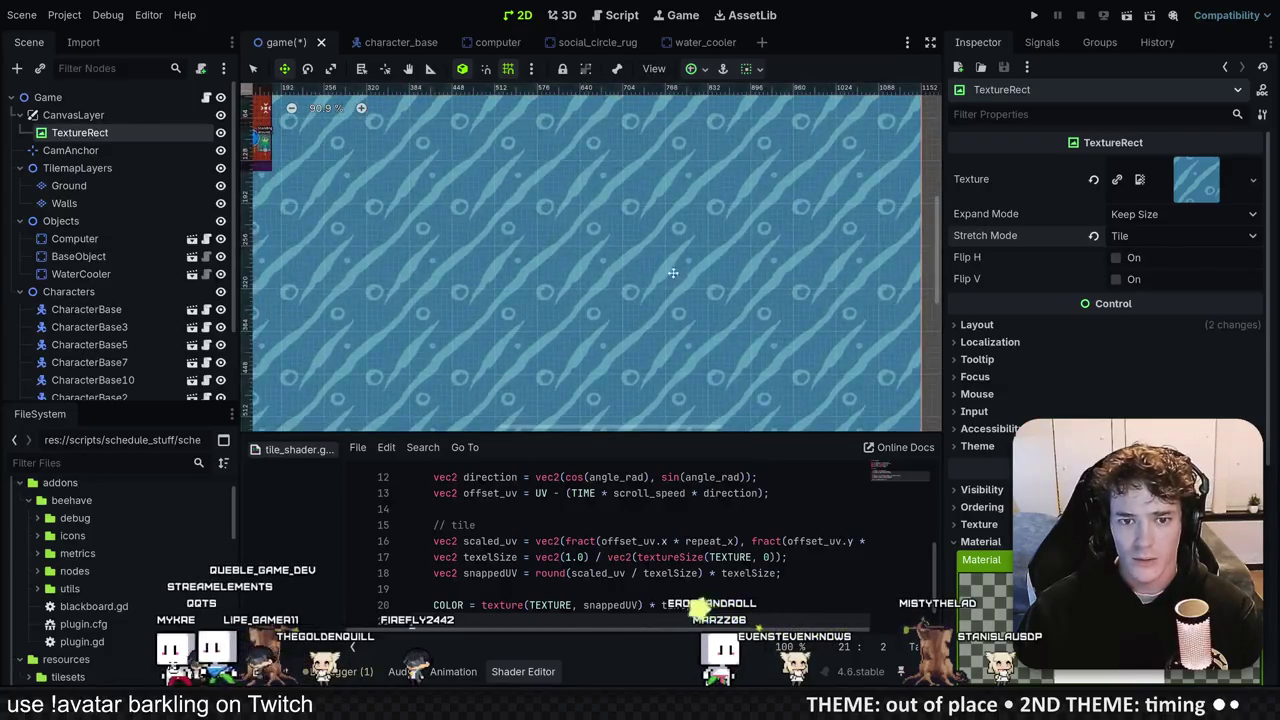
scroll(680, 275, down, 5)
scroll(446, 219, up, 5)
Step: Save and run the game to see tiled water behind the office room, then stop it
key(ctrl+s)
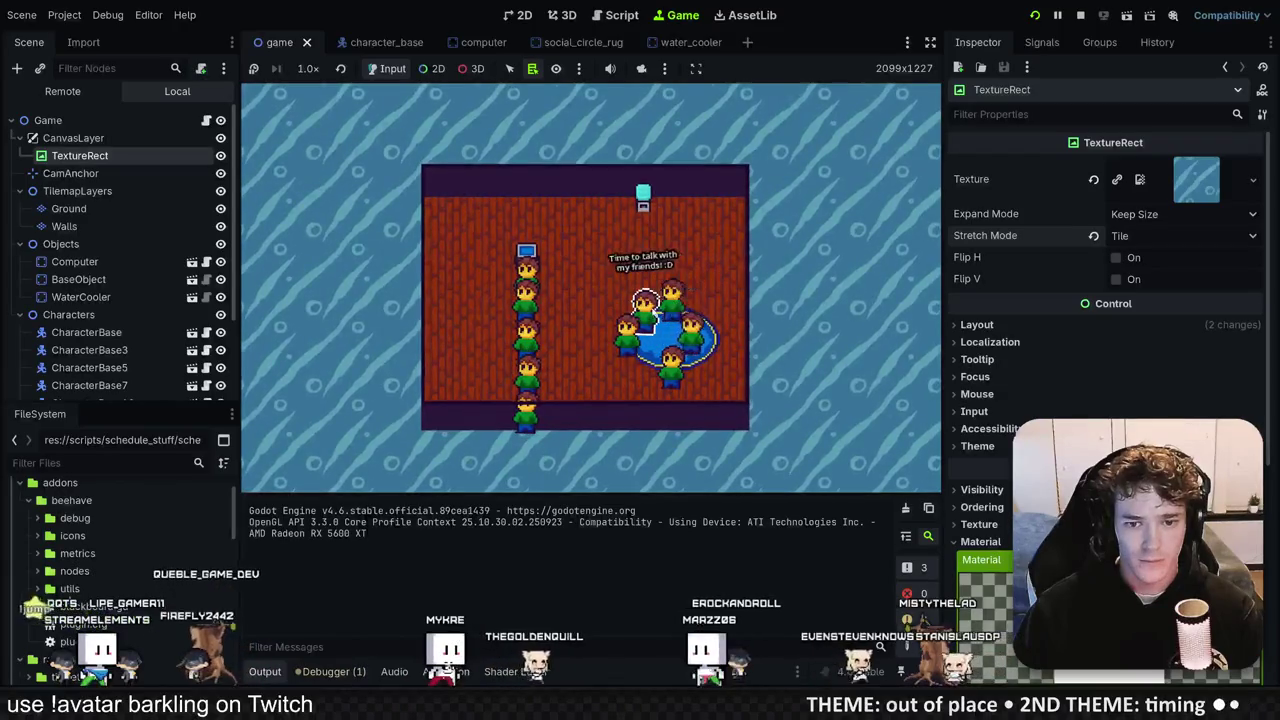
click(1135, 214)
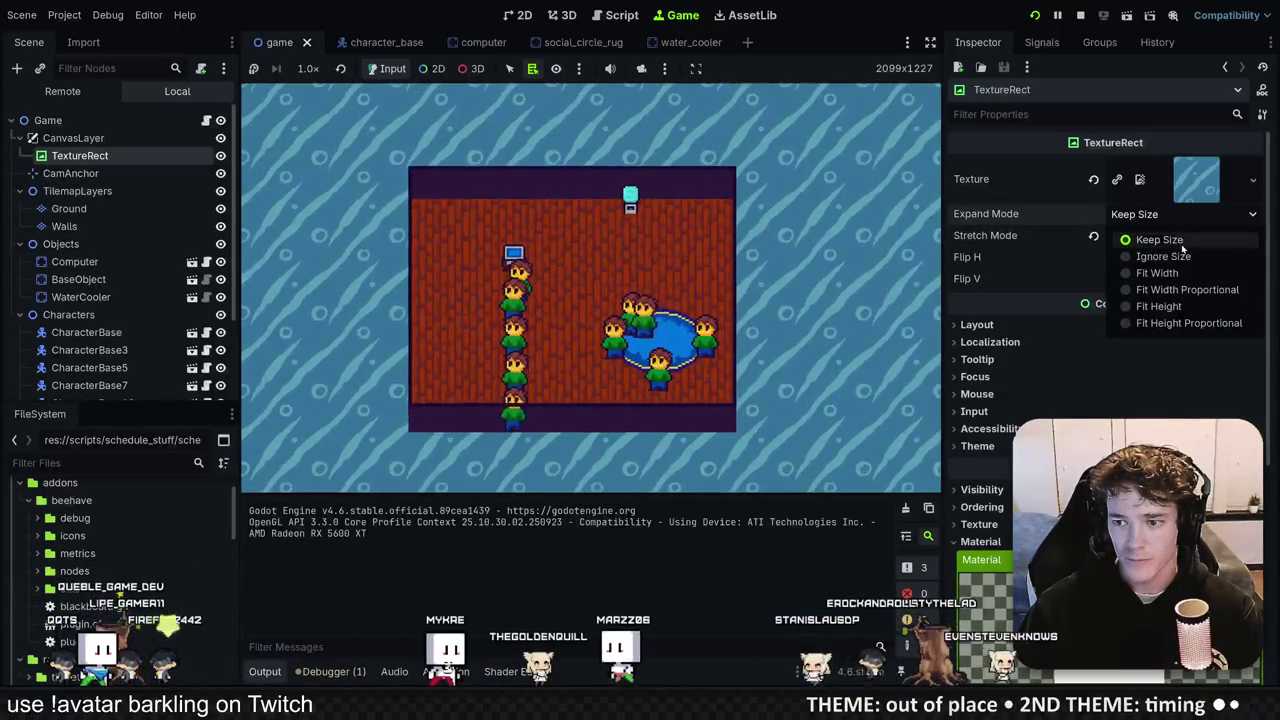
click(1033, 260)
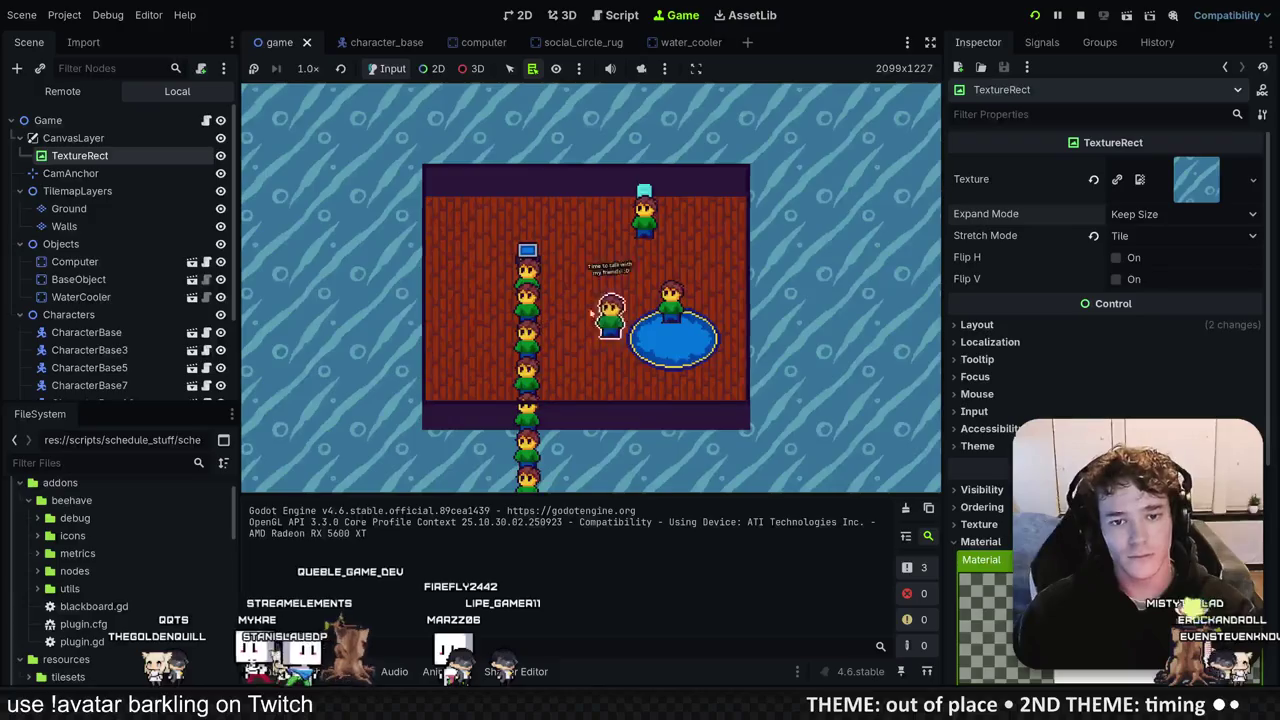
click(1081, 16)
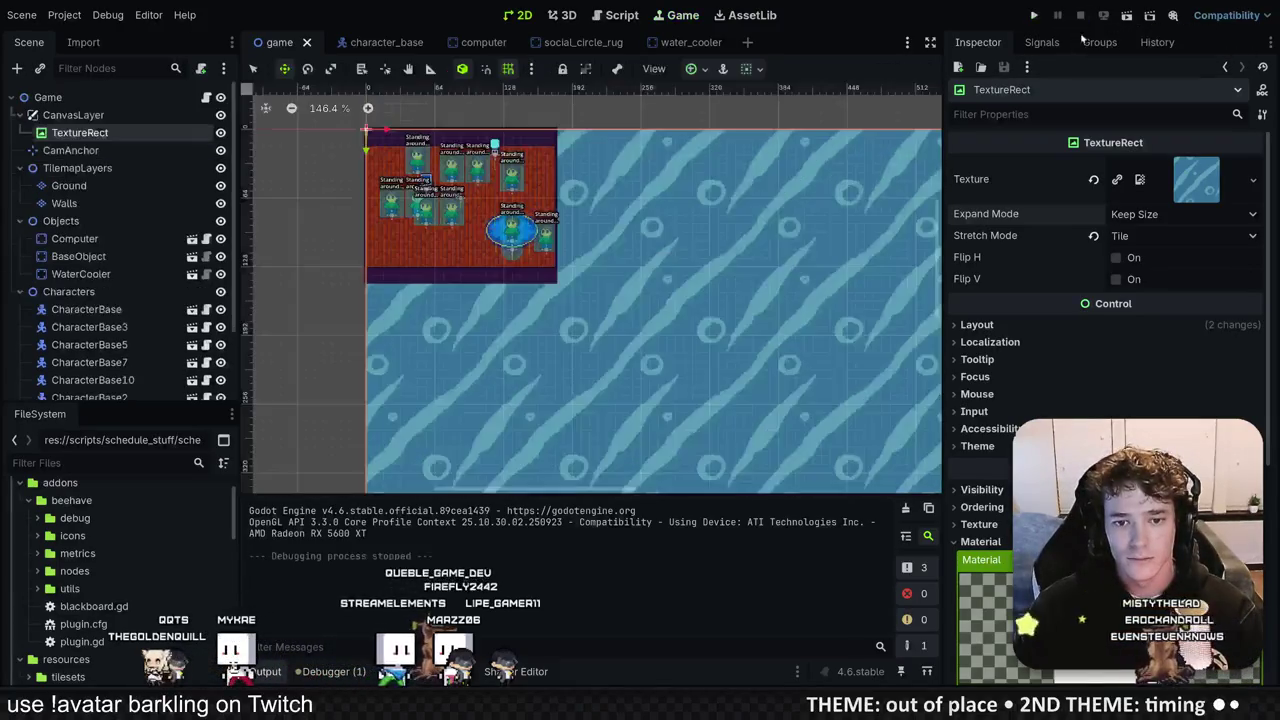
Step: Resize the Aseprite water tile canvas to 64 × 64 pixels
key(alt+Tab)
scroll(741, 466, down, 5)
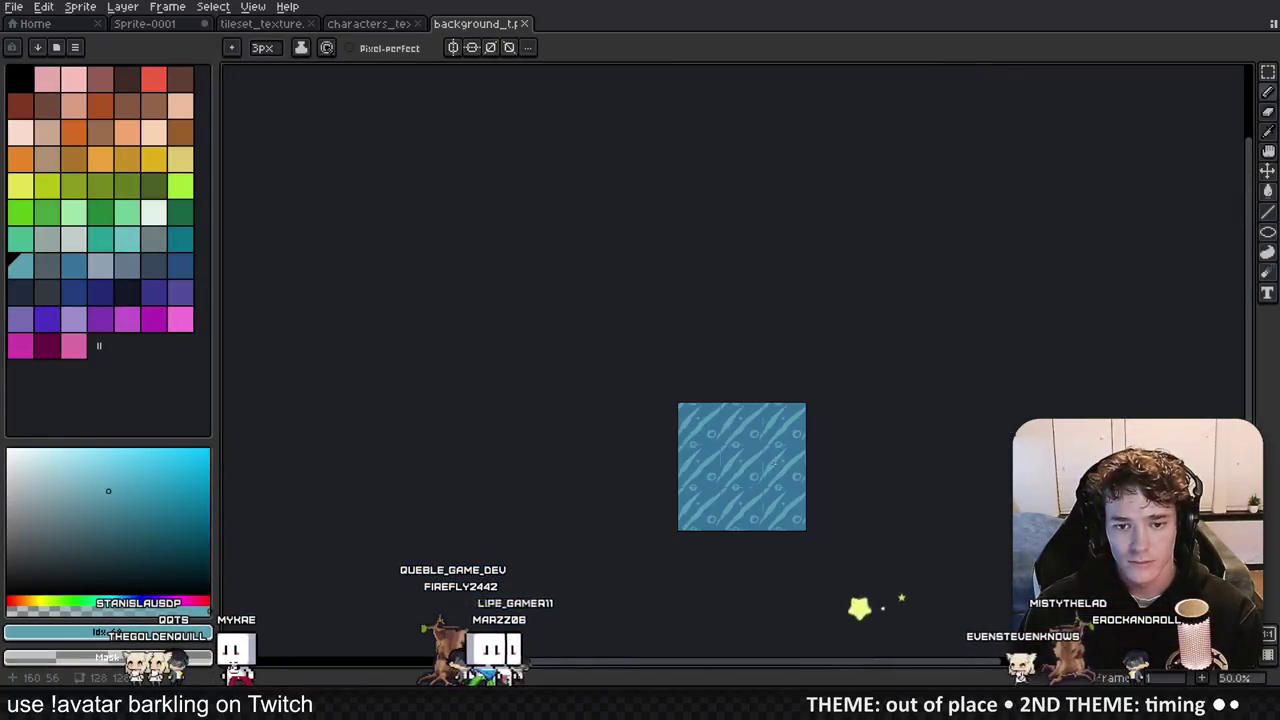
key(ctrl+alt+c)
click(1002, 320)
scroll(741, 329, up, 3)
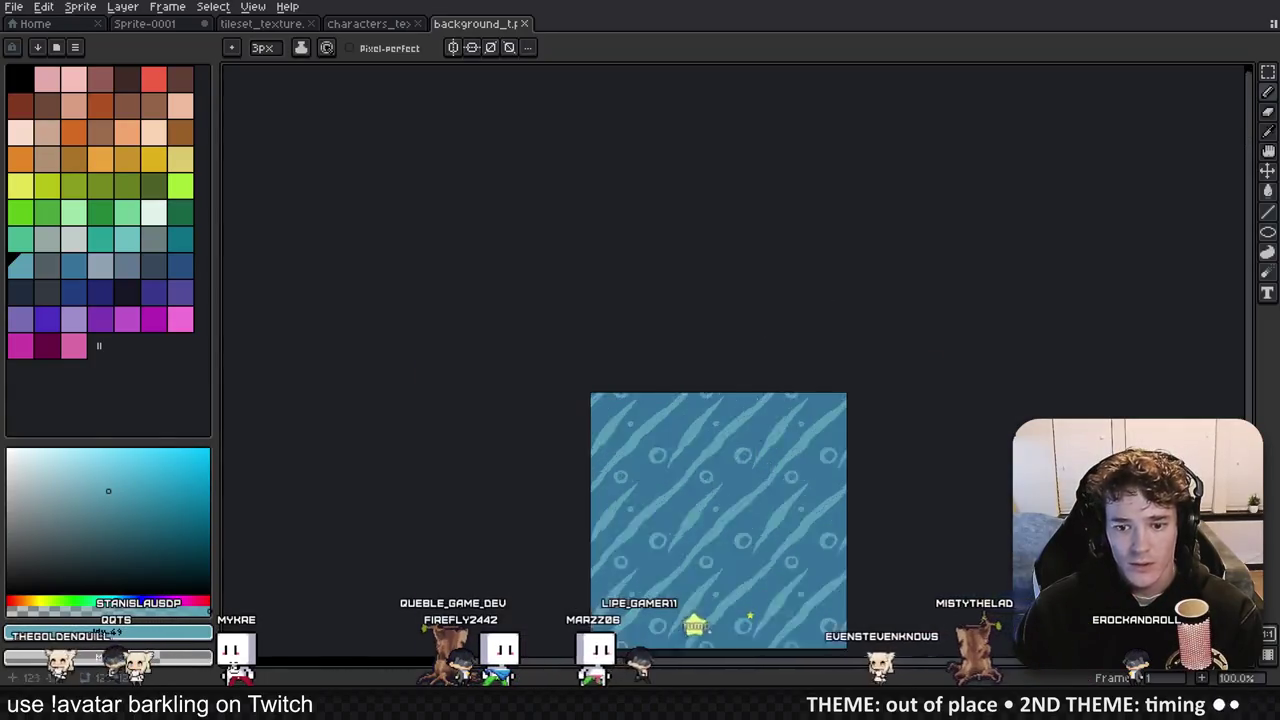
scroll(741, 329, down, 1)
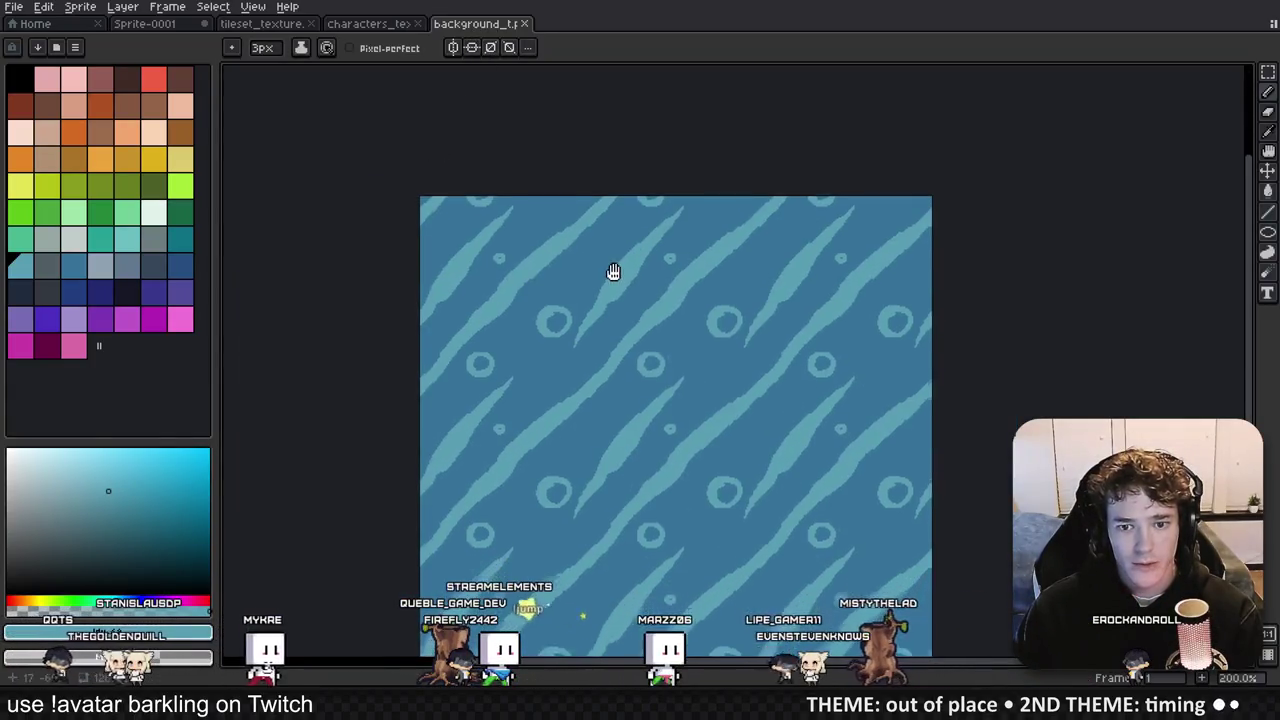
key(ctrl+alt+c)
text(64)
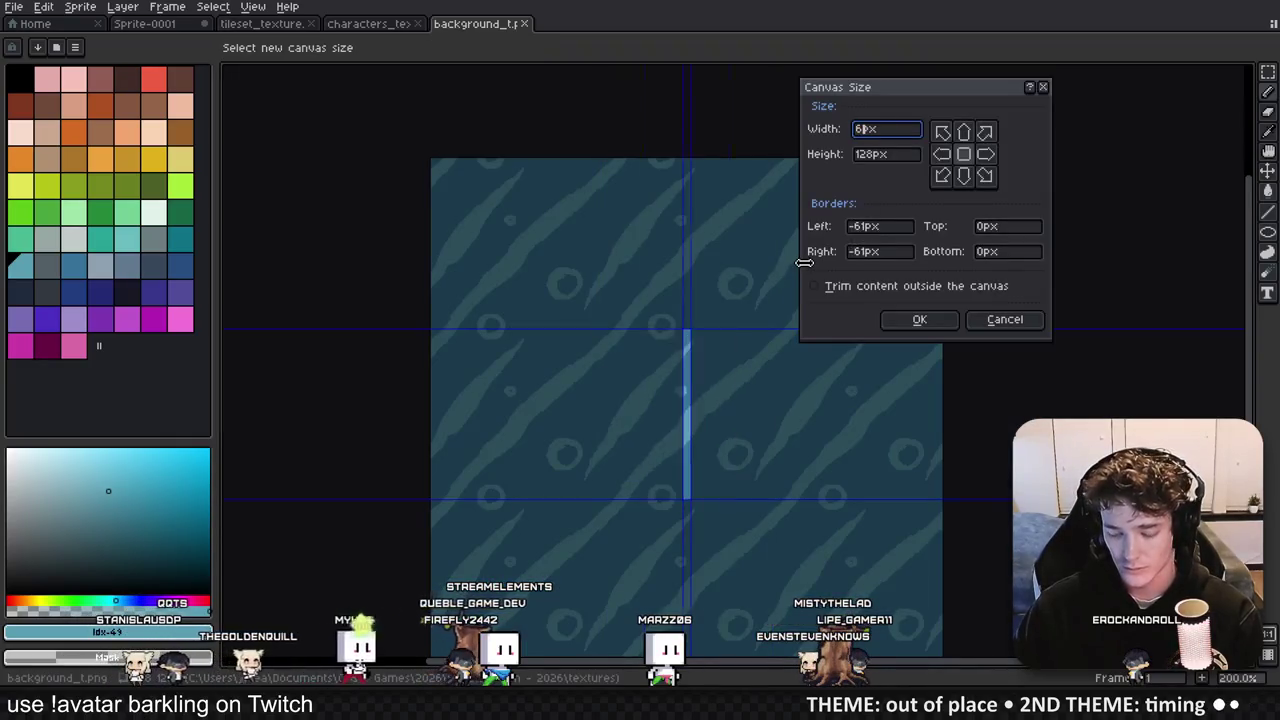
key(Tab)
text(64)
key(Return)
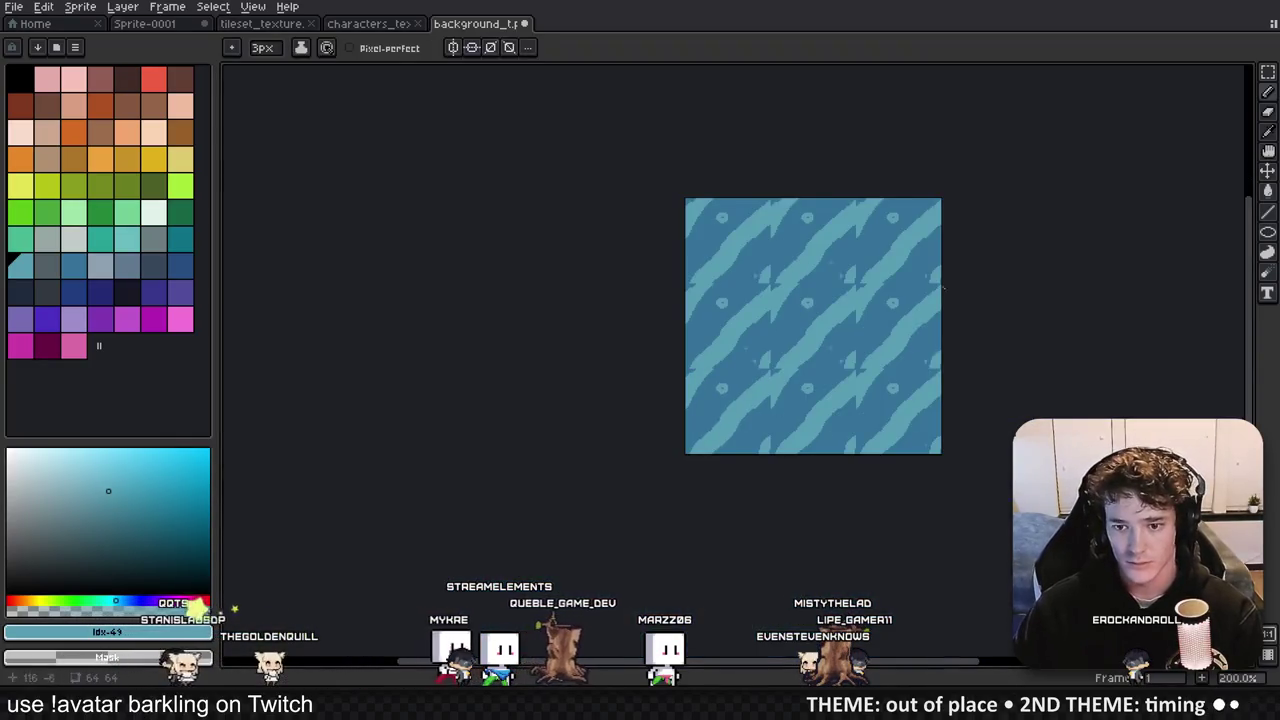
Step: Fill the tile with solid dark blue
scroll(900, 280, up, 2)
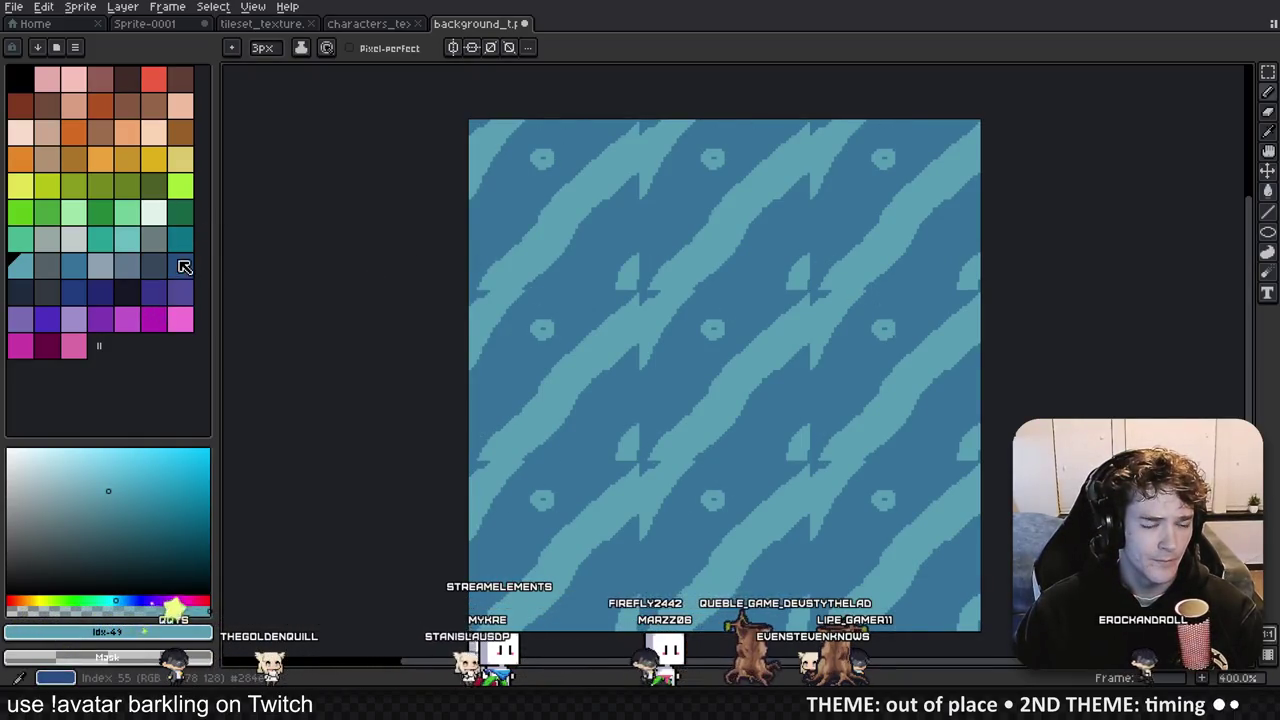
click(182, 266)
mouse_move(666, 450)
mouse_down()
mouse_move(617, 451)
mouse_move(680, 450)
mouse_move(709, 323)
mouse_move(745, 372)
mouse_up()
key(v)
key(b)
Step: With a smaller brush, draw light-blue note shapes with filled loop tips, repeated in every tile
key(minus)
key(minus)
key(minus)
click(73, 263)
click(719, 368)
mouse_move(719, 368)
mouse_down()
mouse_move(686, 386)
mouse_move(709, 371)
mouse_move(706, 396)
mouse_up()
key(minus)
key(minus)
key(minus)
mouse_move(734, 354)
mouse_down()
mouse_move(746, 382)
mouse_move(726, 372)
mouse_up()
key(minus)
key(minus)
key(minus)
scroll(711, 360, up, 1)
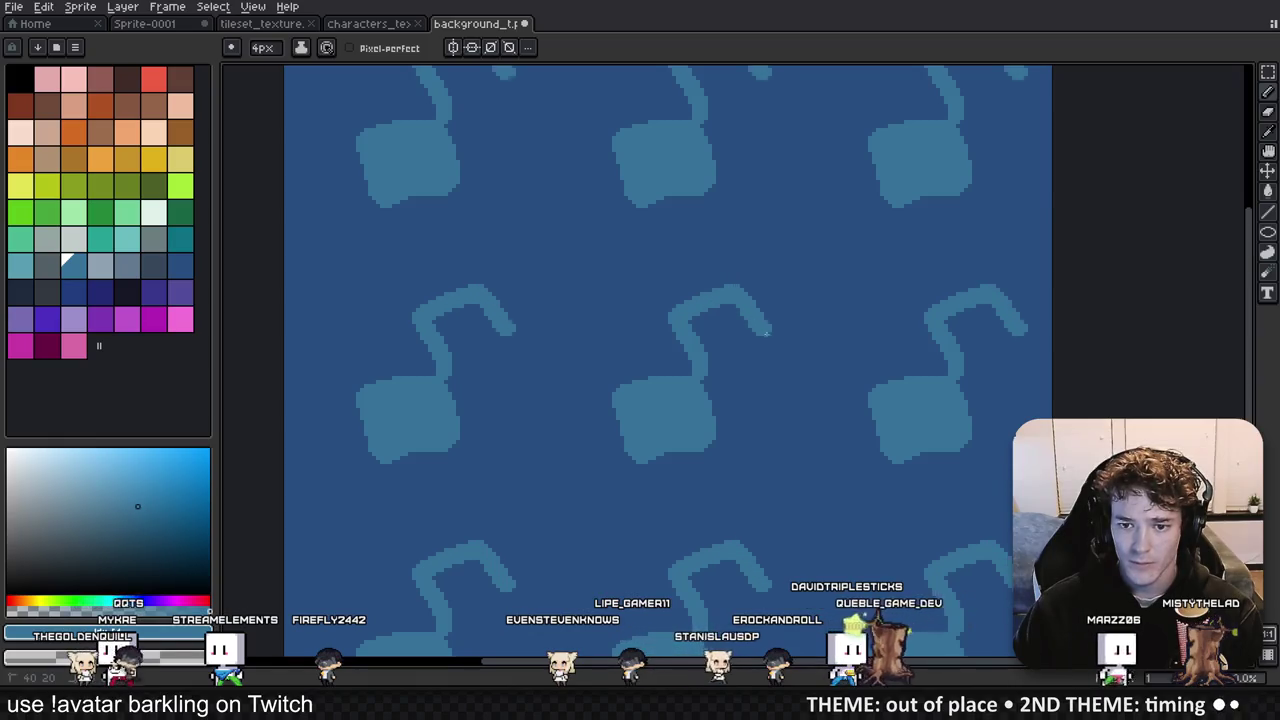
drag(763, 332, 732, 344)
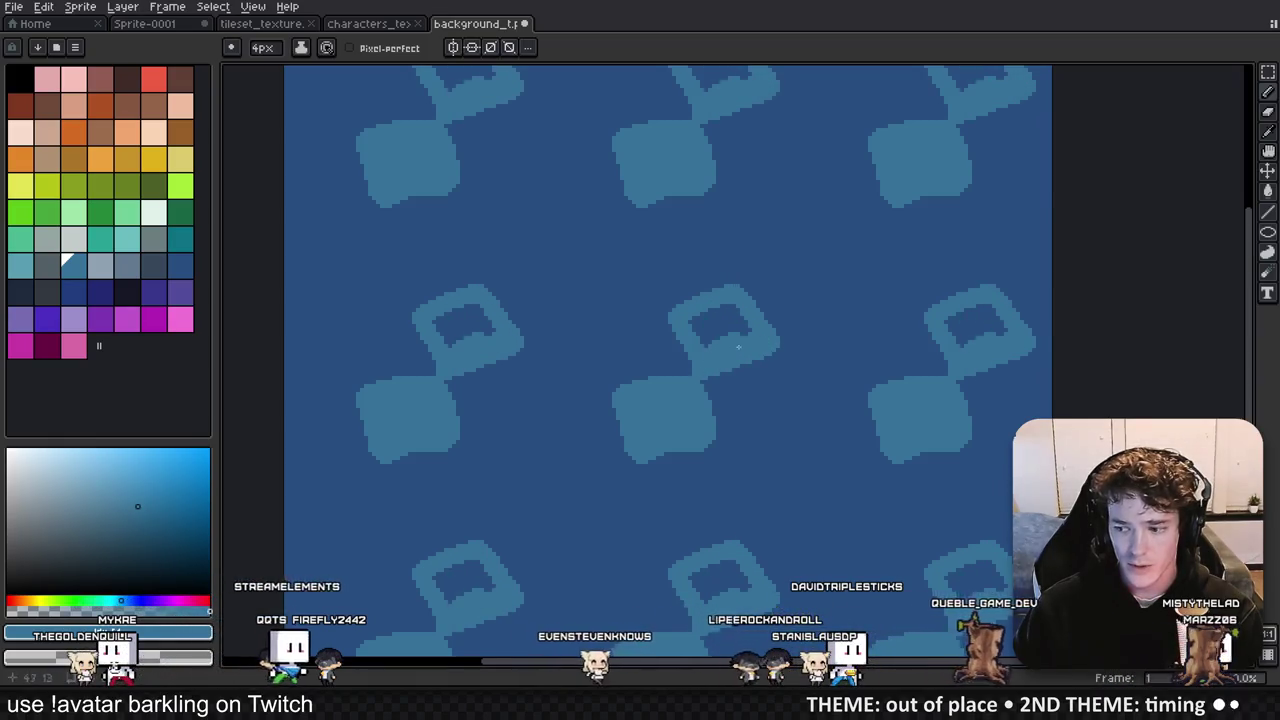
drag(703, 308, 711, 318)
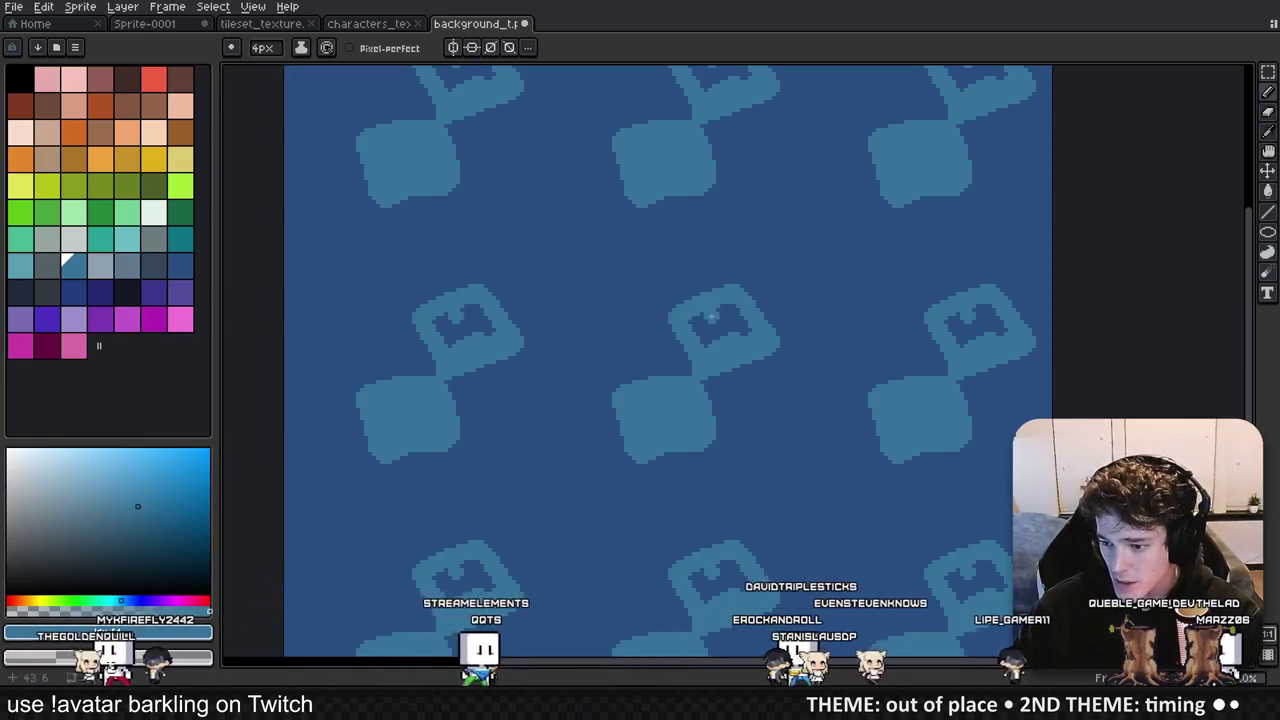
drag(714, 323, 741, 332)
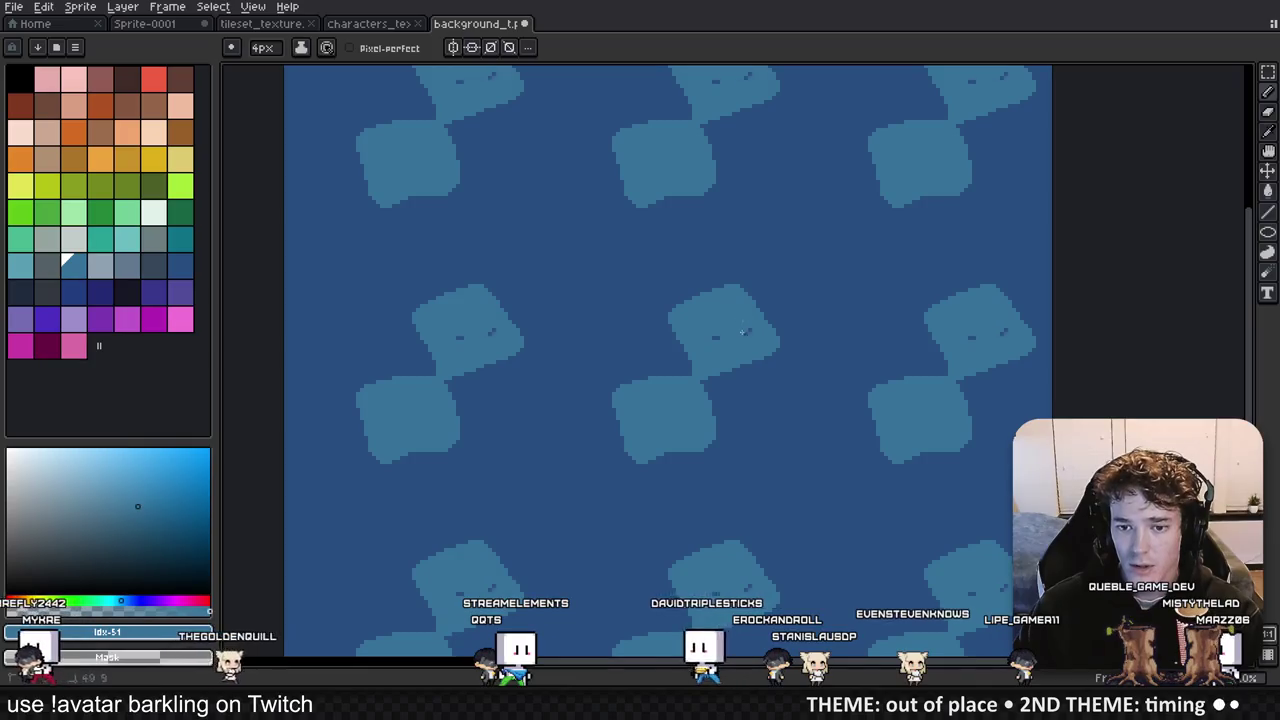
Step: Remove the dark dots from the loops and add a light-blue P shape with a diagonal stroke
key(ctrl+z)
click(711, 301)
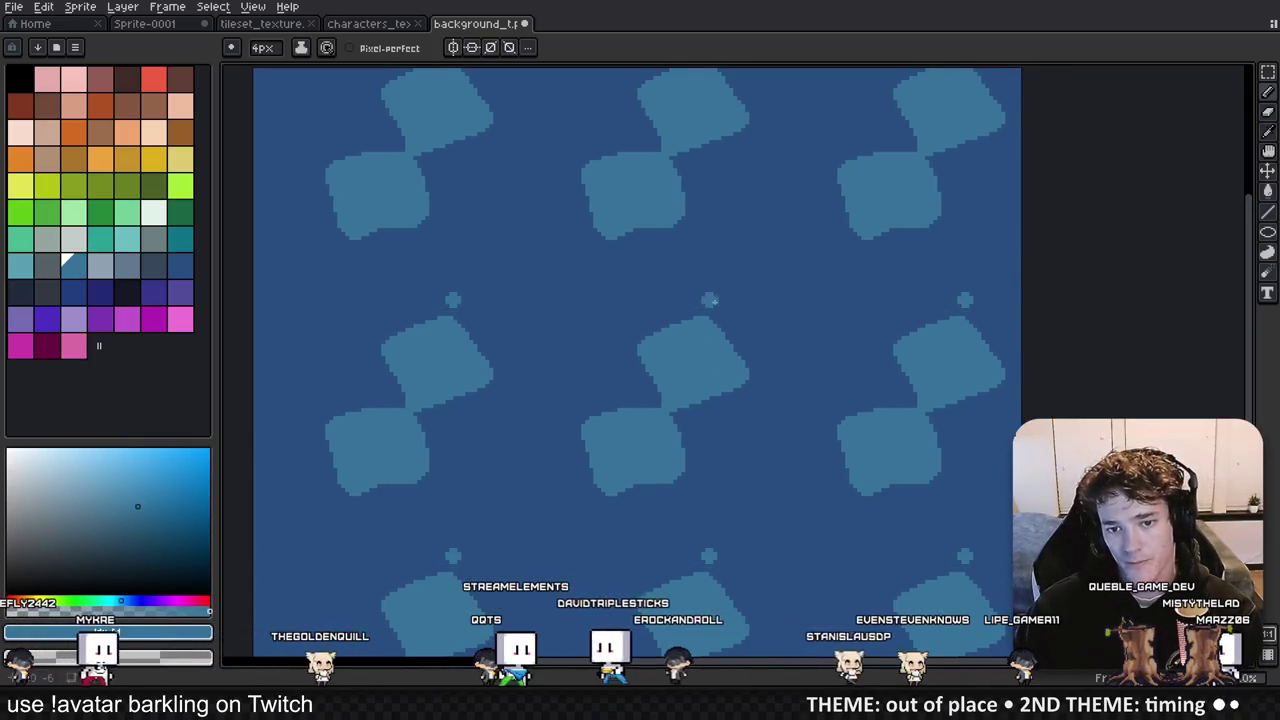
shift+click(687, 231)
mouse_move(710, 228)
mouse_down()
mouse_move(760, 222)
mouse_move(785, 262)
mouse_move(720, 296)
mouse_up()
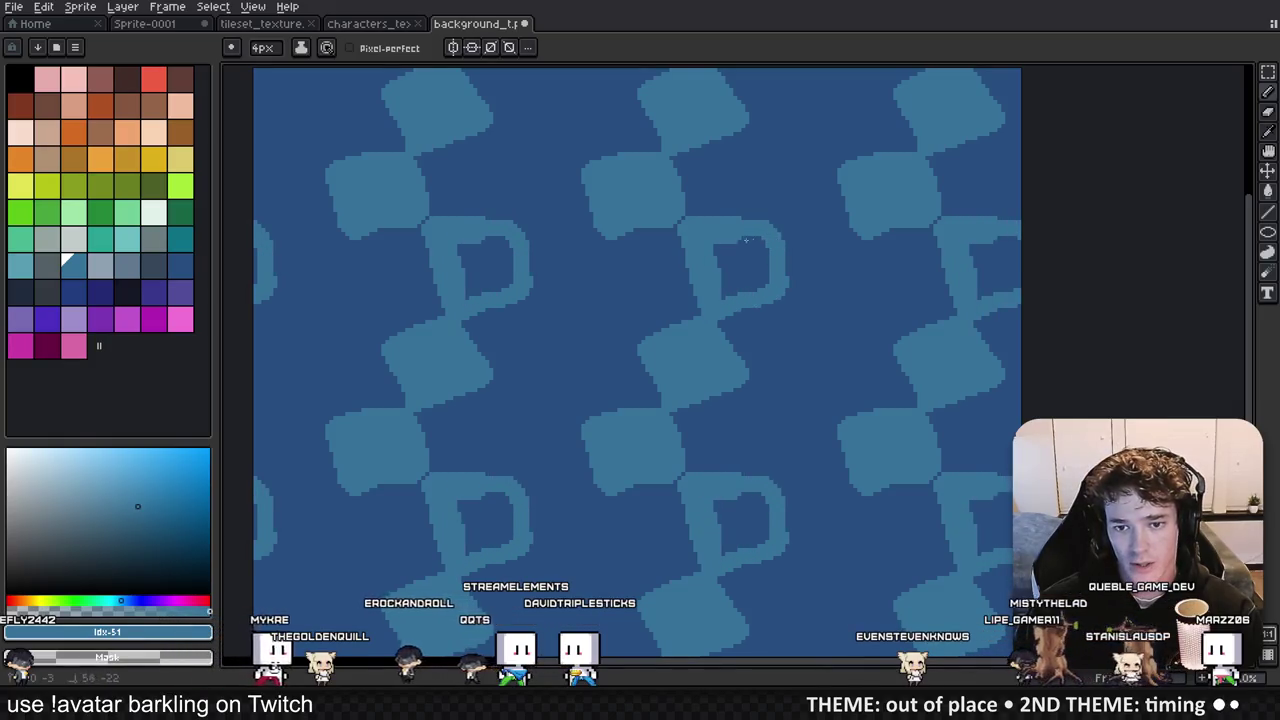
drag(737, 238, 754, 283)
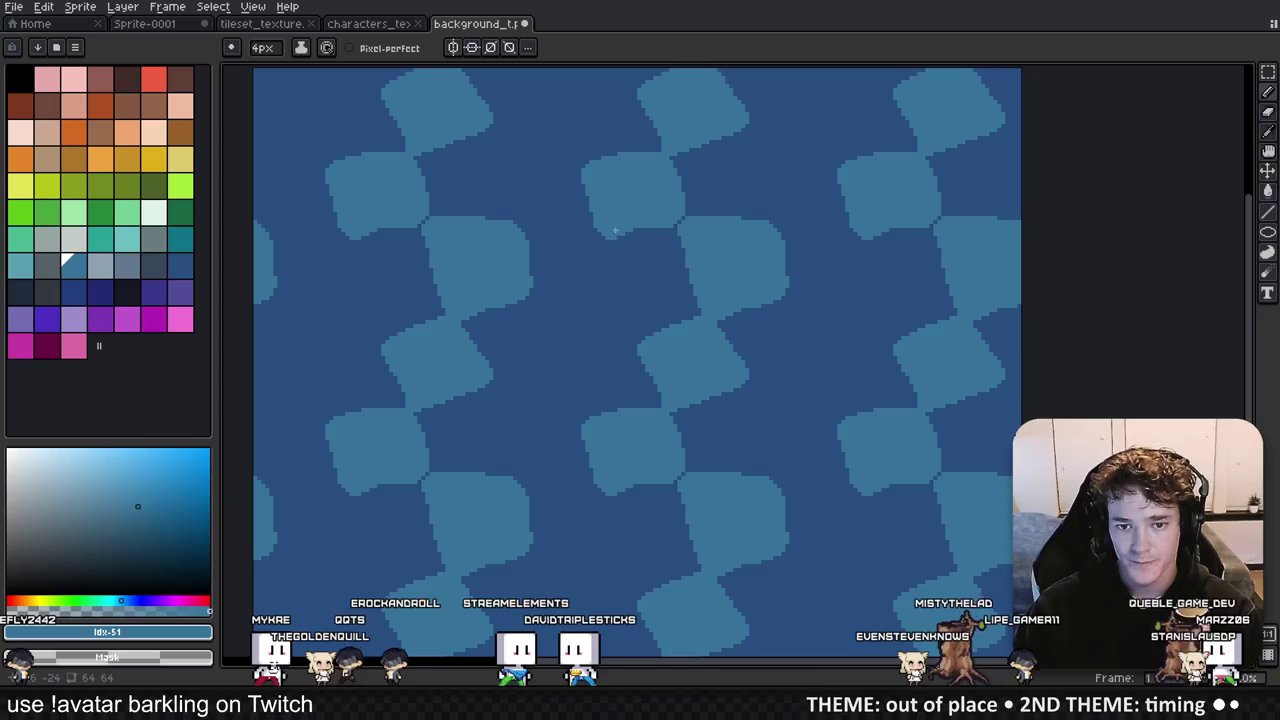
Step: Paint a light wavy stroke across every tile and zoom out to check the whole tile
scroll(571, 401, down, 2)
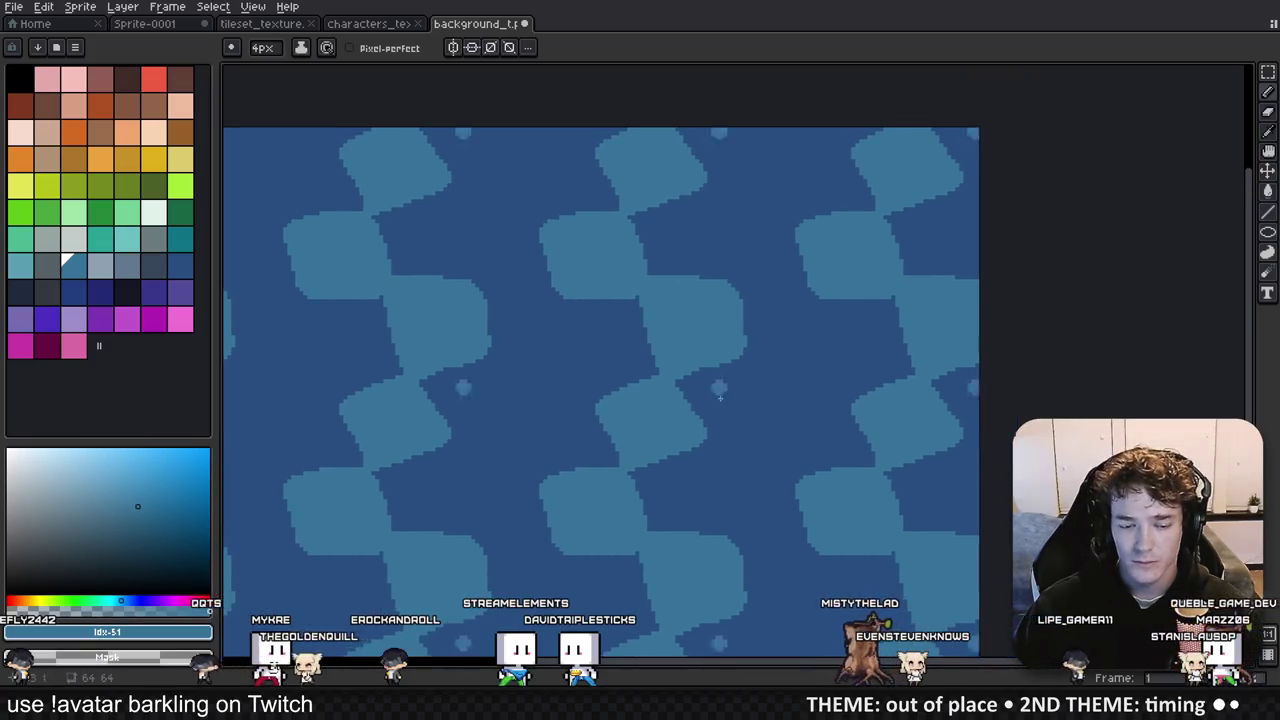
mouse_move(522, 409)
mouse_down()
mouse_move(573, 399)
mouse_move(554, 466)
mouse_move(563, 438)
mouse_move(632, 407)
mouse_up()
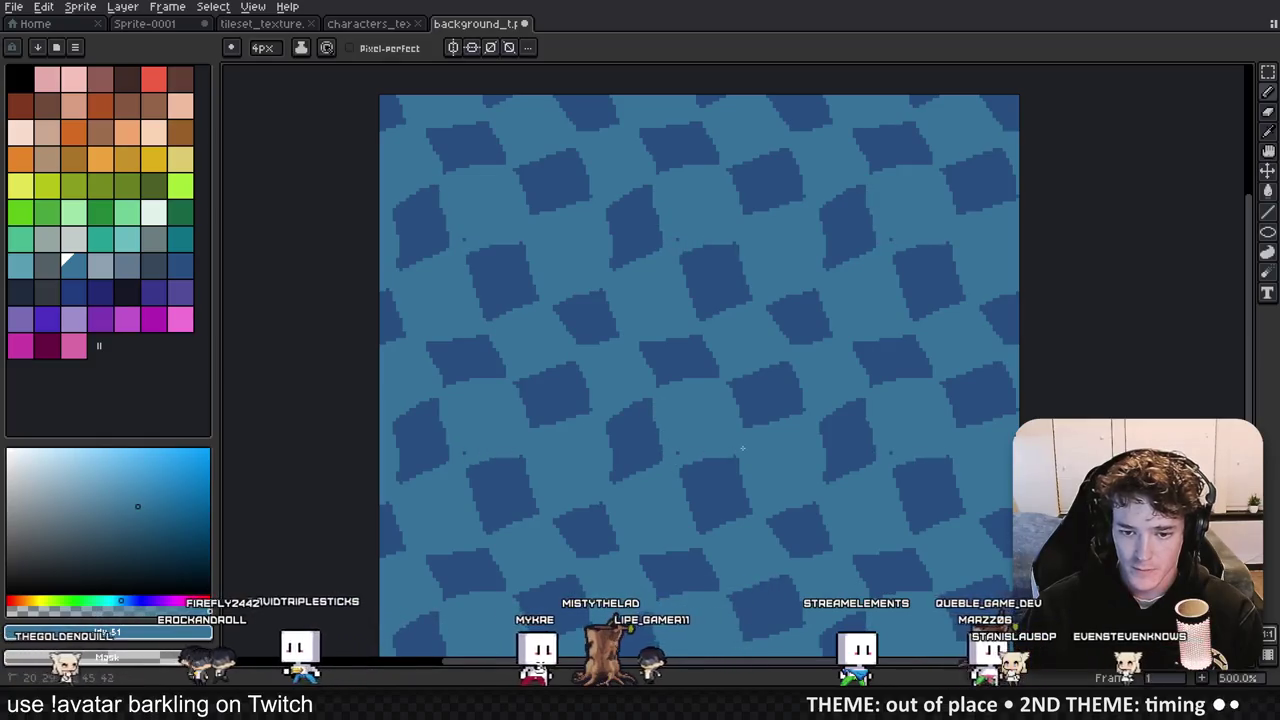
scroll(757, 455, down, 3)
scroll(757, 455, up, 2)
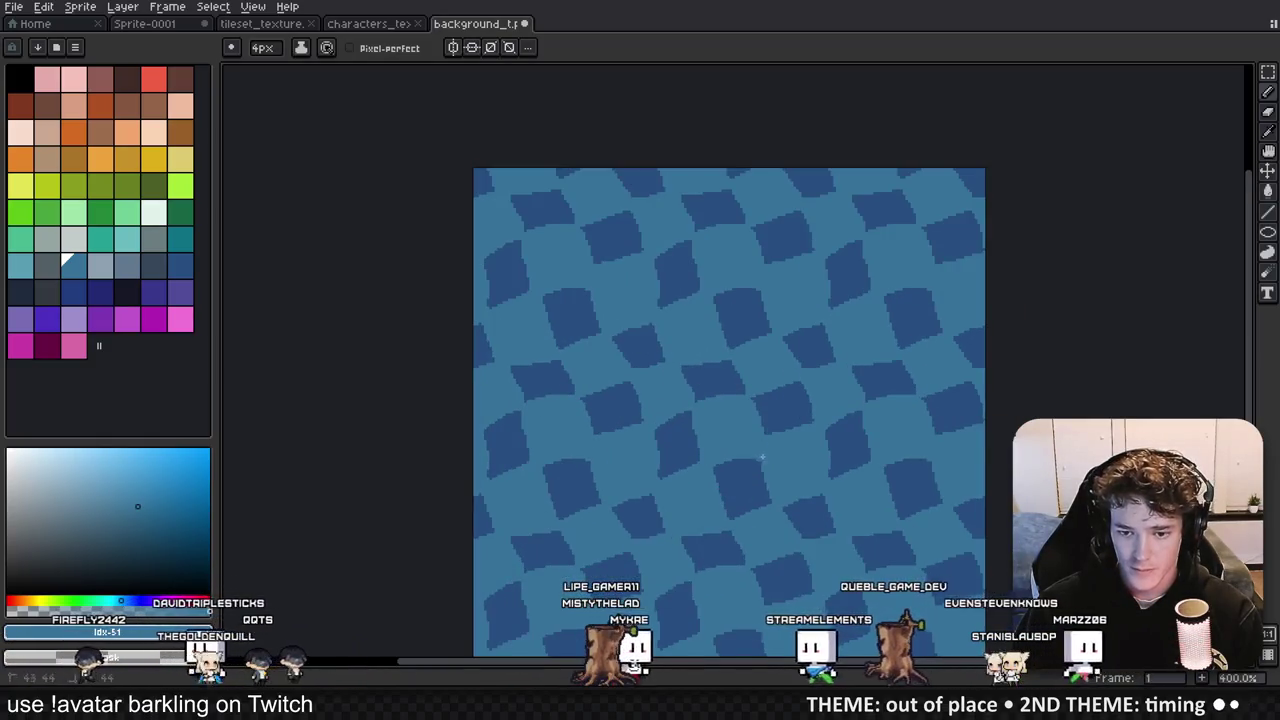
scroll(790, 430, down, 2)
key(v)
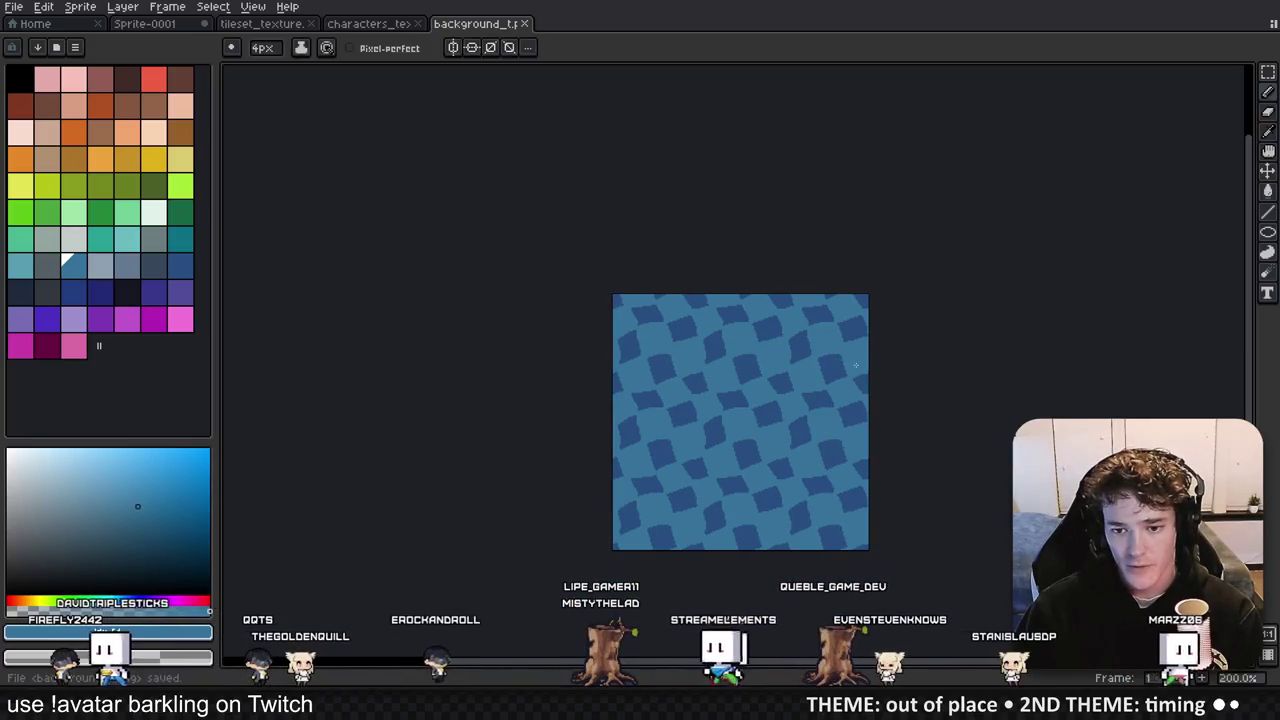
key(alt+Tab)
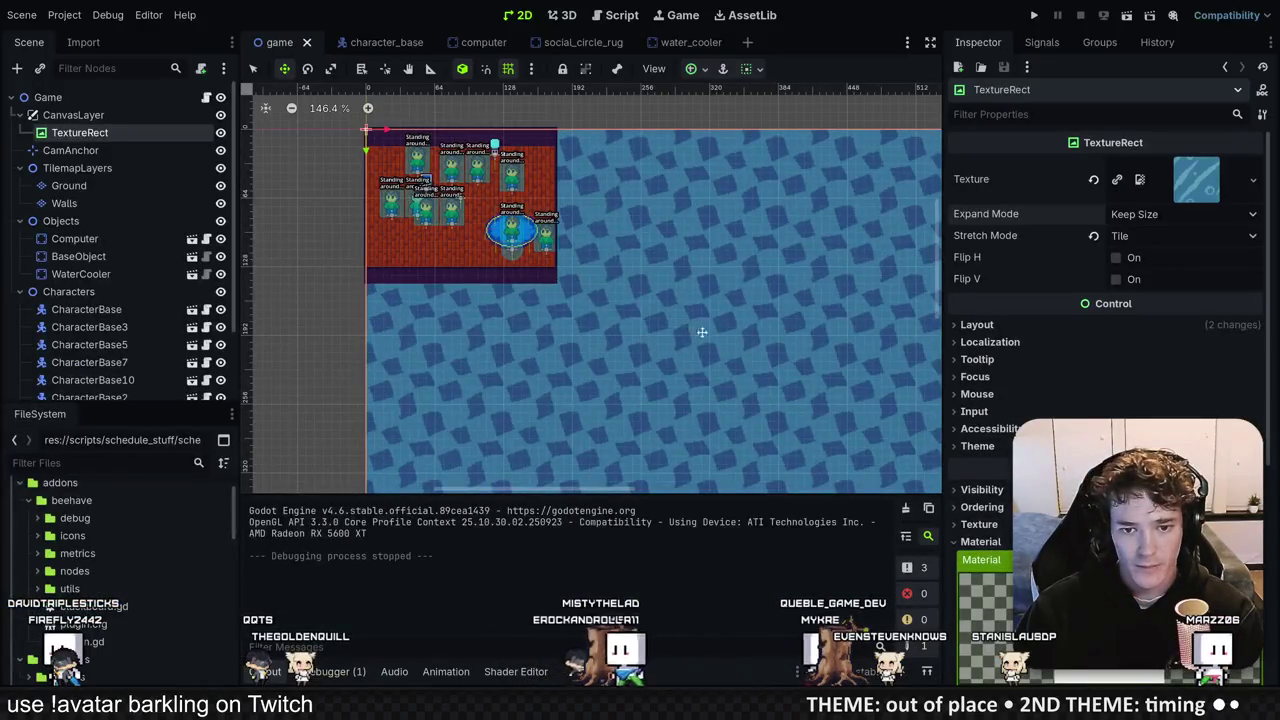
Step: Play-test the game to see the checker background tiled around the room
click(1035, 16)
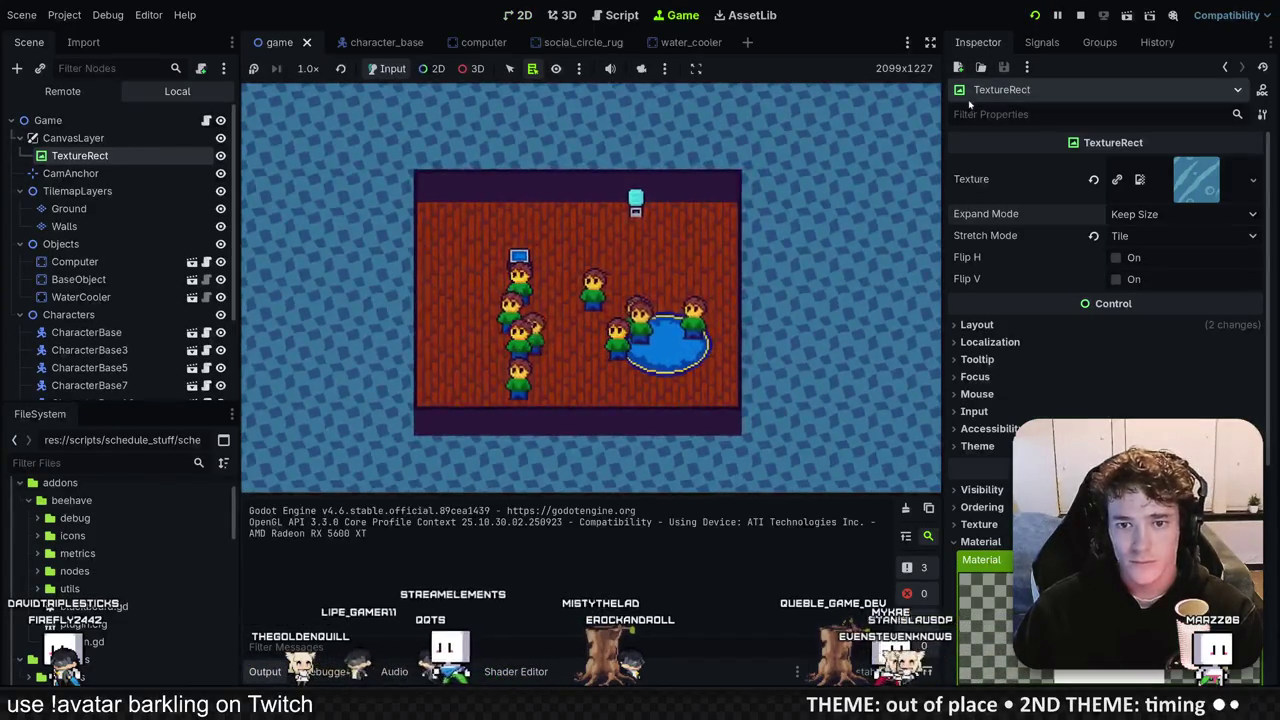
key(alt+Tab)
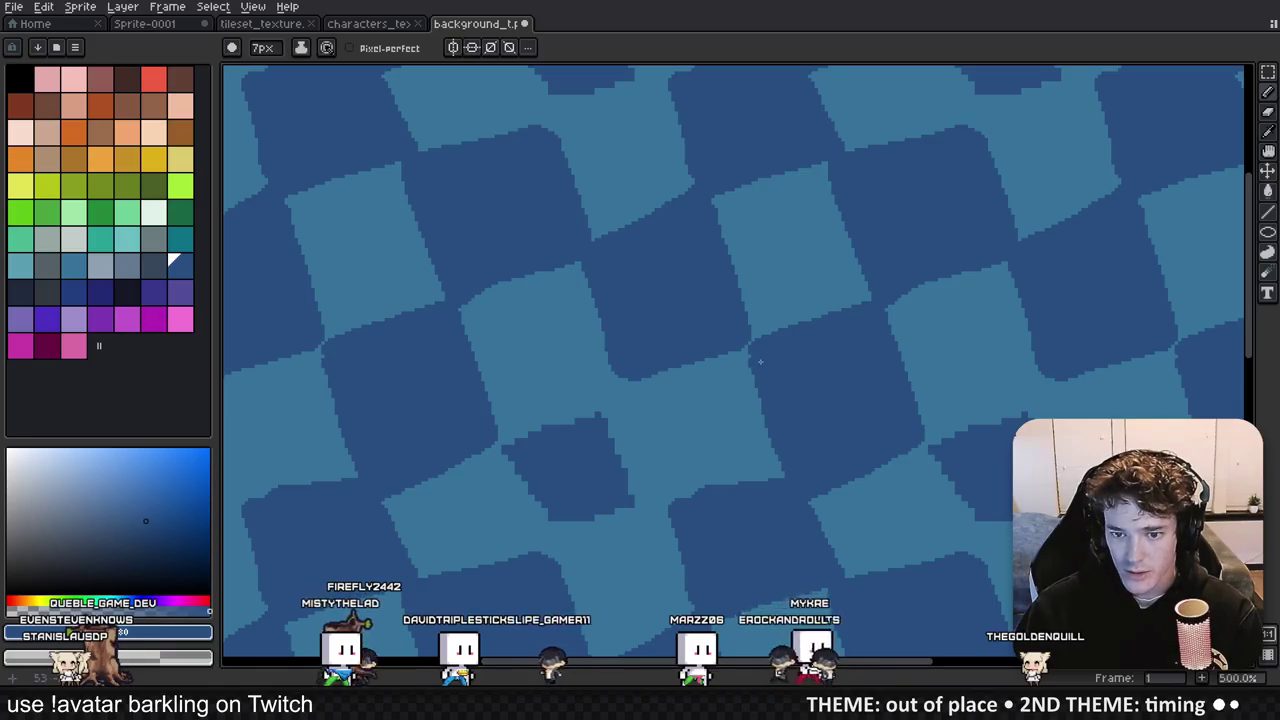
Step: Smooth the uneven dark/light checker square edge in the tile and refresh it in Godot
drag(810, 346, 870, 326)
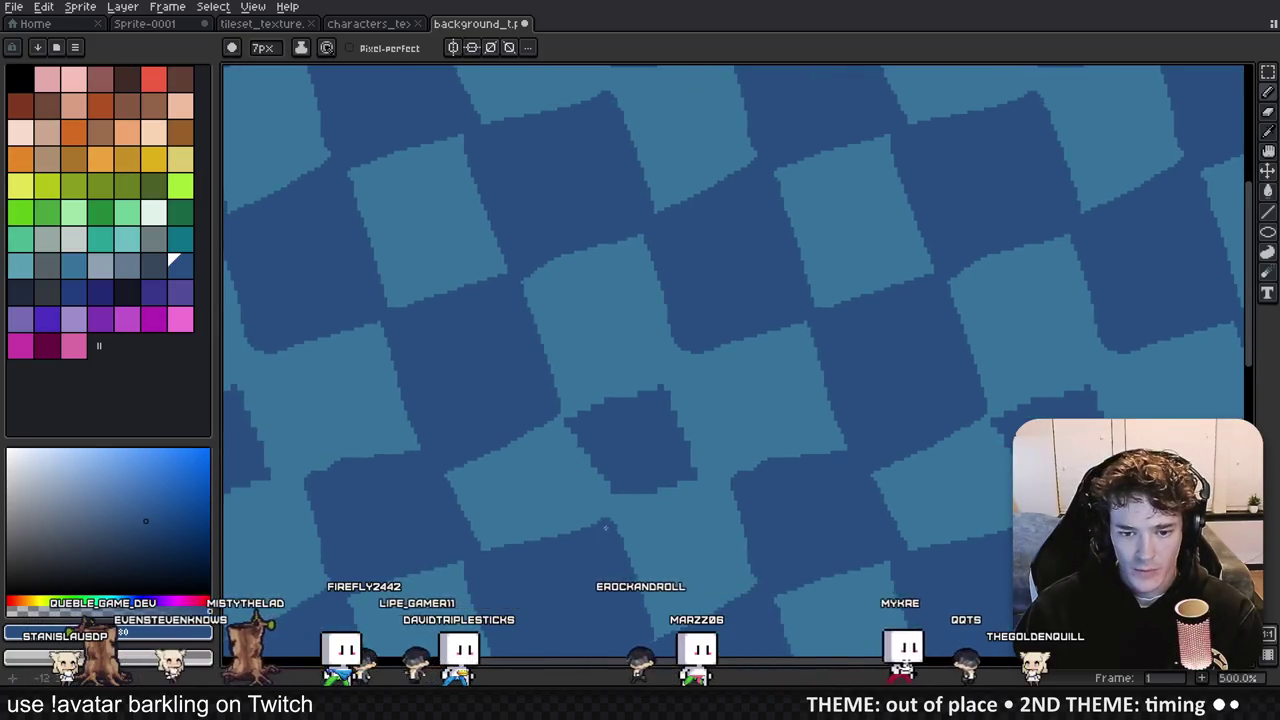
drag(574, 412, 675, 367)
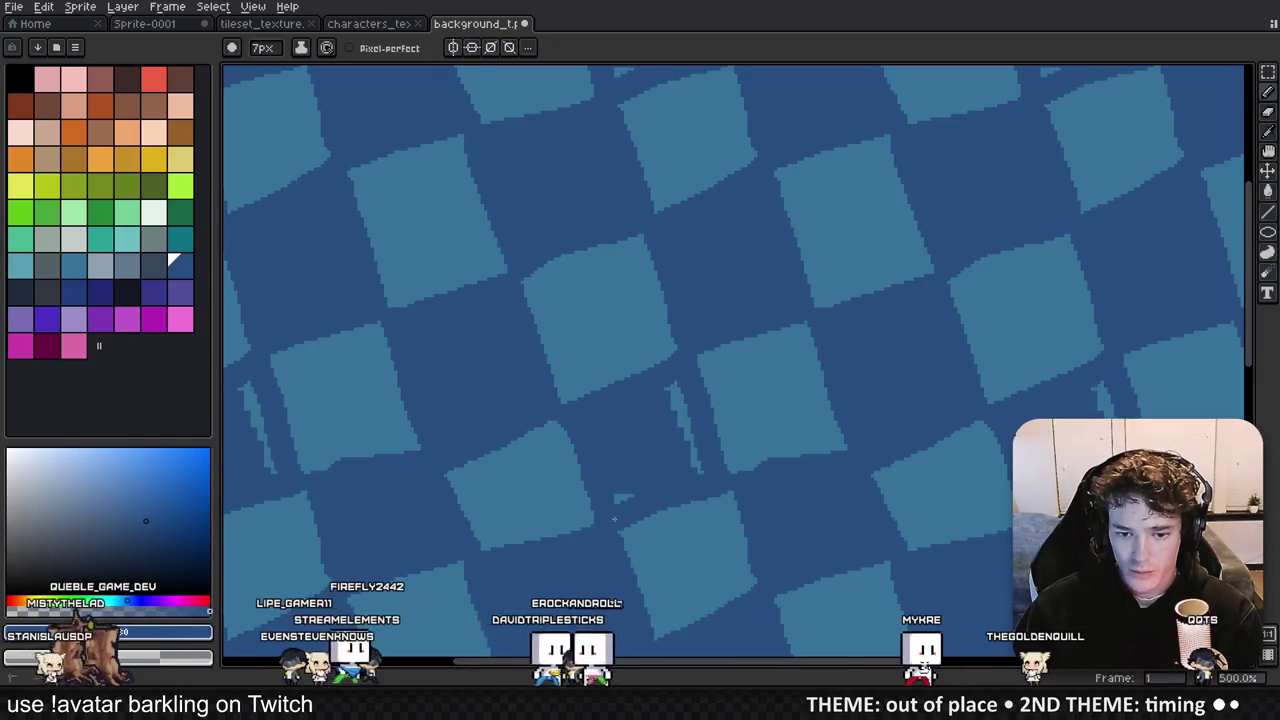
scroll(698, 466, down, 5)
scroll(720, 430, up, 2)
key(alt+Tab)
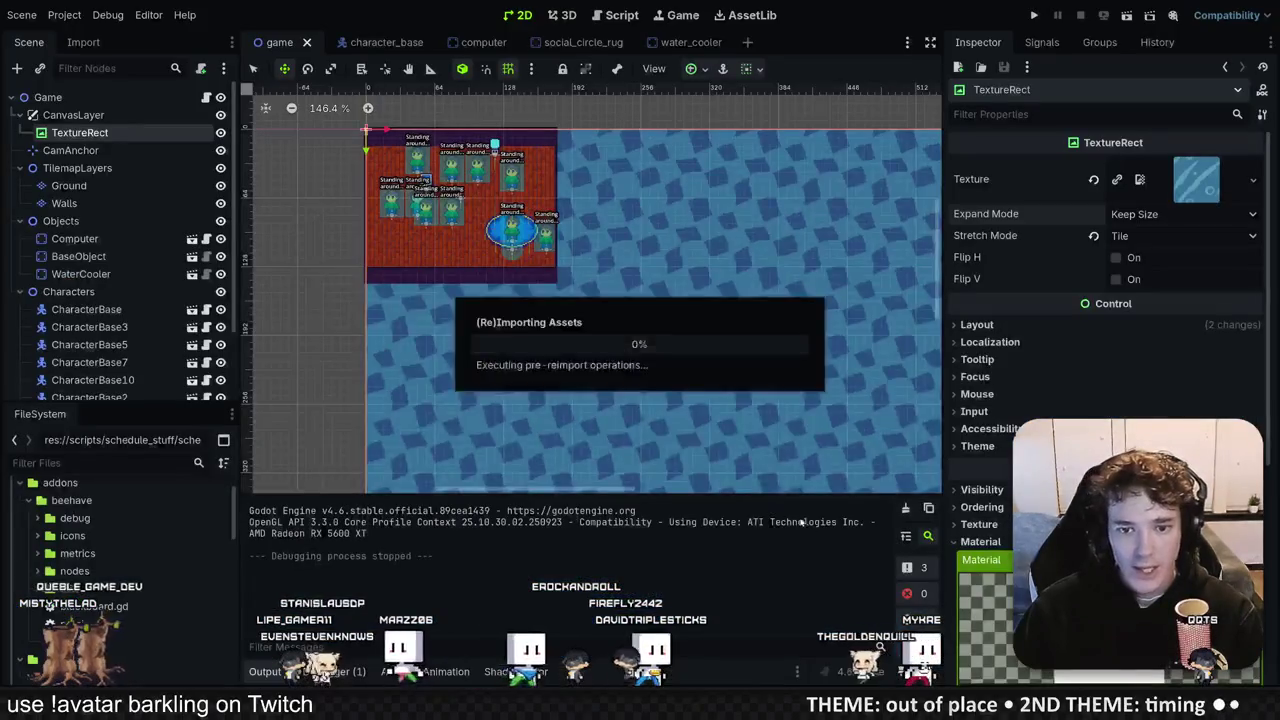
scroll(646, 314, up, 4)
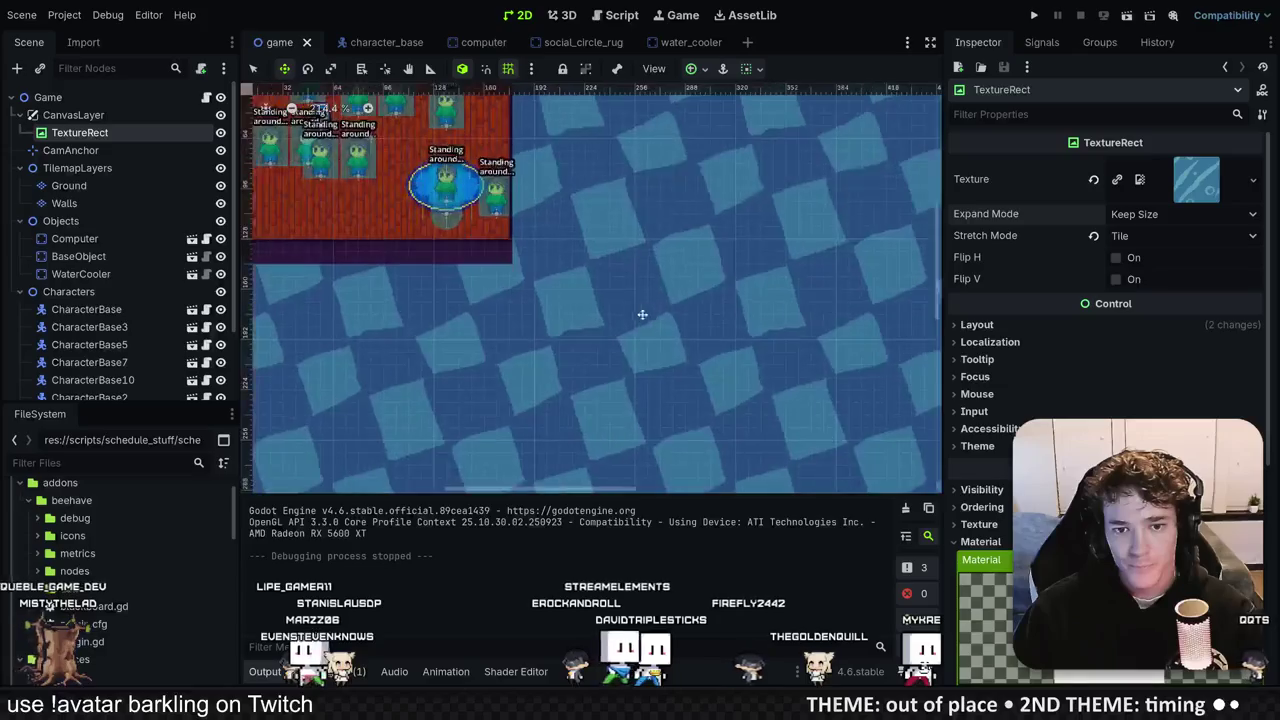
scroll(579, 393, down, 2)
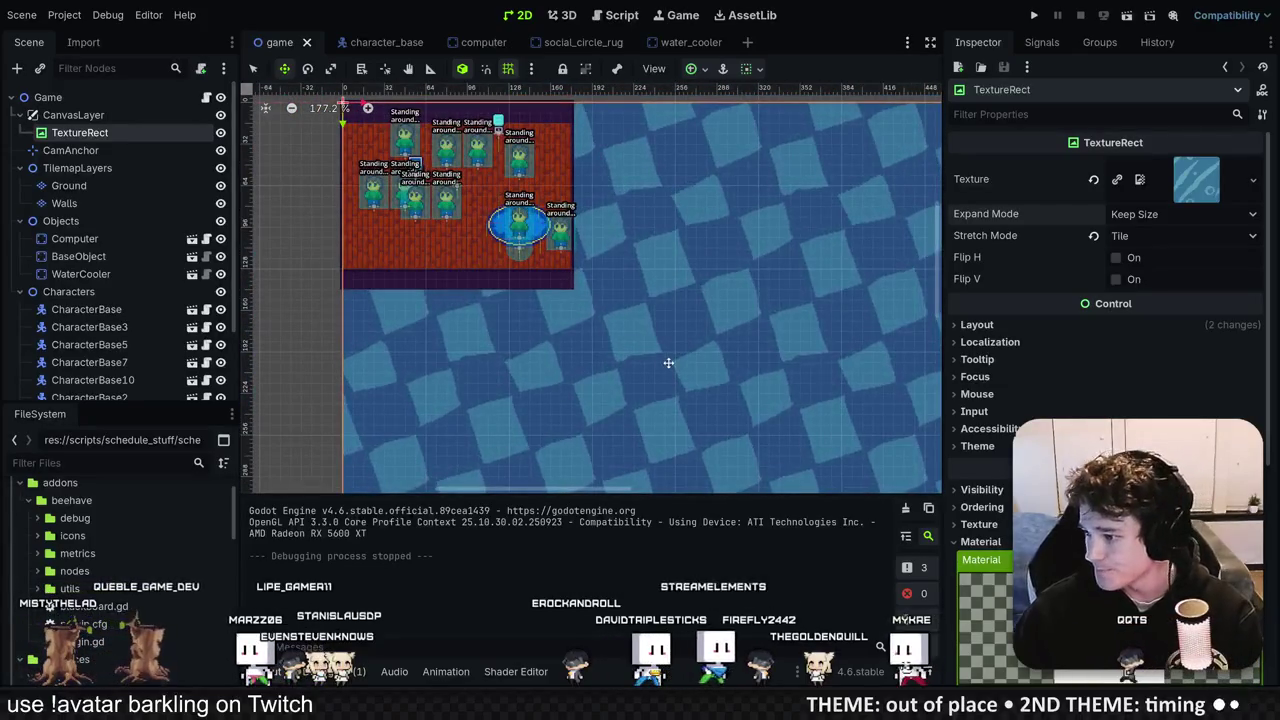
Step: Apply a new Angle Degrees value to the checker shader, play-test it, then stop the game
scroll(1100, 400, down, 5)
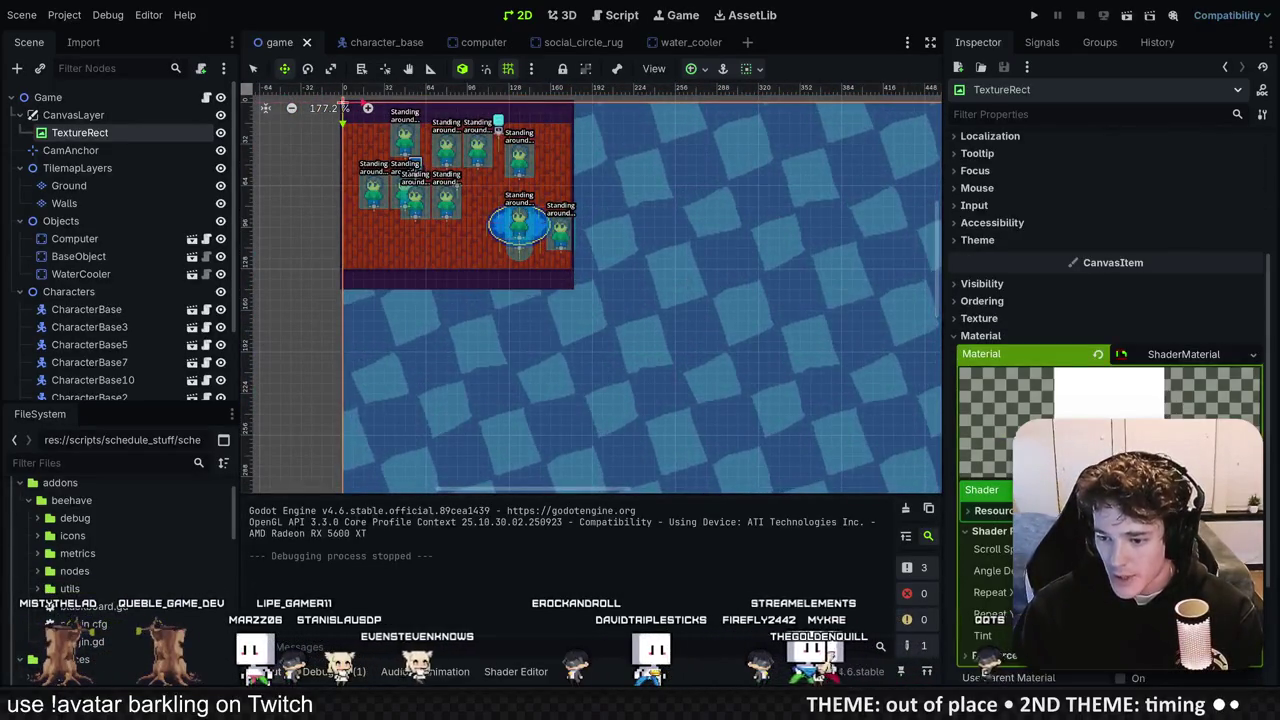
key(Return)
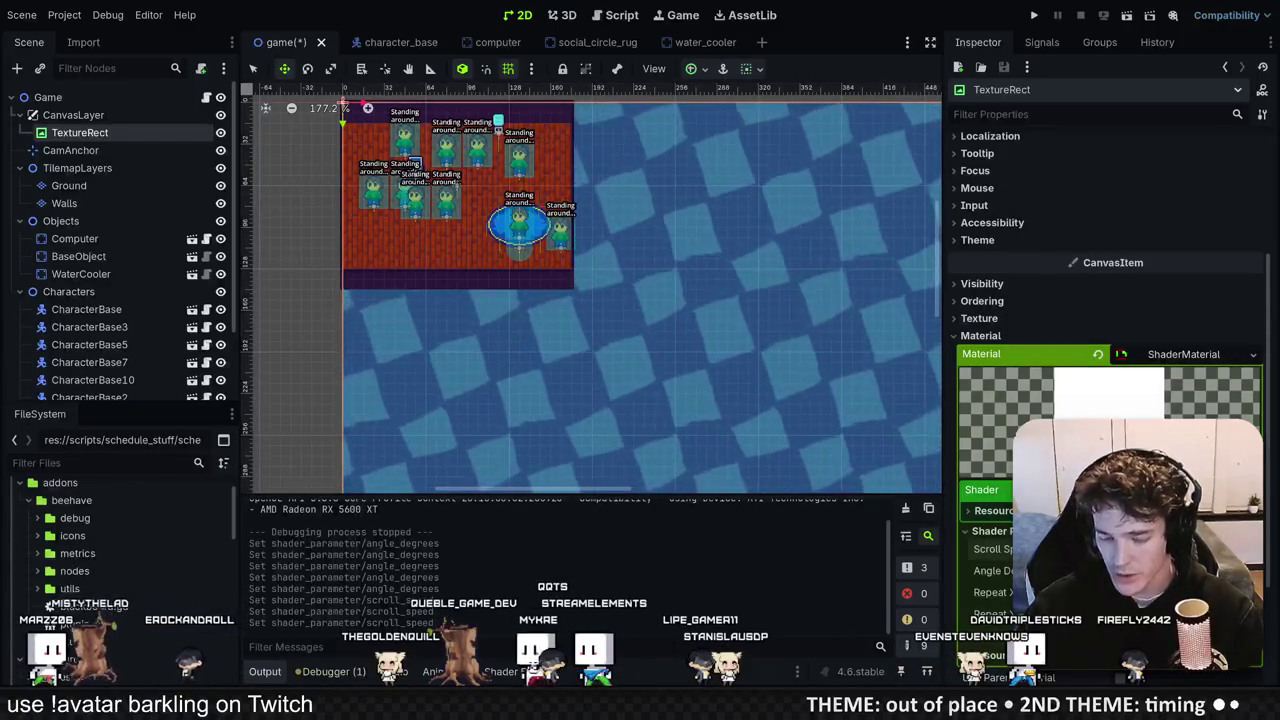
click(1034, 15)
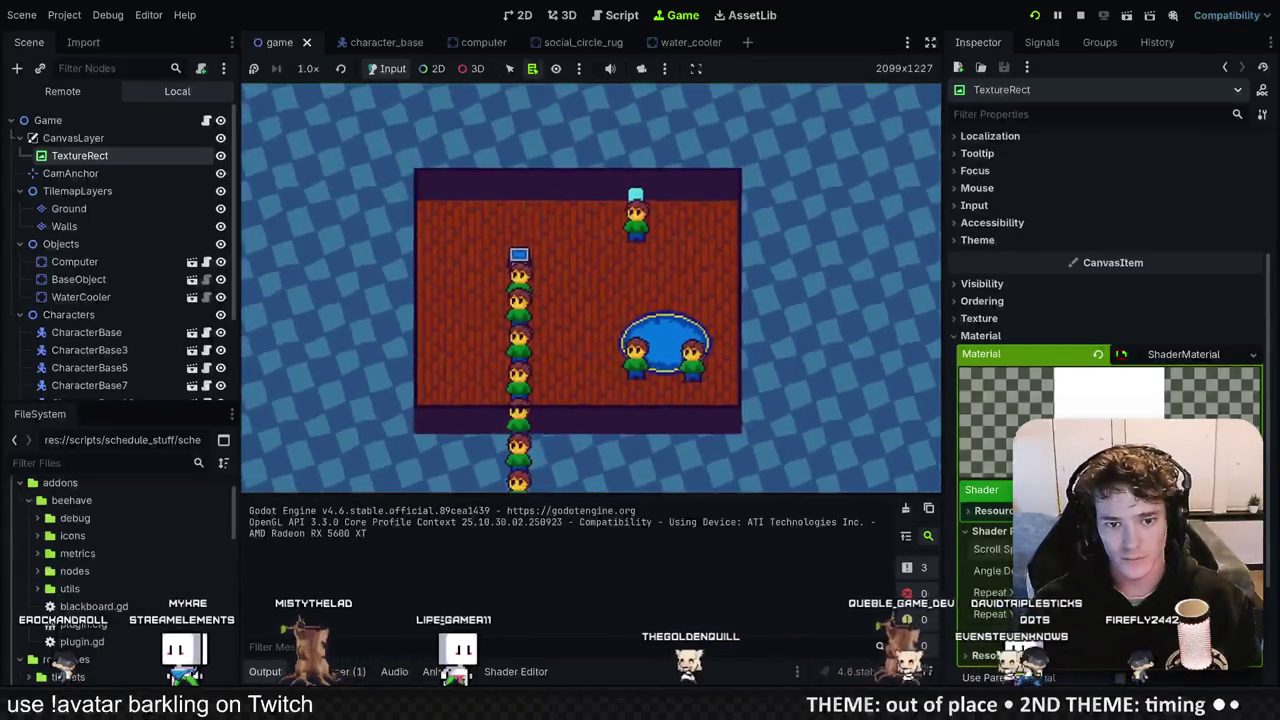
key(F8)
scroll(775, 263, down, 5)
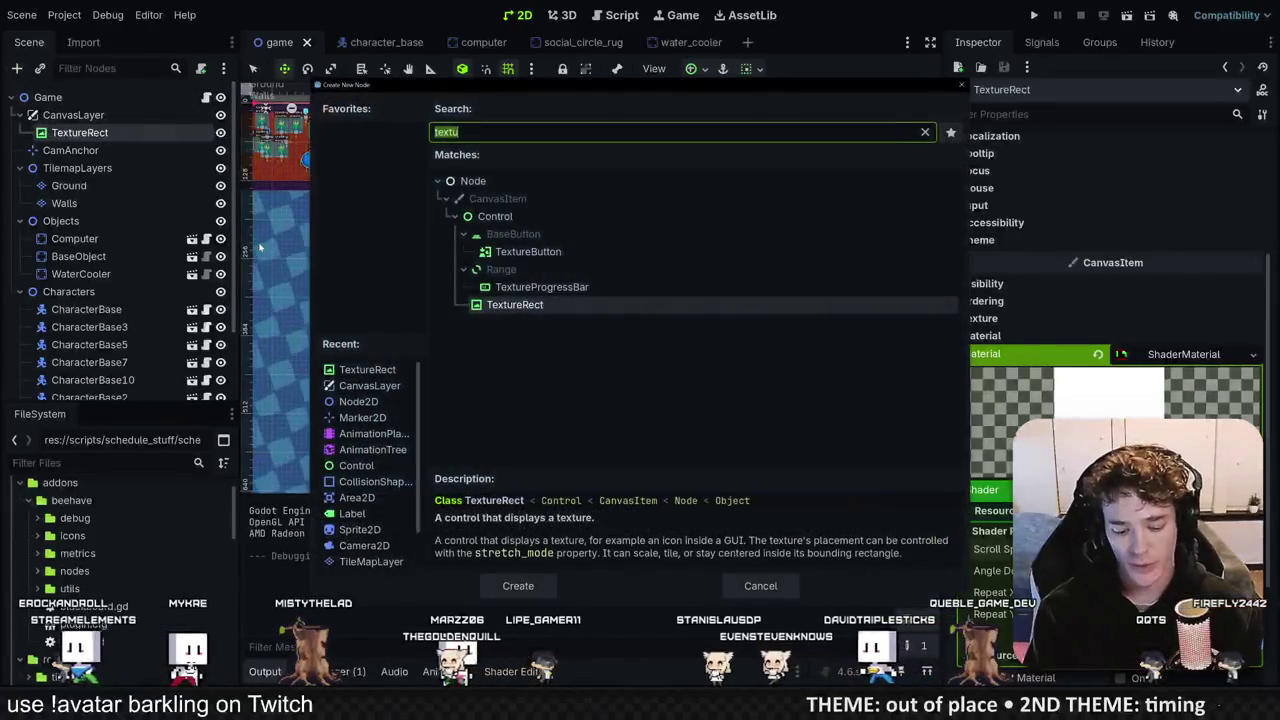
Step: Add a TextureRect child node and give it a GradientTexture2D texture
key(BackSpace)
key(BackSpace)
key(BackSpace)
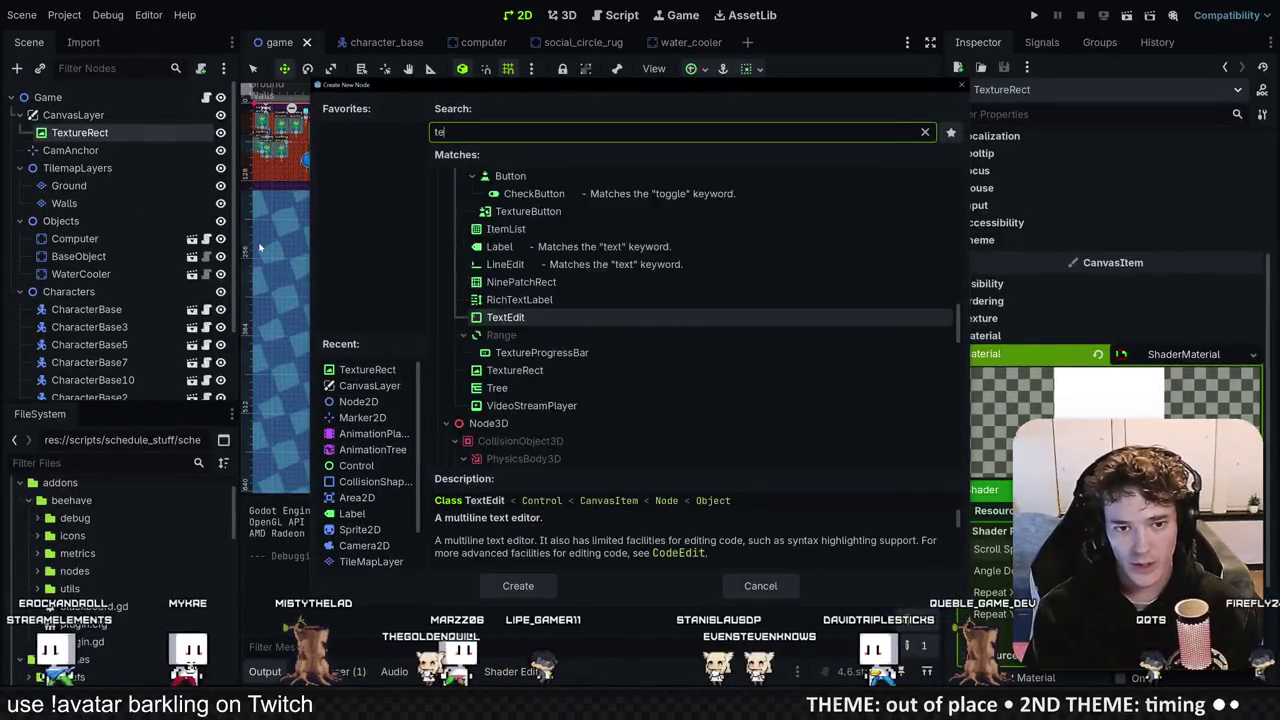
text(x)
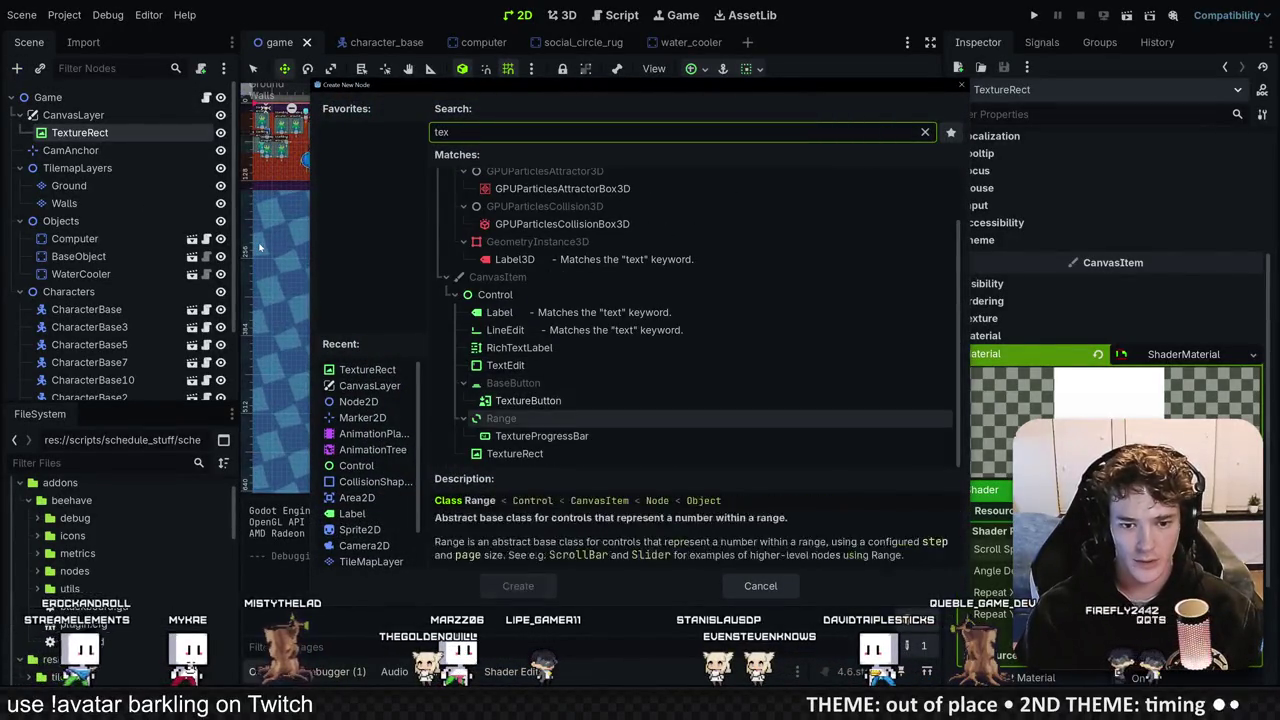
key(Return)
scroll(610, 190, down, 3)
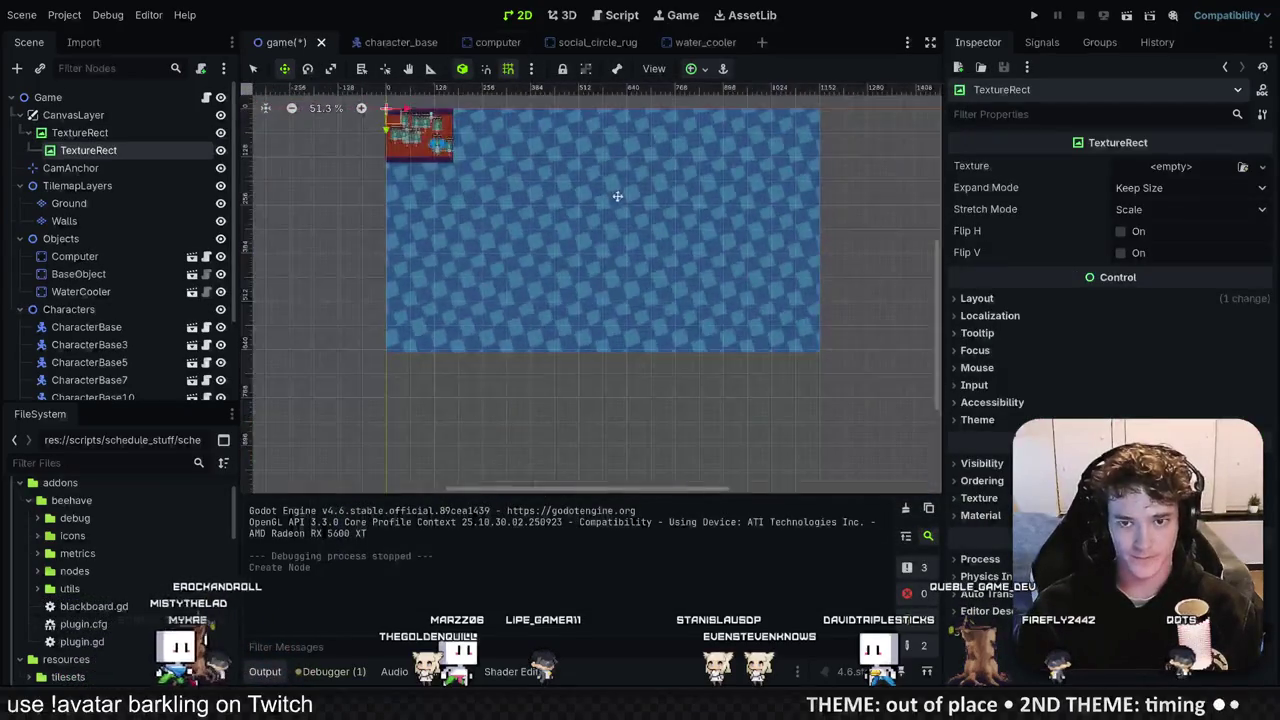
scroll(600, 206, up, 3)
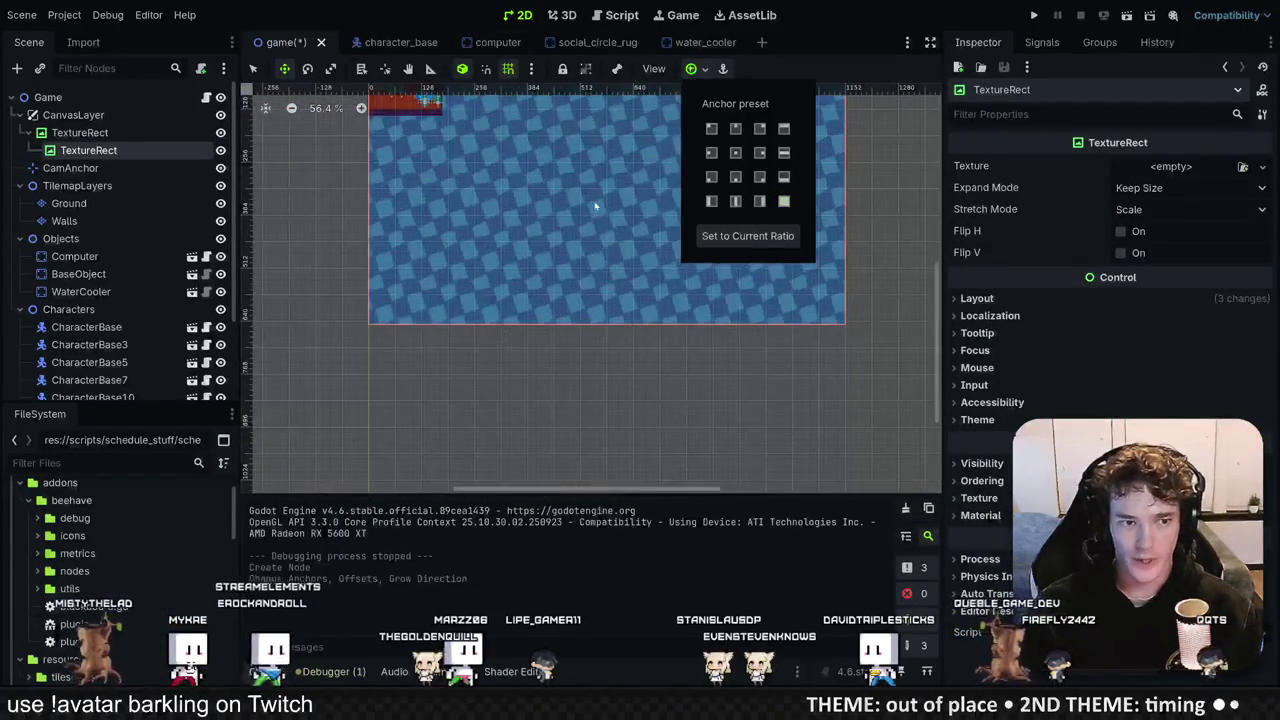
click(1170, 167)
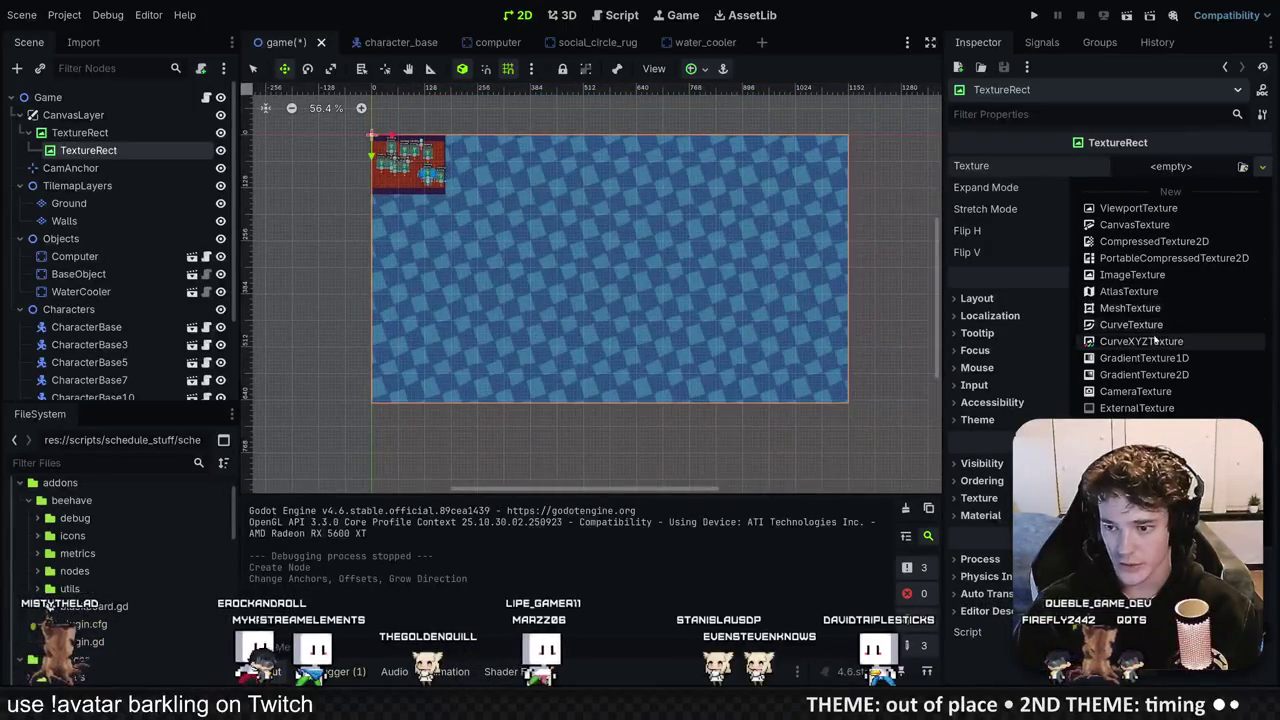
click(1144, 374)
double_click(1189, 187)
click(1189, 187)
click(1189, 187)
scroll(972, 497, down, 2)
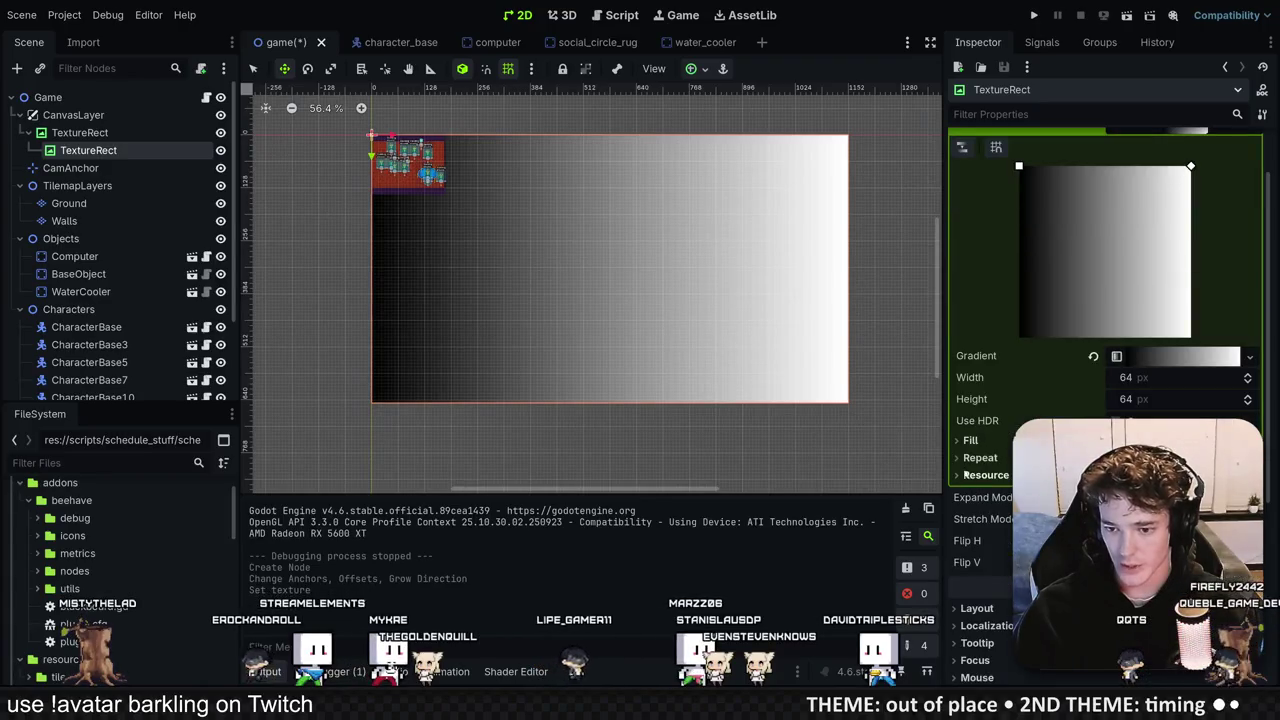
Step: Make the gradient radial and centred, fading from transparent to black at the edges
click(1005, 443)
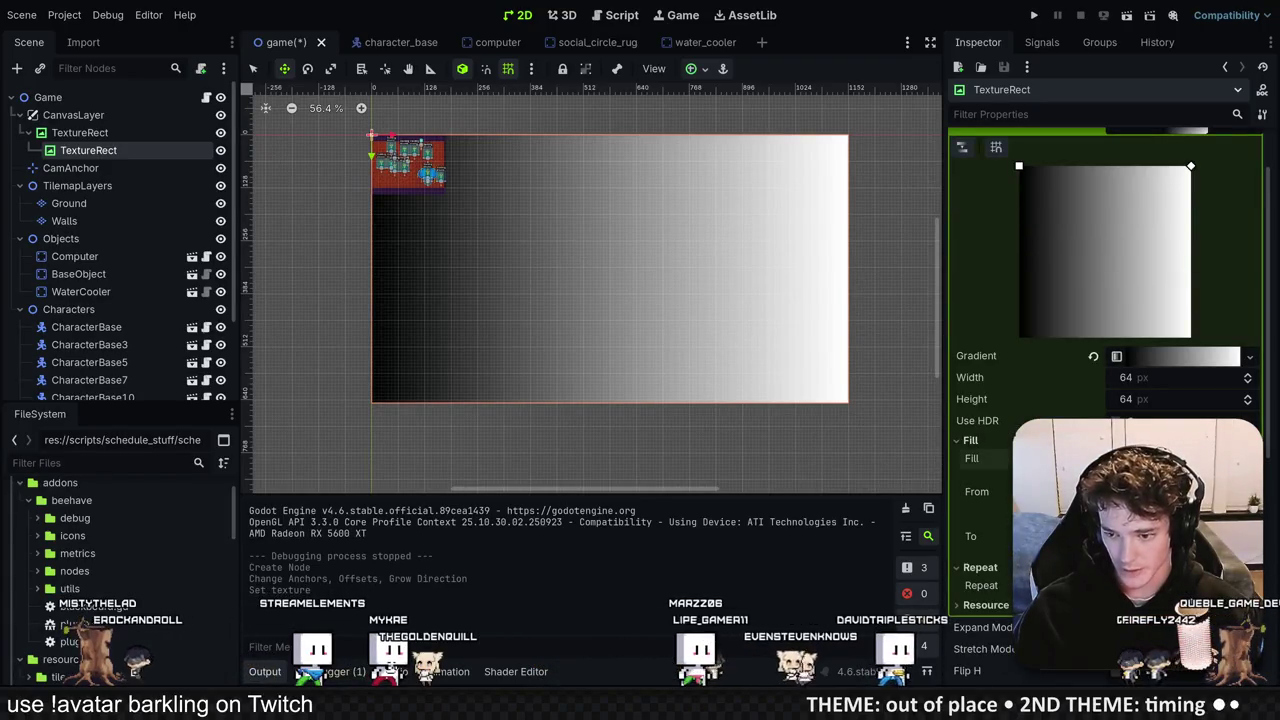
click(1130, 458)
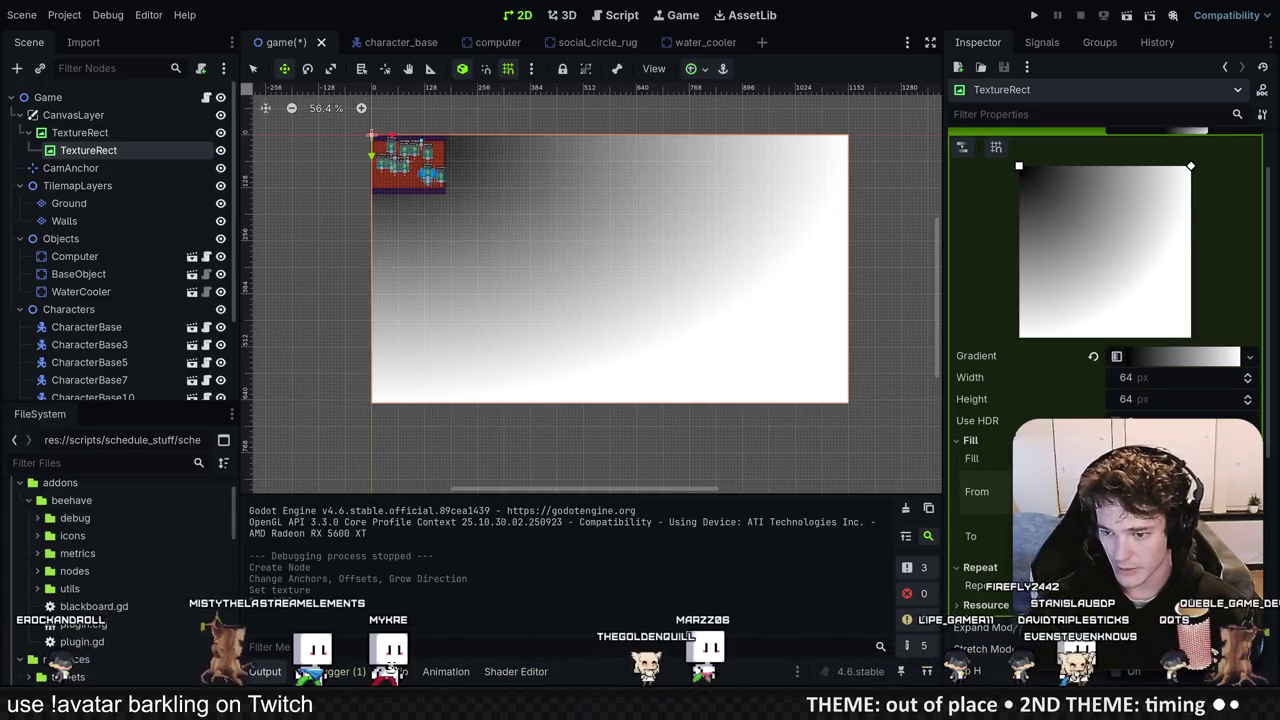
mouse_move(1019, 166)
mouse_down()
mouse_move(1080, 180)
mouse_move(1105, 251)
mouse_up()
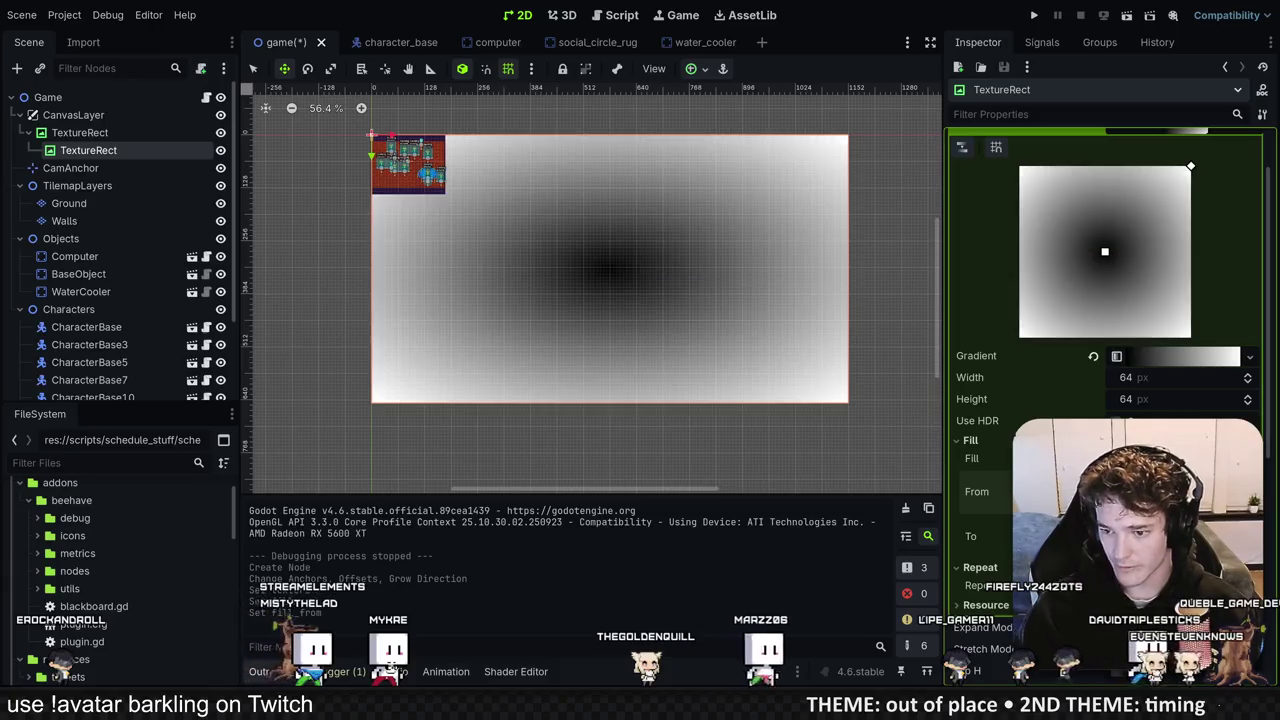
click(1152, 356)
click(1232, 408)
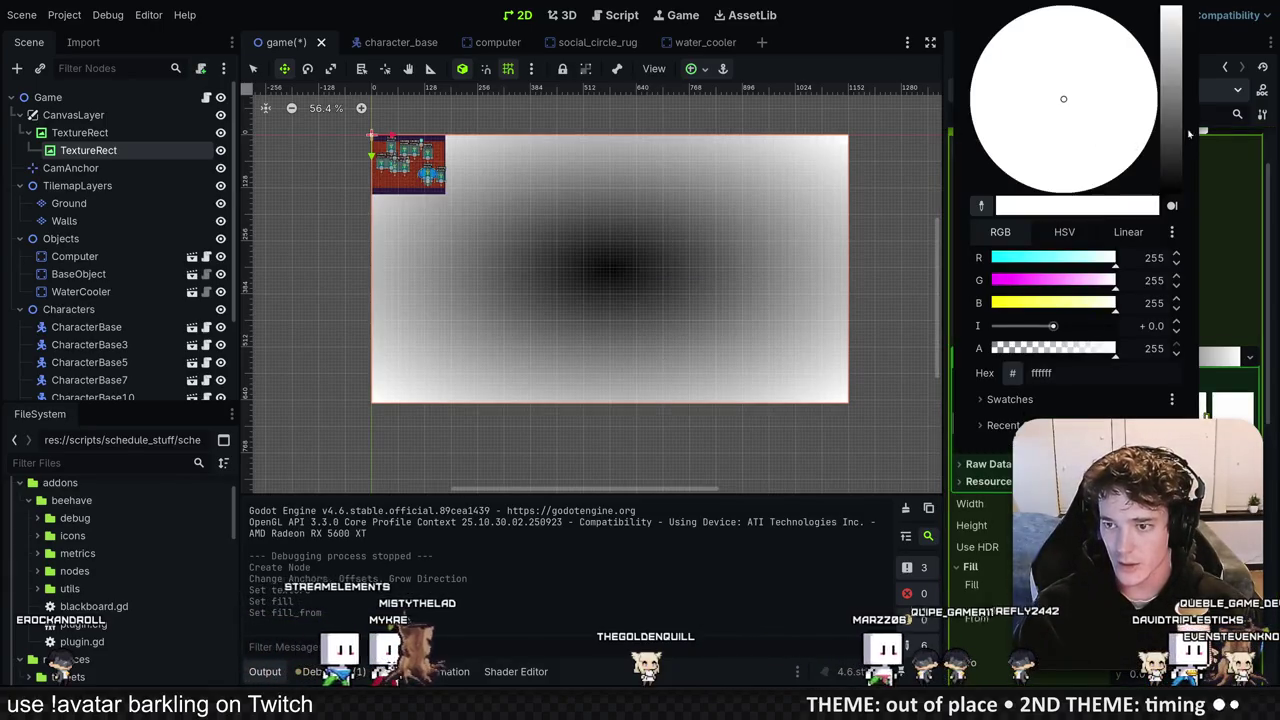
drag(1187, 136, 1177, 283)
drag(1059, 350, 992, 348)
key(Escape)
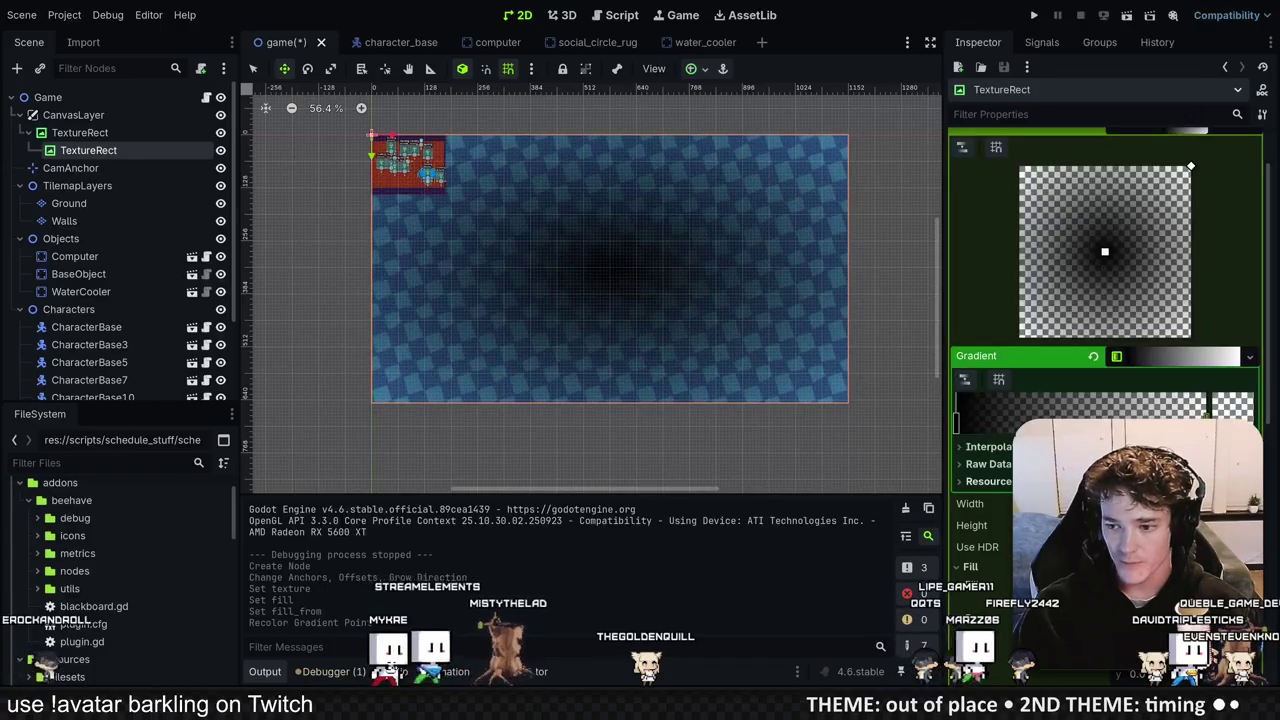
mouse_move(958, 410)
mouse_down()
mouse_move(1240, 410)
mouse_move(1082, 410)
mouse_move(1130, 410)
mouse_move(1112, 410)
mouse_up()
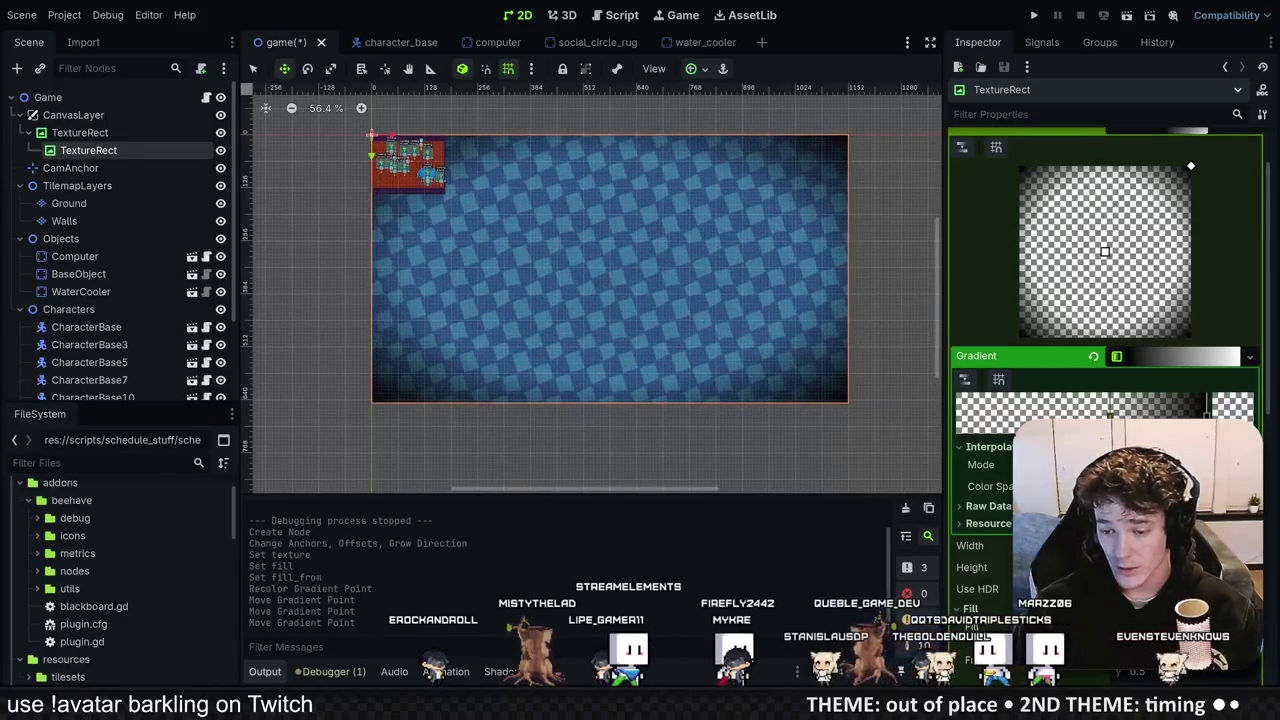
scroll(1105, 400, down, 3)
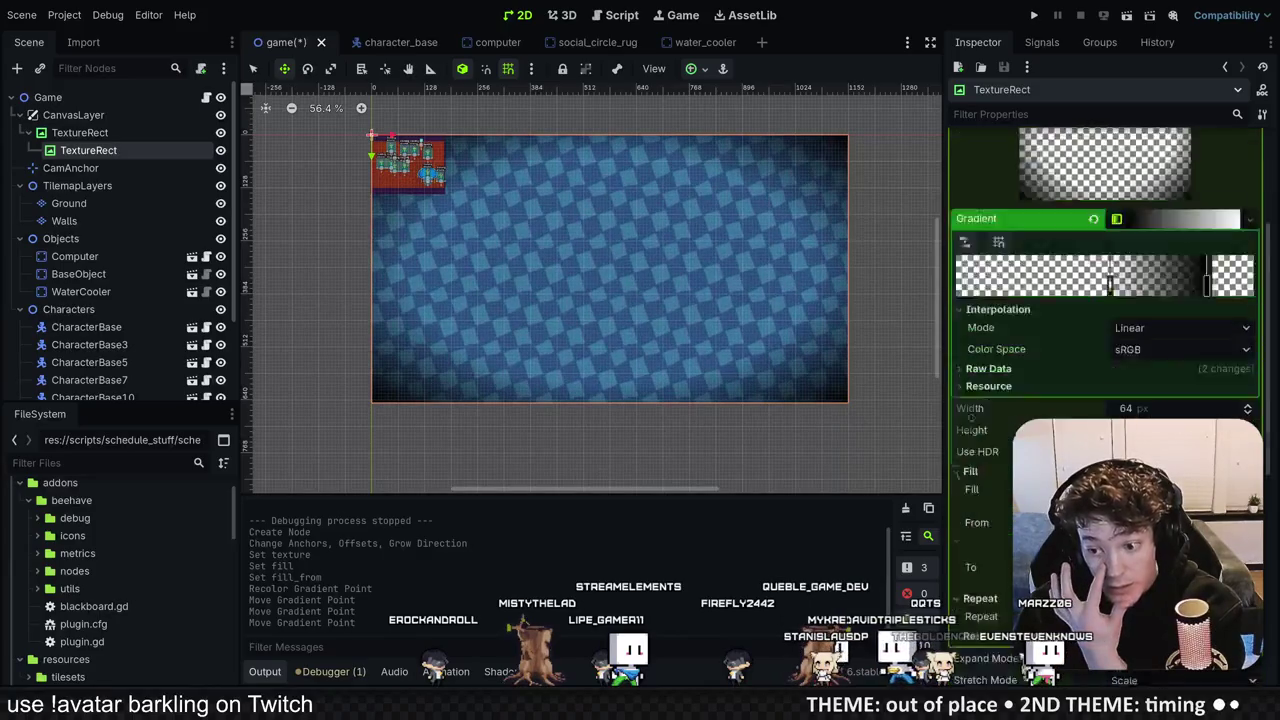
scroll(1105, 400, up, 5)
Step: Set the gradient texture to 512 × 512 and run the game to preview the vignette
click(1063, 204)
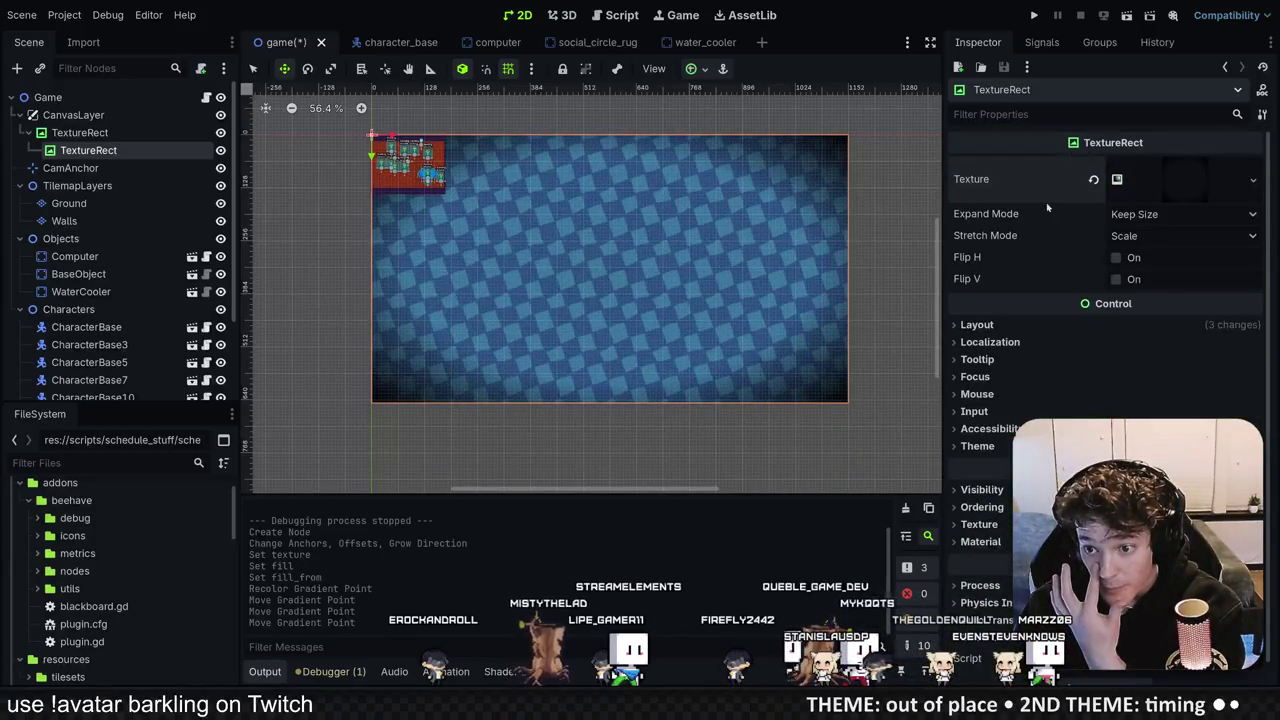
click(1154, 180)
scroll(1105, 300, down, 4)
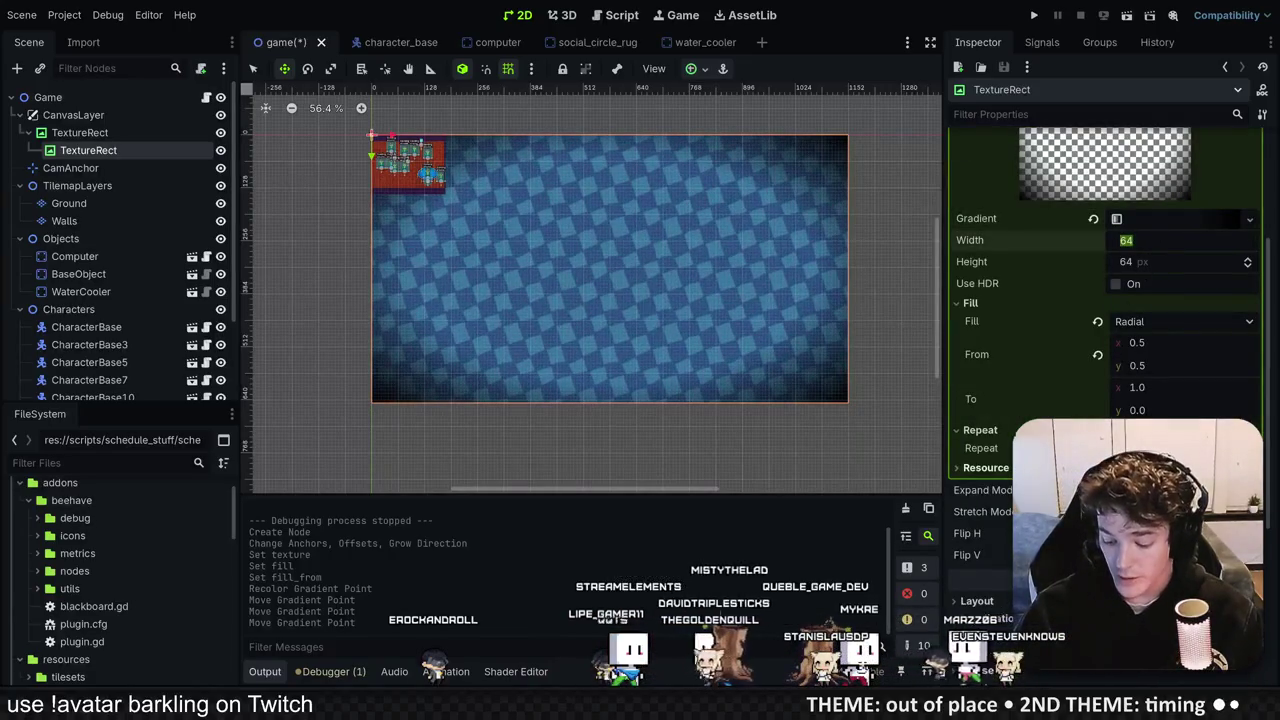
key(Tab)
text(512)
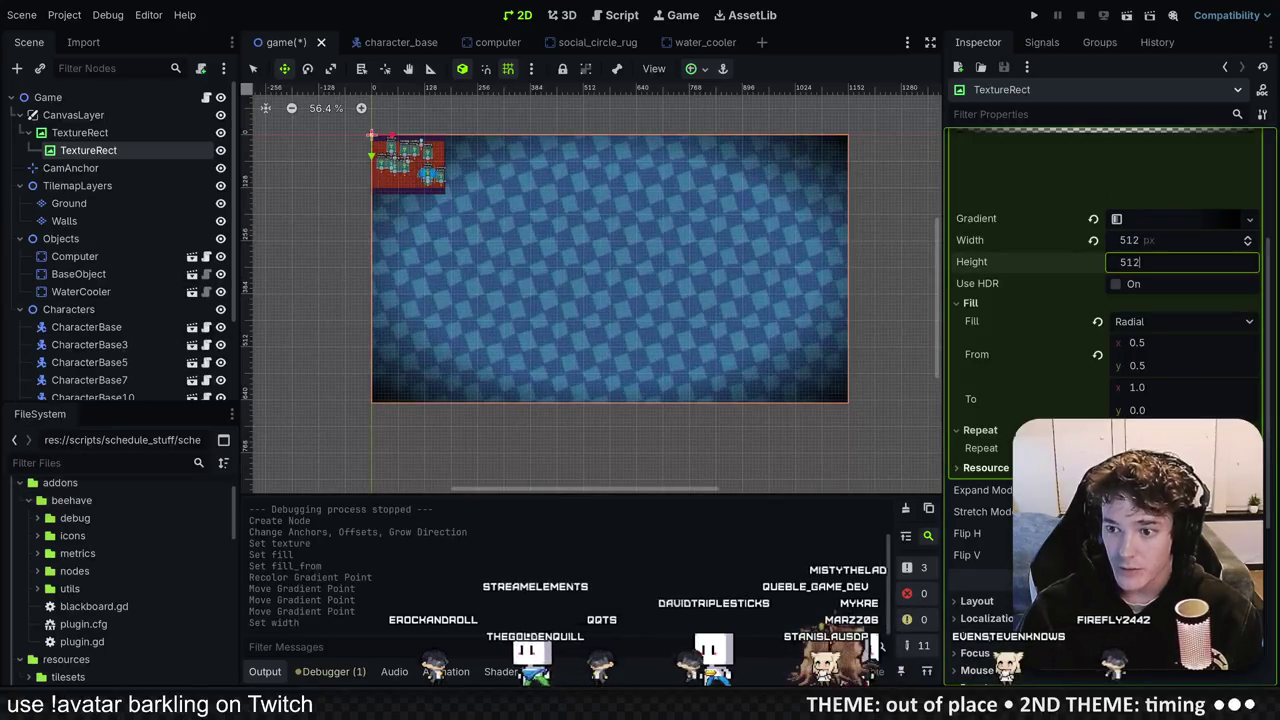
key(Return)
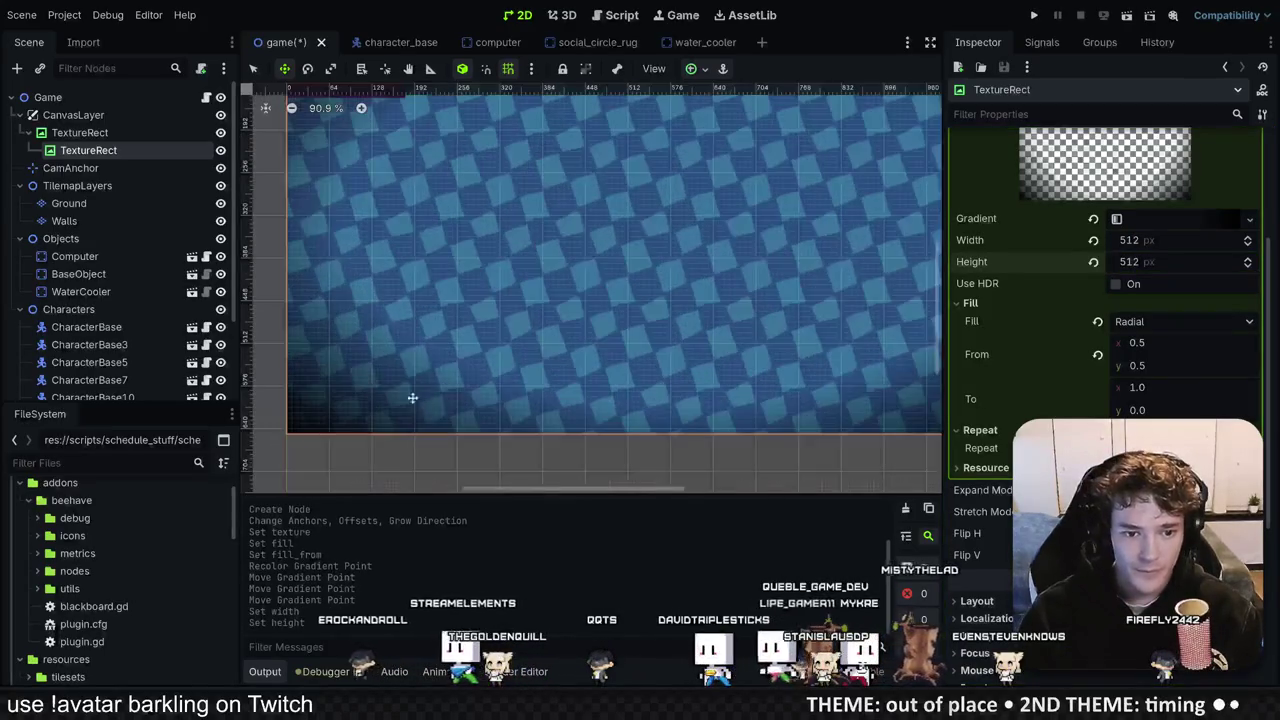
click(1034, 15)
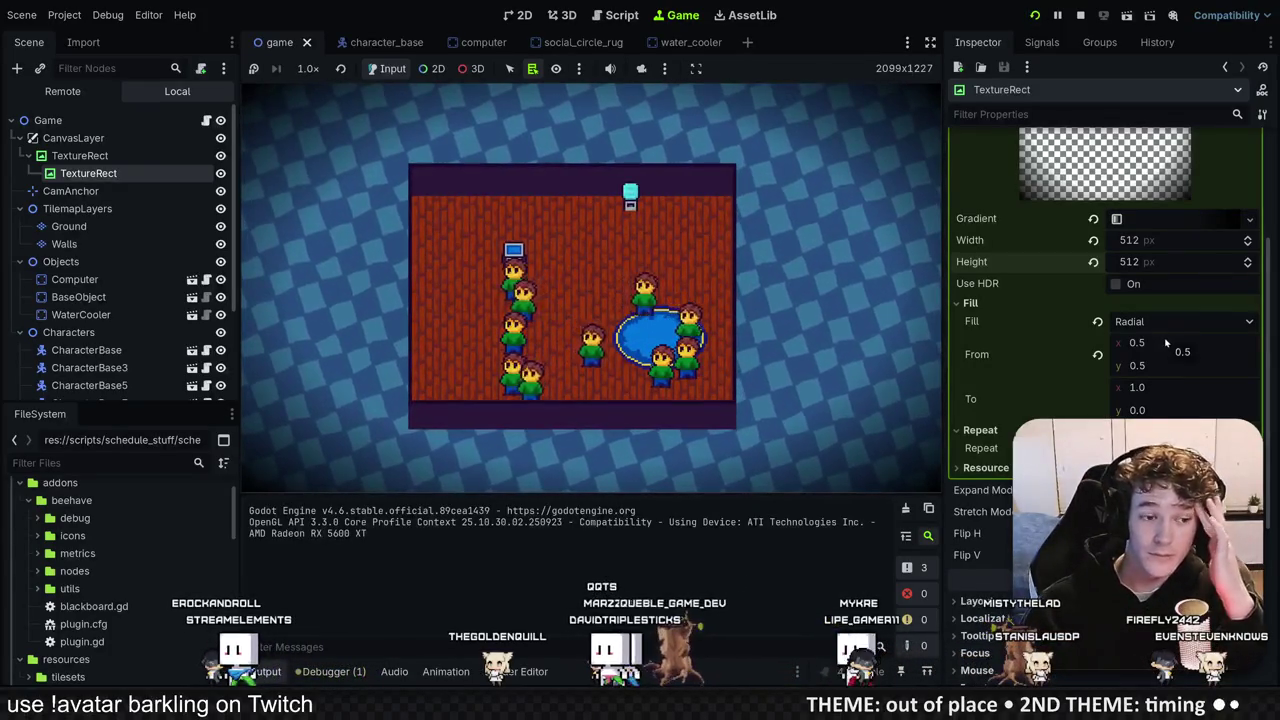
Step: Recolour the gradient's dark point to a deep steel blue
click(1175, 218)
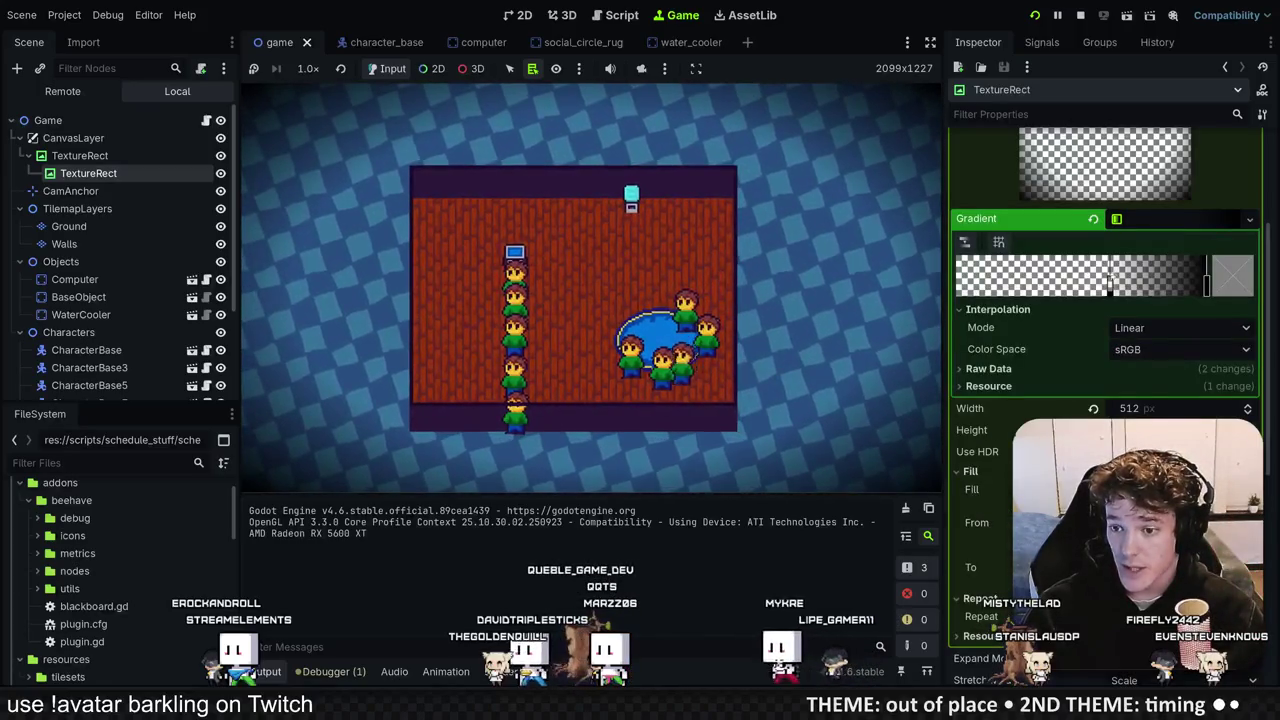
click(1227, 282)
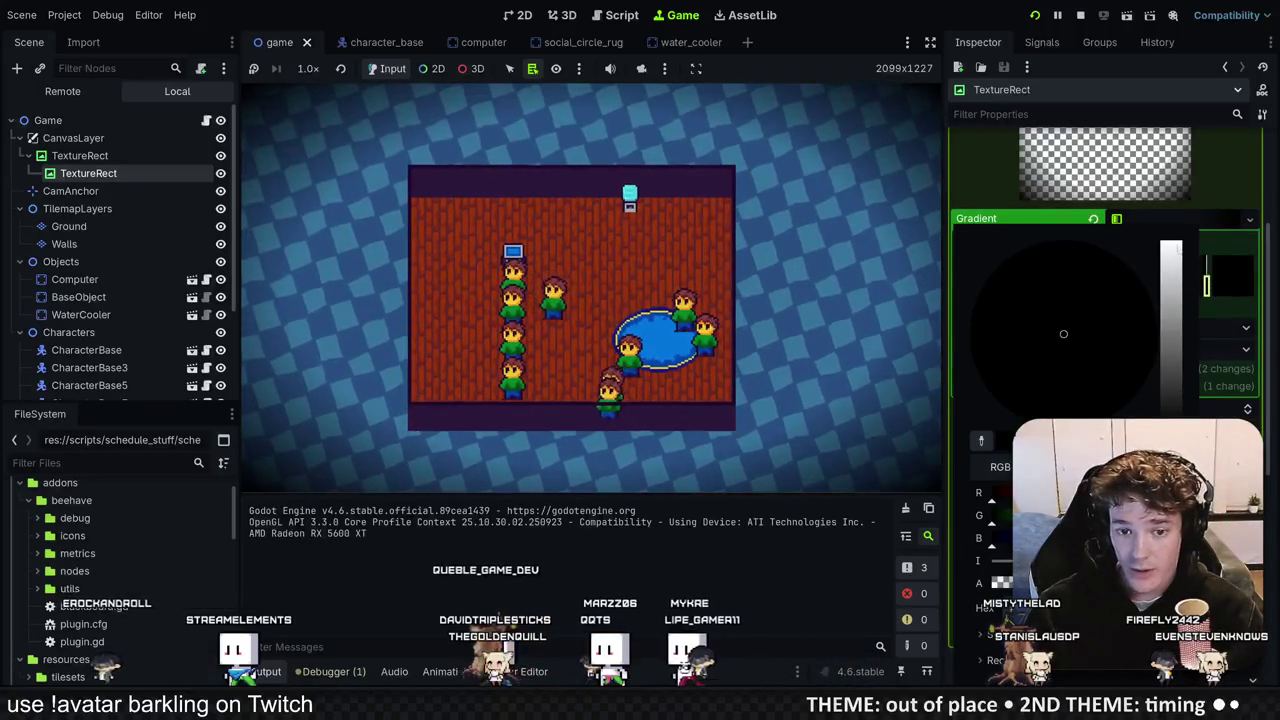
mouse_move(1171, 405)
mouse_down()
mouse_move(1177, 232)
mouse_move(1161, 340)
mouse_up()
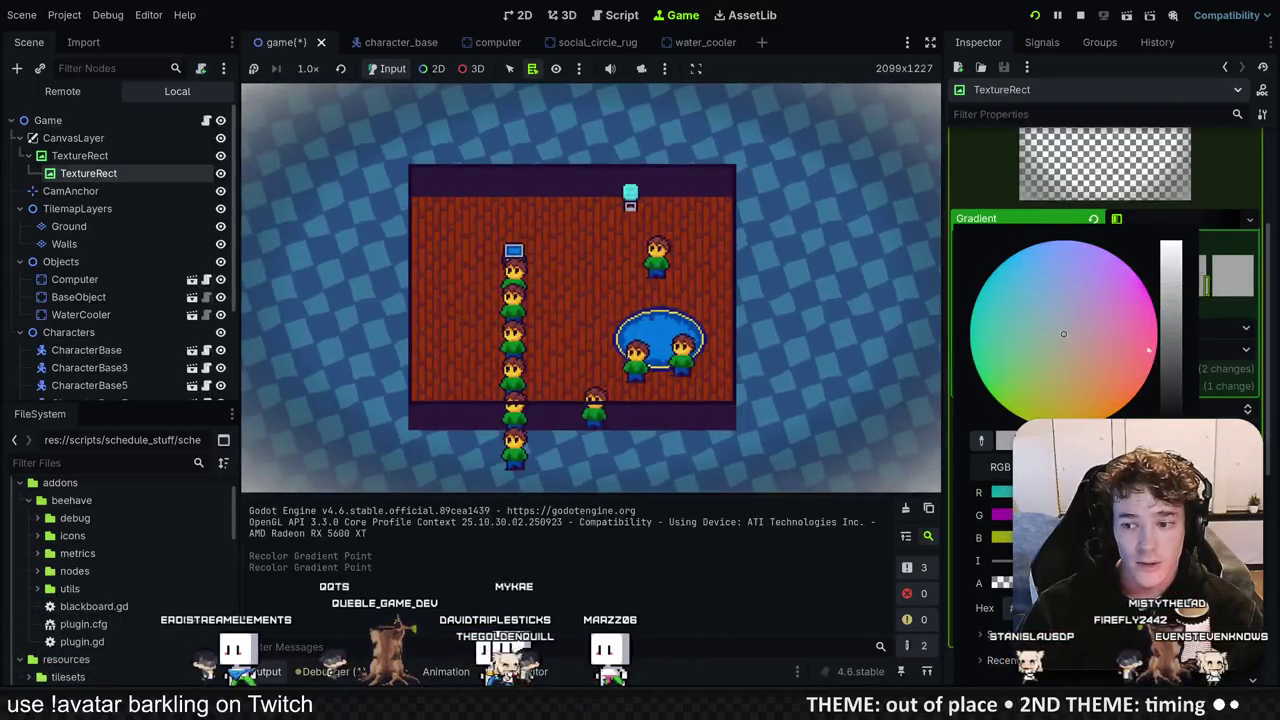
click(1153, 365)
click(1017, 252)
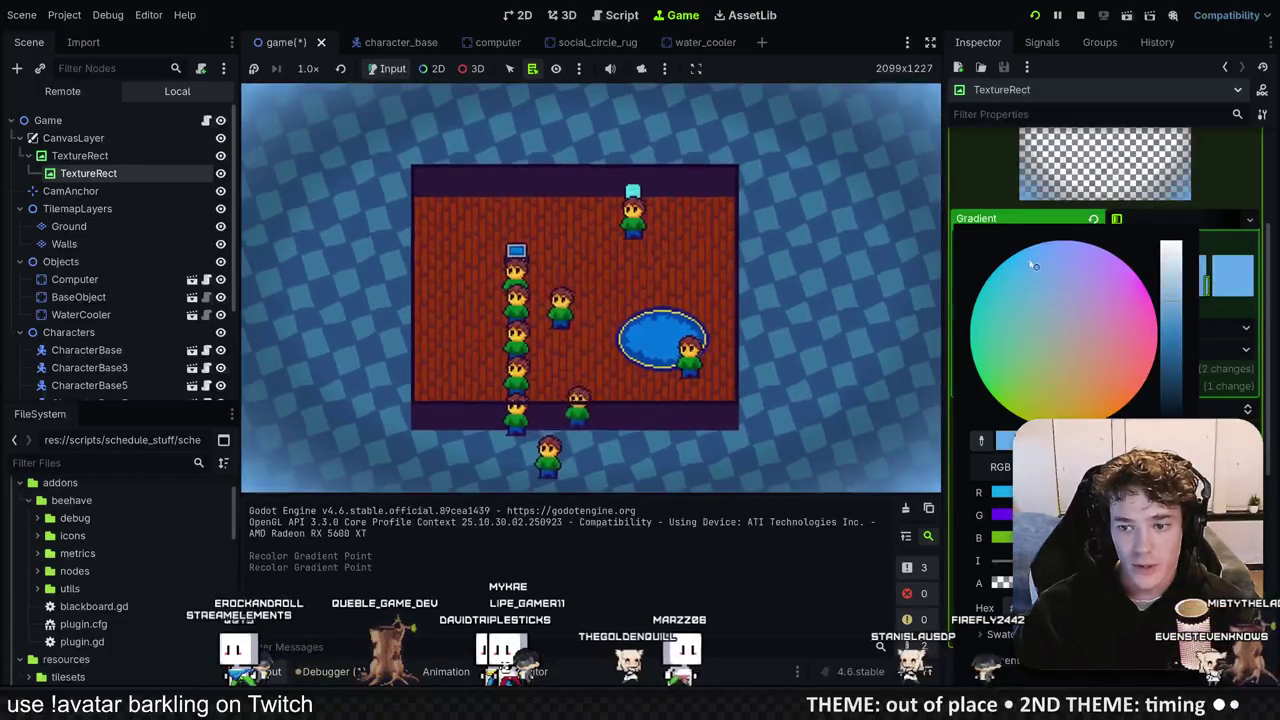
mouse_move(1178, 320)
mouse_down()
mouse_move(1172, 420)
mouse_move(1172, 270)
mouse_move(1172, 420)
mouse_move(1171, 399)
mouse_up()
click(1053, 241)
click(1069, 252)
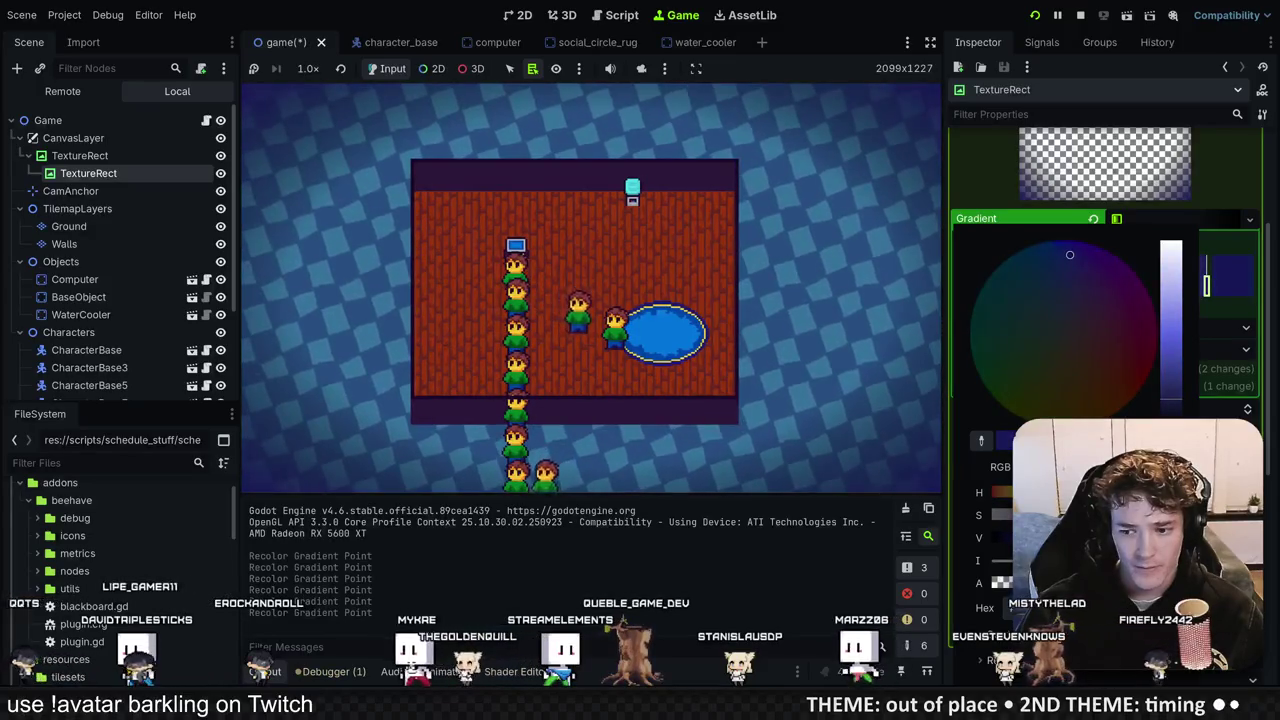
drag(1069, 254, 1054, 272)
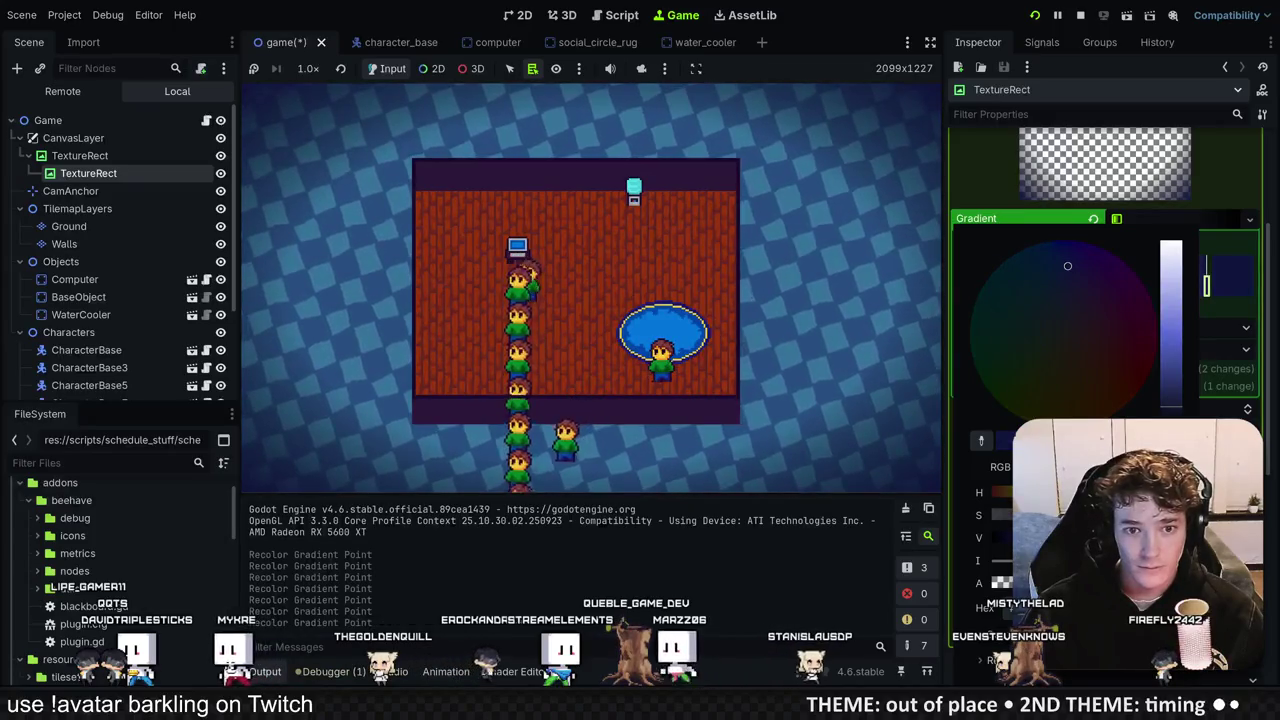
click(727, 589)
Step: Save the game scene and collapse the gradient and texture settings
key(ctrl+s)
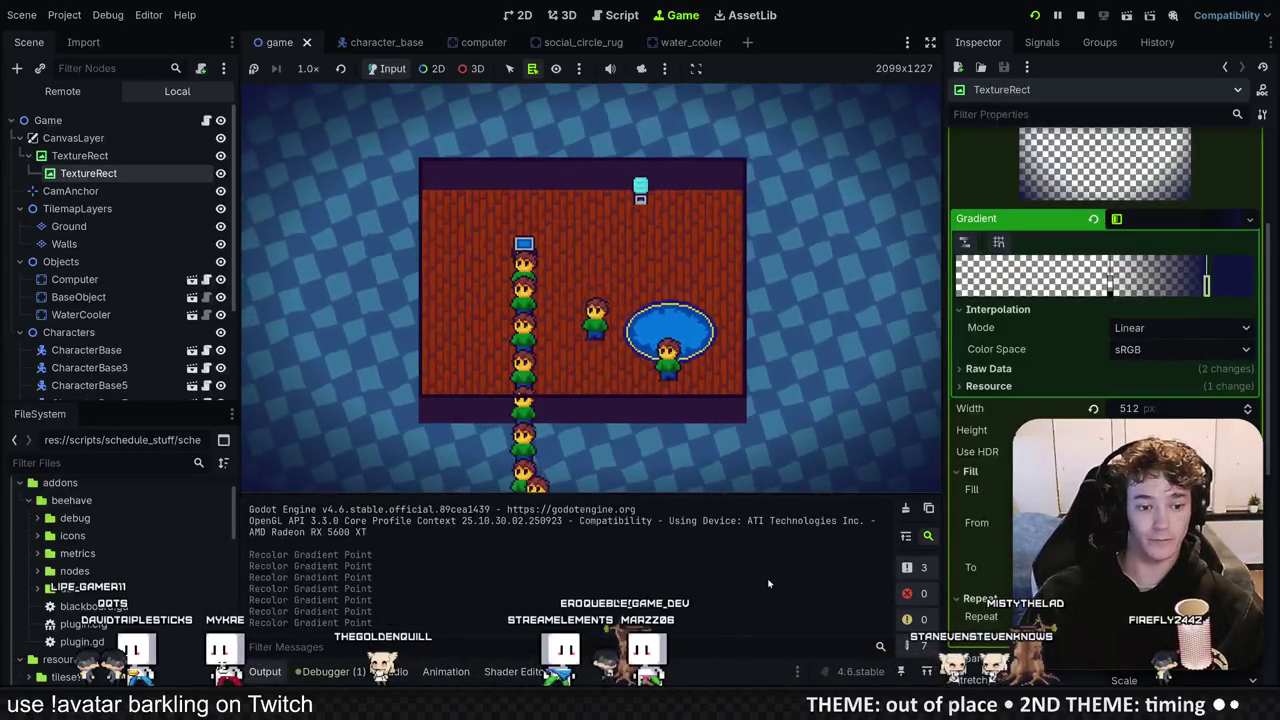
click(1160, 218)
click(1165, 183)
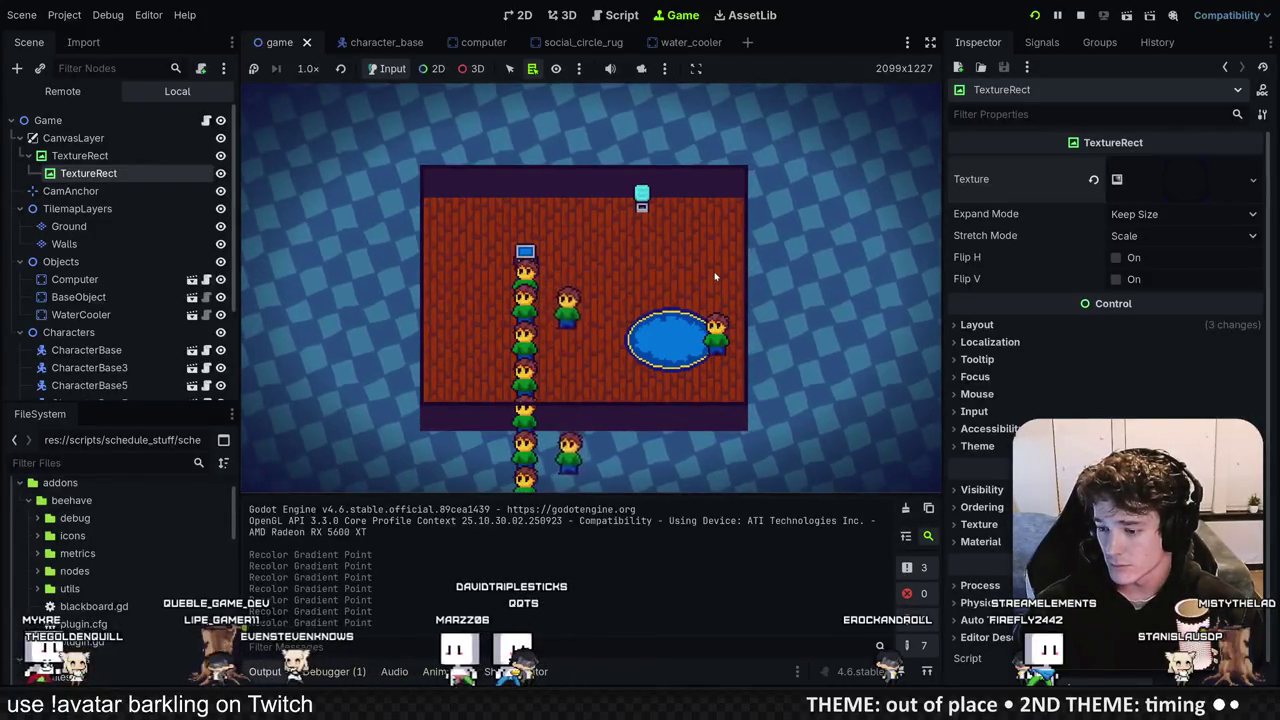
Step: Stop the game, hide the background CanvasLayer in the editor, and open game.gd for editing
key(F8)
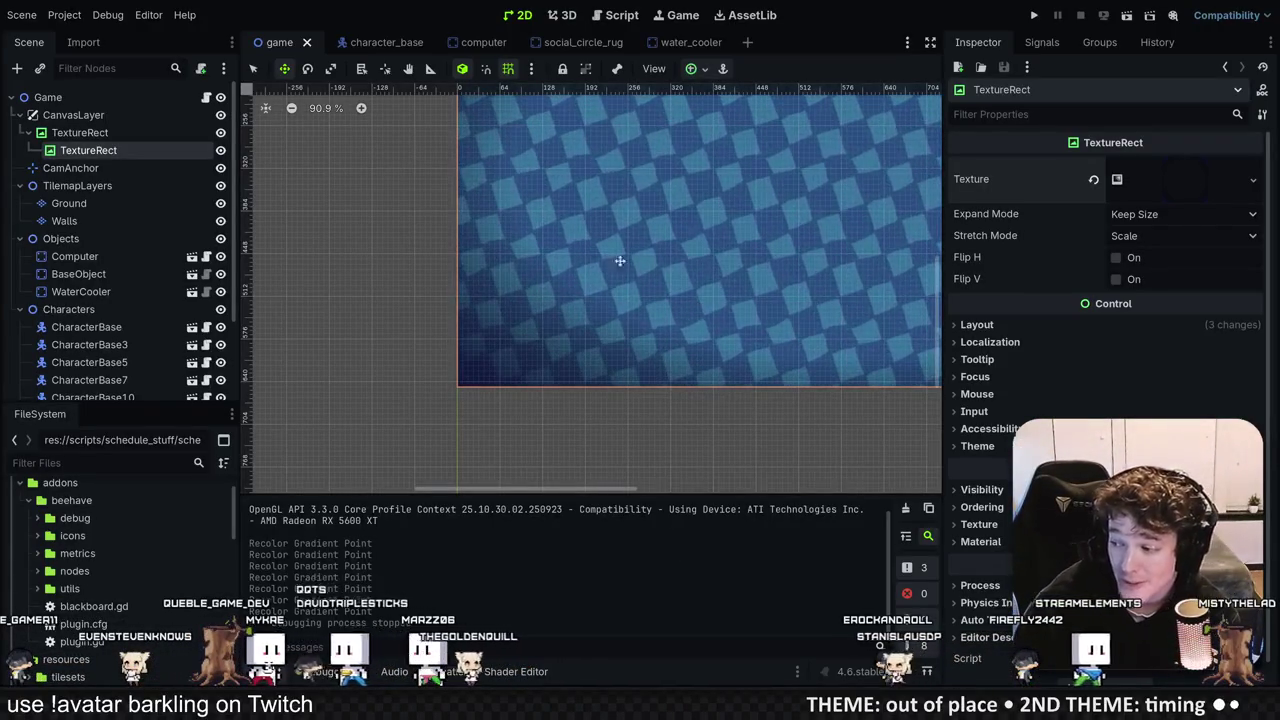
scroll(603, 283, down, 2)
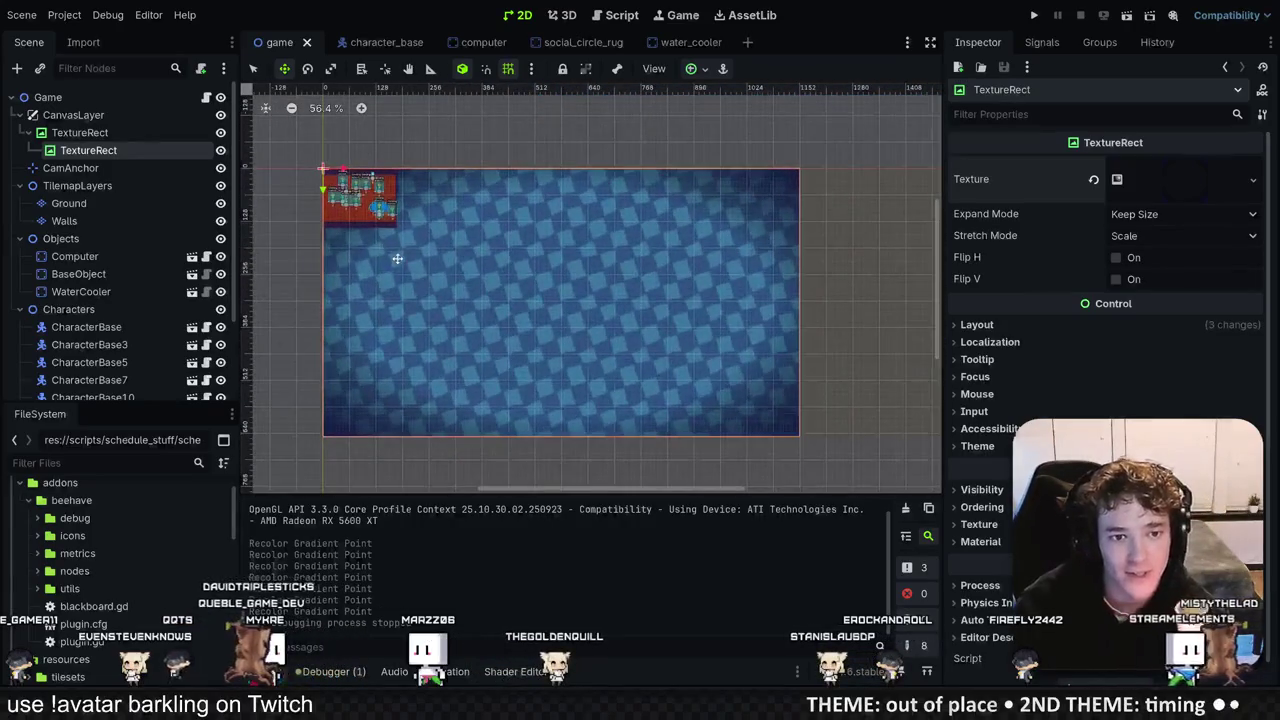
key(f)
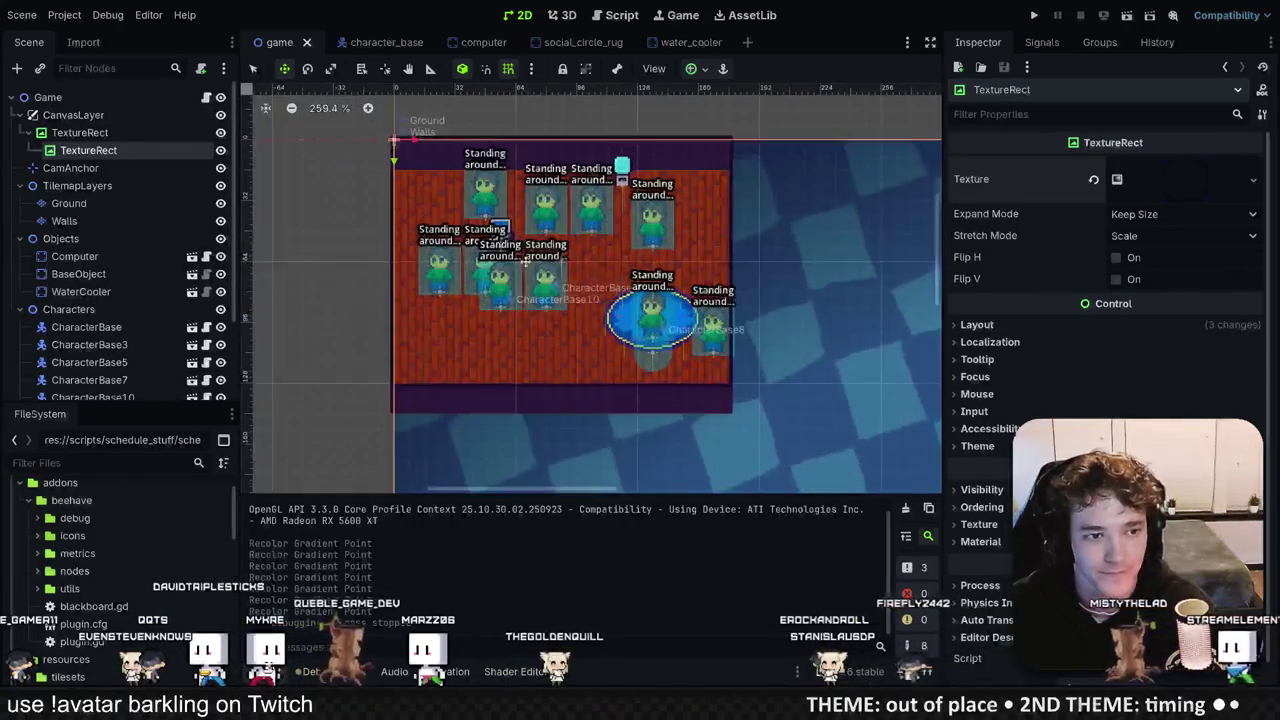
click(100, 115)
key(f)
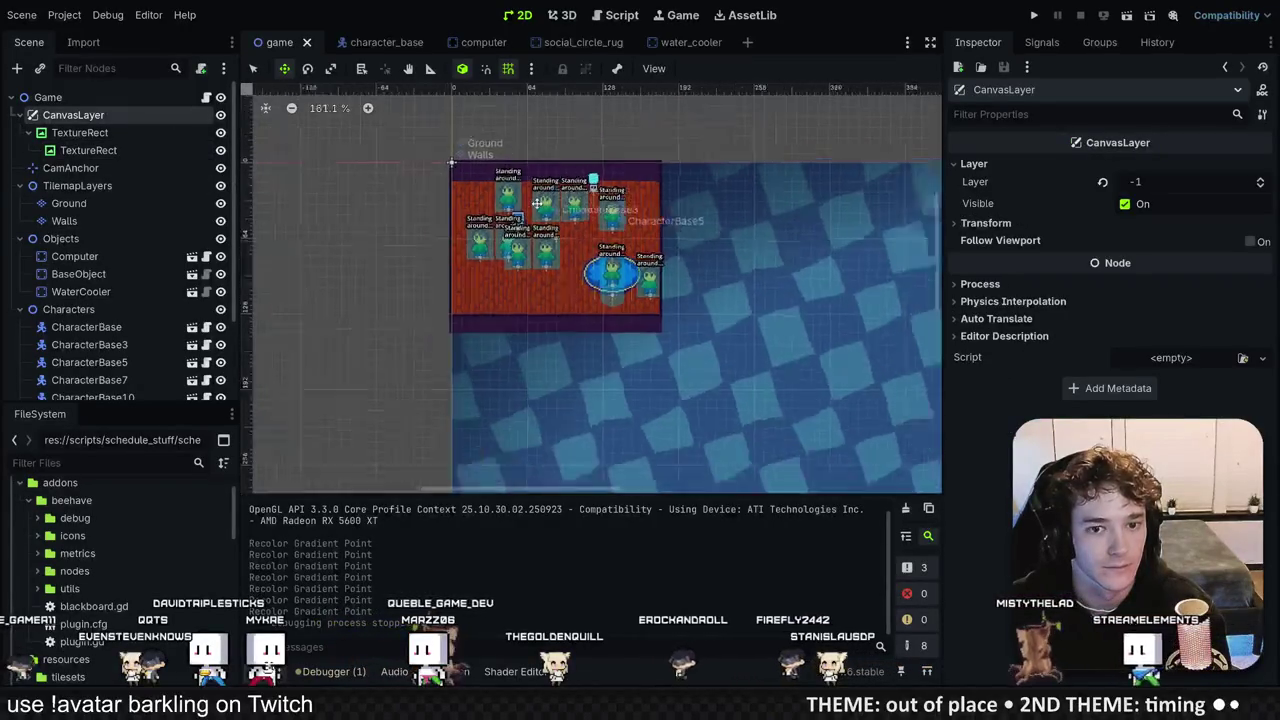
click(220, 115)
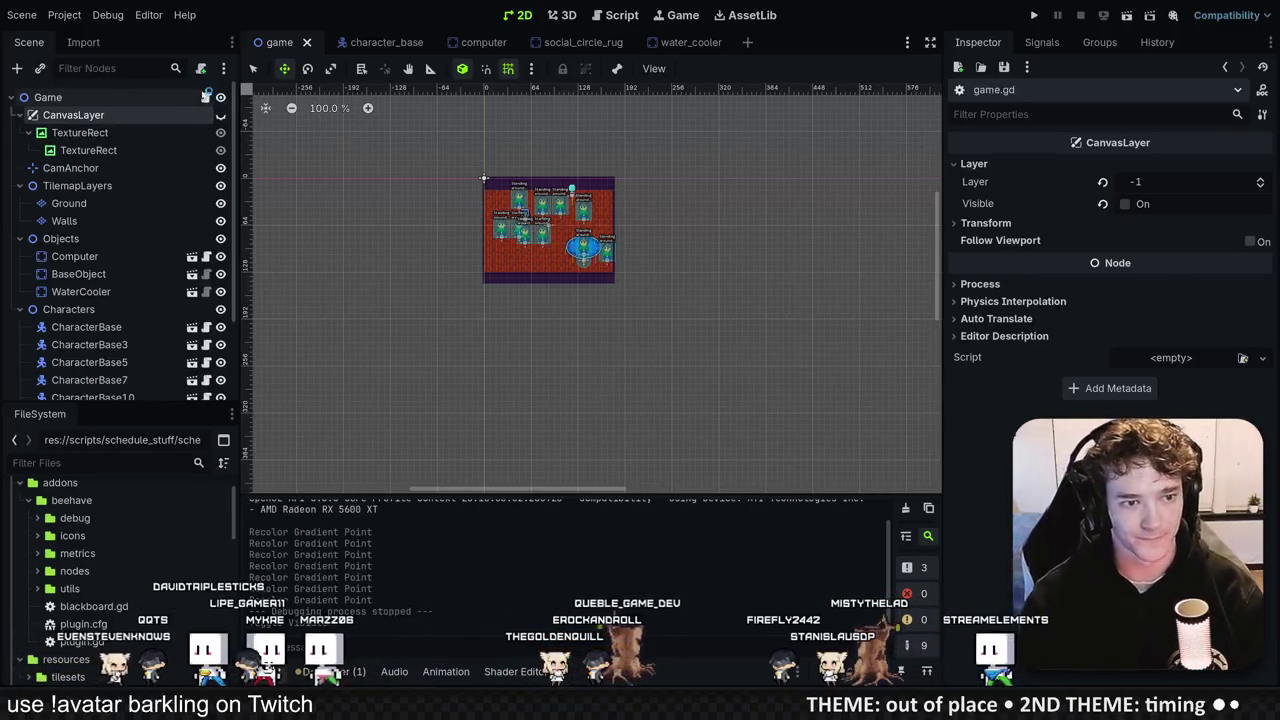
click(205, 97)
key(Return)
key(Return)
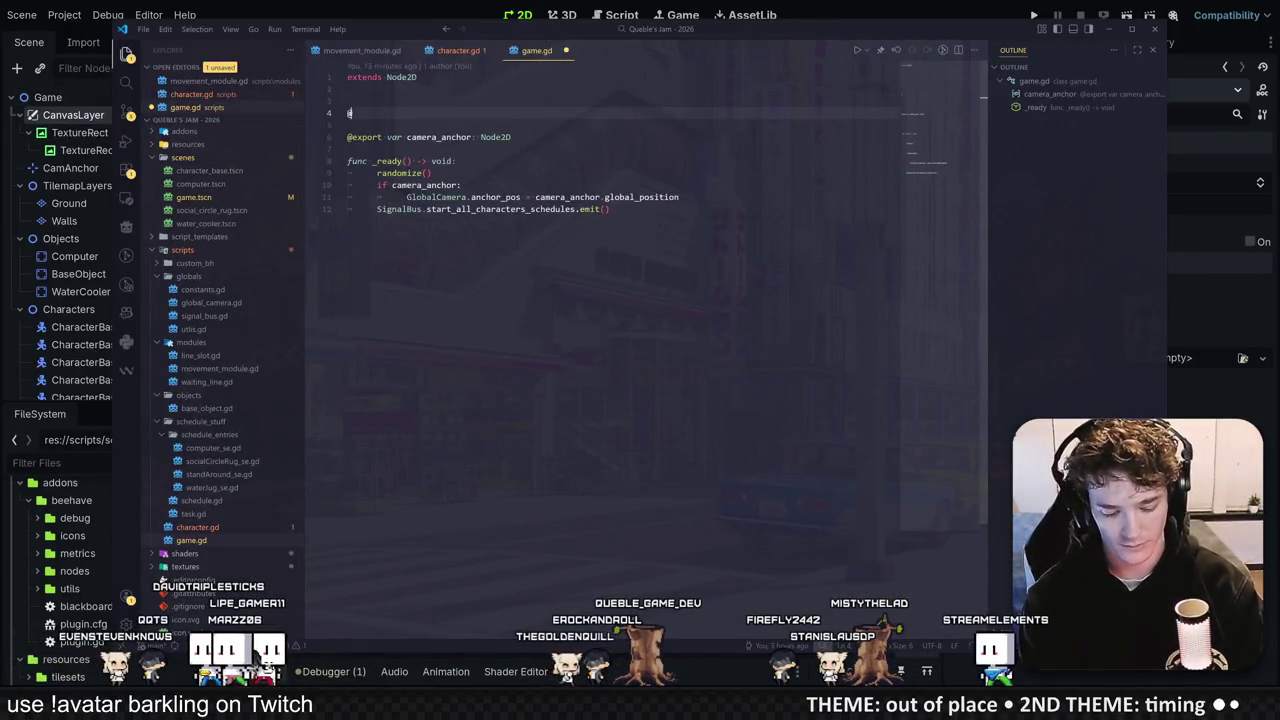
text(@expo)
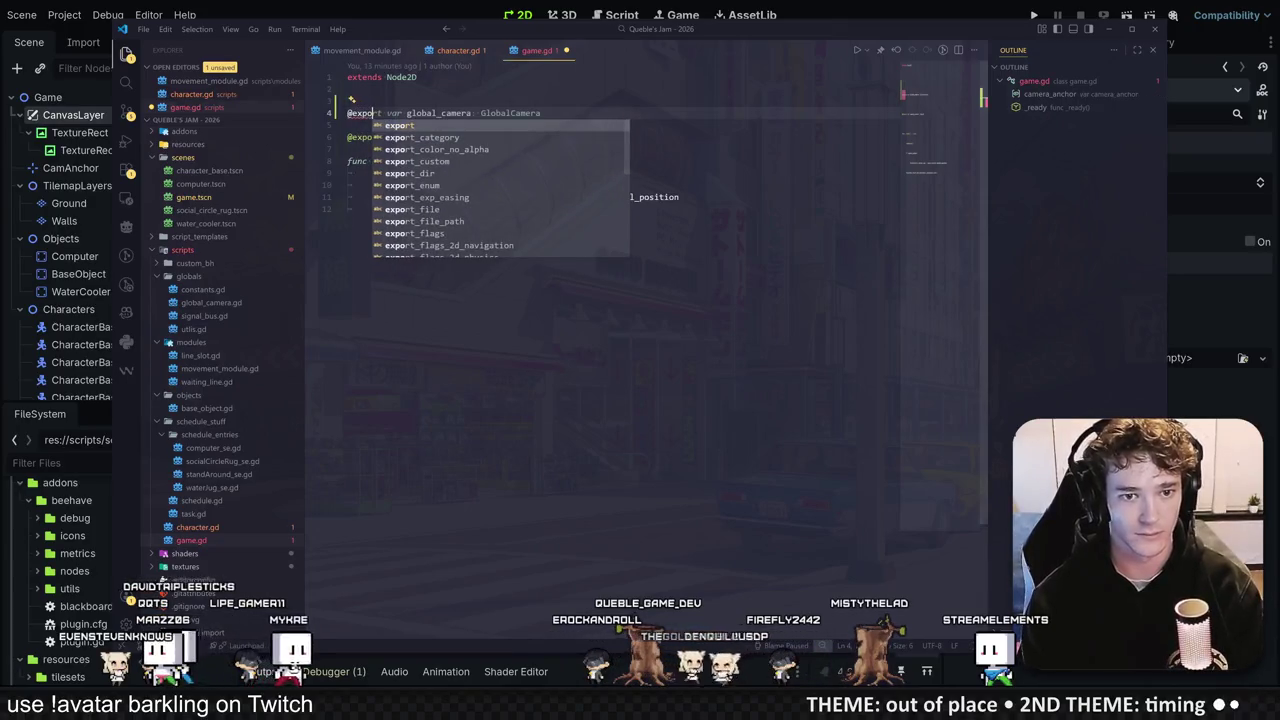
text(rt var background)
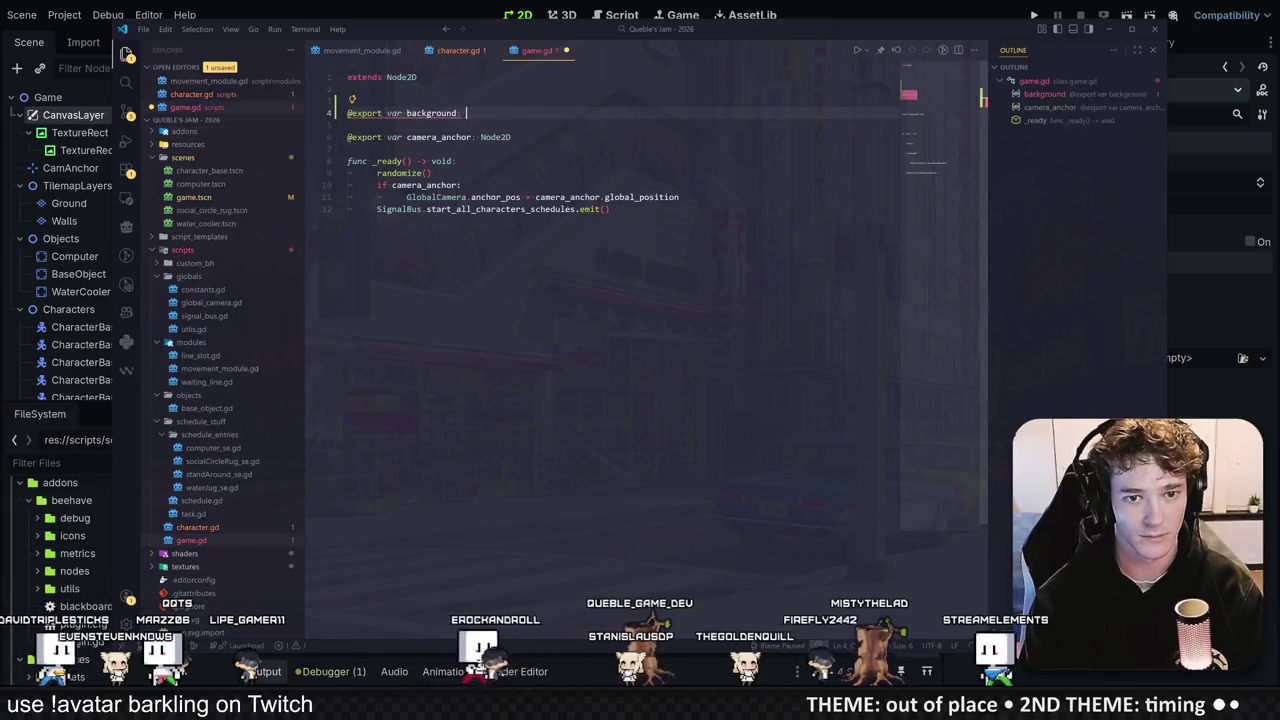
text(: canva)
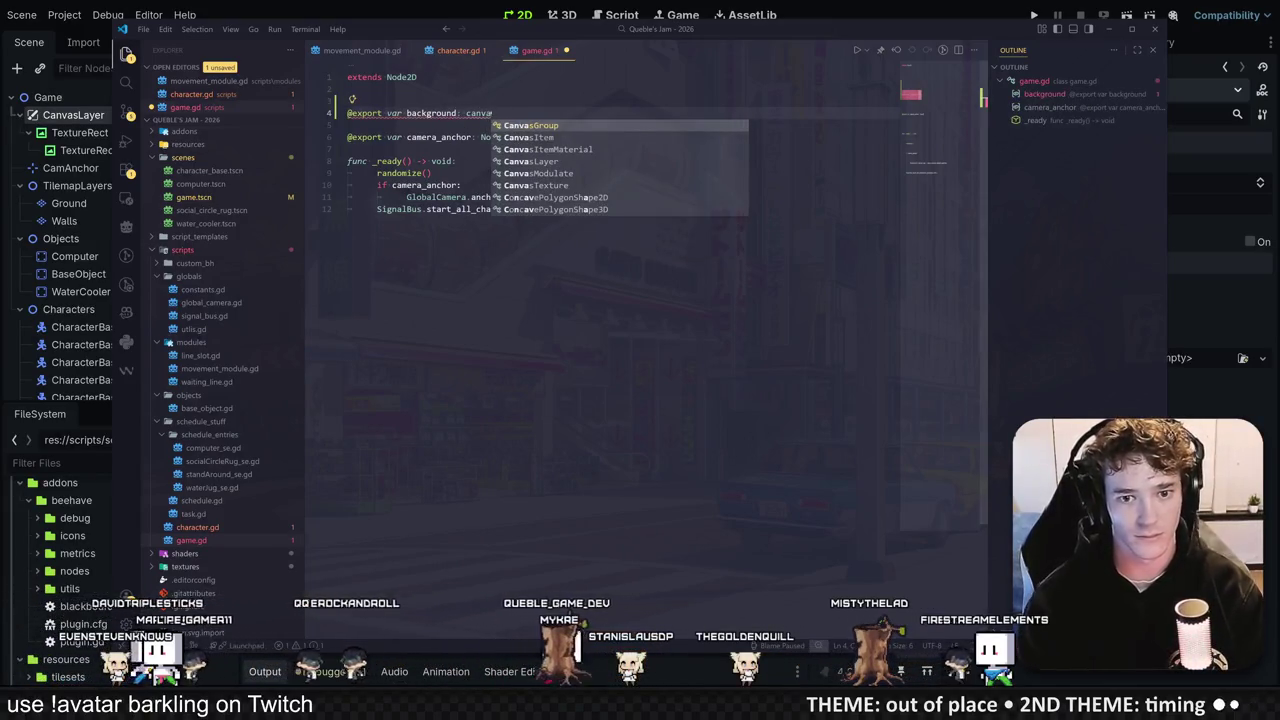
key(Down)
key(Return)
click(456, 161)
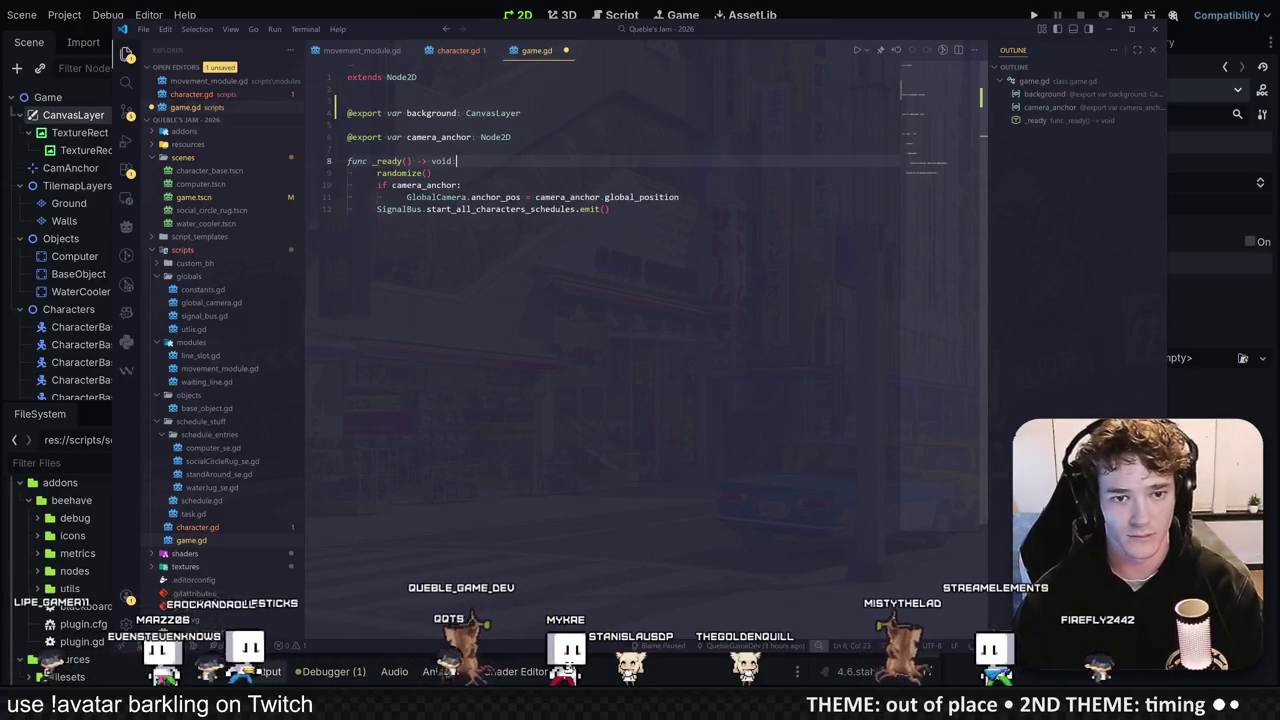
key(Return)
text(background.show)
Step: Assign the CanvasLayer to the Game node's Background export and run the game
click(855, 6)
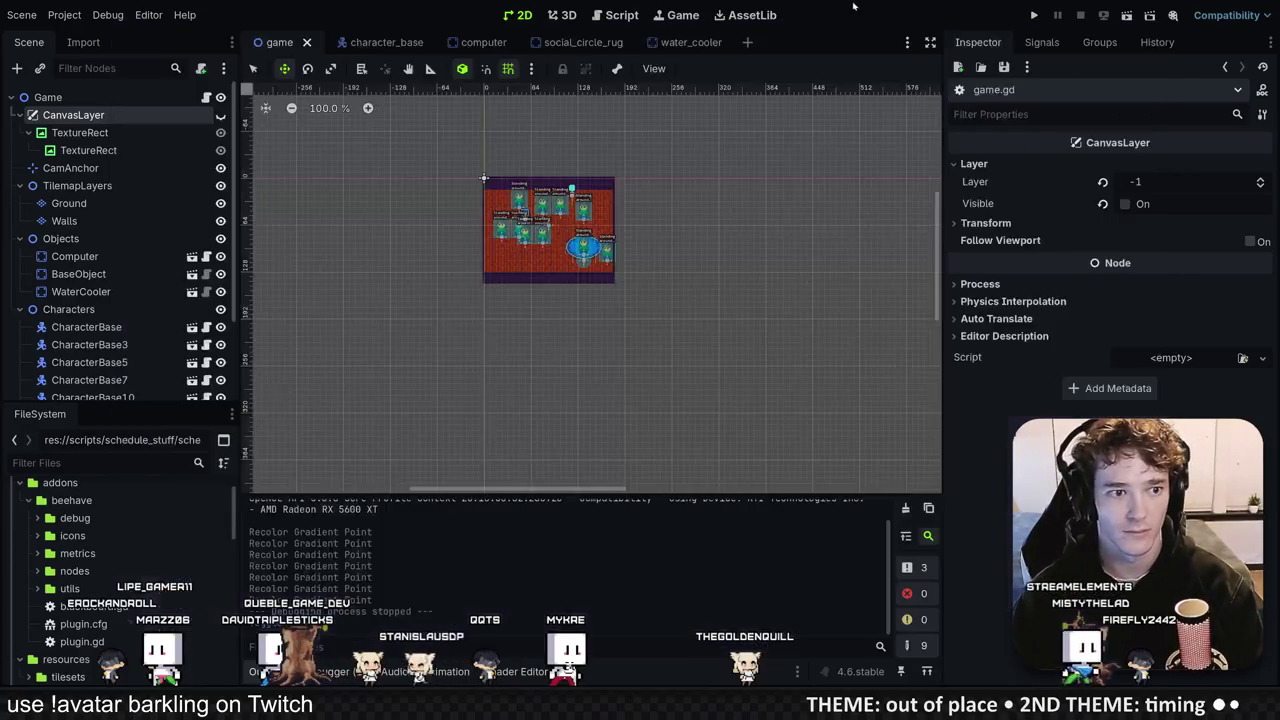
click(60, 97)
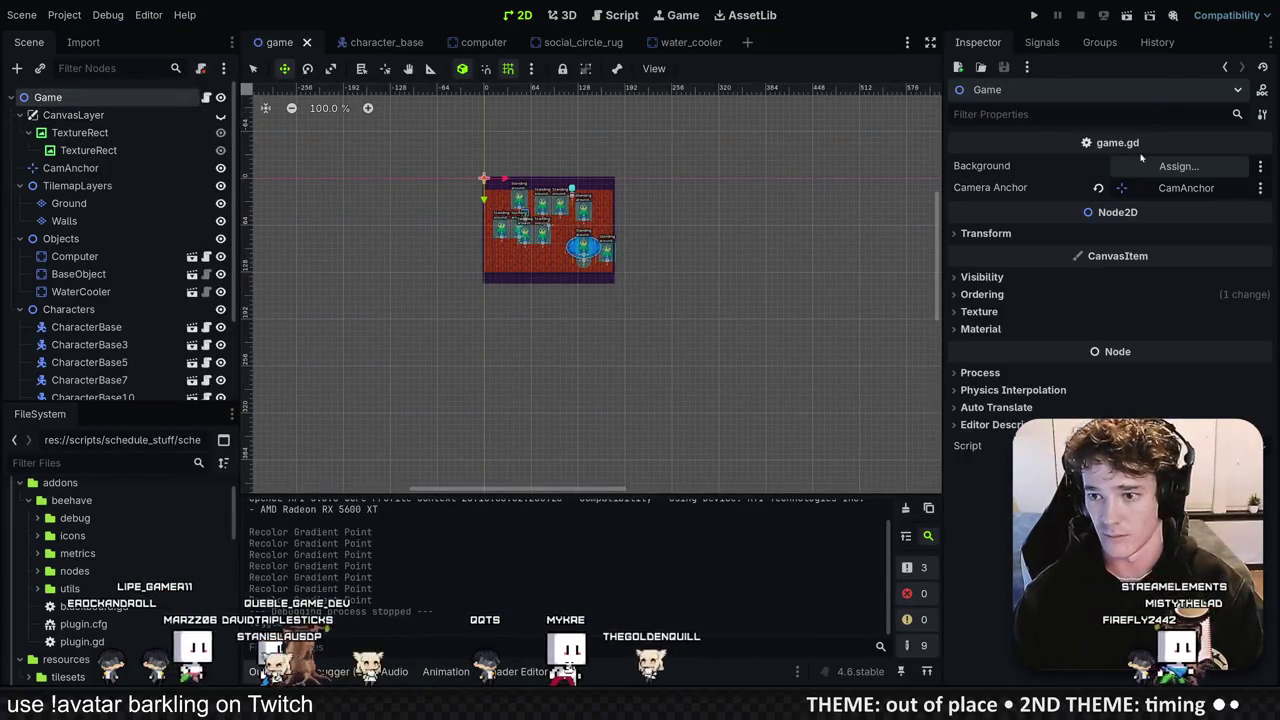
click(1178, 166)
double_click(571, 180)
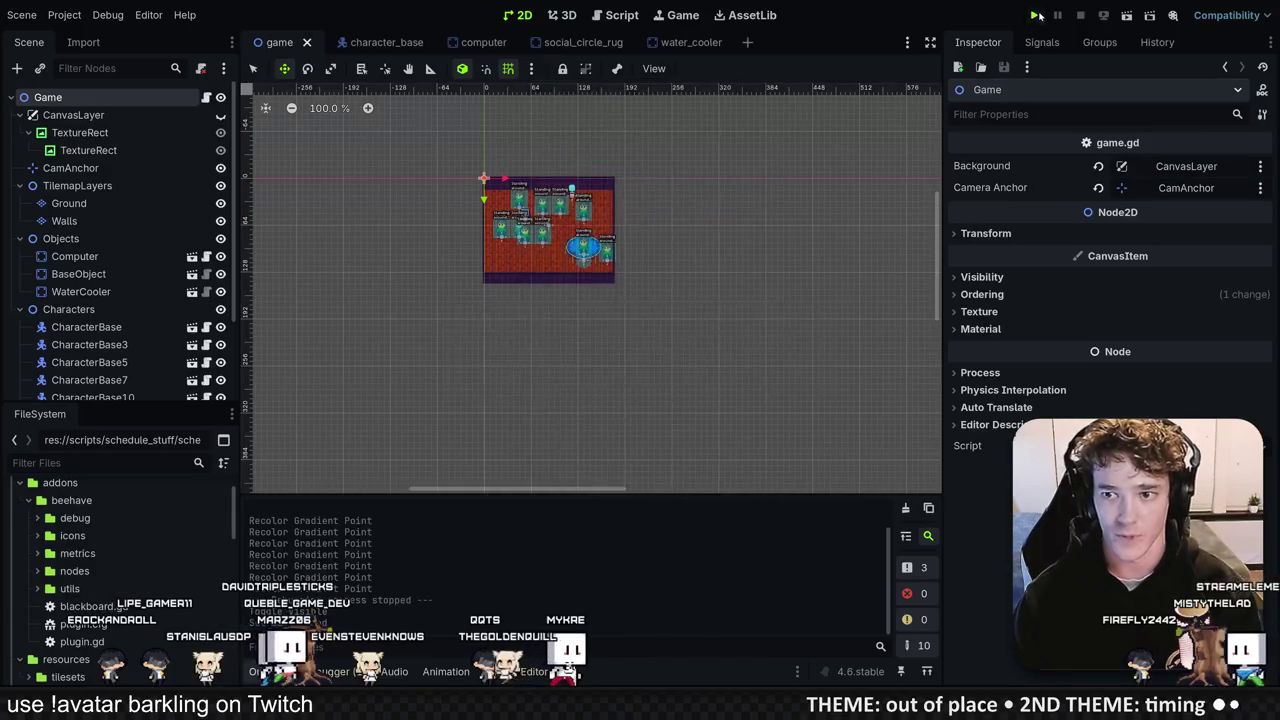
click(1034, 15)
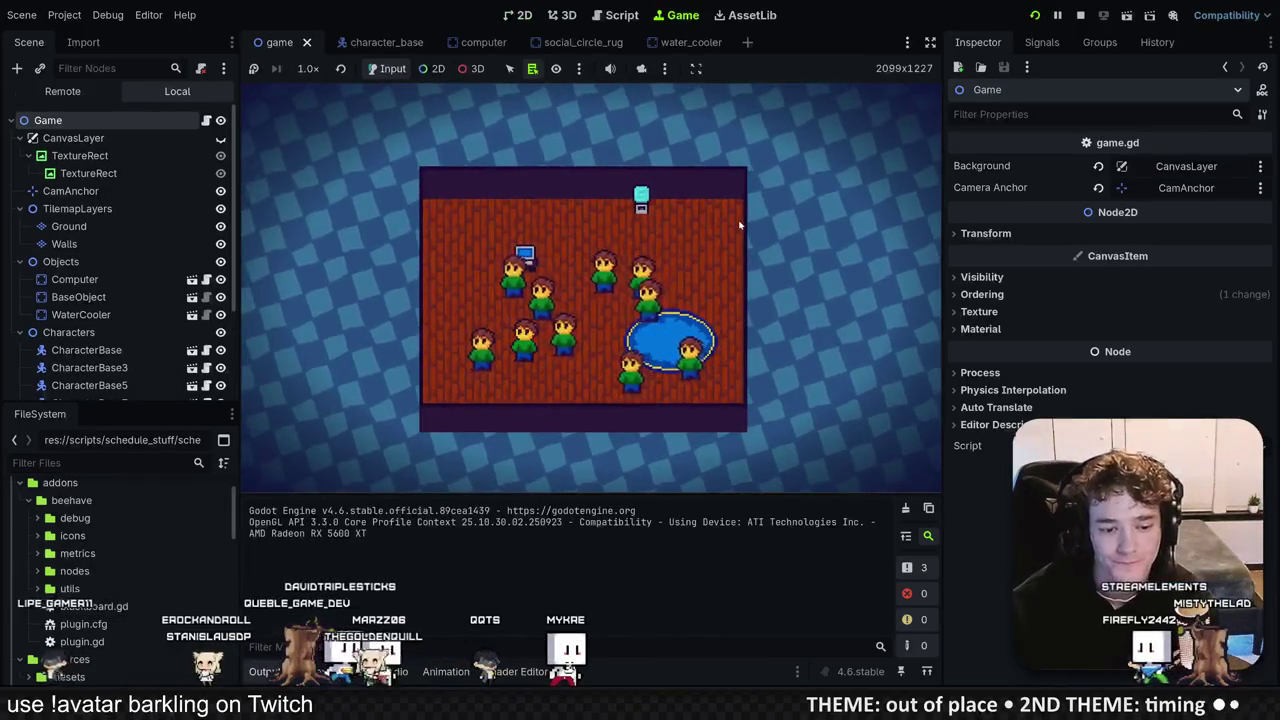